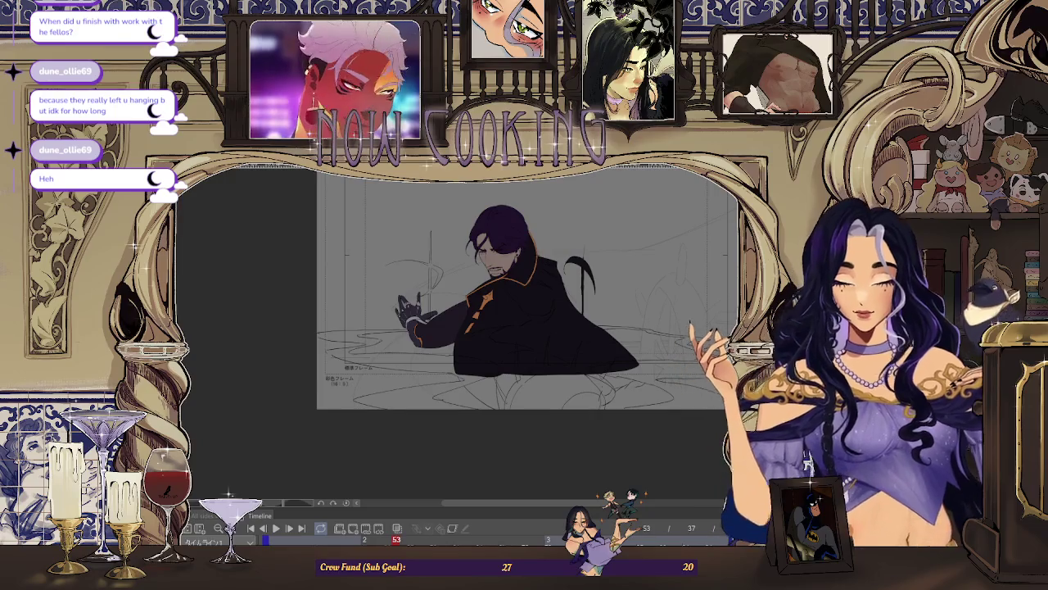
Step: Zoom the canvas in and out to inspect the frame-53 drawing
scroll(512, 262, "up", 1)
scroll(512, 262, "up", 1)
scroll(512, 263, "up", 1)
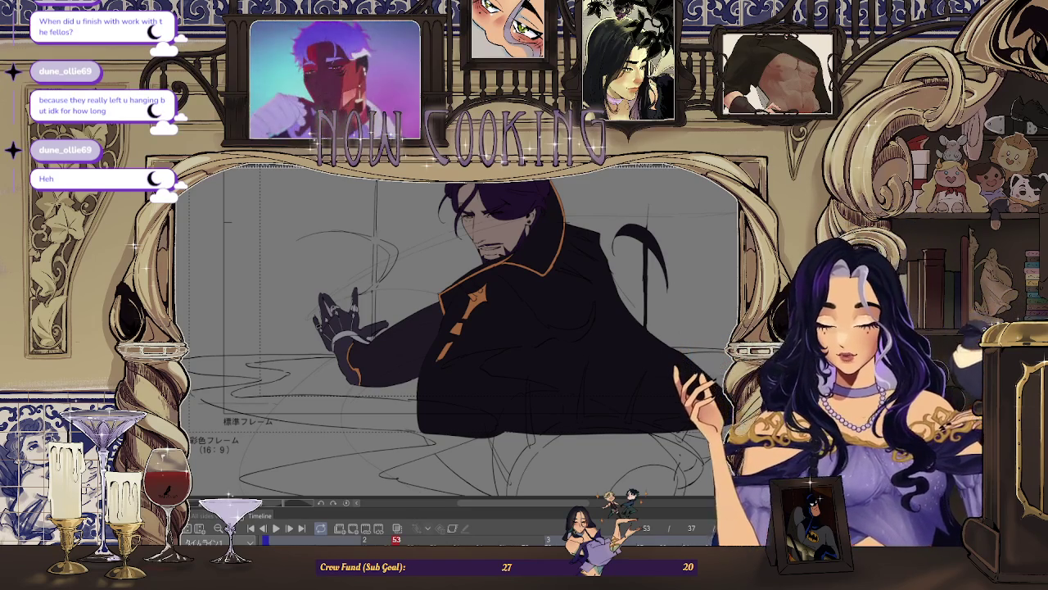
scroll(455, 335, "up", 5)
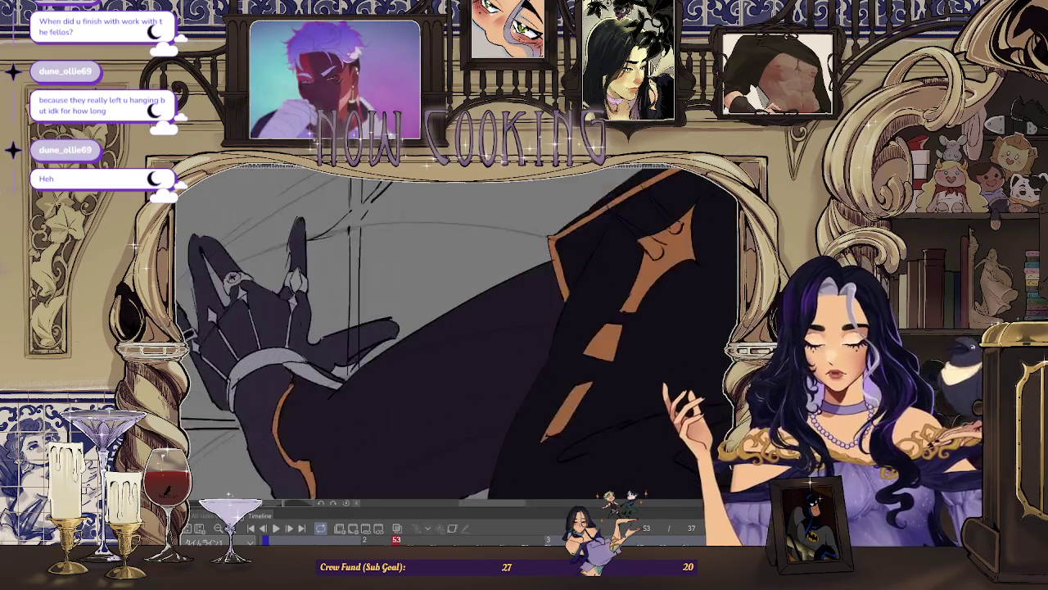
scroll(455, 336, "down", 3)
scroll(456, 335, "down", 2)
scroll(456, 336, "down", 2)
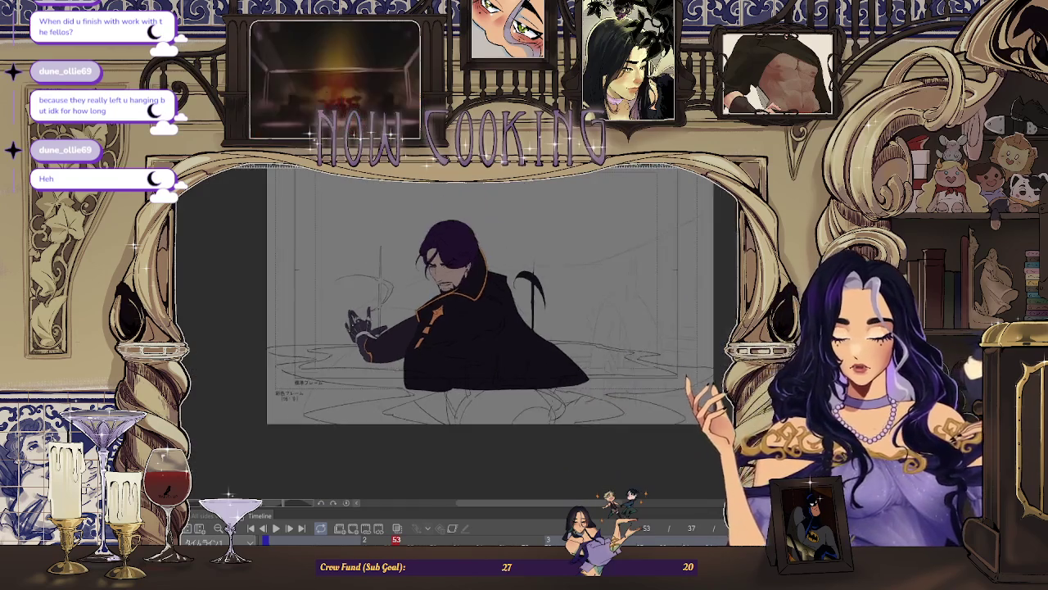
scroll(456, 336, "up", 2)
scroll(455, 335, "down", 1)
scroll(455, 336, "up", 2)
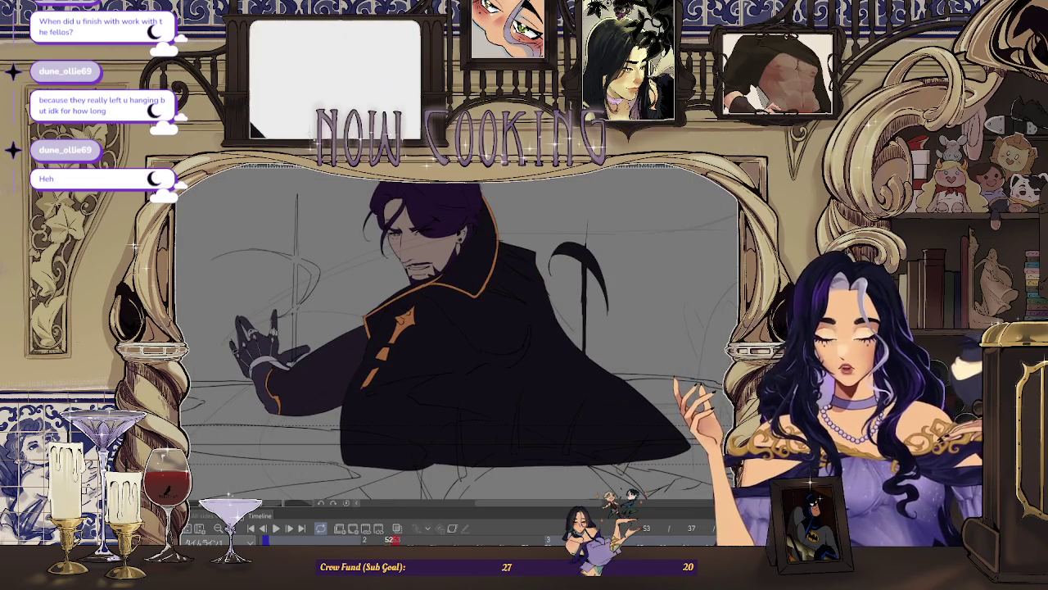
Step: Step the timeline forward to frame 55 and zoom in on the gloved hand
key("period")
key("comma")
key("period")
key("period")
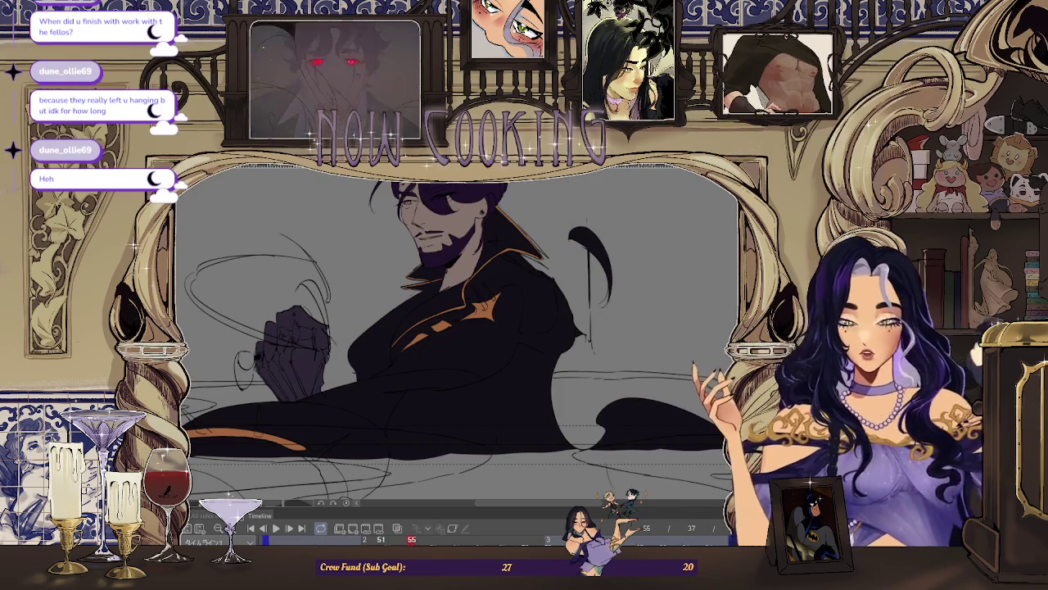
scroll(290, 311, "up", 1)
scroll(291, 311, "up", 2)
scroll(291, 311, "up", 2)
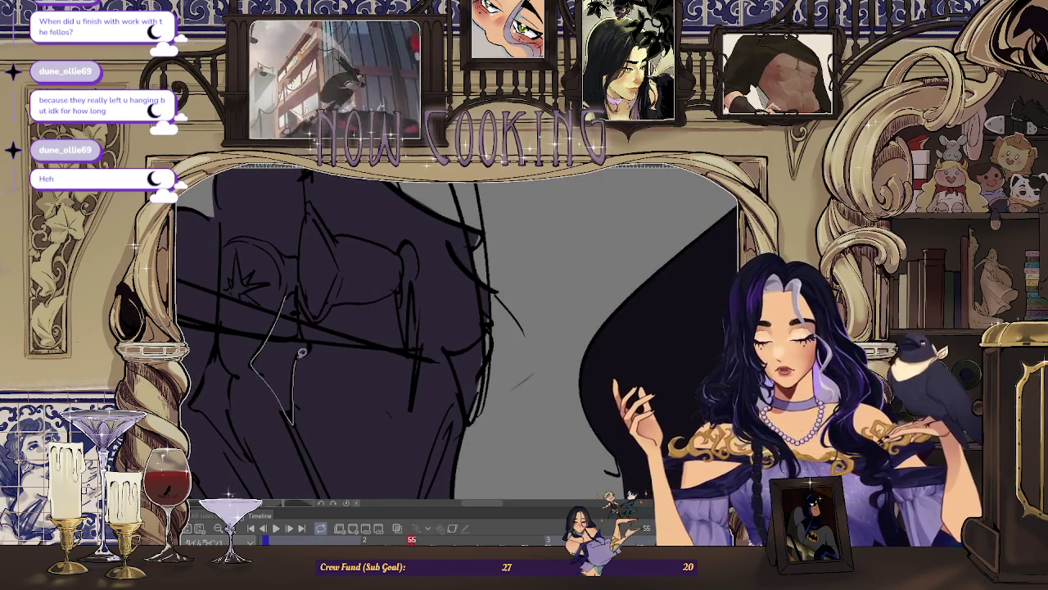
Step: Lasso-fill the first ring and the star ring on the hand with silver-gray
left_click_drag(301, 300, 300, 303)
scroll(255, 327, "up", 2)
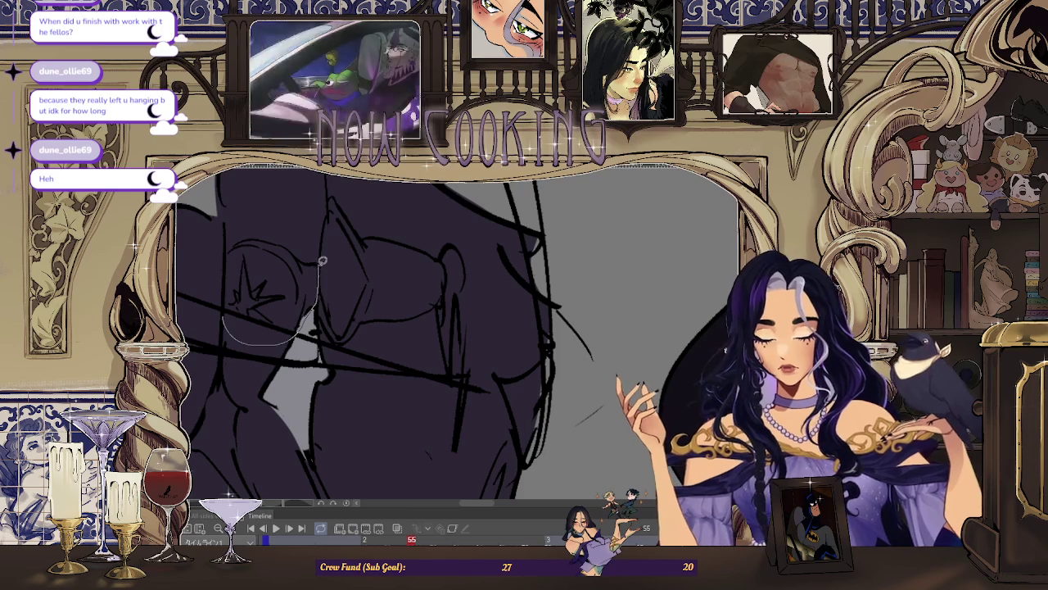
left_click_drag(229, 267, 229, 268)
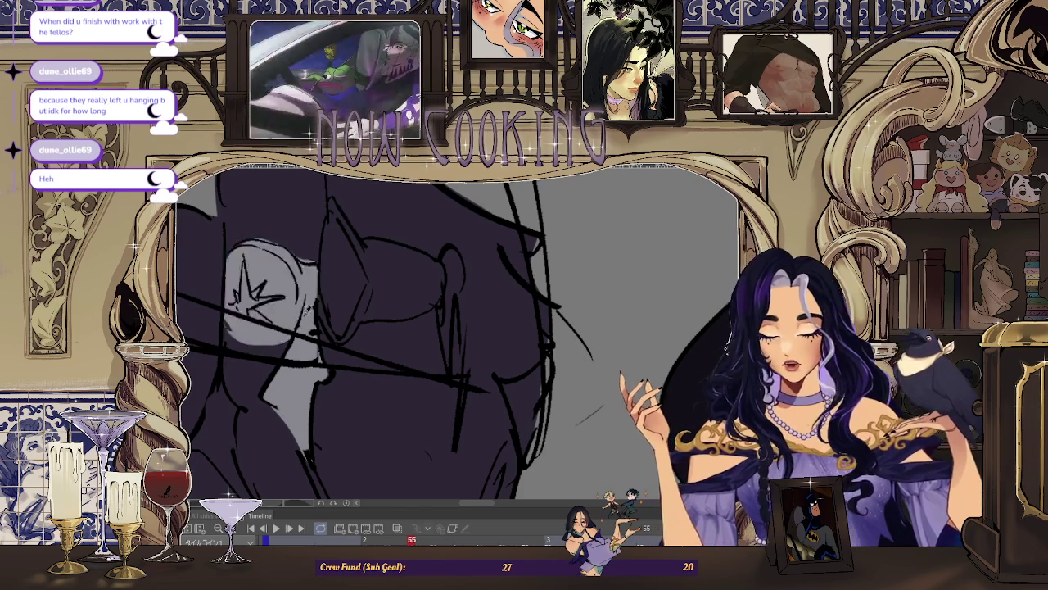
scroll(245, 287, "down", 2)
scroll(277, 281, "down", 1)
scroll(278, 246, "up", 1)
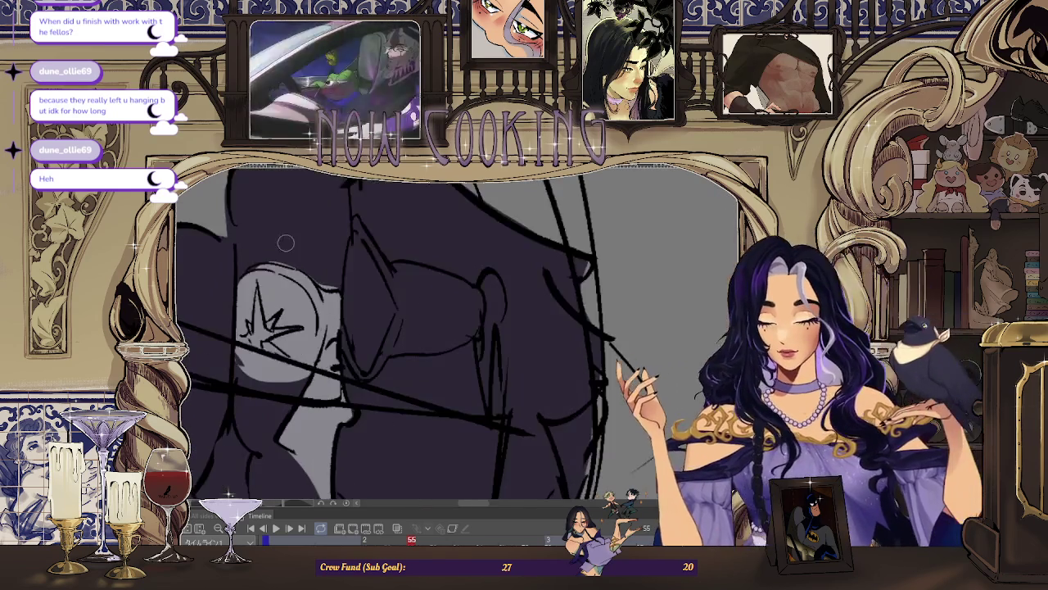
scroll(285, 235, "up", 2)
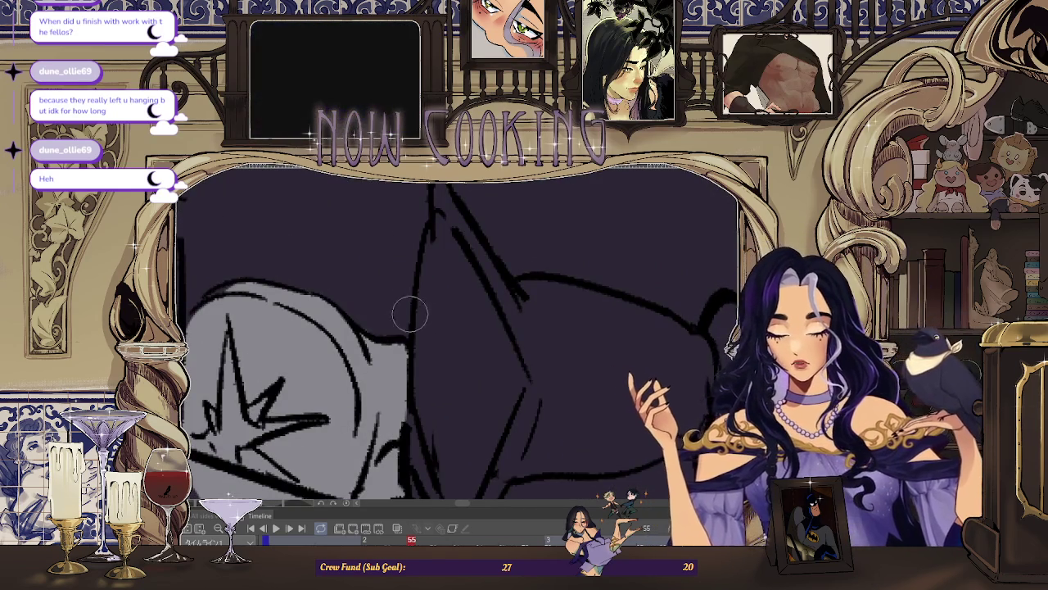
scroll(406, 318, "down", 2)
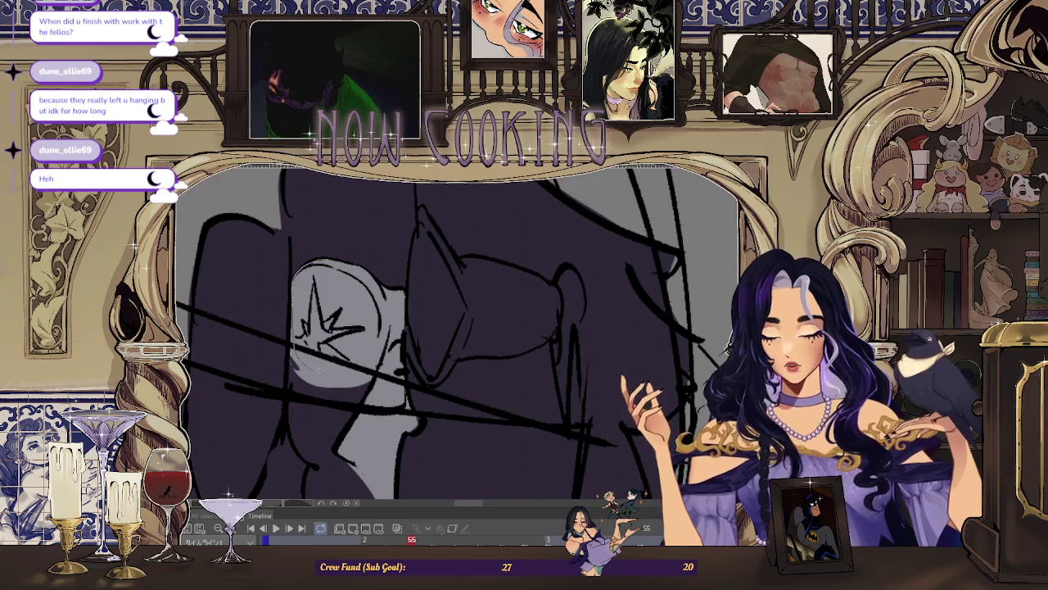
scroll(310, 354, "down", 1)
scroll(305, 324, "down", 1)
scroll(301, 306, "down", 1)
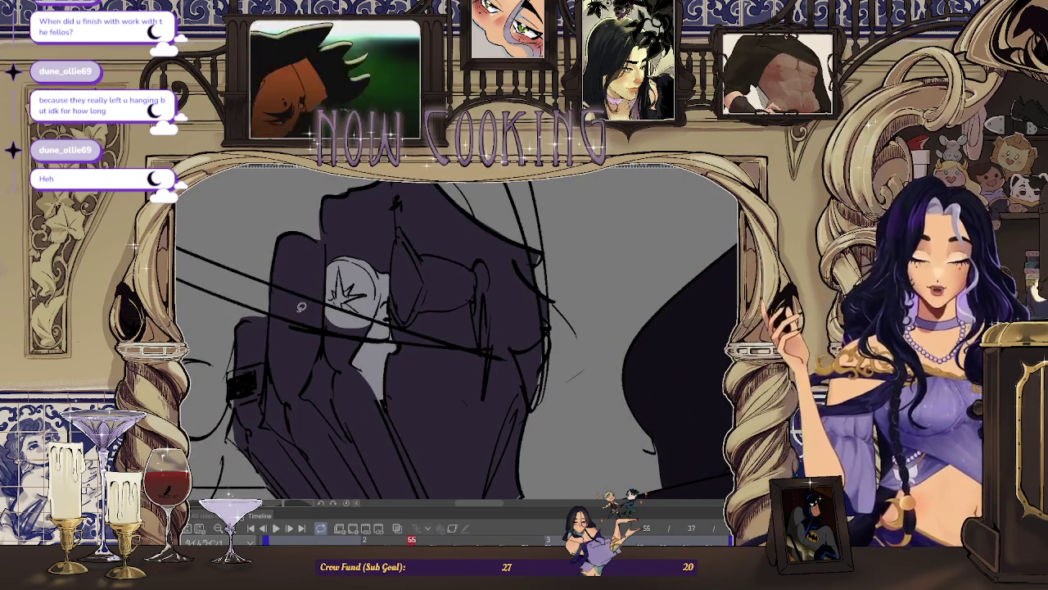
scroll(450, 328, "up", 2)
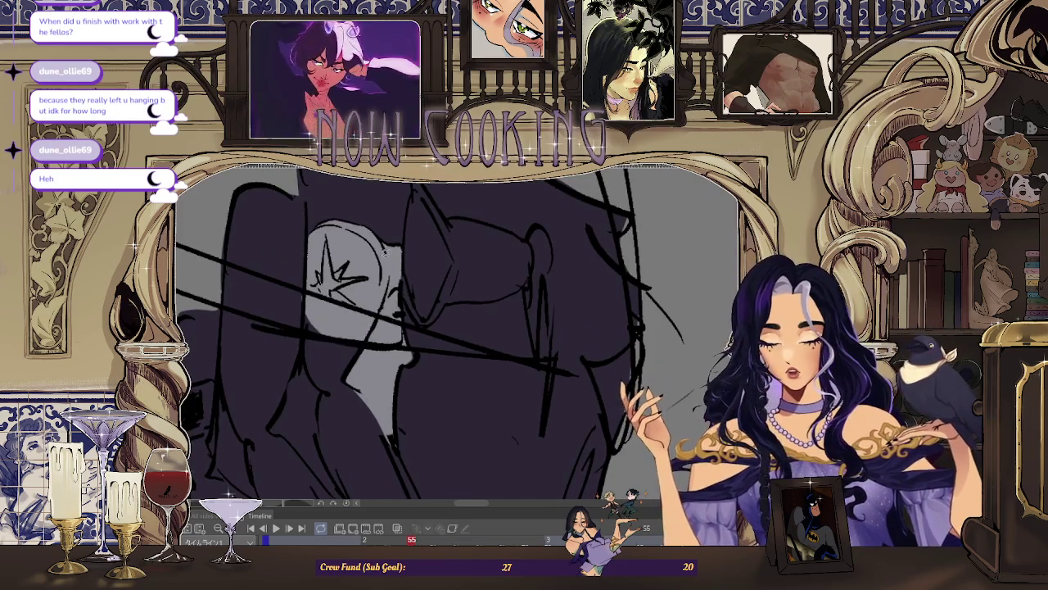
scroll(386, 252, "up", 1)
scroll(393, 253, "up", 1)
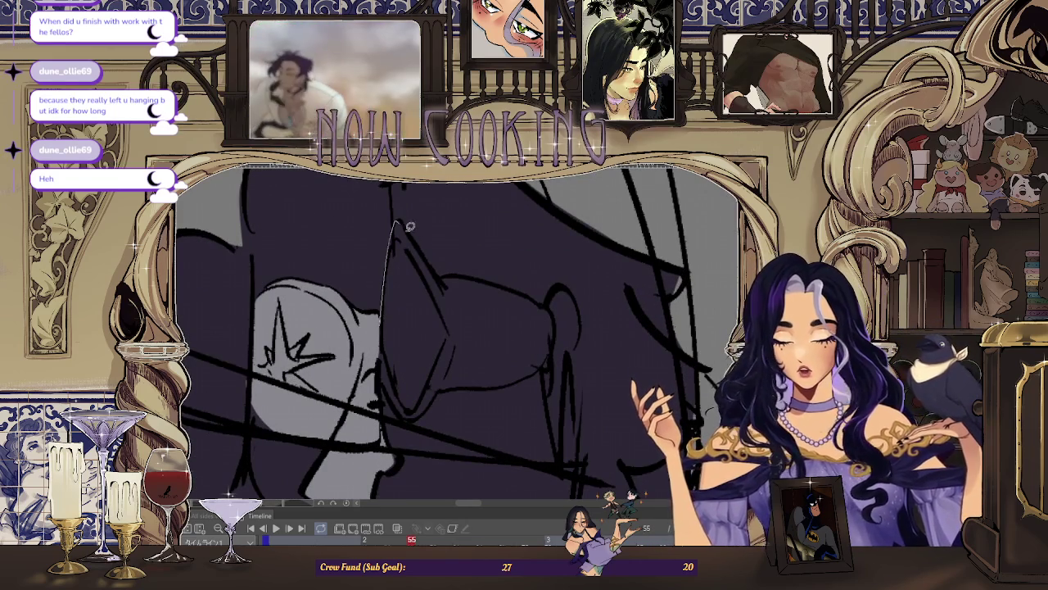
Step: Fill two more ring sections on the hand with solid gray
left_click_drag(444, 349, 382, 330)
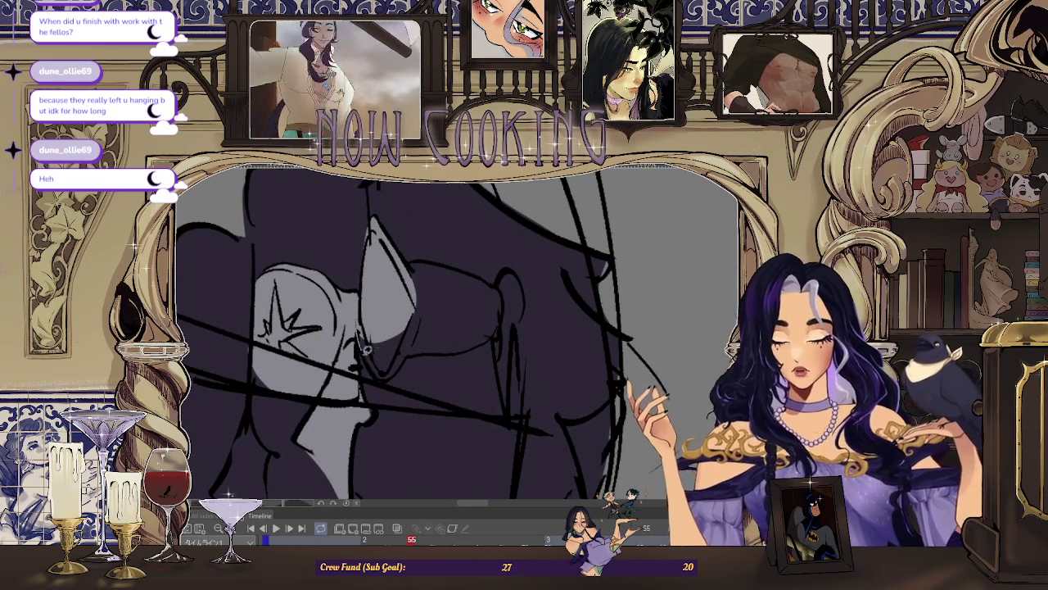
scroll(402, 358, "up", 1)
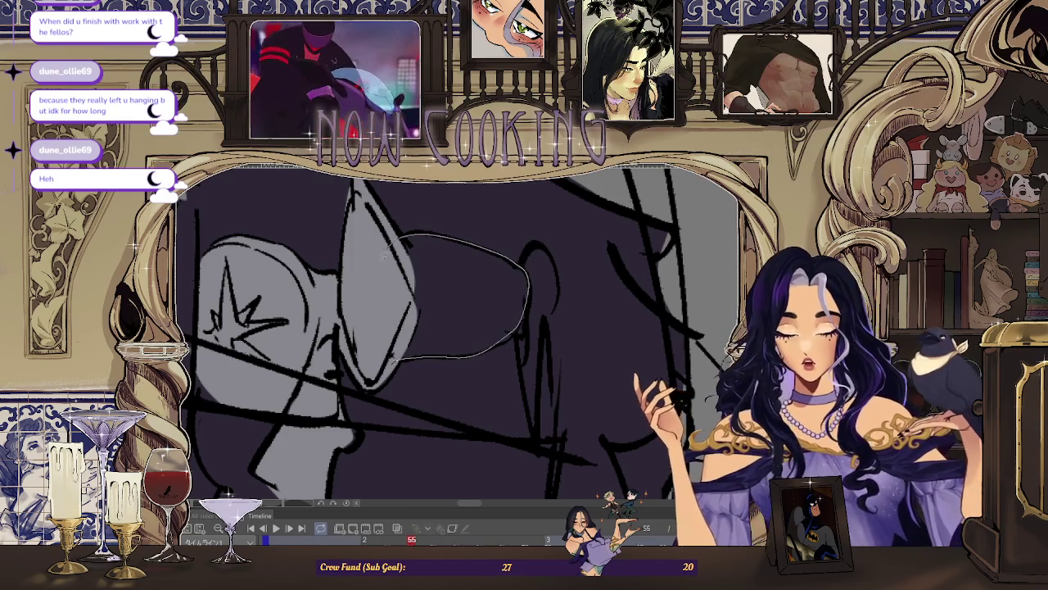
left_click_drag(390, 243, 391, 246)
scroll(515, 277, "down", 3)
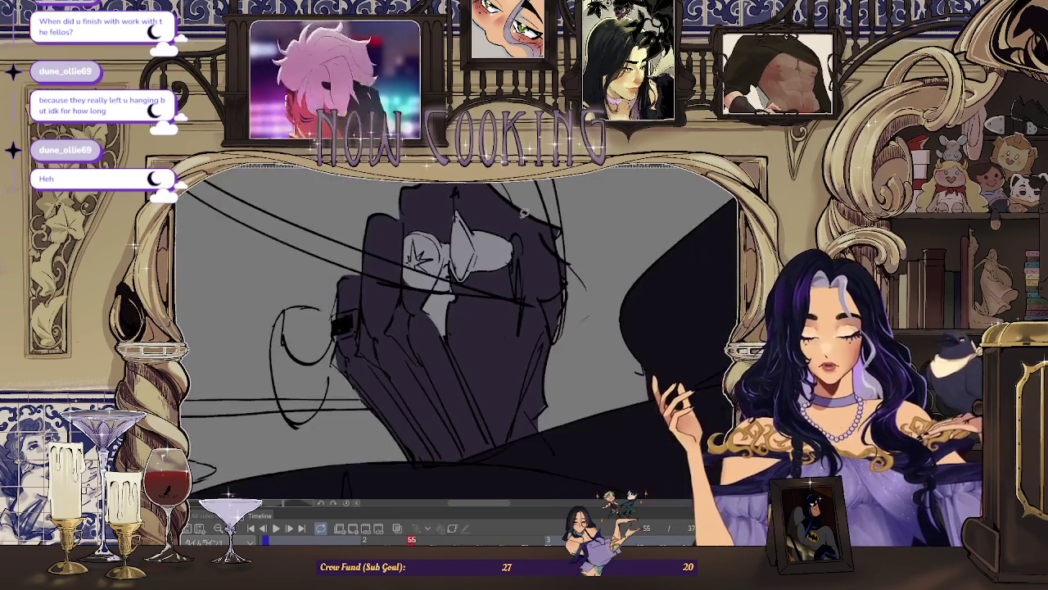
scroll(525, 211, "up", 1)
scroll(407, 267, "up", 1)
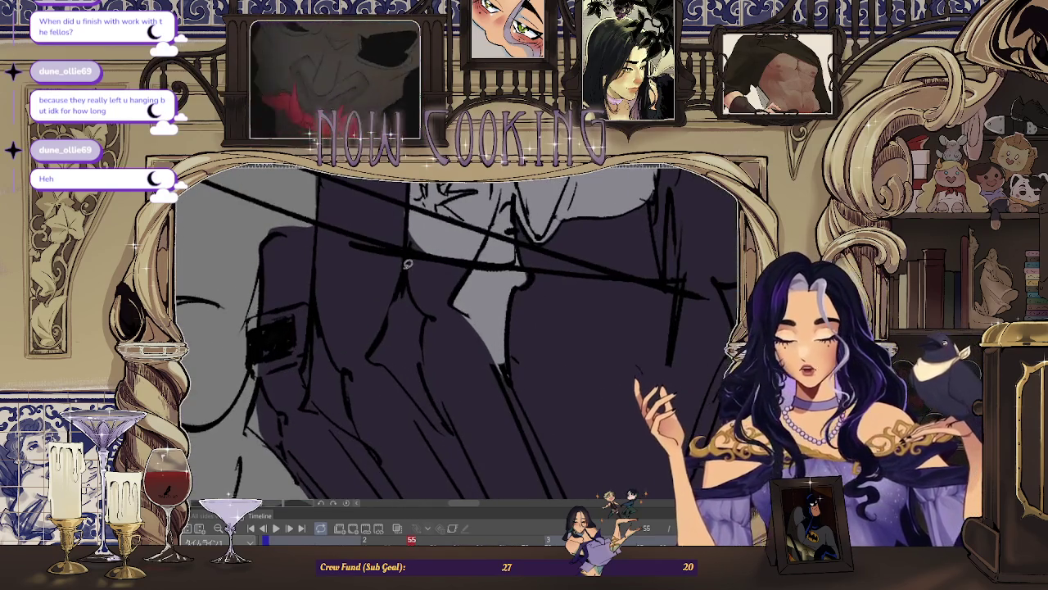
Step: Fill the remaining finger pieces of the glove with light gray
left_click_drag(415, 312, 405, 289)
scroll(402, 285, "up", 1)
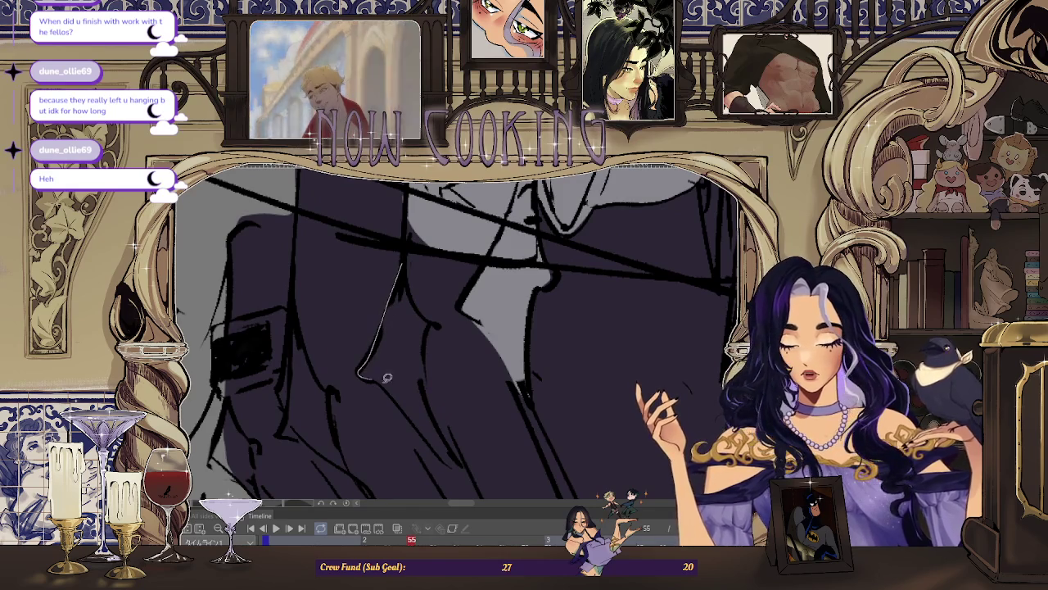
left_click_drag(409, 280, 411, 277)
scroll(413, 272, "up", 1)
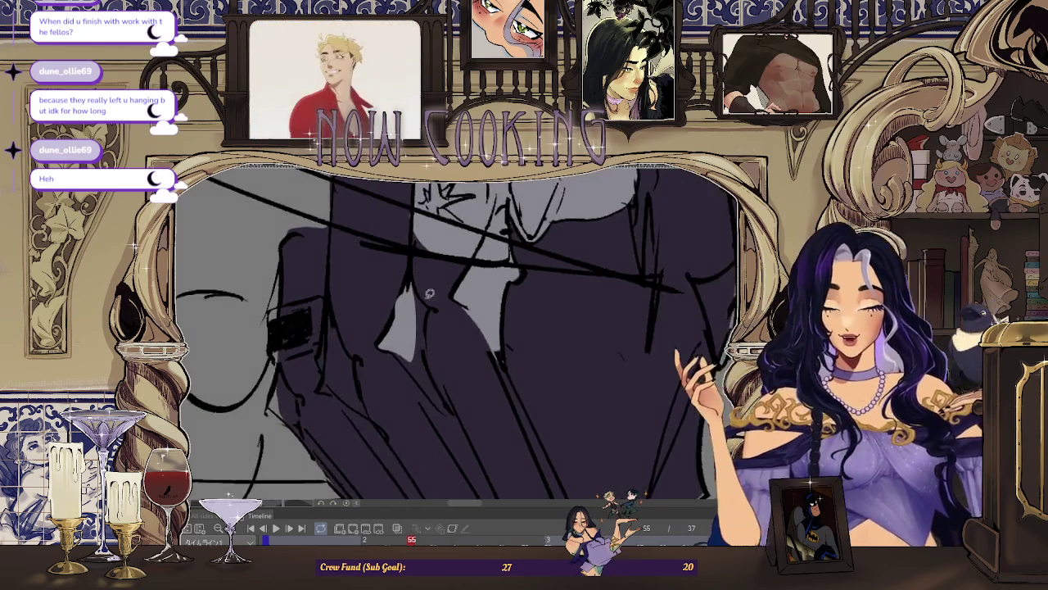
left_click_drag(424, 381, 428, 369)
scroll(384, 305, "down", 1)
scroll(435, 373, "down", 2)
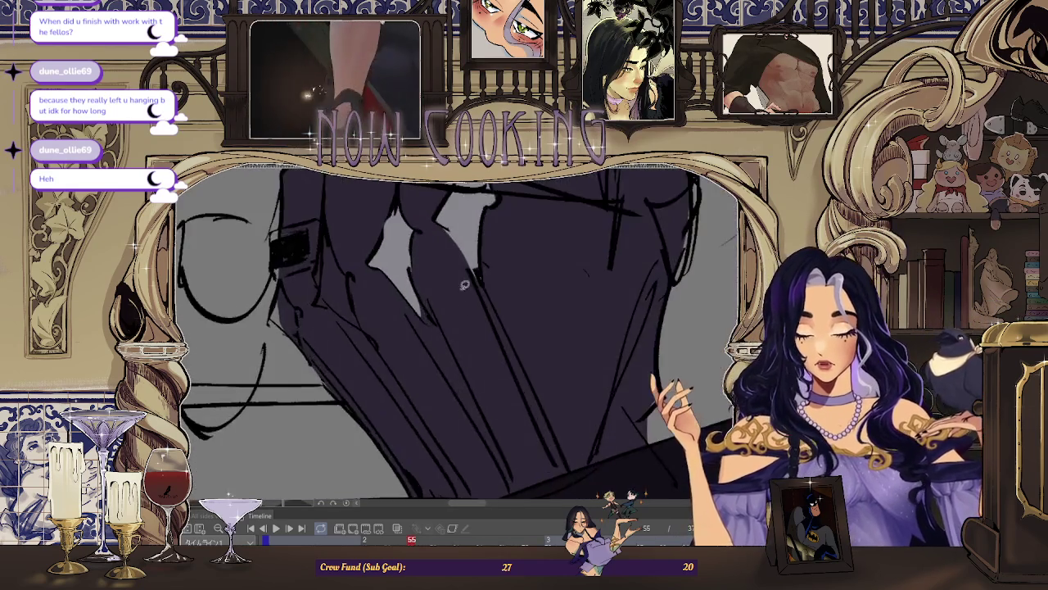
scroll(461, 304, "down", 2)
scroll(407, 350, "up", 2)
scroll(407, 350, "up", 1)
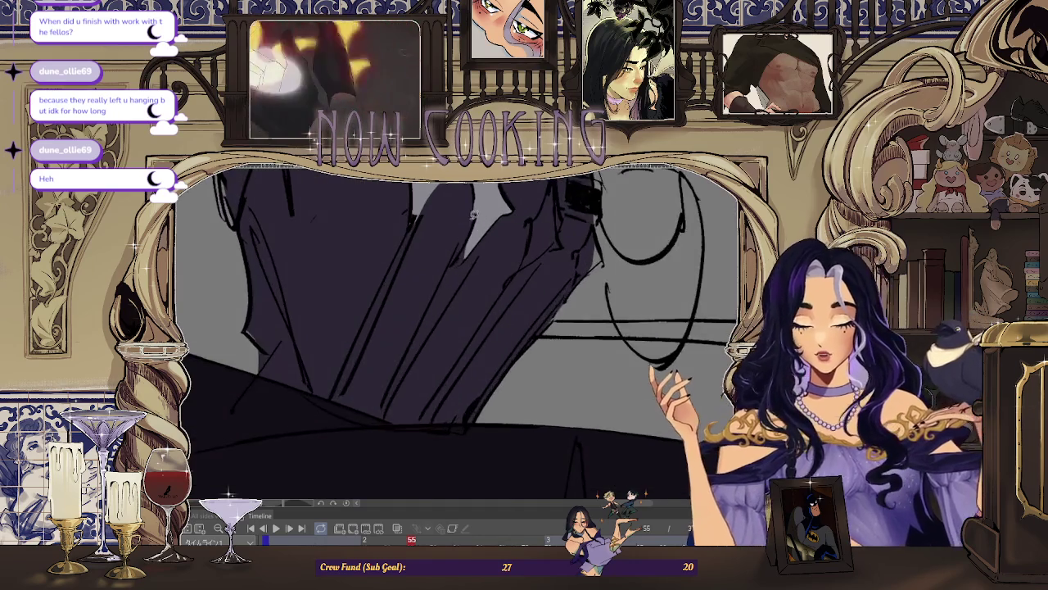
scroll(407, 350, "up", 2)
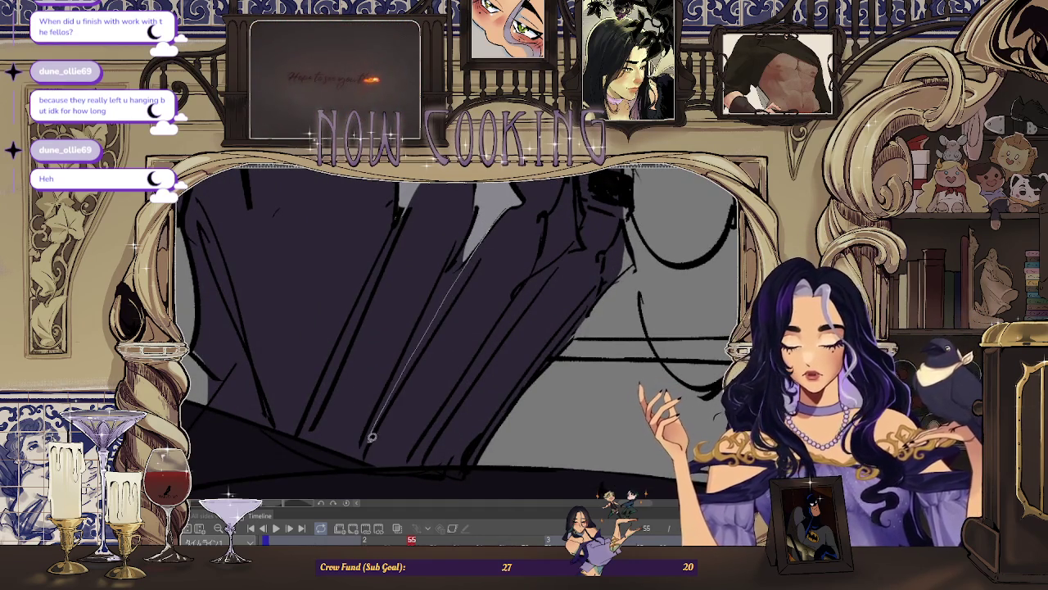
Step: Paint light-gray strokes along the thin diagonal line over the hand, rotating the view
left_click_drag(426, 323, 485, 203)
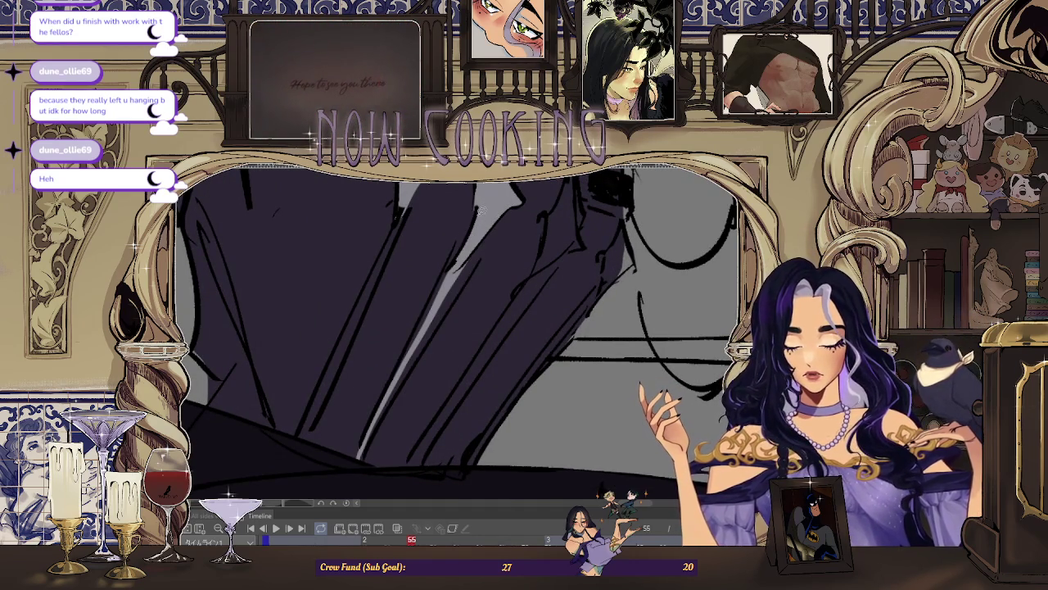
left_click_drag(416, 334, 443, 246)
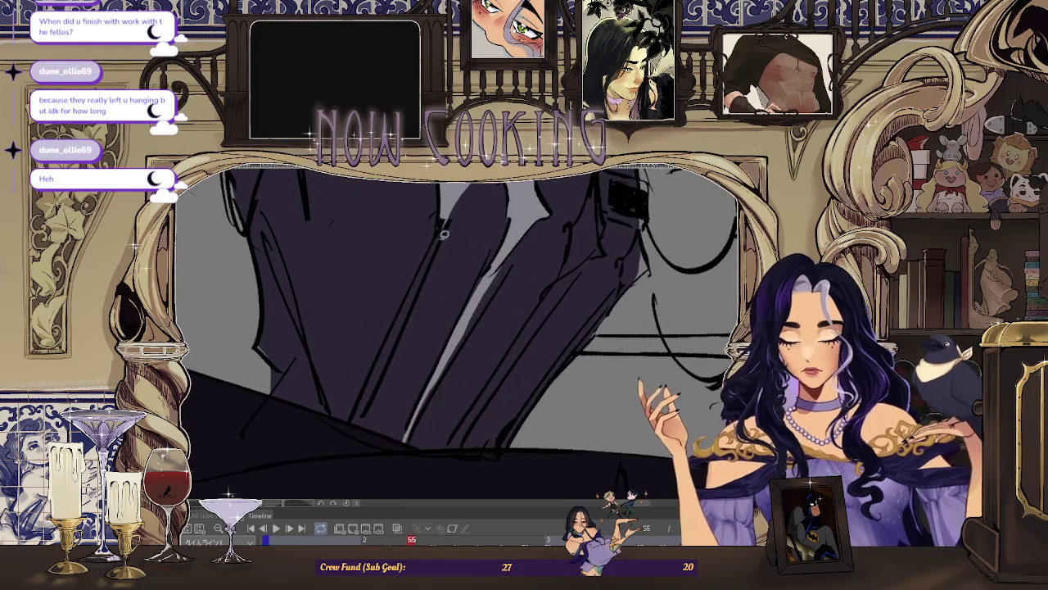
left_click_drag(361, 422, 423, 285)
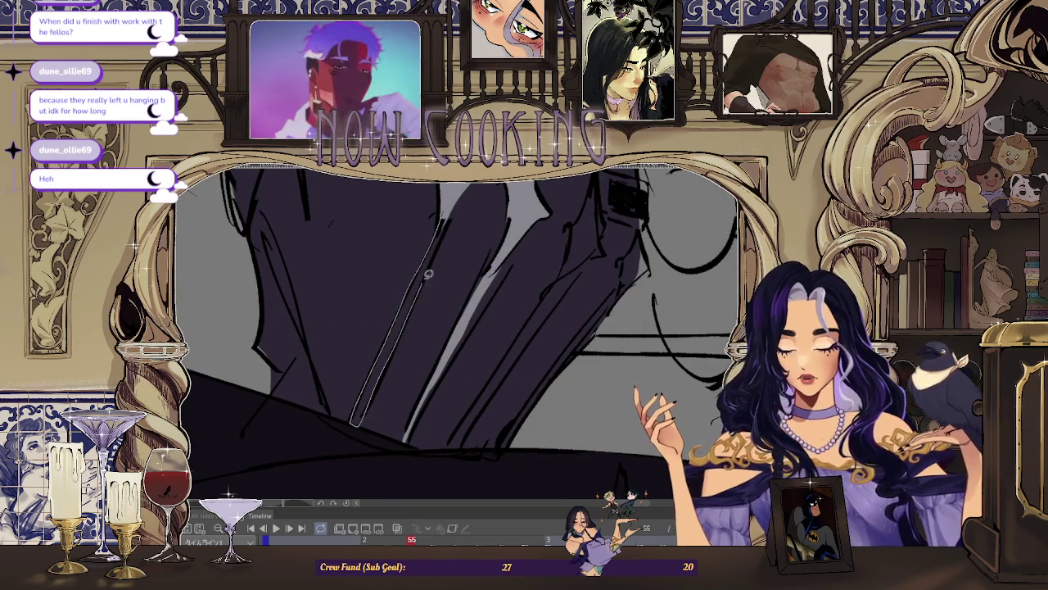
mouse_move(456, 196)
left_mouse_down()
mouse_move(433, 262)
mouse_move(496, 274)
left_mouse_up()
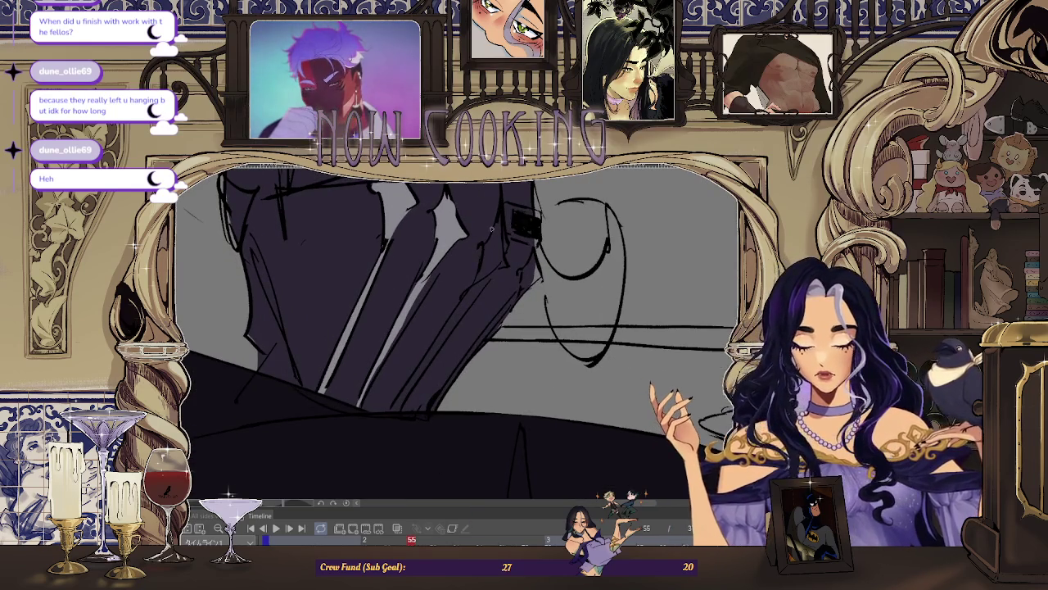
scroll(490, 226, "up", 2)
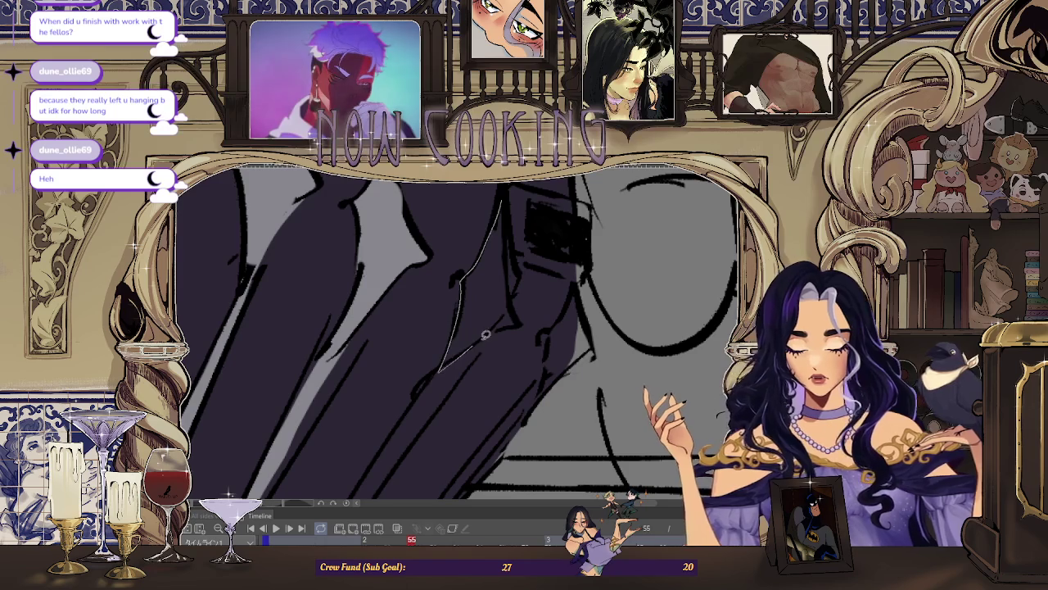
Step: Sketch a thin stroke across the gloved fist, then zoom out to the whole figure
left_click_drag(511, 265, 501, 247)
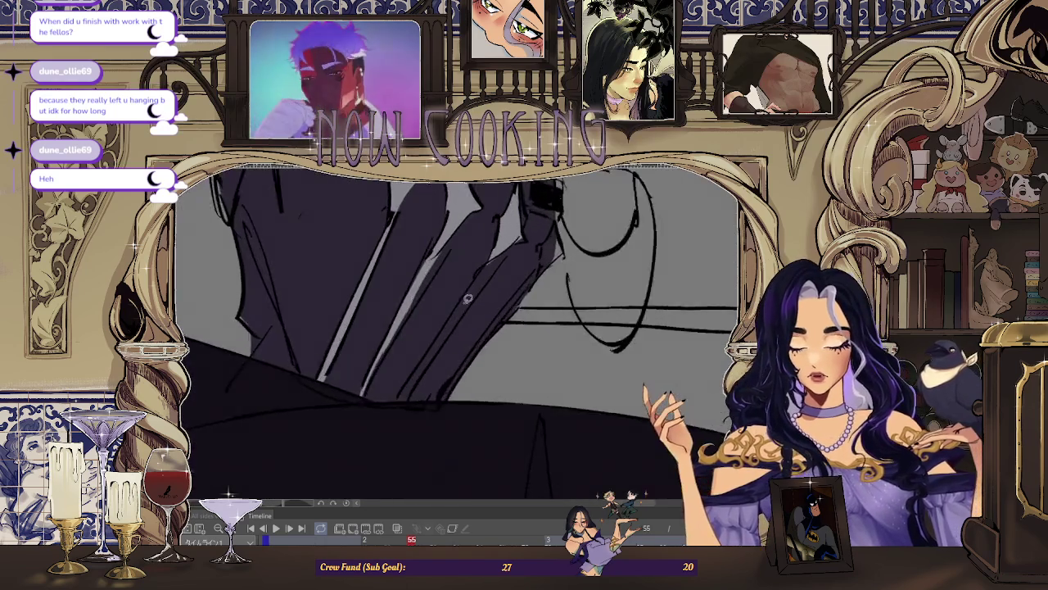
left_click_drag(470, 285, 393, 396)
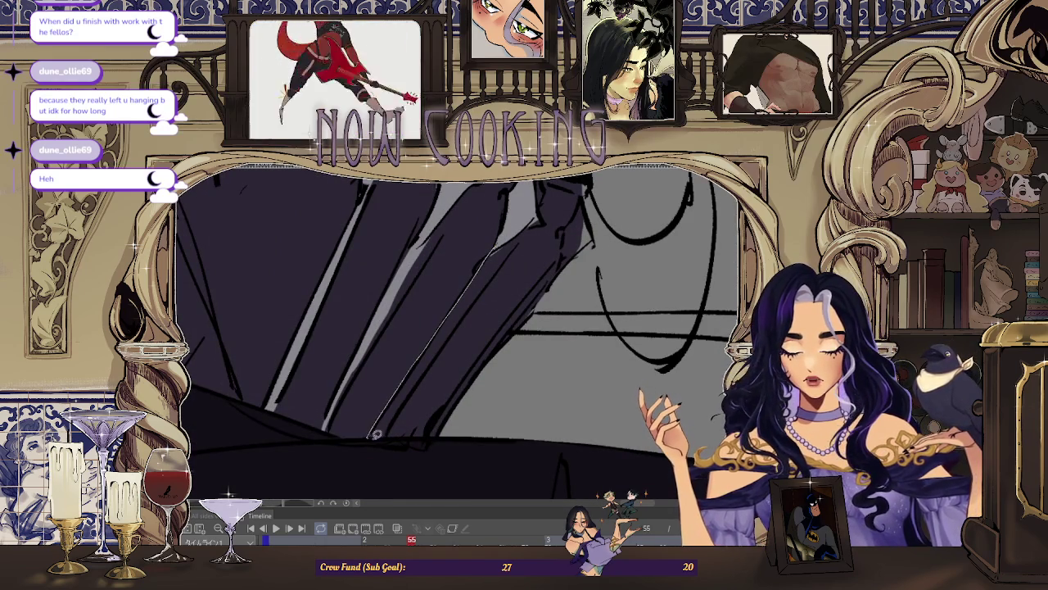
mouse_move(483, 290)
left_mouse_down()
mouse_move(524, 260)
mouse_move(271, 346)
left_mouse_up()
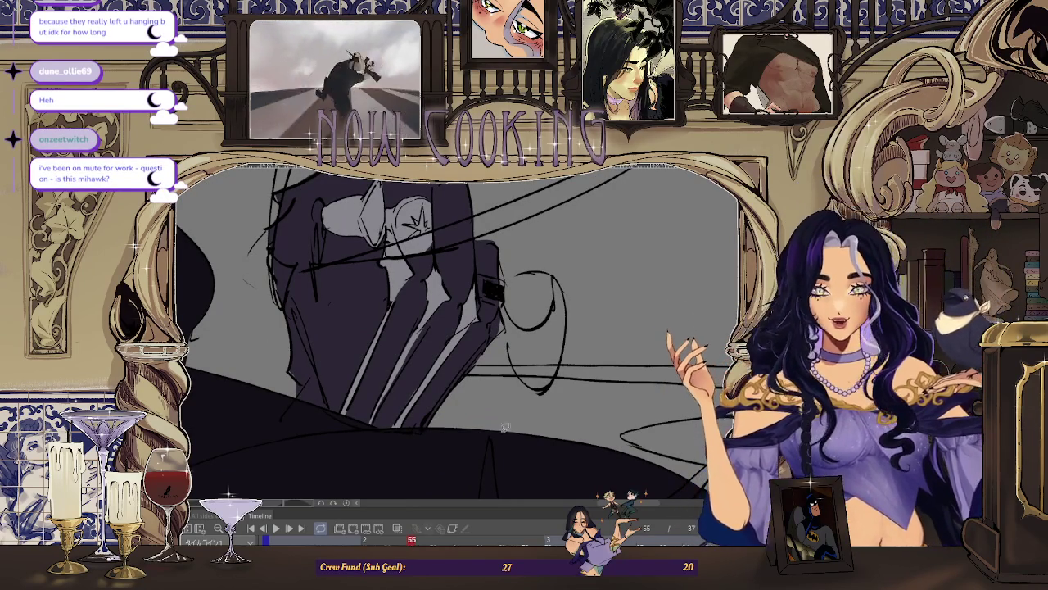
scroll(533, 439, "down", 3)
scroll(524, 459, "down", 2)
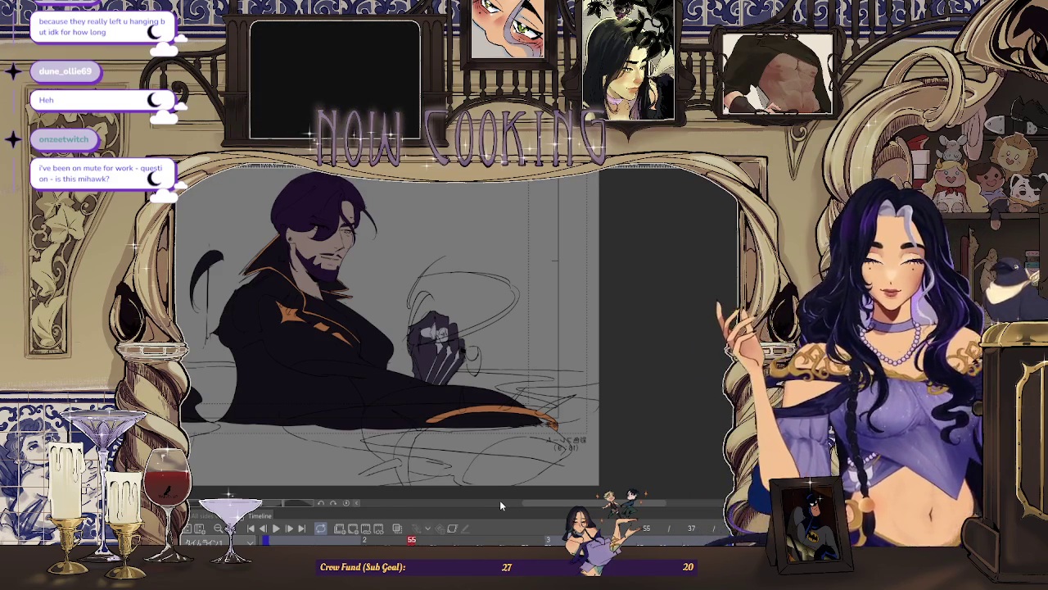
Step: Zoom and rotate the view to frame the glove loop and fist
scroll(433, 320, "up", 2)
scroll(433, 316, "up", 2)
scroll(433, 311, "up", 2)
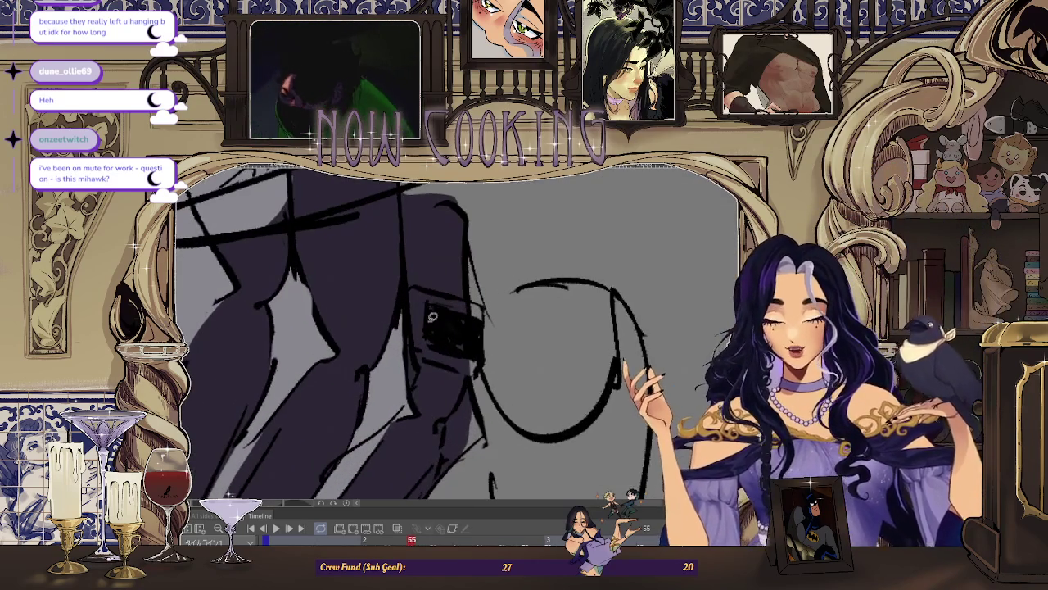
left_click_drag(372, 332, 483, 318)
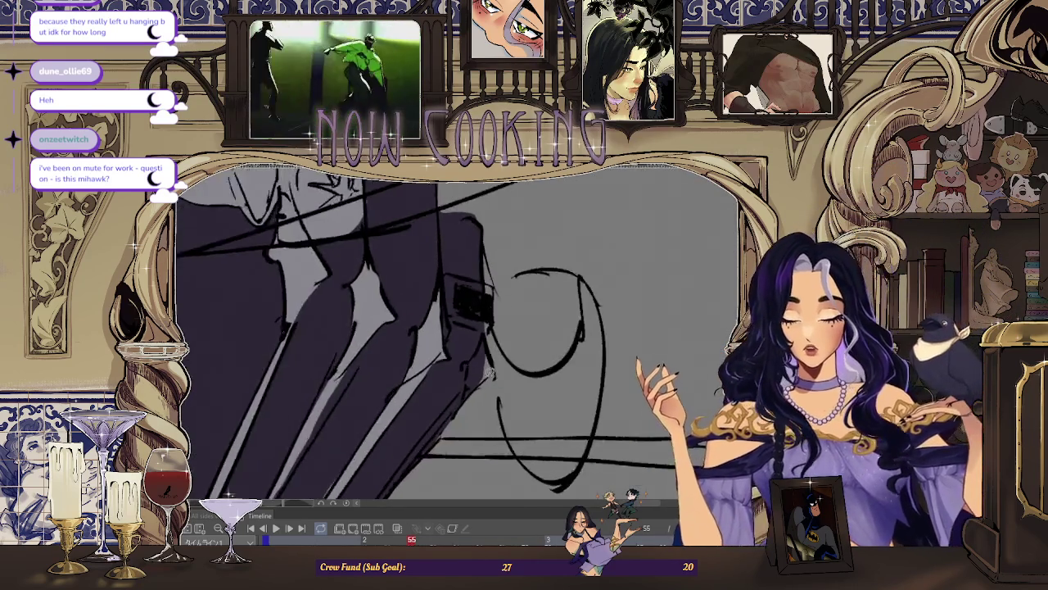
left_click_drag(505, 357, 466, 245)
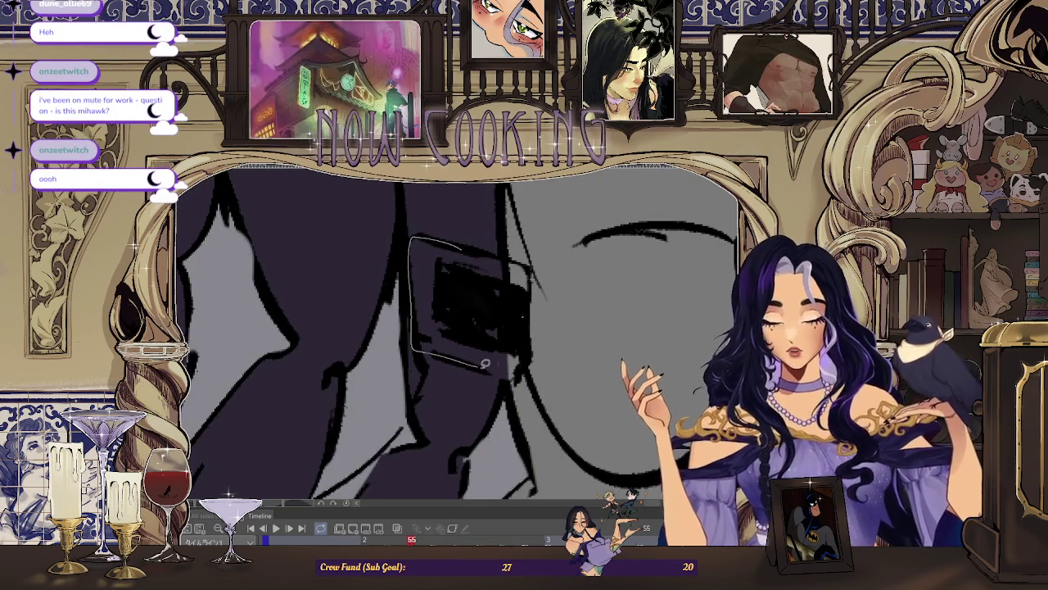
left_click_drag(503, 254, 513, 277)
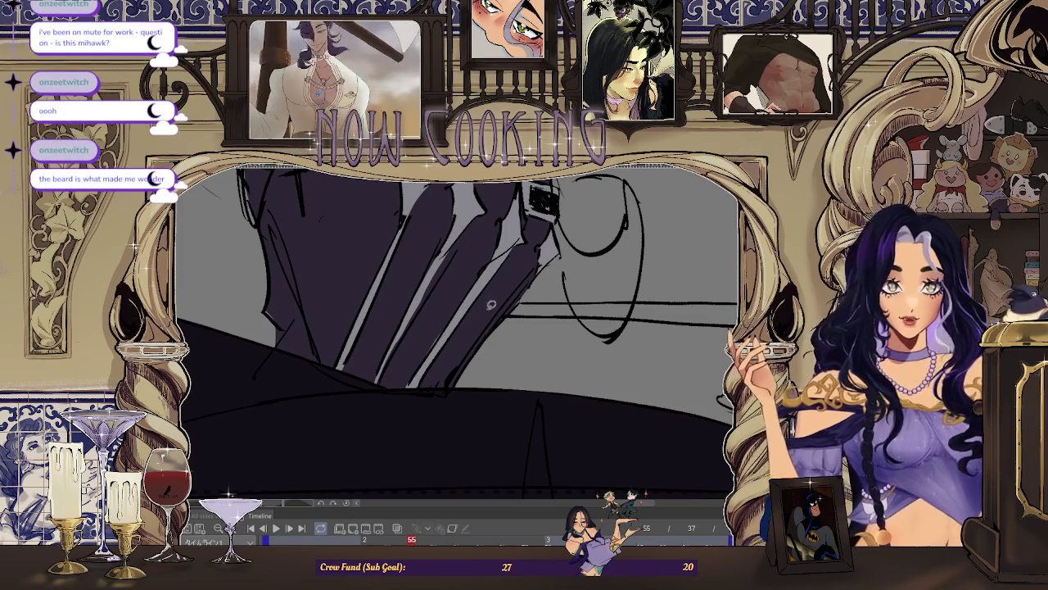
mouse_move(494, 280)
left_mouse_down()
mouse_move(503, 287)
mouse_move(551, 251)
left_mouse_up()
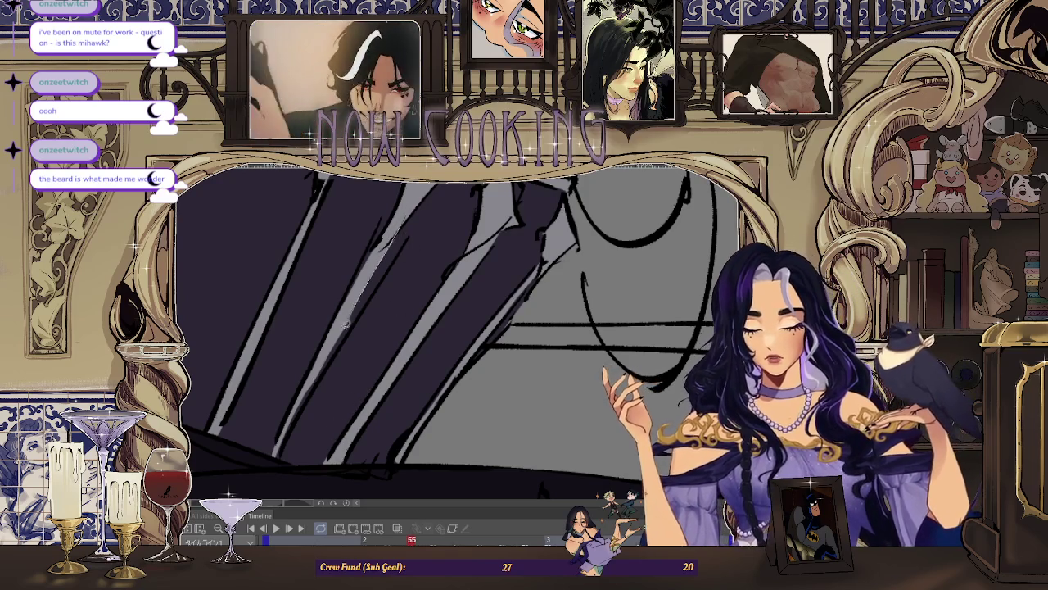
left_click_drag(391, 241, 436, 226)
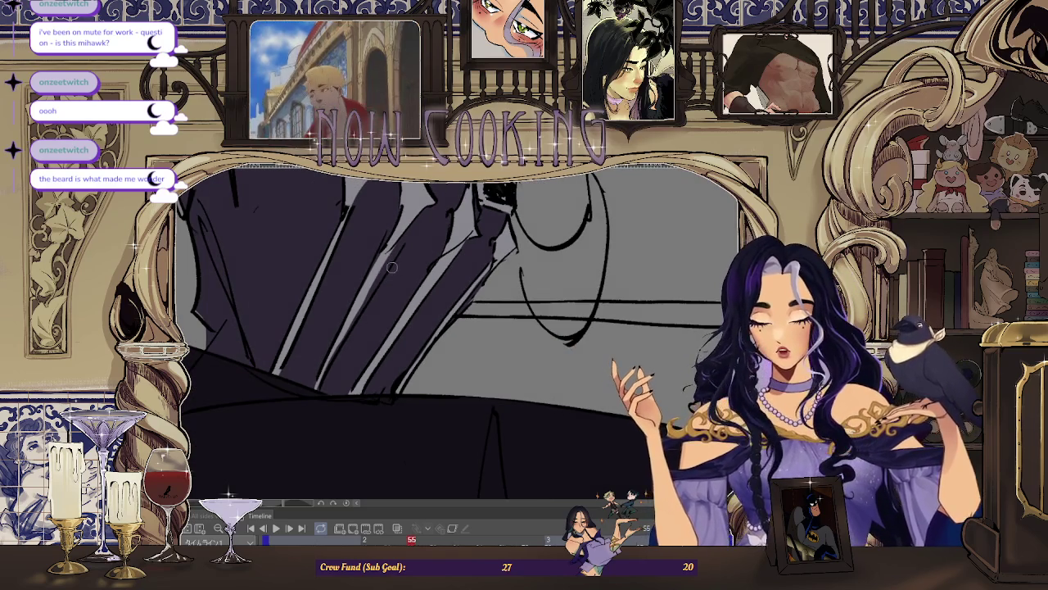
mouse_move(352, 330)
left_mouse_down()
mouse_move(377, 295)
mouse_move(427, 285)
left_mouse_up()
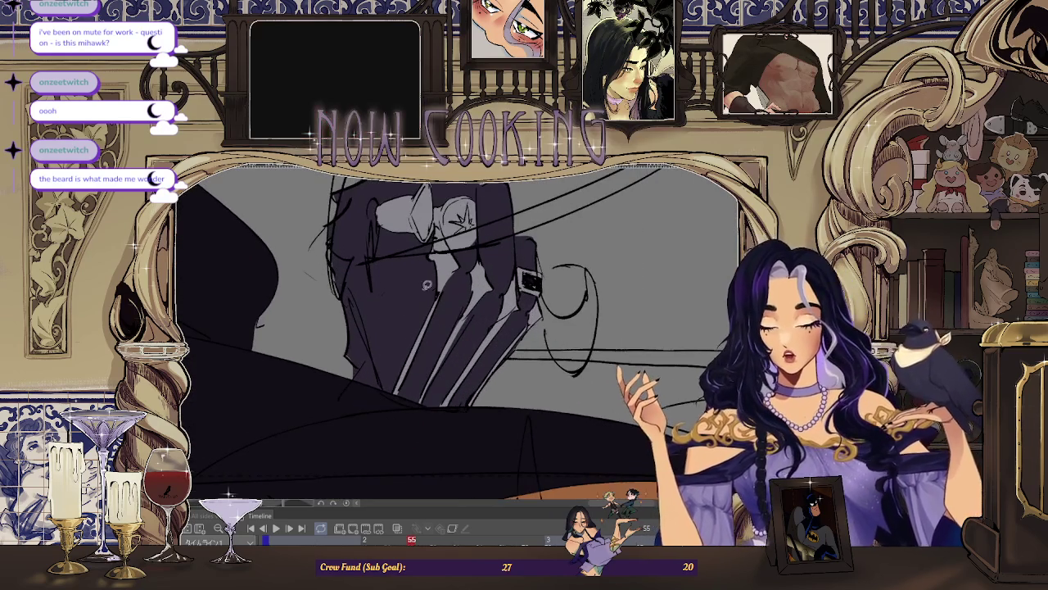
left_click_drag(384, 256, 372, 276)
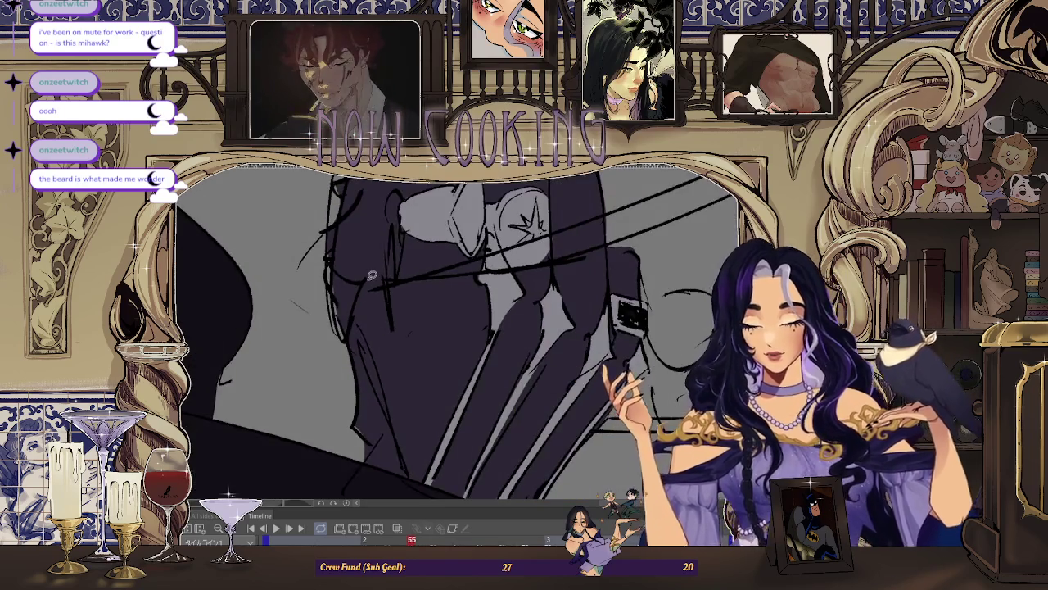
Step: Mirror the view, fit it to the window, and draw a V-shaped stroke beside the fist
key("h")
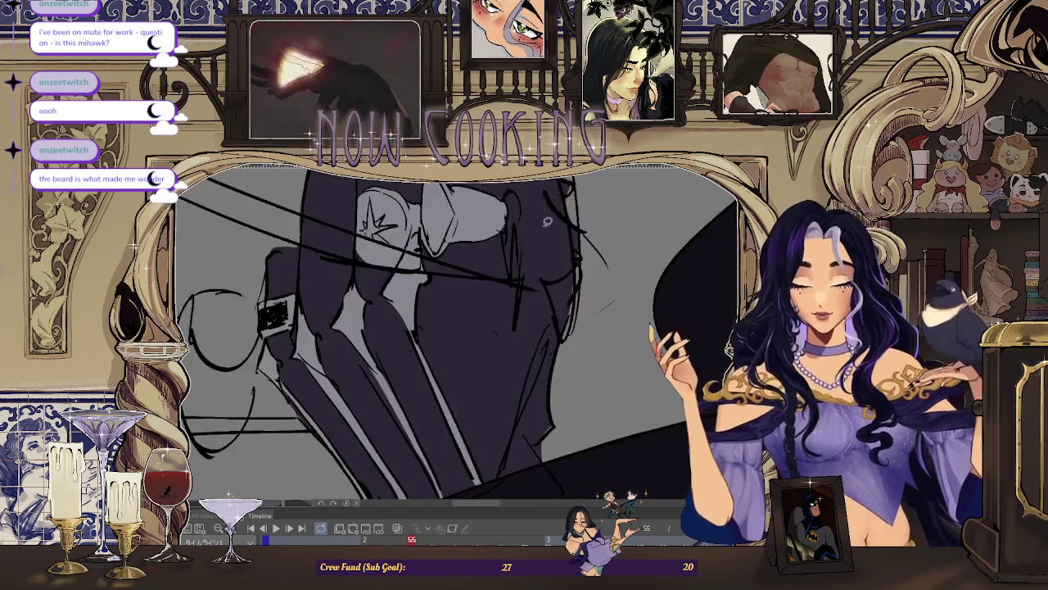
key("ctrl+0")
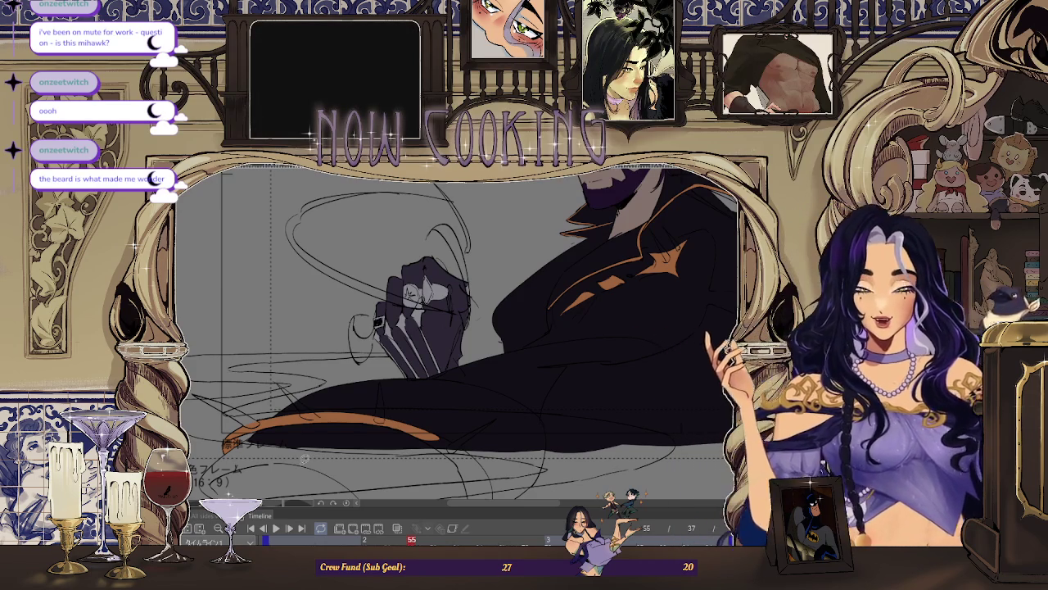
scroll(479, 277, "up", 3)
scroll(479, 277, "up", 2)
scroll(480, 277, "down", 3)
scroll(485, 277, "up", 2)
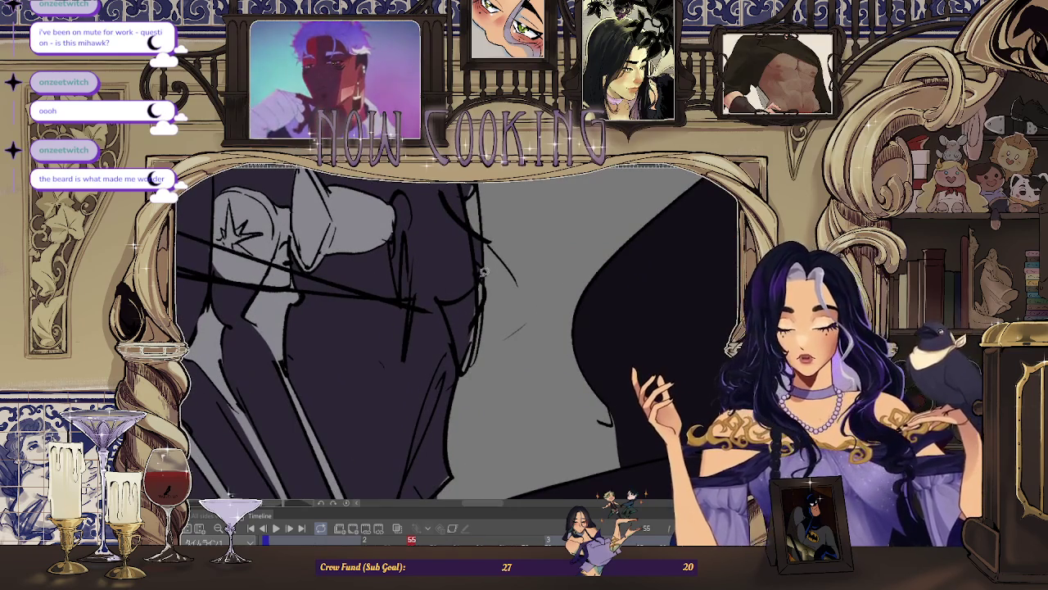
left_click_drag(483, 272, 483, 276)
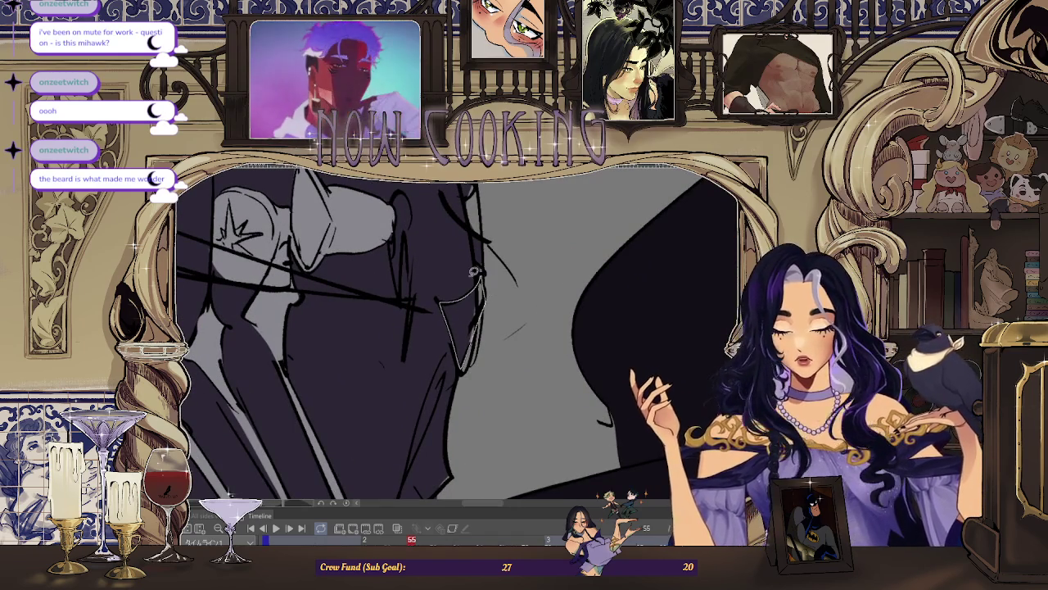
scroll(483, 274, "down", 5)
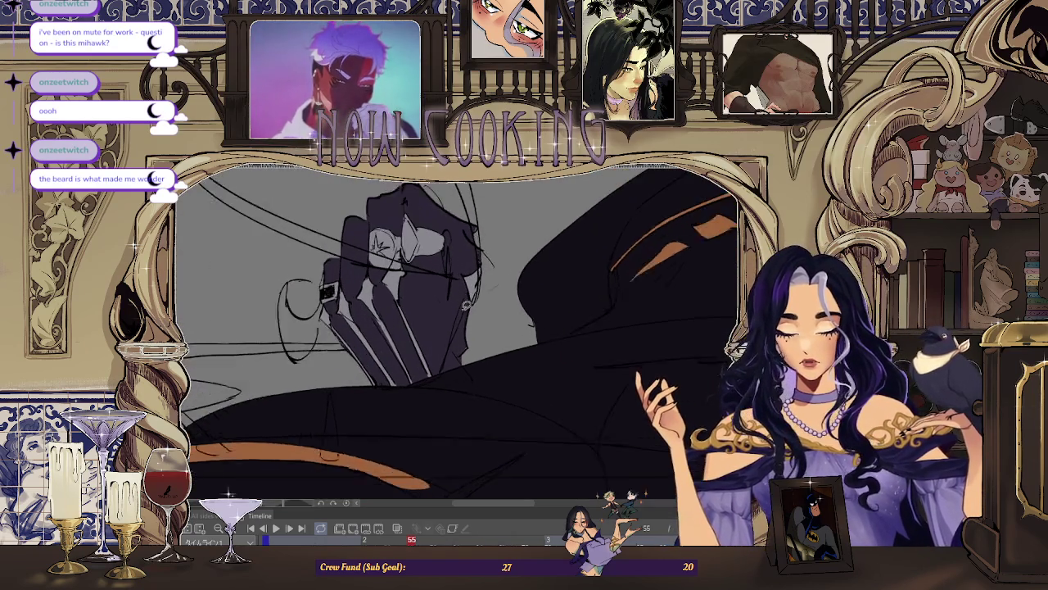
scroll(516, 324, "up", 1)
scroll(448, 368, "down", 1)
scroll(448, 368, "down", 2)
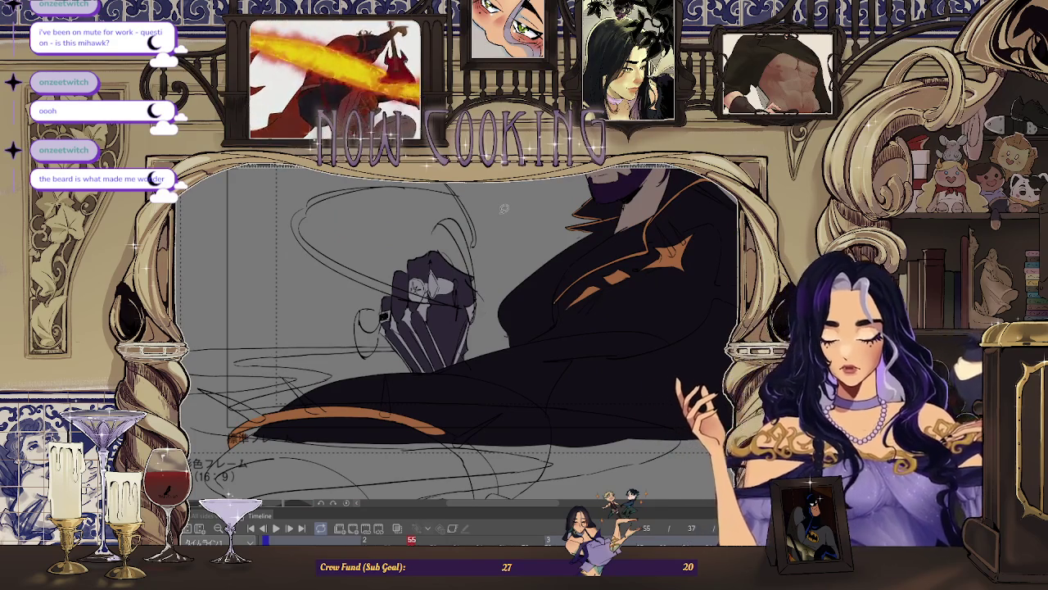
scroll(504, 209, "down", 2)
scroll(367, 356, "up", 1)
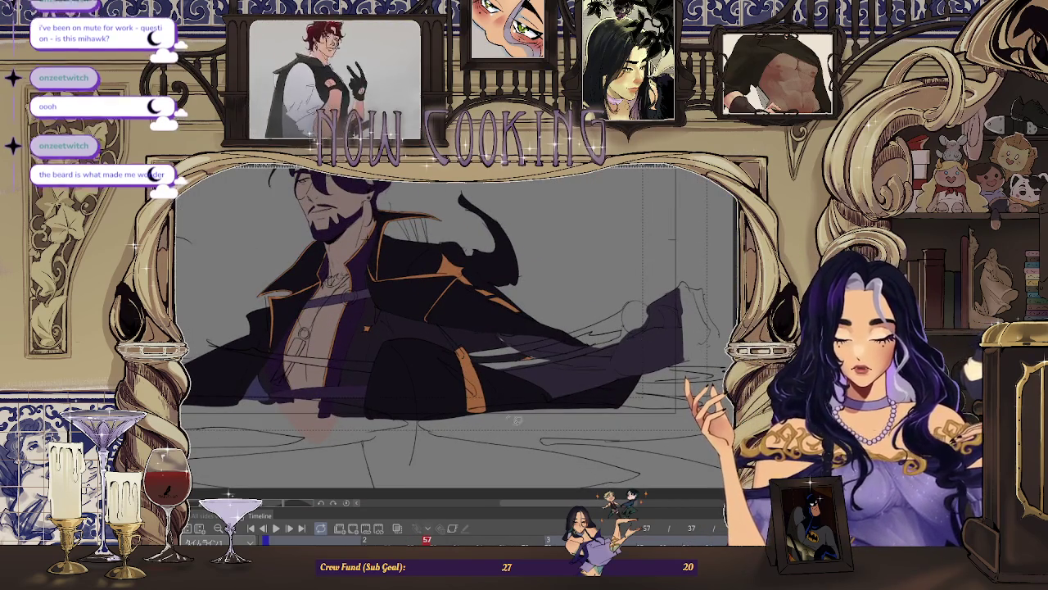
Step: Zoom in and fill the outlined coat stroke with light grey
scroll(511, 365, "down", 1)
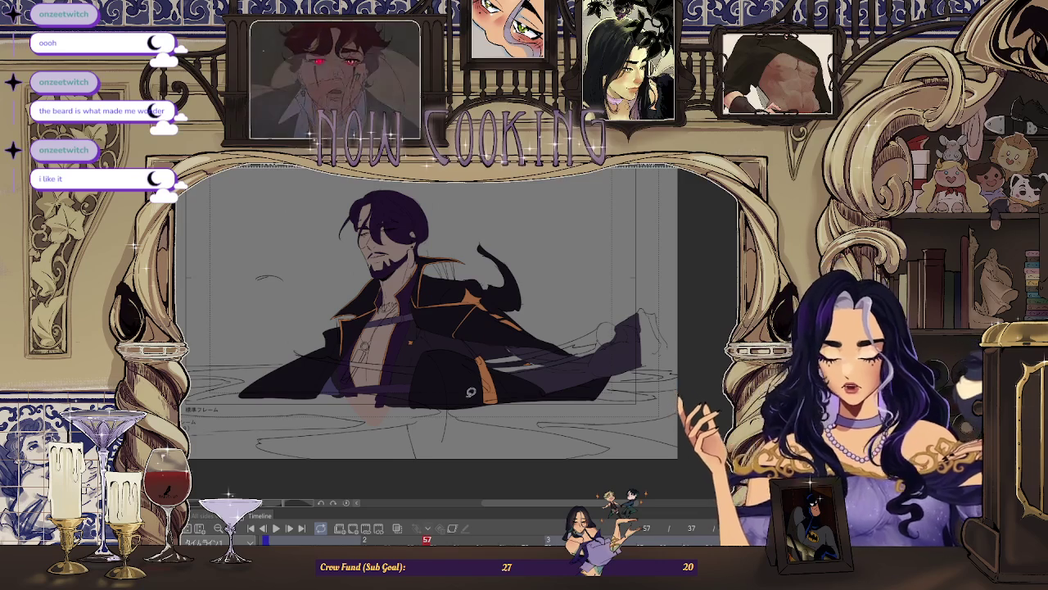
scroll(450, 327, "up", 3)
scroll(444, 285, "up", 2)
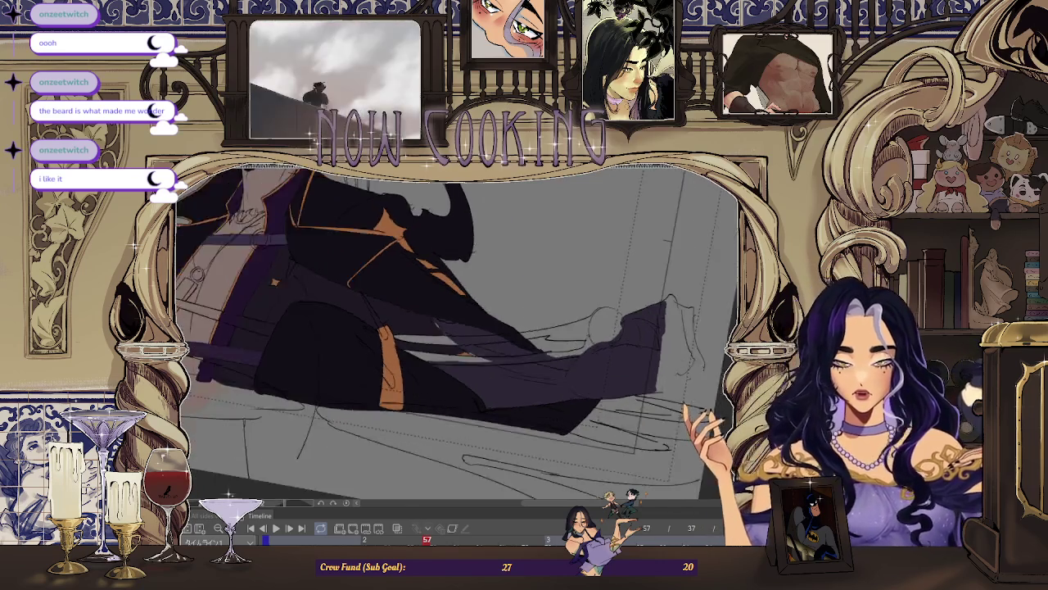
scroll(444, 284, "up", 2)
scroll(444, 284, "up", 2)
scroll(444, 284, "up", 2)
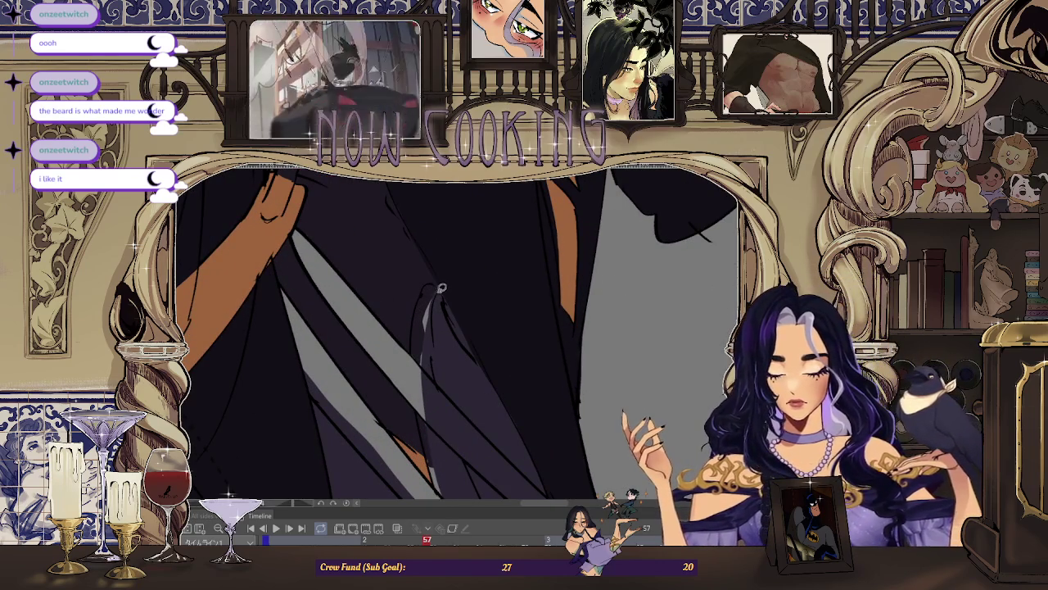
scroll(426, 289, "up", 1)
scroll(432, 284, "up", 1)
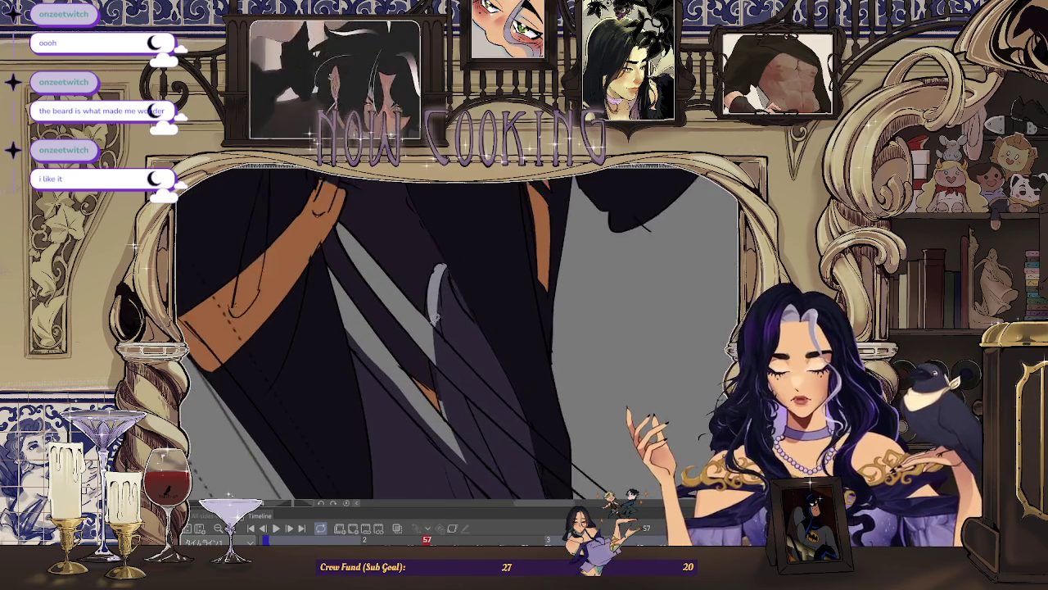
scroll(440, 280, "down", 1)
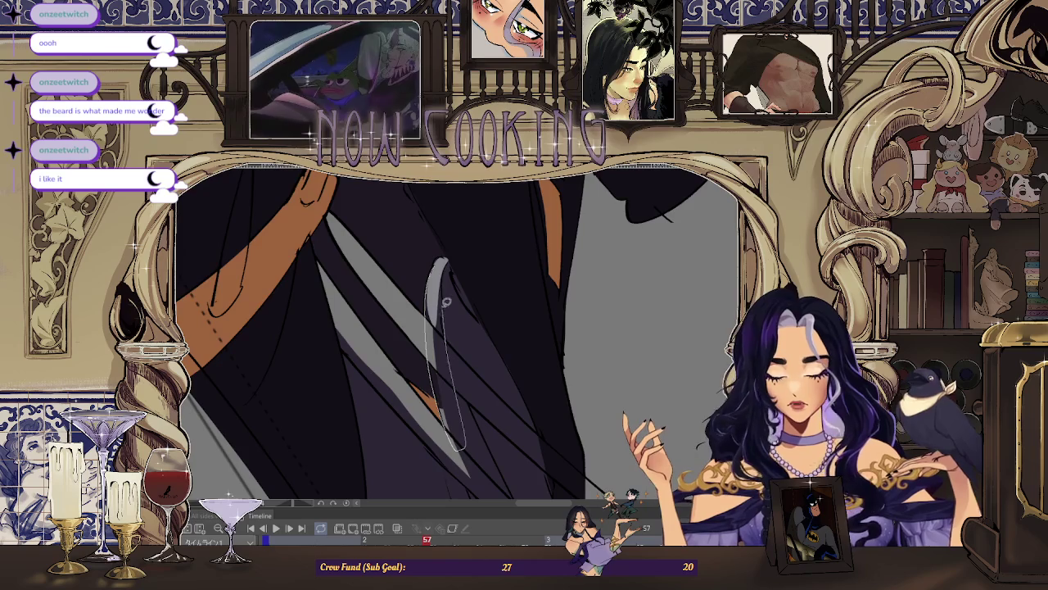
scroll(446, 310, "down", 1)
scroll(442, 299, "down", 1)
scroll(438, 287, "down", 1)
scroll(431, 273, "up", 1)
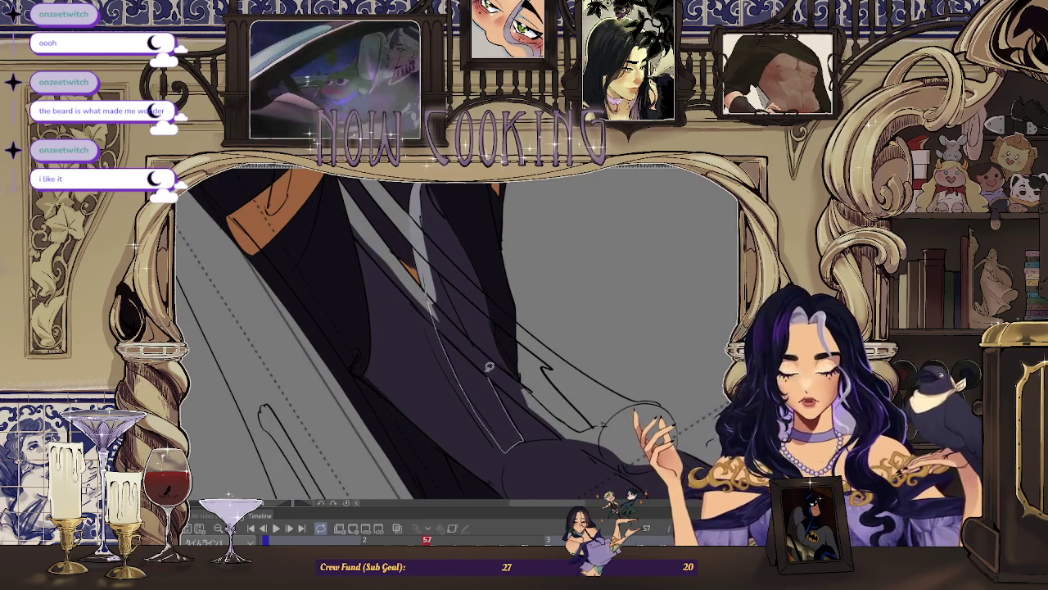
left_click_drag(440, 261, 434, 250)
scroll(451, 279, "up", 1)
scroll(459, 297, "down", 1)
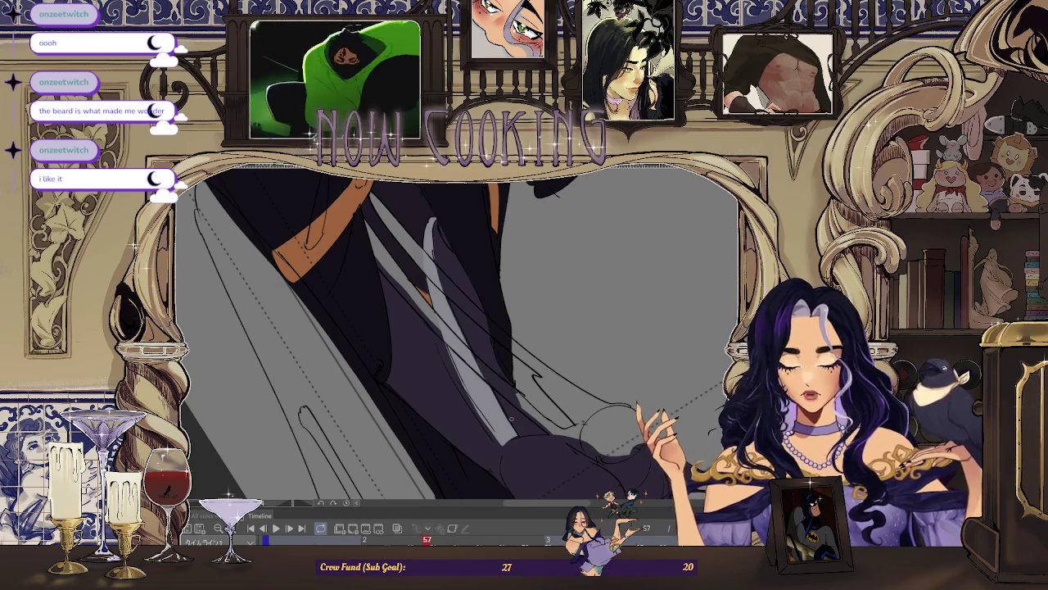
Step: Fill the sleeve cuff with light grey on frame 57, then zoom out
scroll(514, 423, "up", 1)
scroll(514, 423, "up", 1)
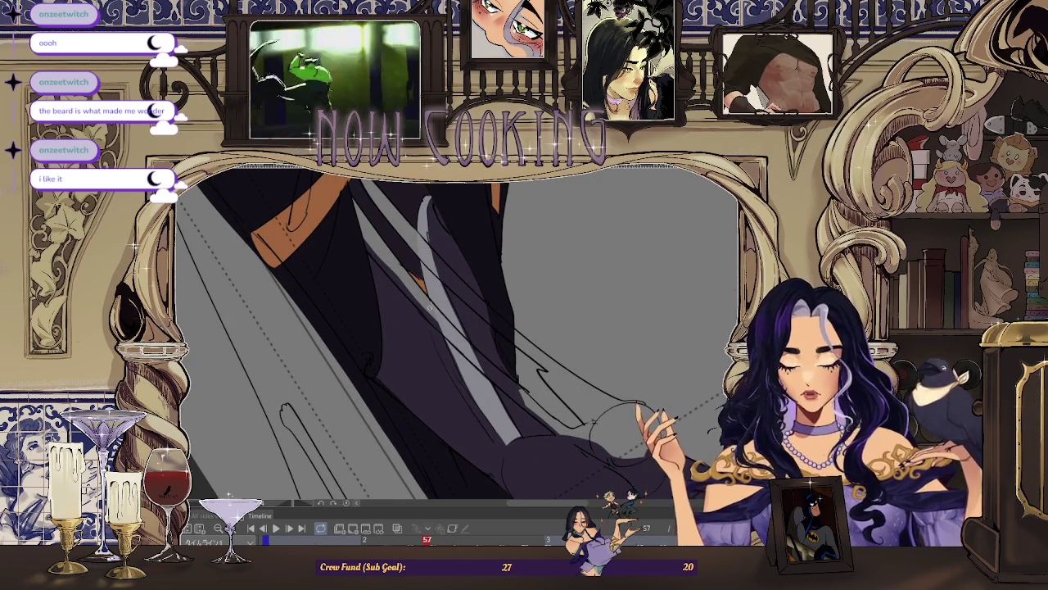
scroll(477, 411, "down", 1)
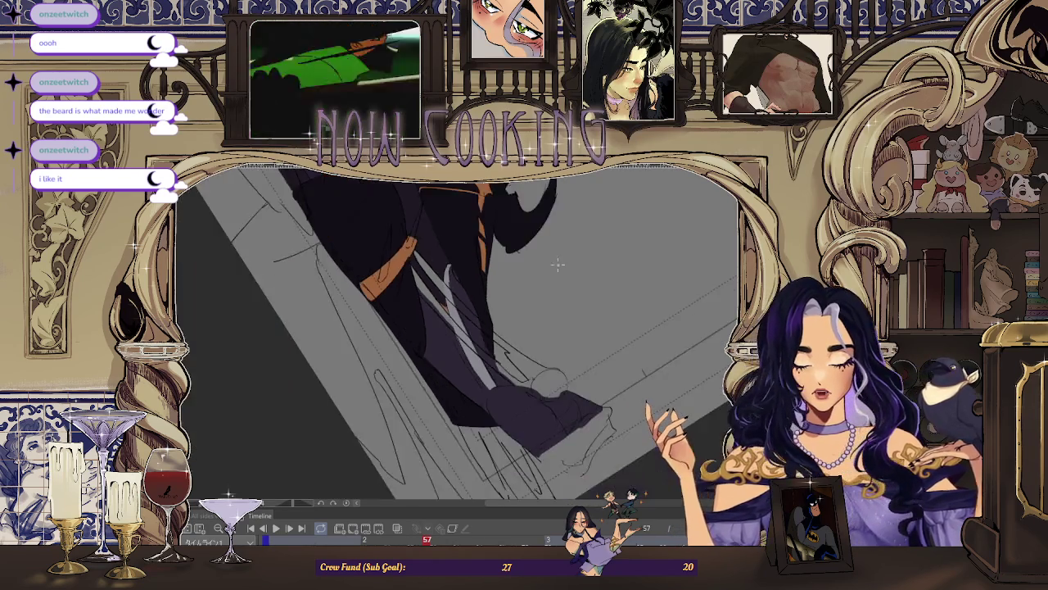
scroll(467, 409, "down", 1)
scroll(470, 392, "up", 2)
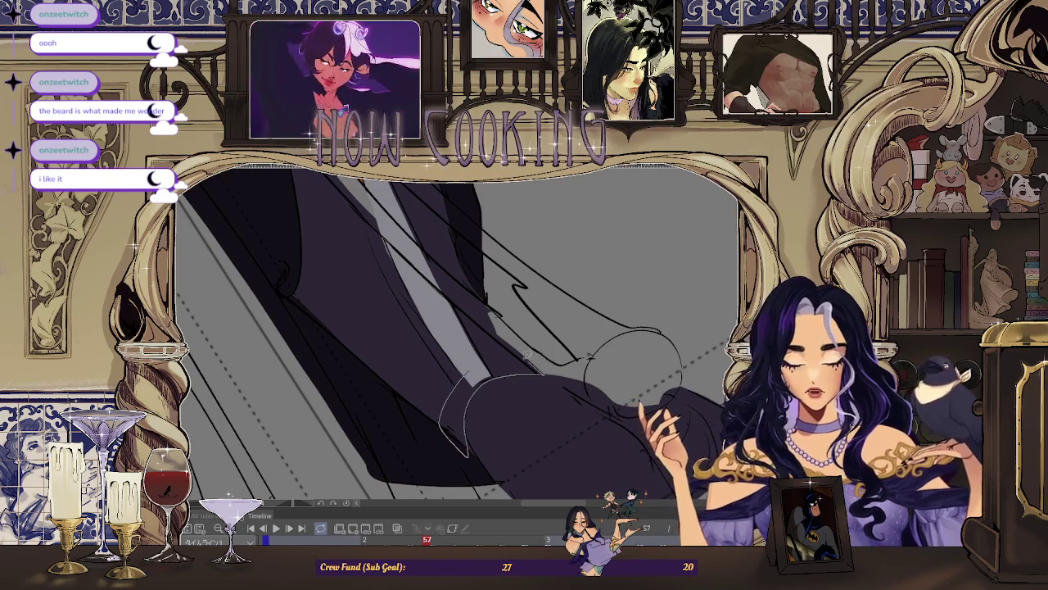
left_click(442, 406)
scroll(481, 362, "up", 1)
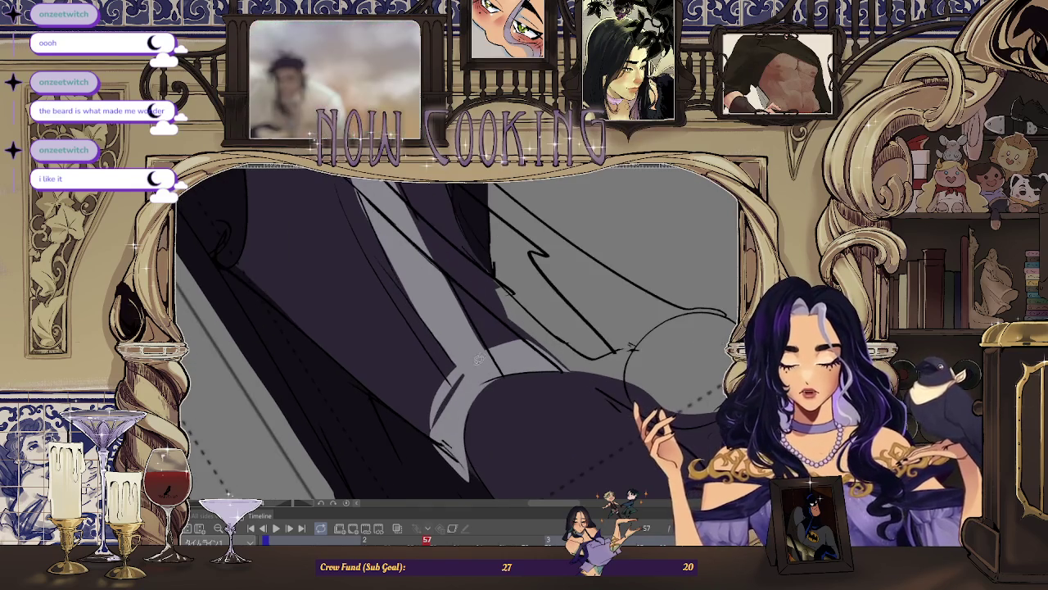
scroll(631, 348, "down", 1)
scroll(630, 348, "down", 1)
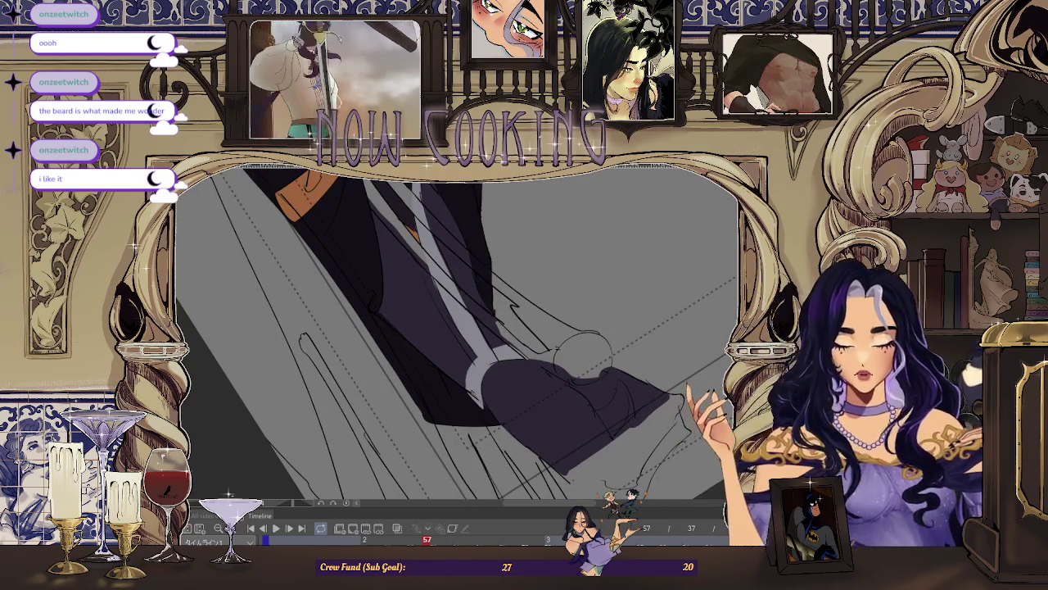
scroll(609, 301, "down", 1)
scroll(609, 302, "down", 1)
scroll(492, 353, "down", 1)
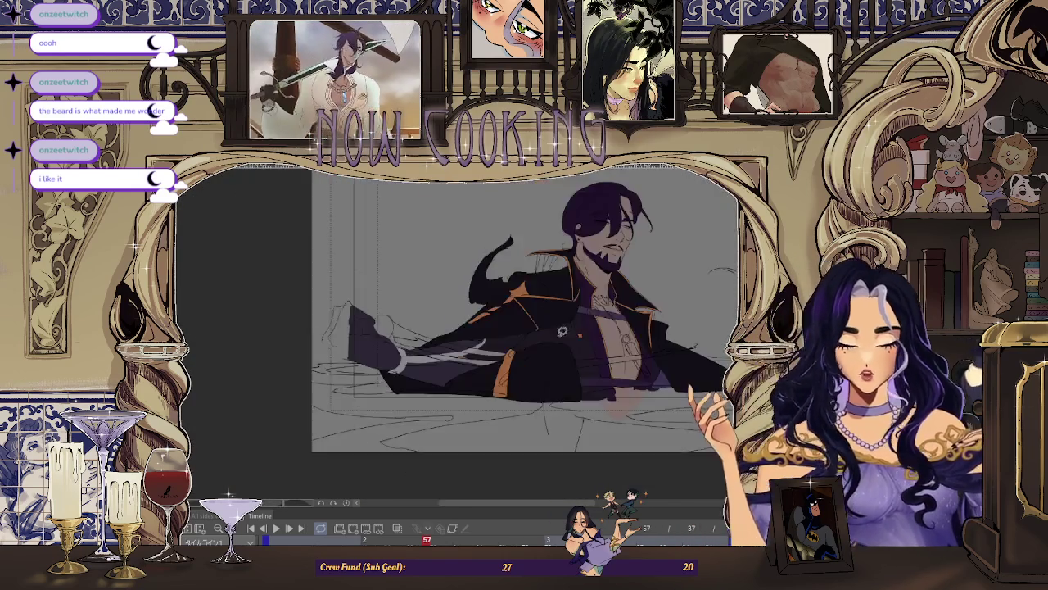
Step: Step back to frame 55, then forward to frame 59
scroll(355, 415, "down", 1)
key("Left")
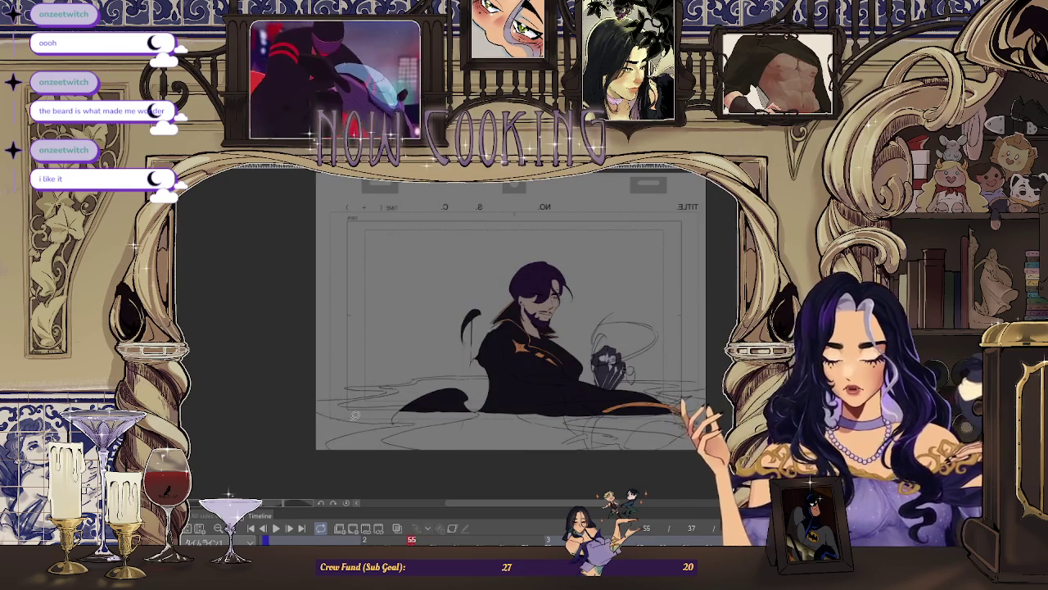
key("Right")
key("Right")
key("Right")
key("Right")
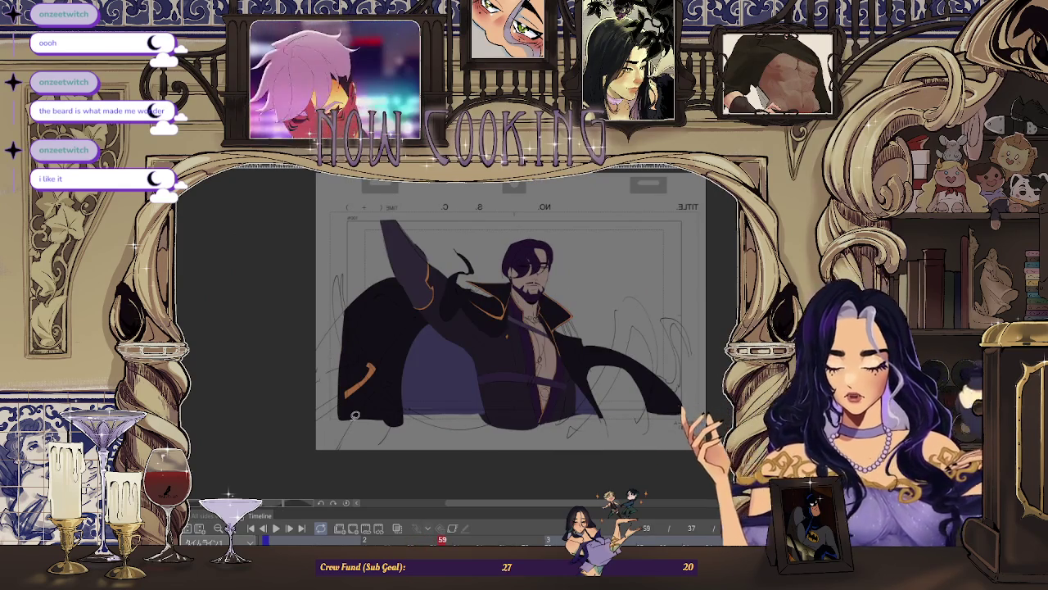
scroll(400, 213, "up", 3)
scroll(353, 223, "up", 2)
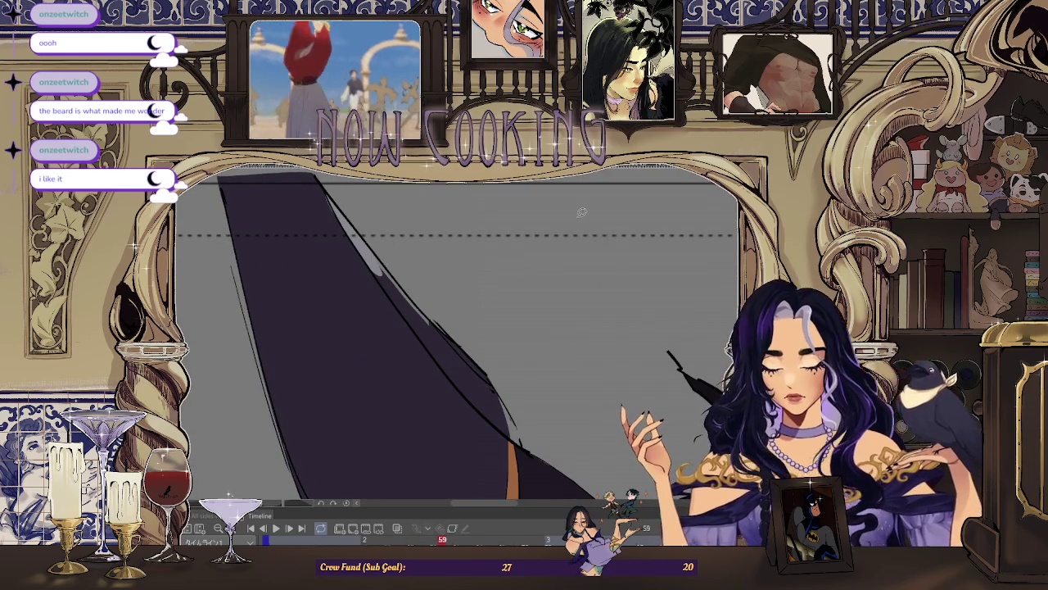
Step: Mirror the view, brush over the light grey sleeve-edge band, and advance to frame 61
key("h")
scroll(587, 186, "up", 1)
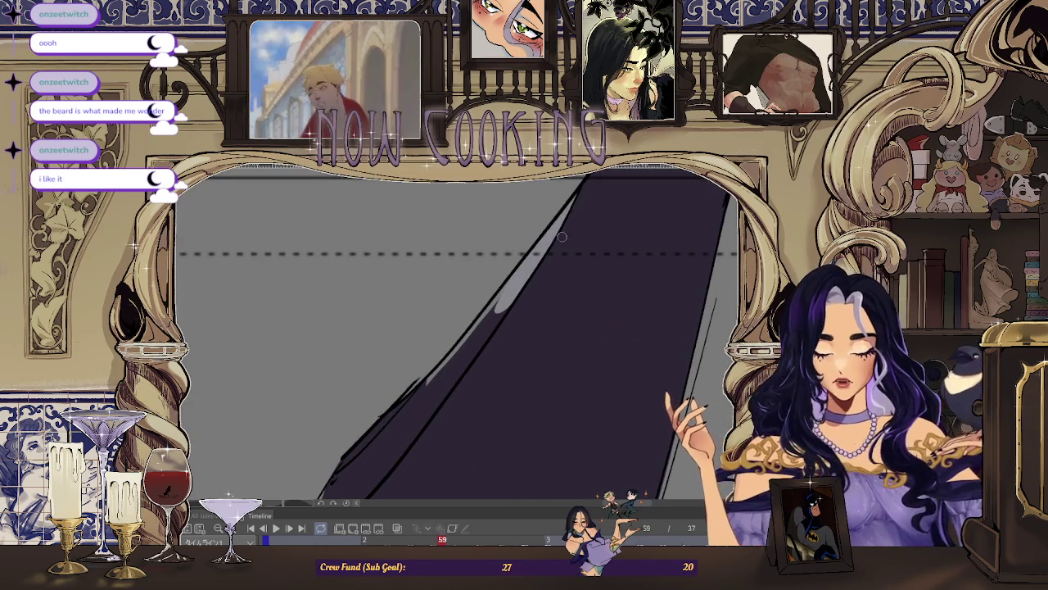
scroll(572, 214, "down", 2)
scroll(488, 330, "up", 2)
scroll(510, 301, "up", 1)
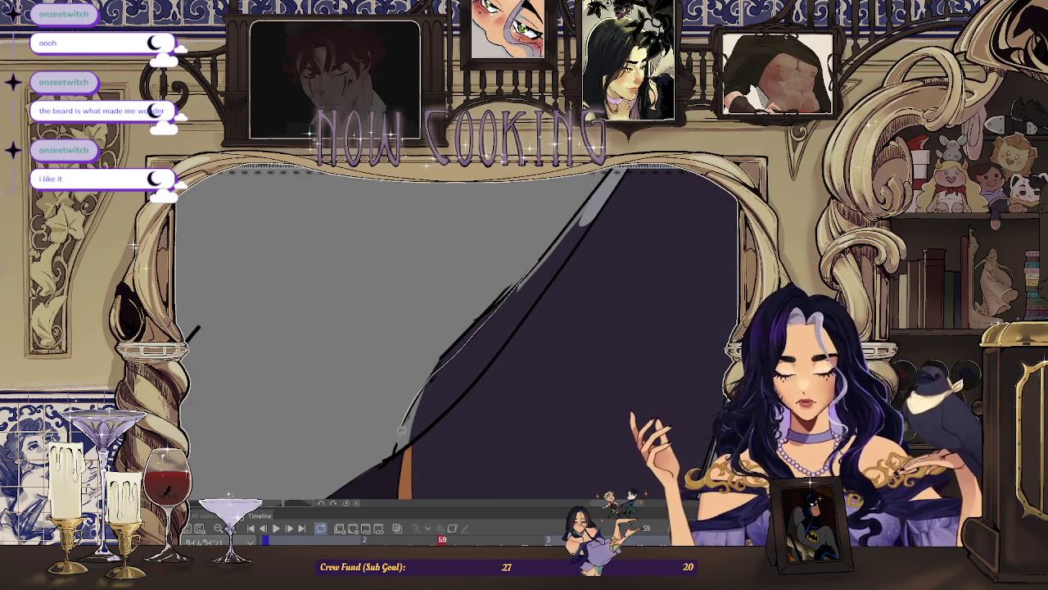
scroll(488, 331, "down", 1)
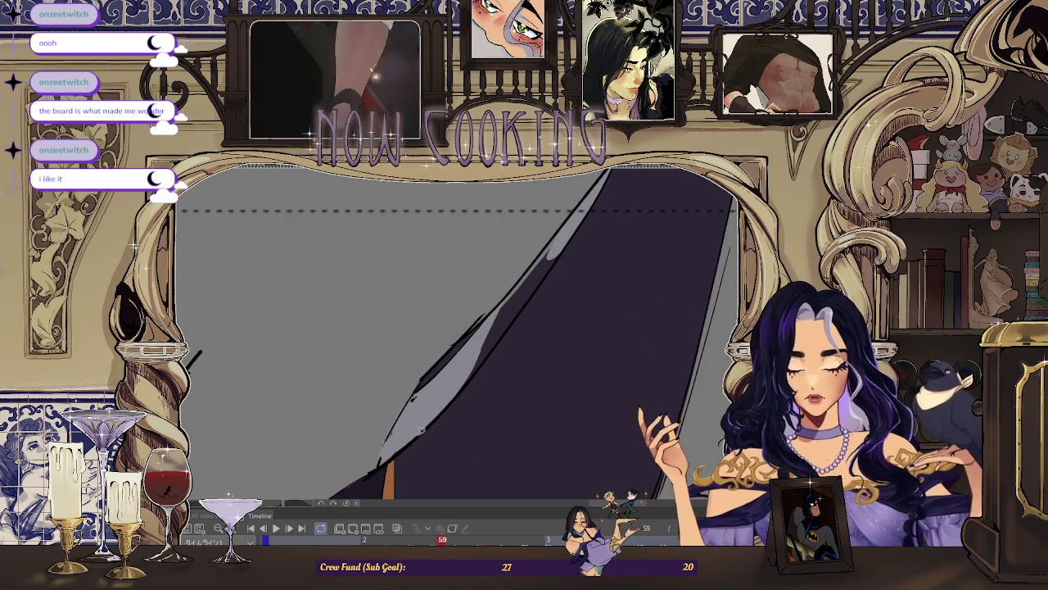
scroll(495, 348, "down", 1)
scroll(493, 317, "up", 1)
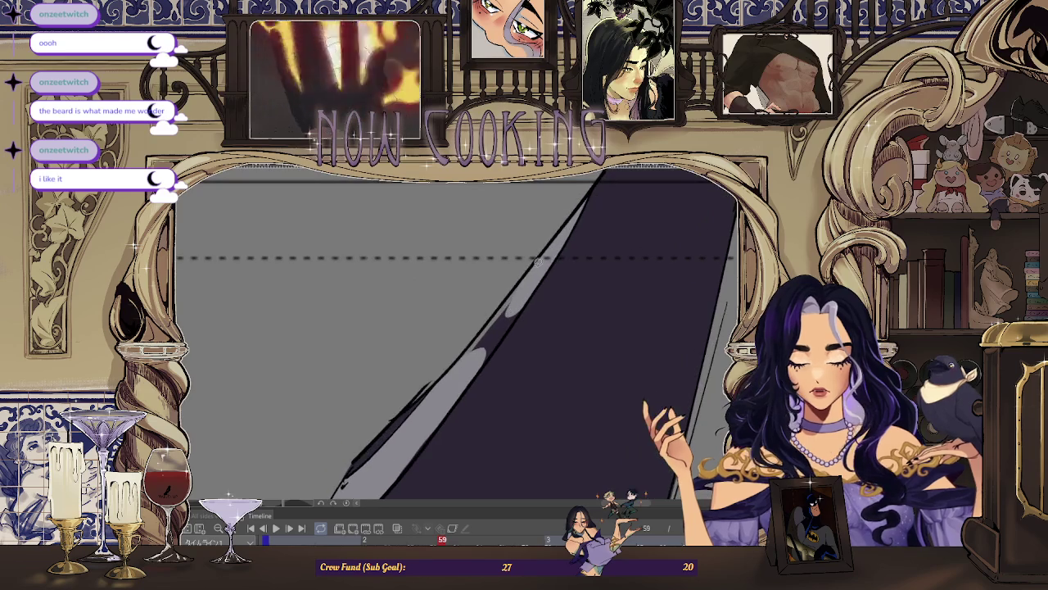
left_click_drag(447, 384, 526, 278)
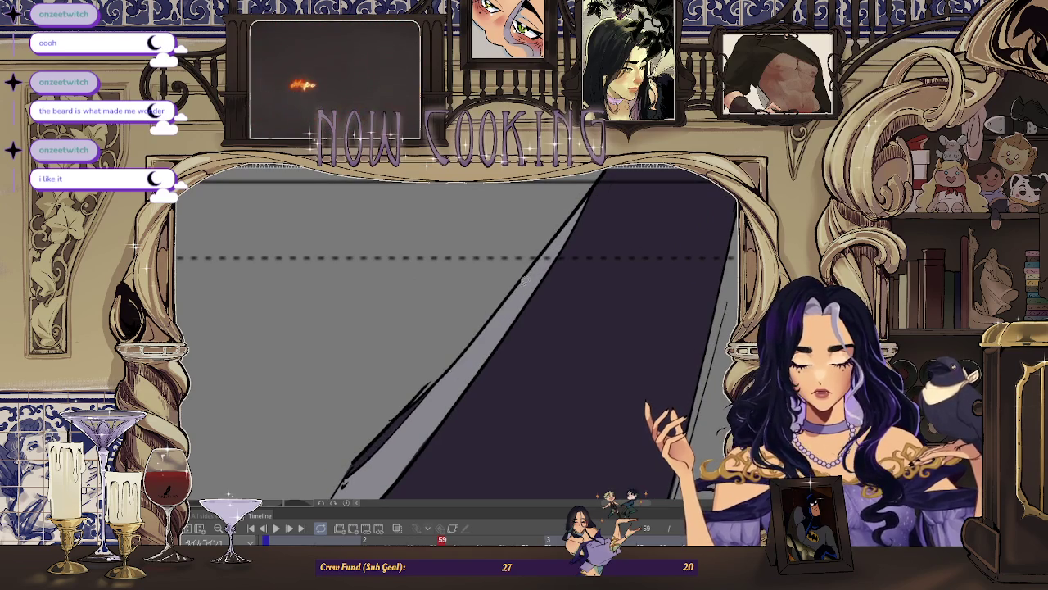
scroll(508, 269, "down", 5)
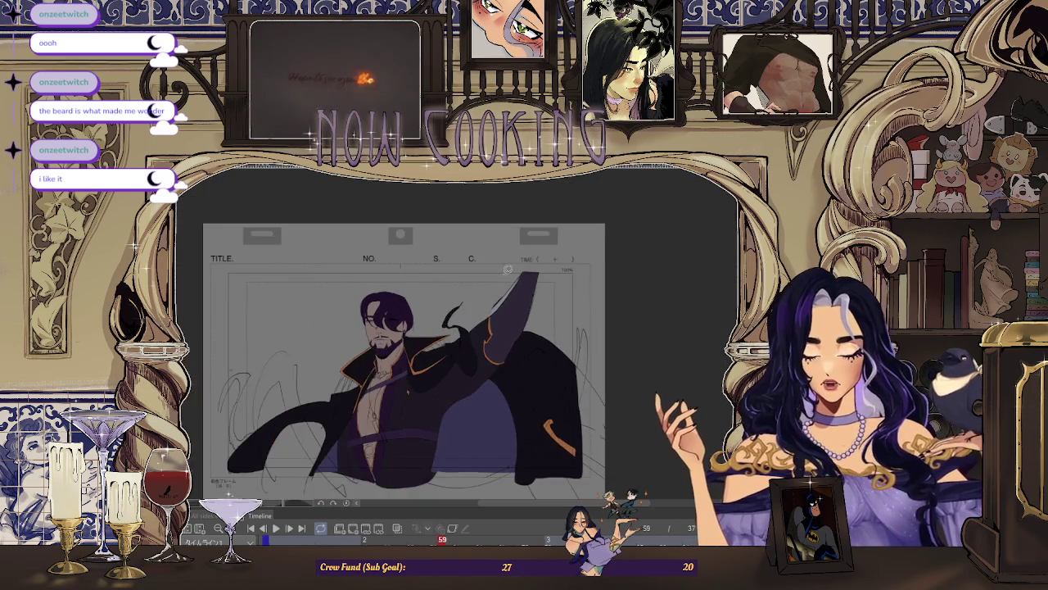
key("Right")
key("Right")
key("Right")
key("Right")
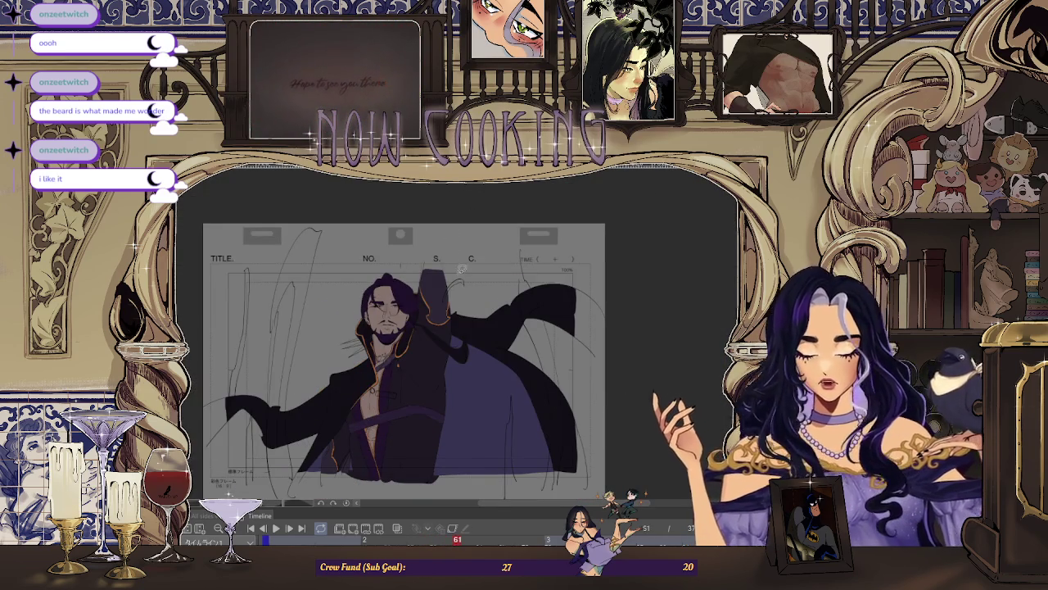
Step: Zoom in to check the hat on frame 61, then advance to frame 63
scroll(460, 274, "up", 3)
scroll(402, 253, "up", 2)
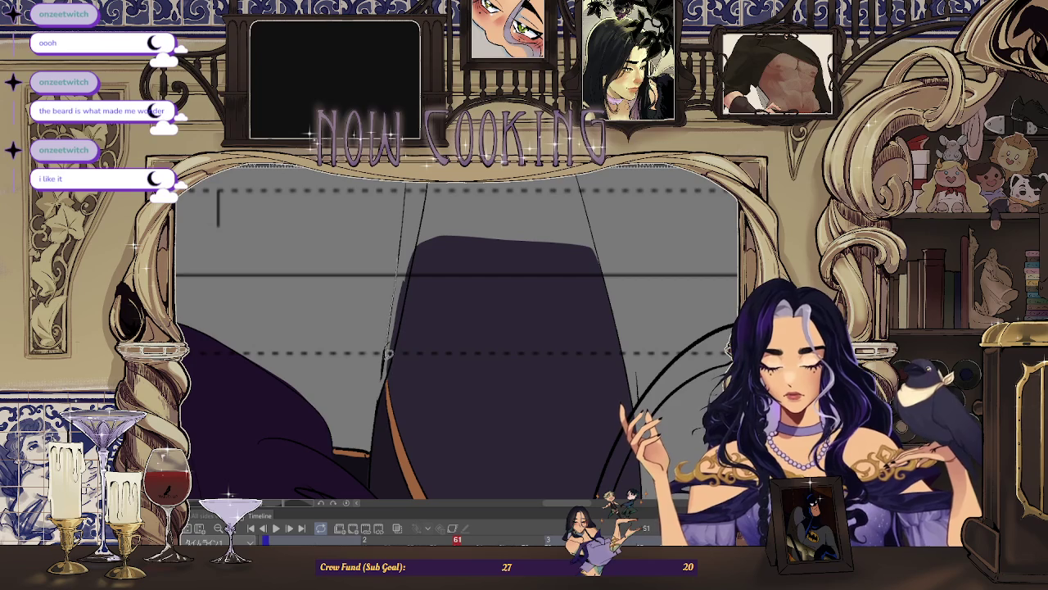
scroll(415, 267, "down", 3)
scroll(345, 381, "down", 2)
key("Right")
key("Right")
Step: Check the hat on frame 63, advance to frame 65, and zoom to inspect it
scroll(391, 358, "up", 2)
scroll(391, 358, "up", 2)
scroll(411, 258, "down", 4)
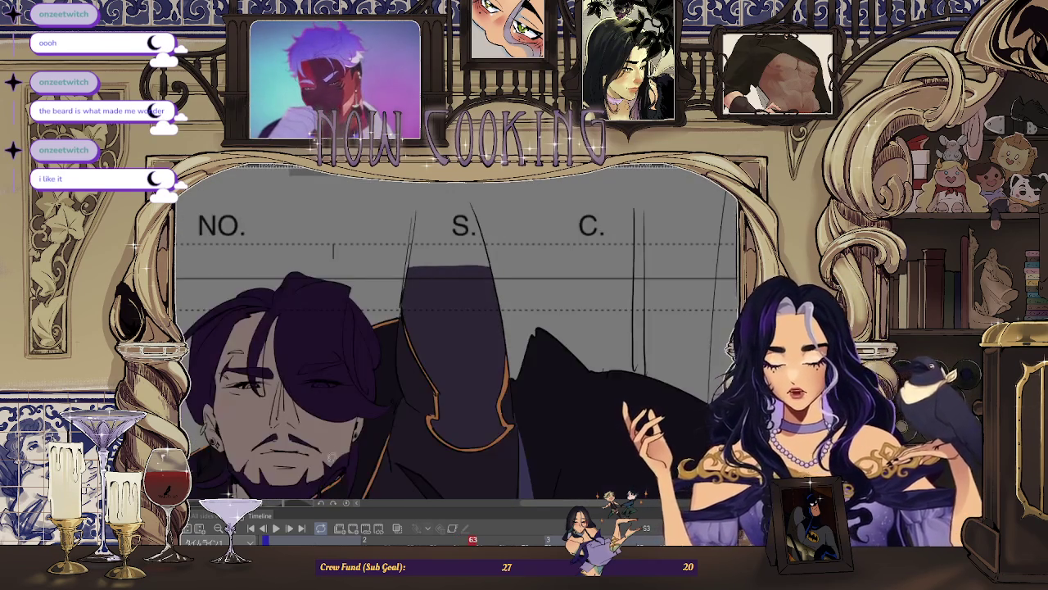
key("Right")
key("Right")
scroll(407, 258, "up", 2)
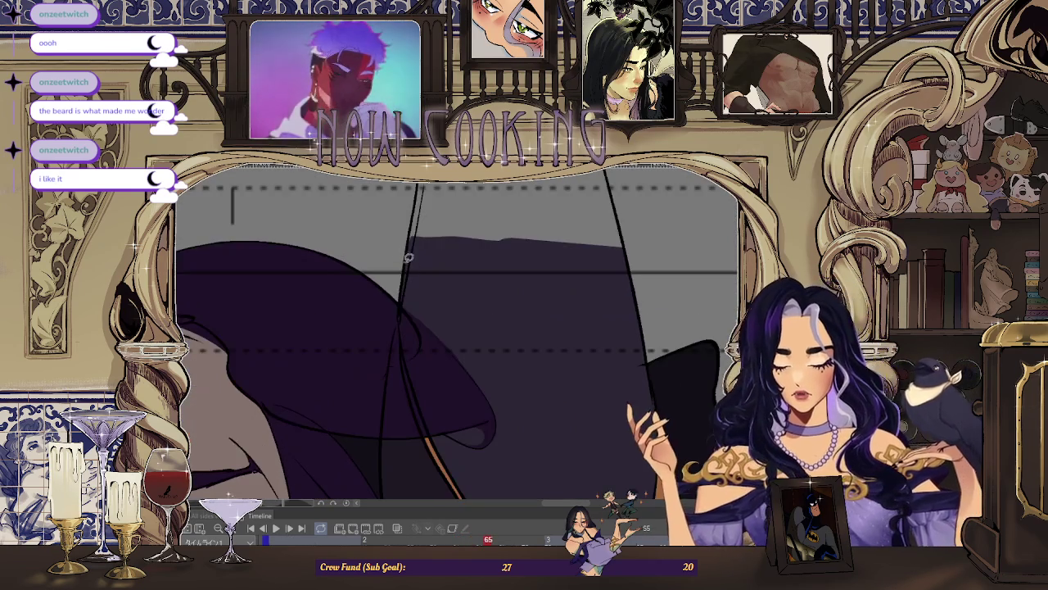
scroll(421, 240, "down", 2)
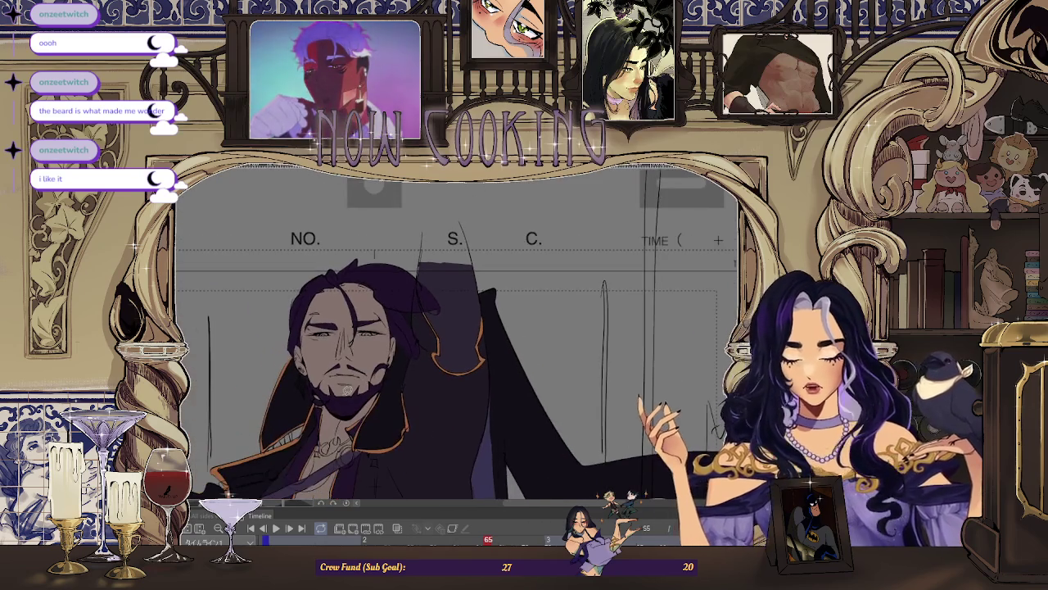
scroll(436, 342, "down", 1)
scroll(436, 342, "down", 2)
scroll(405, 342, "up", 1)
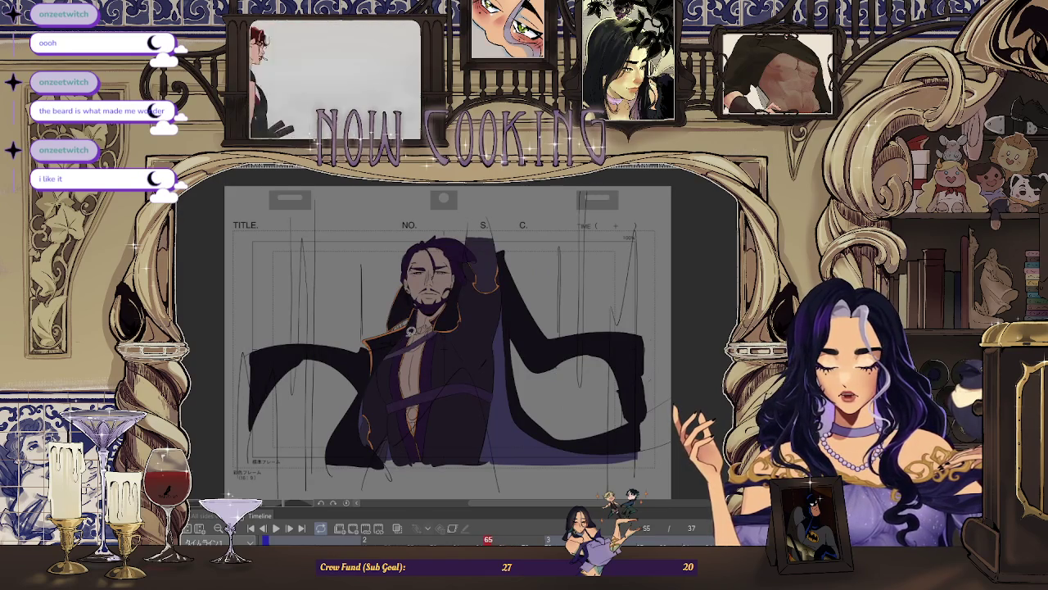
scroll(437, 286, "up", 3)
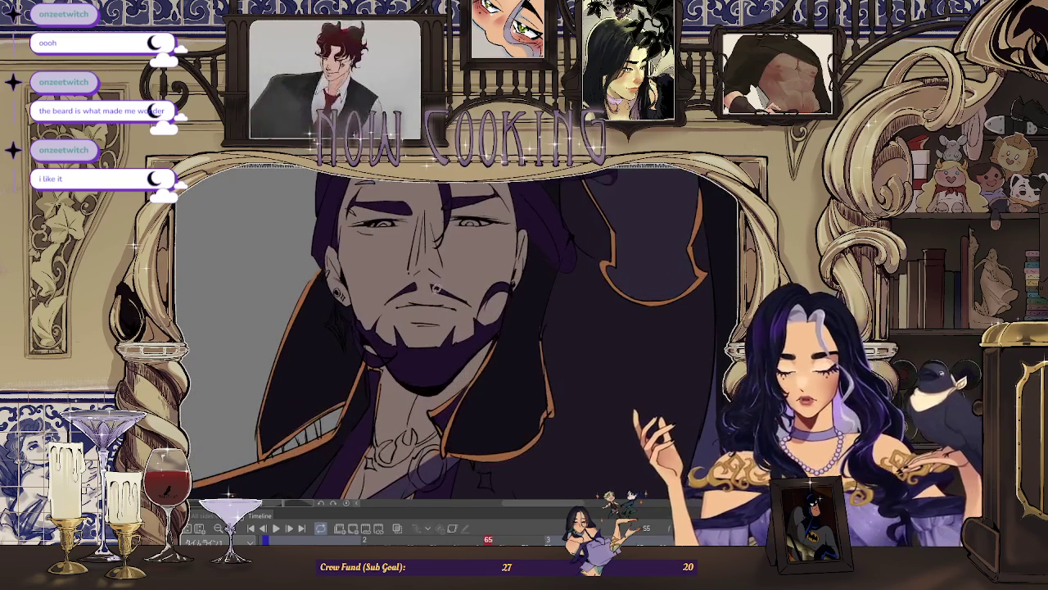
scroll(434, 295, "down", 3)
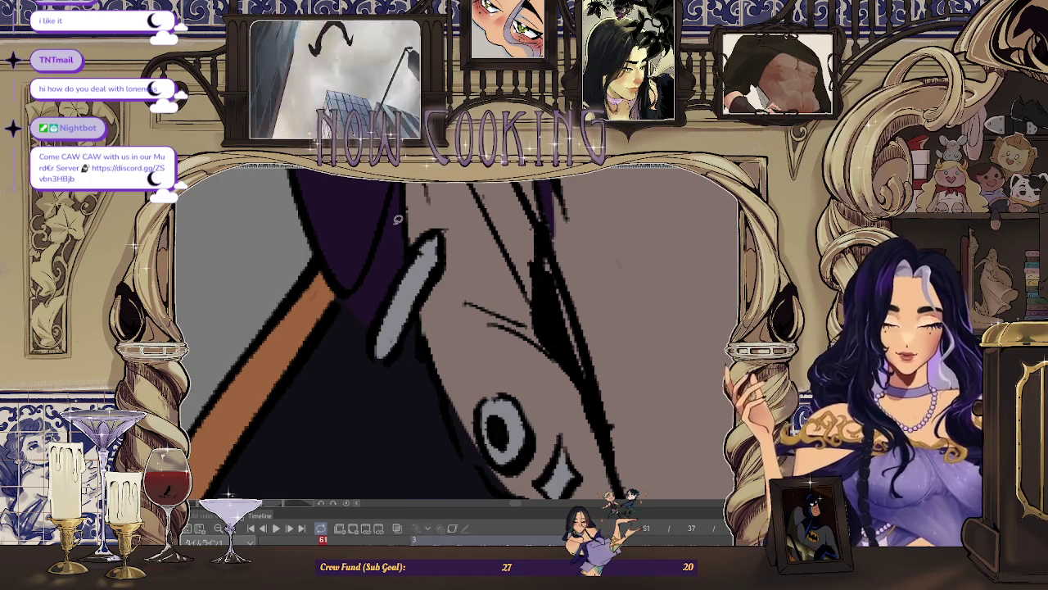
Step: Lasso-fill the collar ring on frame 41 with light silver-gray
scroll(397, 219, "down", 5)
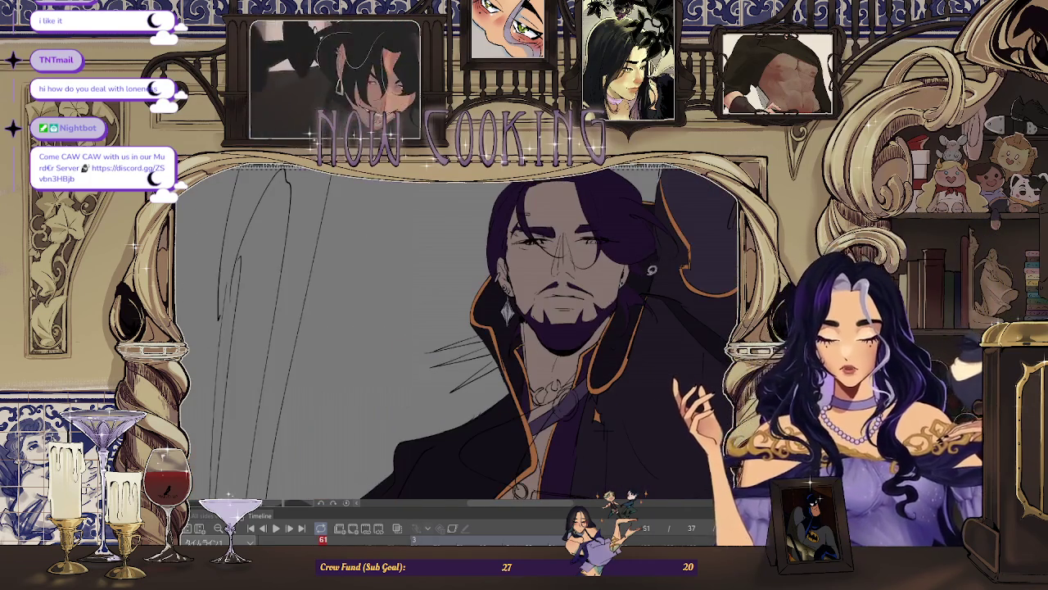
scroll(647, 271, "up", 2)
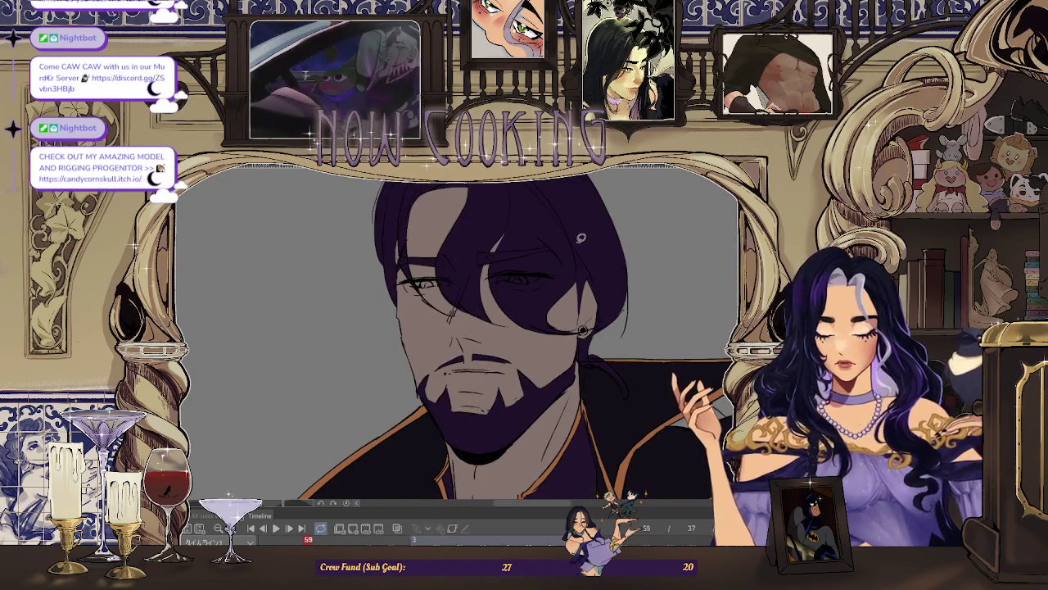
scroll(584, 326, "up", 5)
scroll(616, 318, "up", 2)
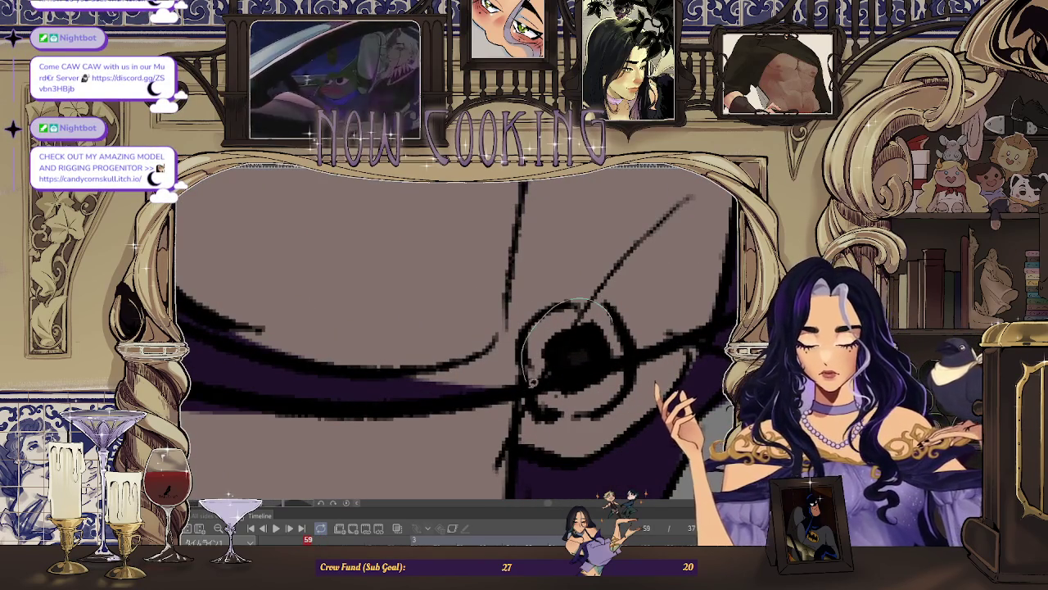
scroll(576, 356, "down", 3)
scroll(533, 332, "down", 4)
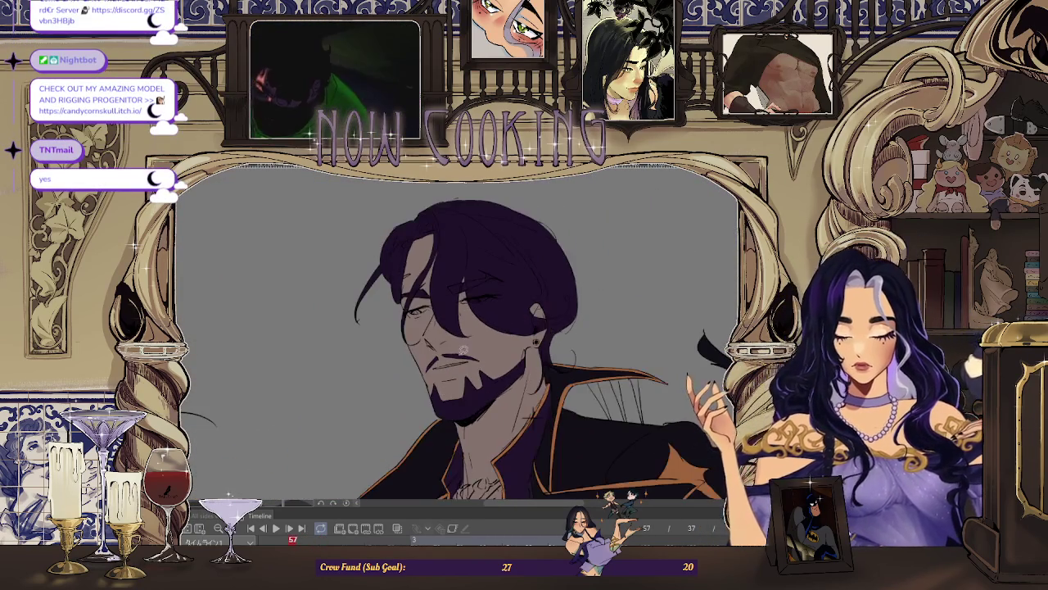
scroll(547, 331, "up", 5)
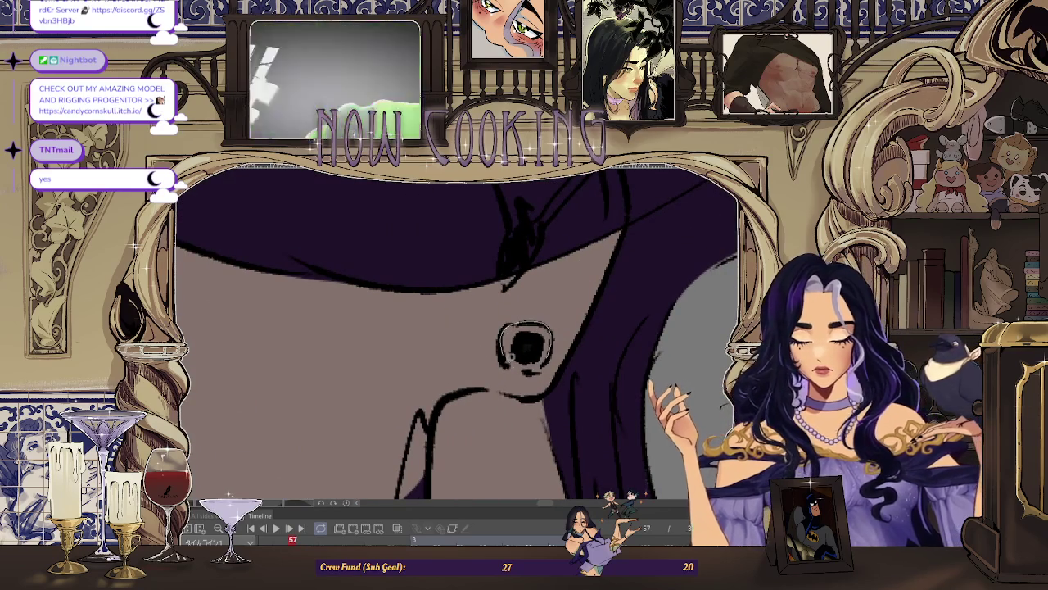
scroll(528, 346, "down", 2)
scroll(541, 338, "down", 3)
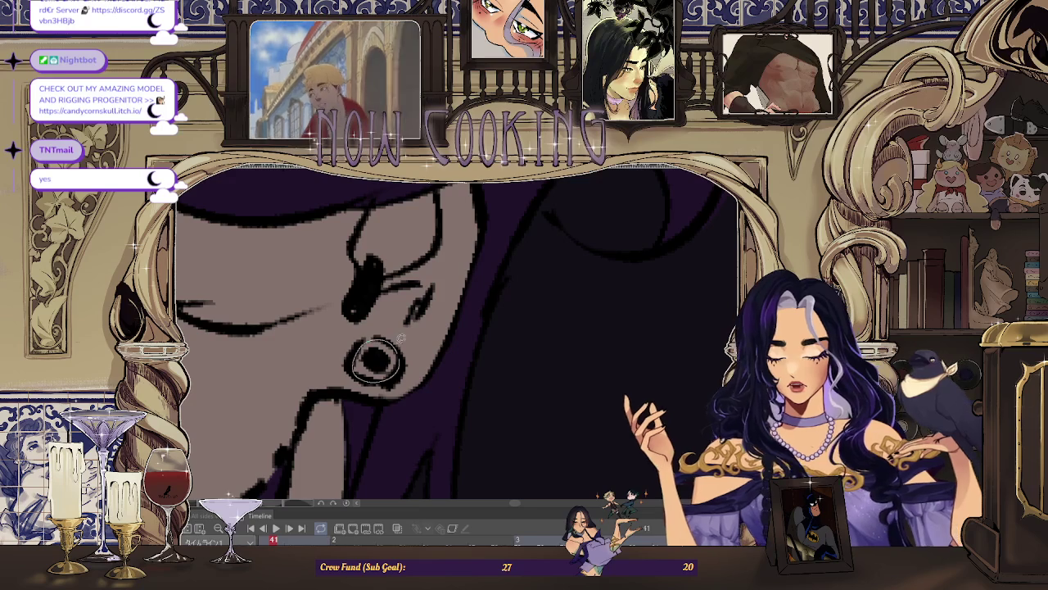
scroll(379, 335, "down", 2)
scroll(432, 335, "down", 2)
scroll(395, 344, "down", 2)
scroll(666, 360, "up", 3)
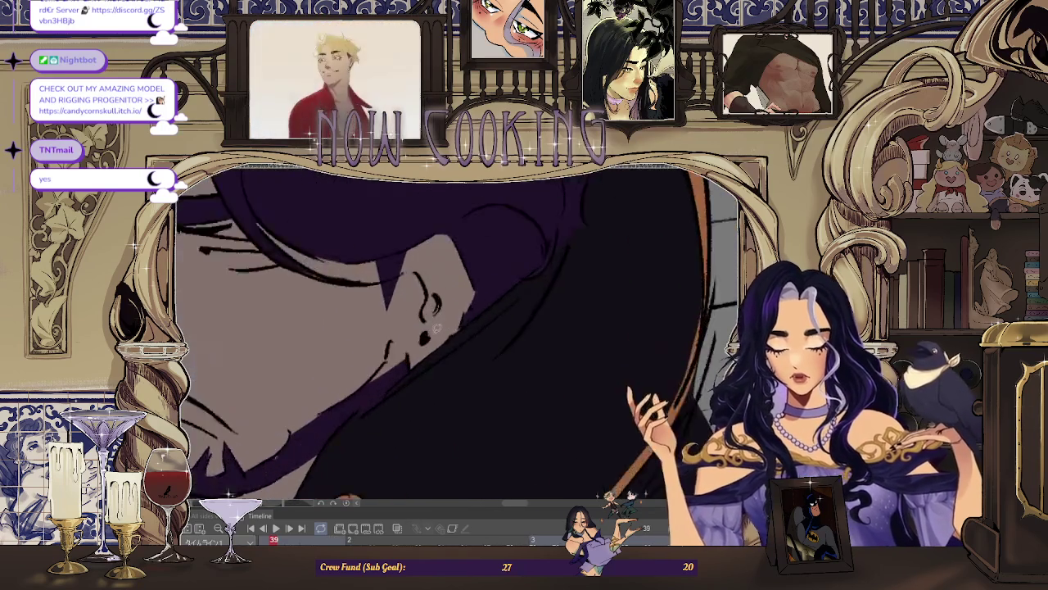
scroll(655, 362, "down", 3)
scroll(615, 366, "down", 1)
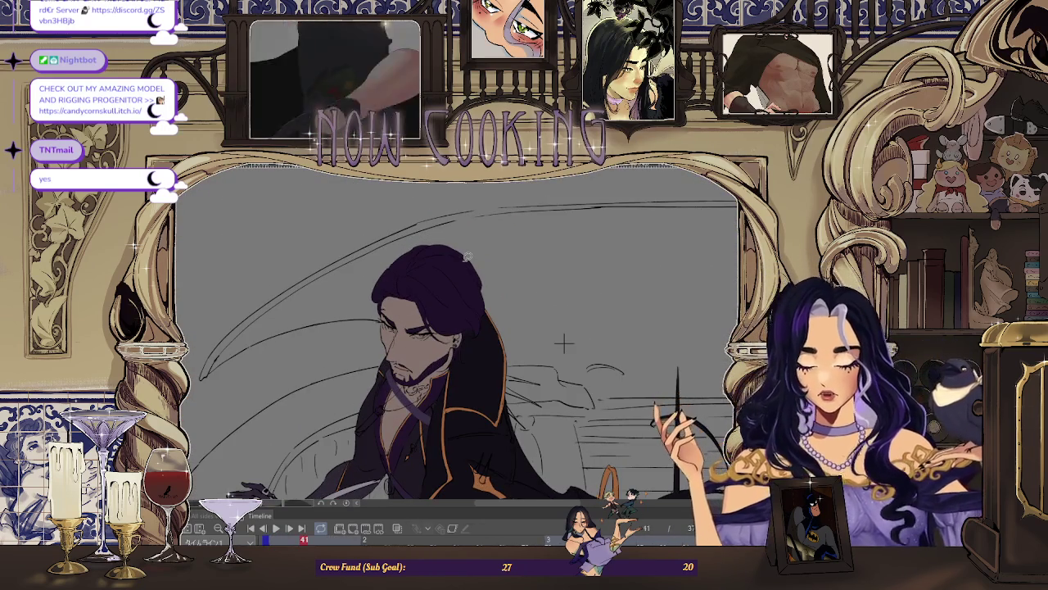
scroll(467, 256, "up", 2)
scroll(458, 351, "up", 2)
scroll(457, 350, "up", 1)
scroll(409, 336, "up", 1)
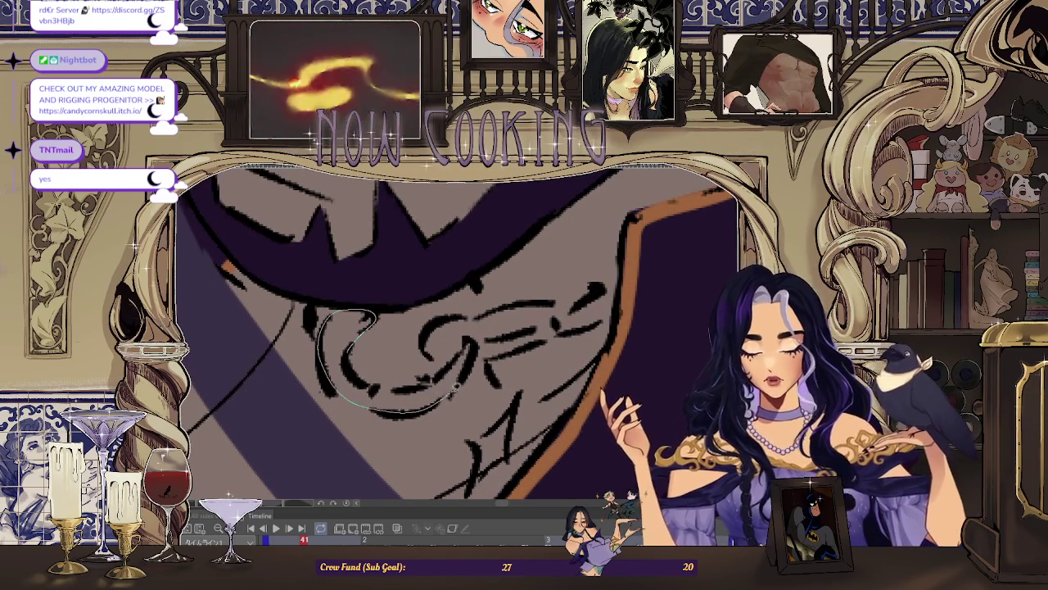
left_click_drag(327, 370, 472, 344)
left_click_drag(357, 360, 359, 364)
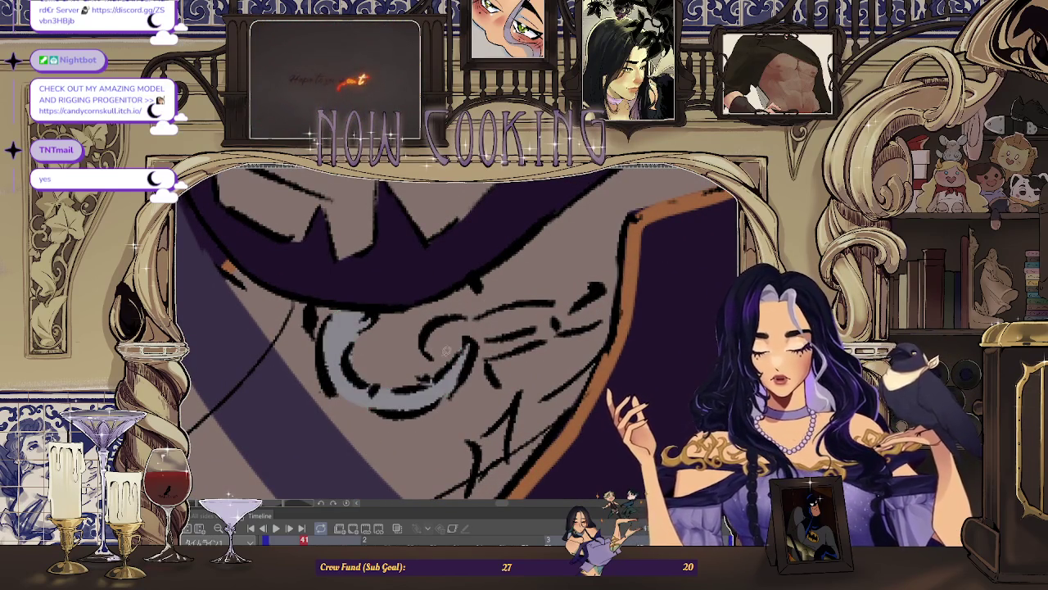
Step: Turn the view closer to the ring and draw dark chain links on it
left_click_drag(354, 308, 450, 358)
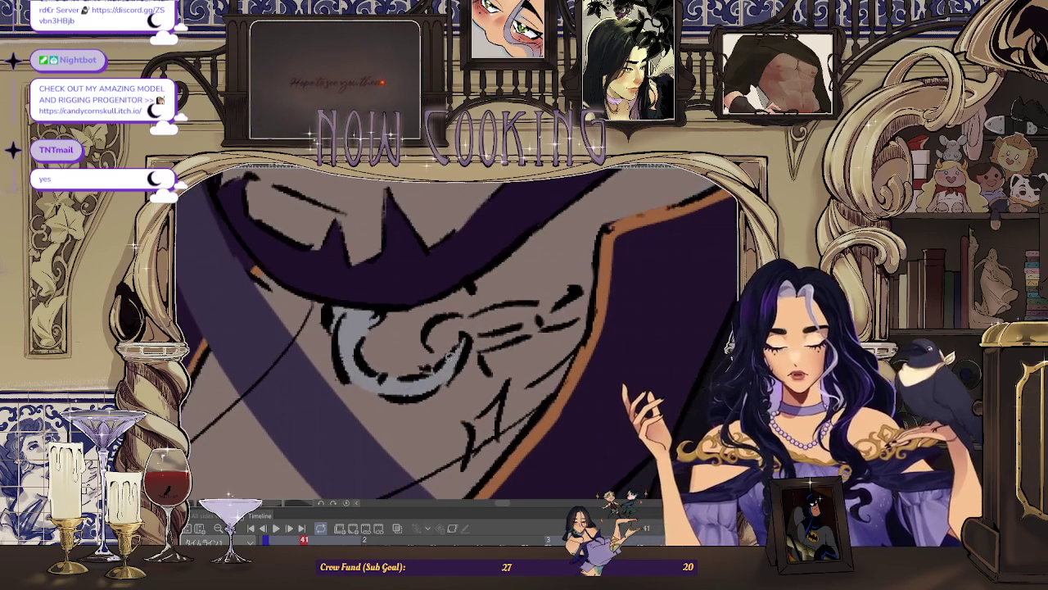
scroll(554, 270, "down", 3)
scroll(553, 270, "down", 2)
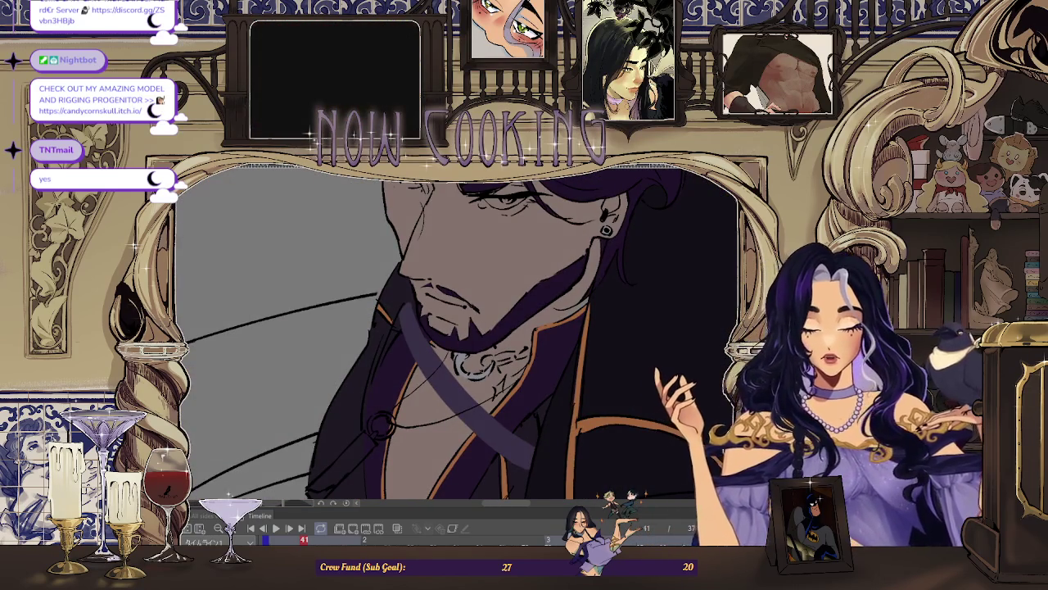
mouse_move(459, 328)
left_mouse_down()
mouse_move(495, 309)
mouse_move(458, 360)
mouse_move(492, 344)
left_mouse_up()
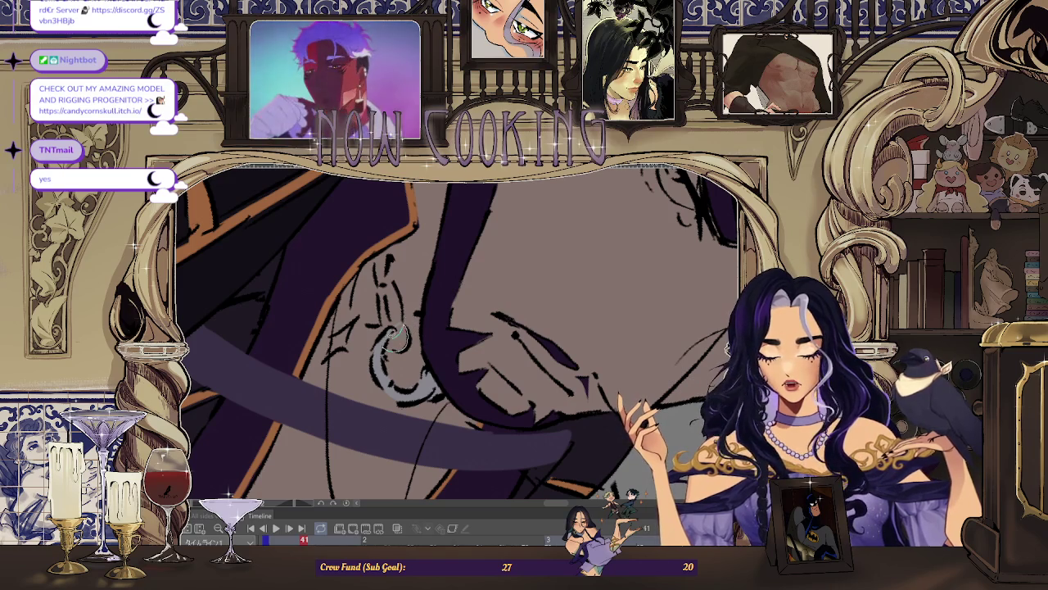
left_click_drag(417, 200, 397, 311)
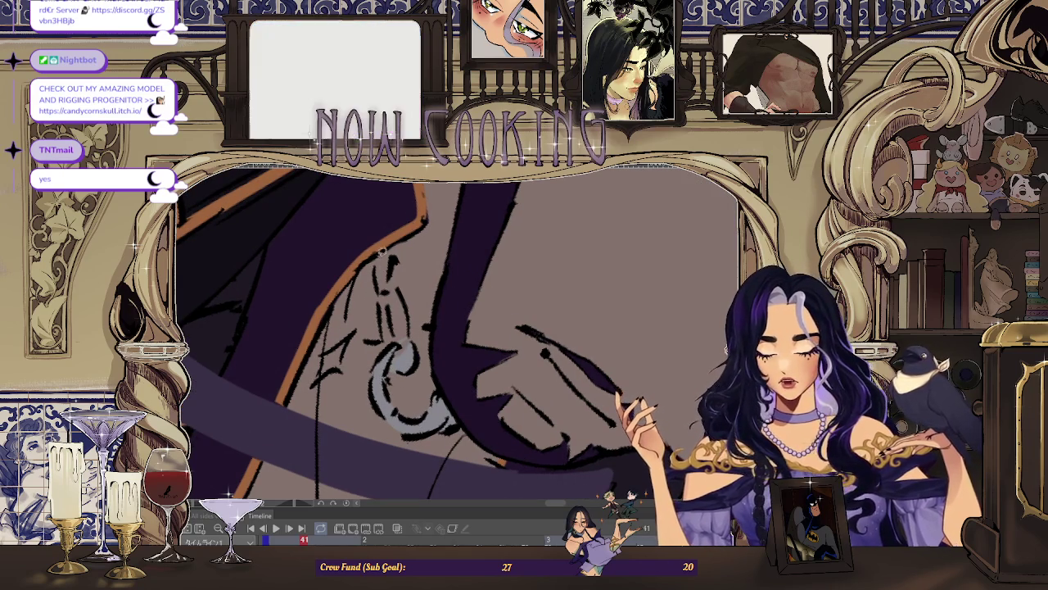
left_click_drag(391, 255, 385, 348)
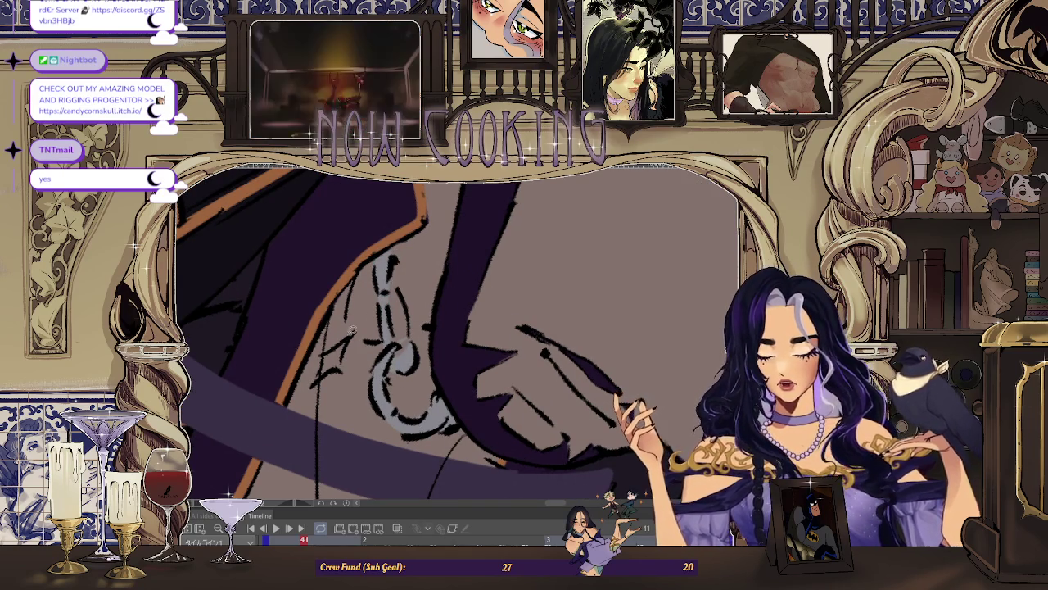
Step: Advance the animation to frame 43
scroll(328, 364, "down", 5)
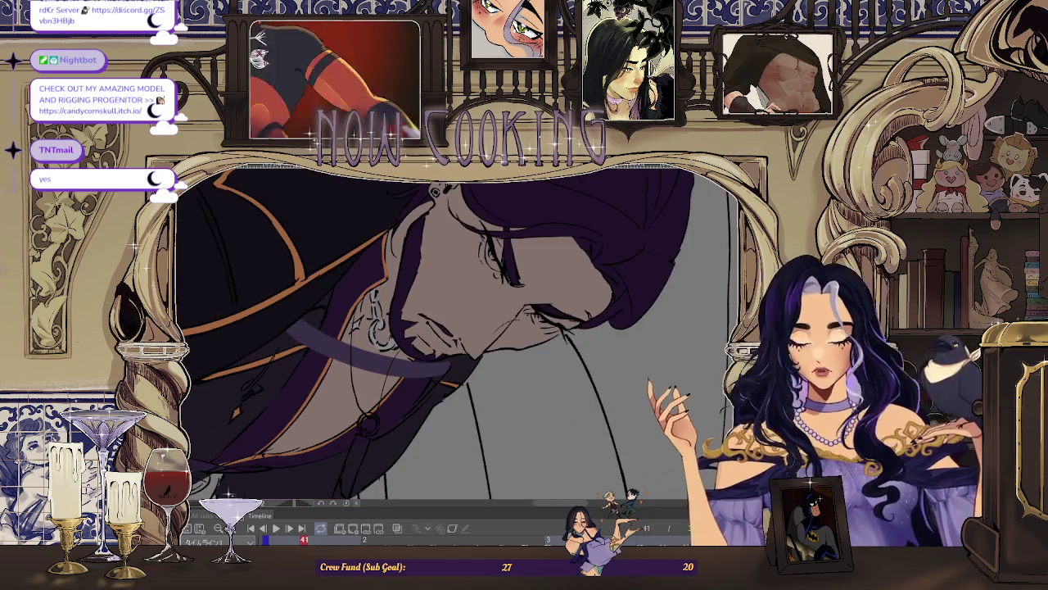
key("space")
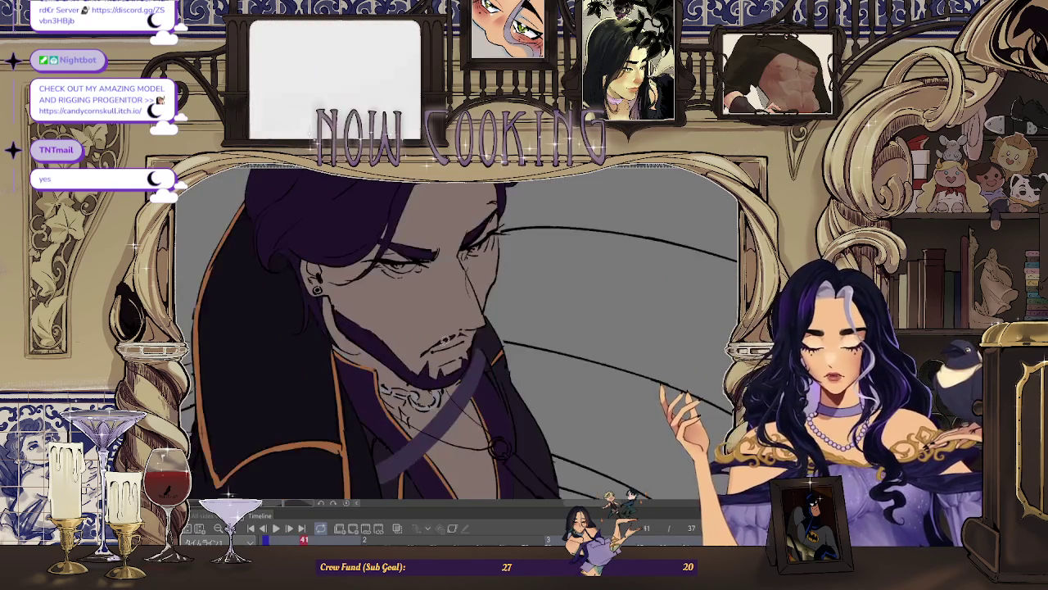
scroll(393, 451, "up", 3)
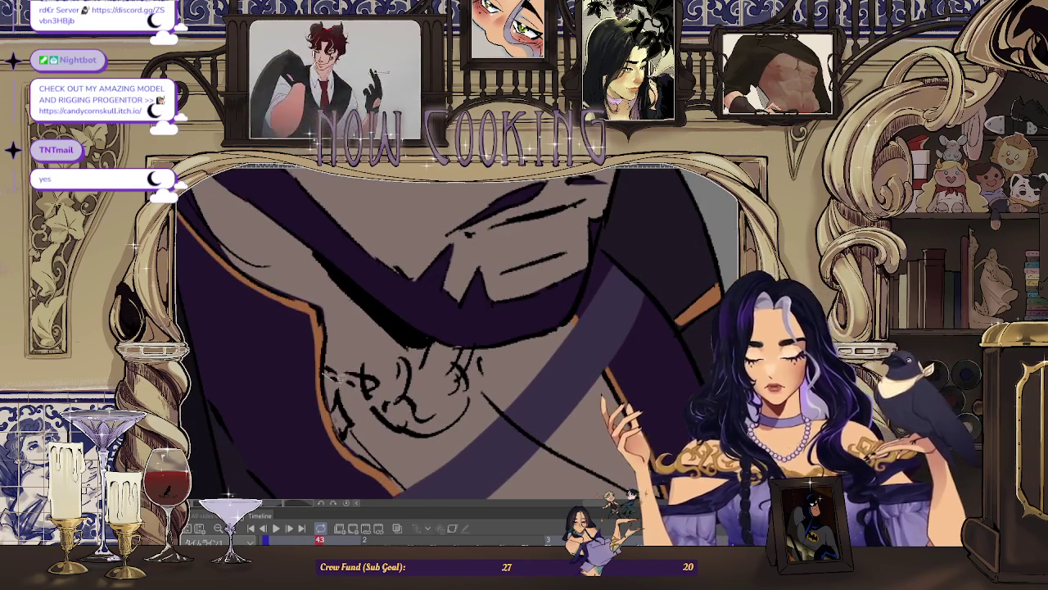
Step: Paint light silver-gray strokes to fill the necklace pendant on frame 43
left_click_drag(375, 371, 410, 397)
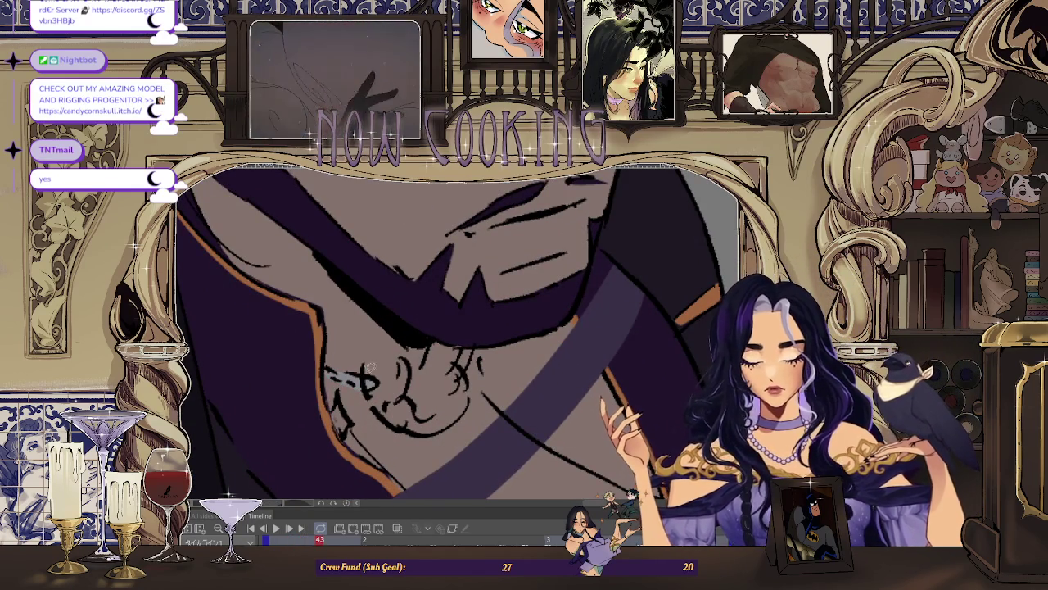
left_click_drag(397, 389, 413, 409)
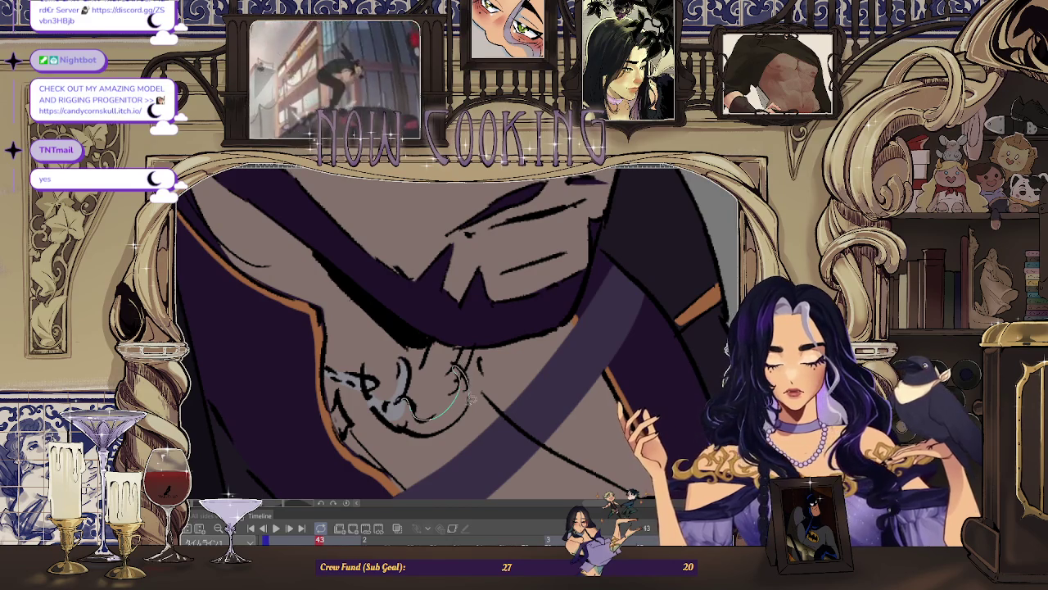
left_click_drag(402, 405, 458, 409)
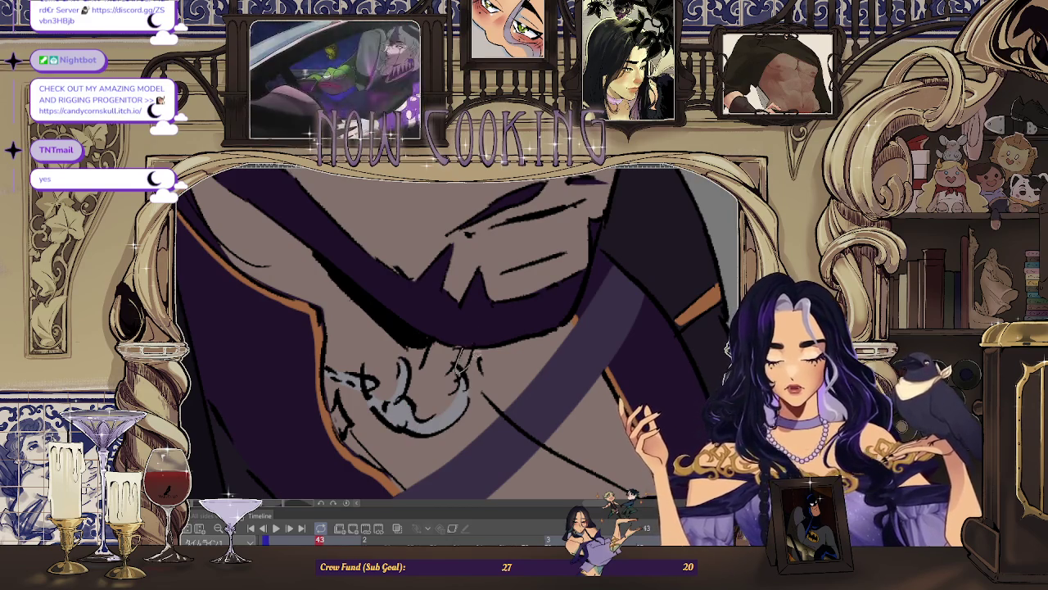
scroll(462, 361, "down", 2)
scroll(194, 211, "down", 1)
scroll(469, 340, "up", 1)
scroll(469, 340, "up", 1)
scroll(469, 340, "up", 1)
scroll(468, 340, "up", 1)
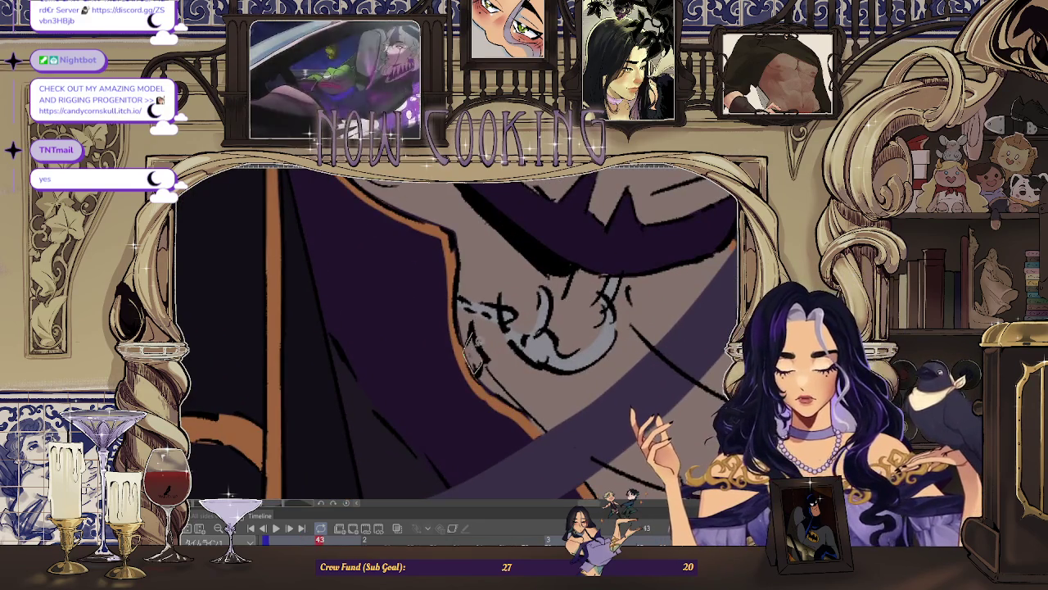
scroll(473, 355, "down", 2)
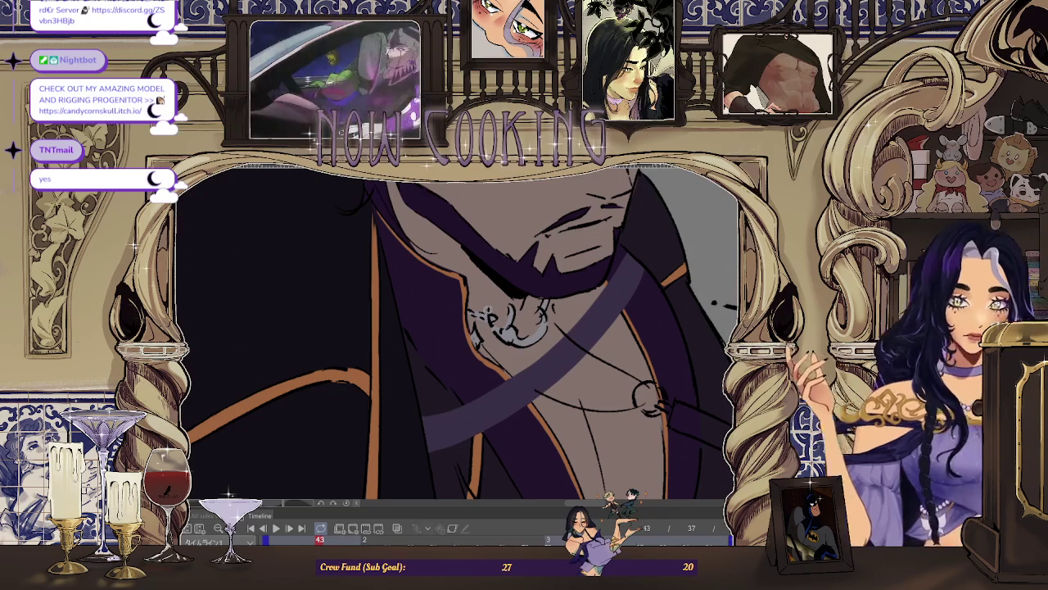
Step: Step to frame 45, flipping to neighbouring frames to compare the pendant
key("Right")
key("Right")
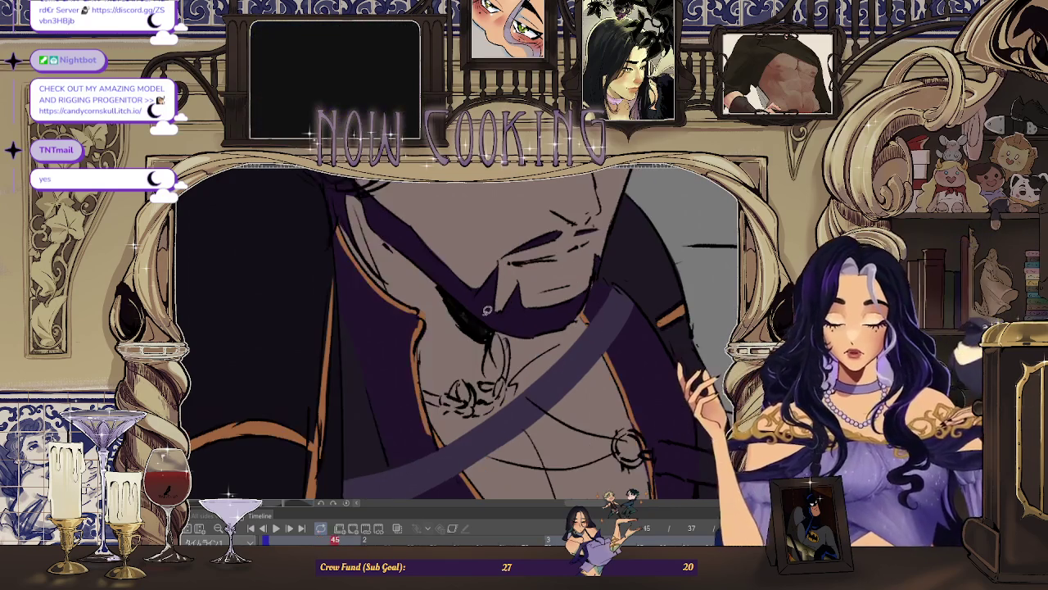
key("Left")
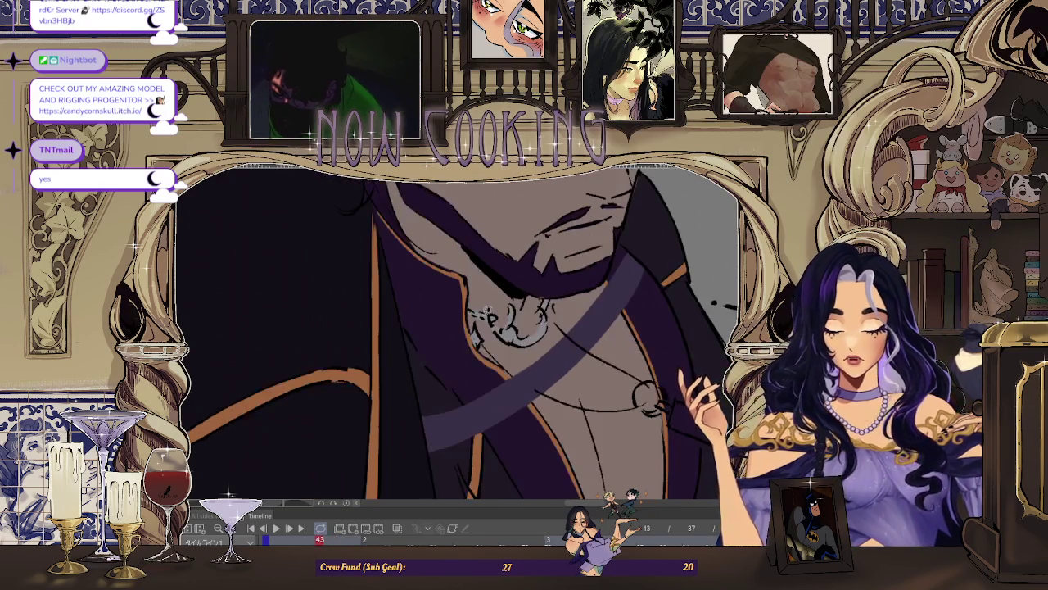
key("Right")
scroll(486, 310, "down", 2)
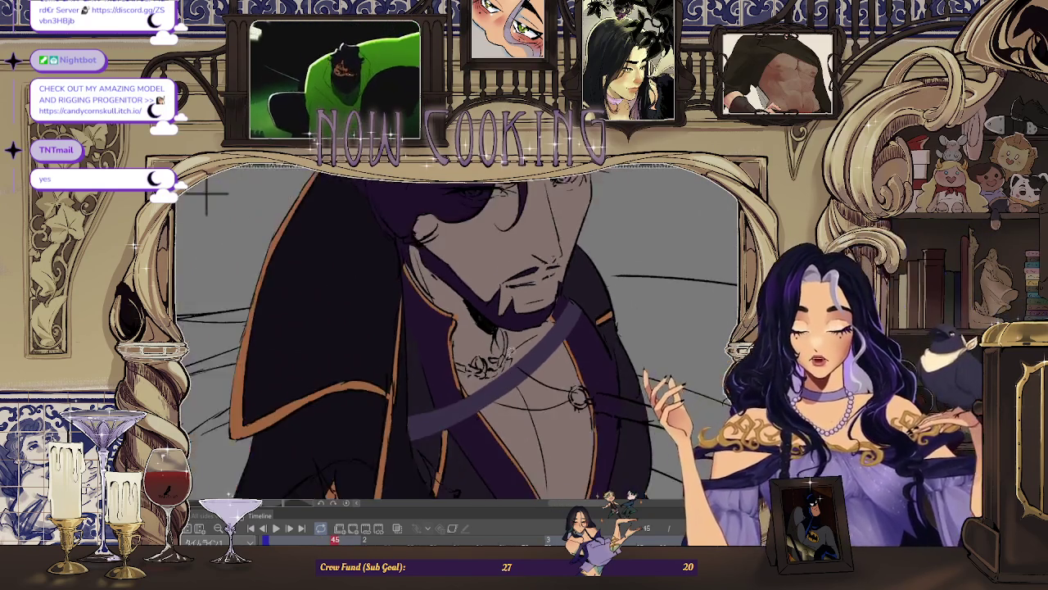
scroll(487, 310, "up", 2)
scroll(486, 309, "up", 1)
scroll(488, 301, "up", 1)
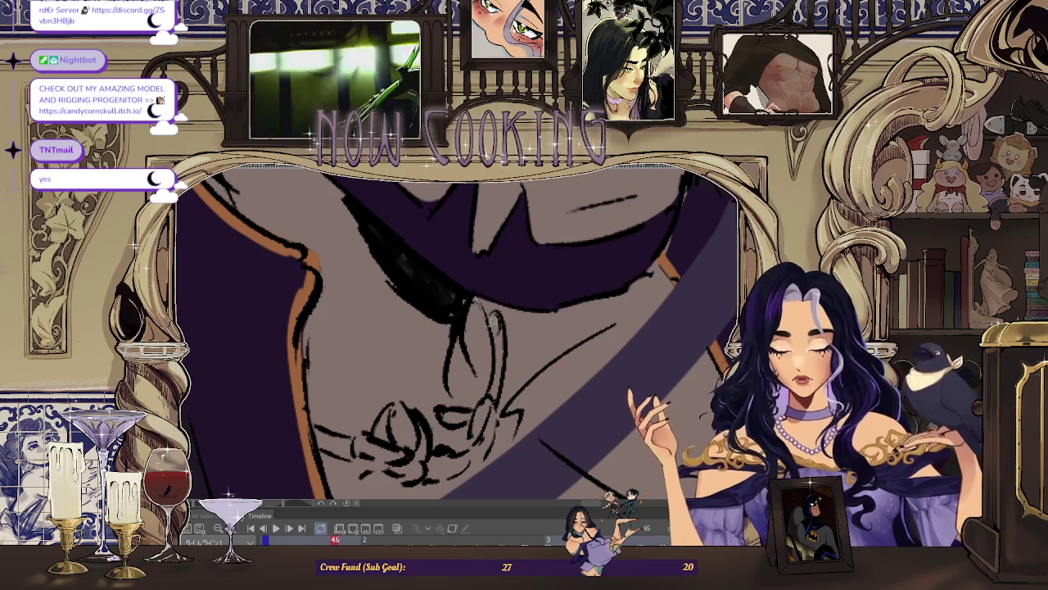
scroll(492, 293, "down", 3)
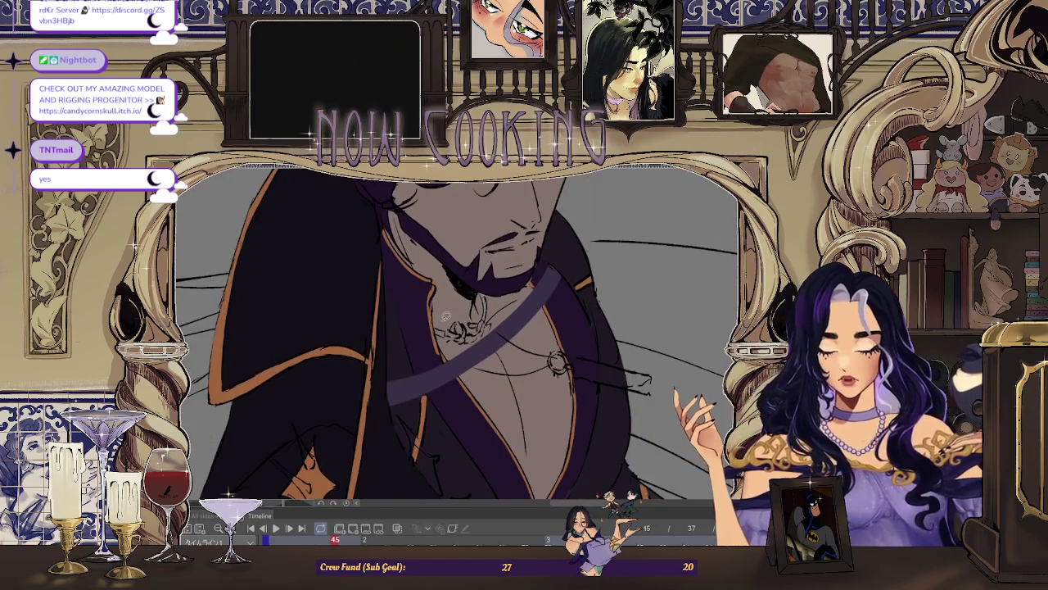
key("Left")
key("Right")
scroll(494, 308, "up", 2)
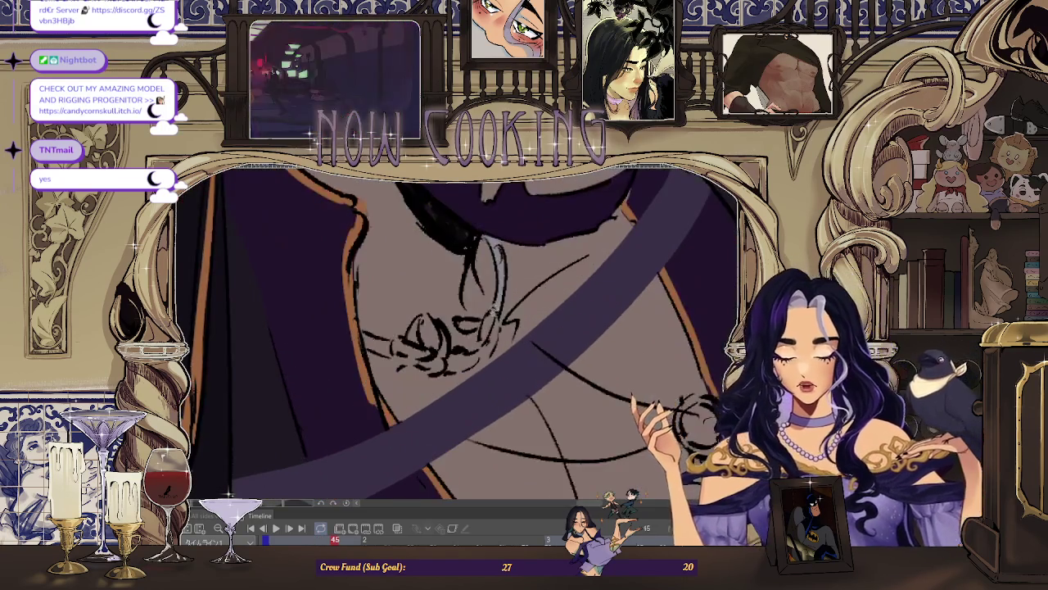
scroll(495, 307, "up", 2)
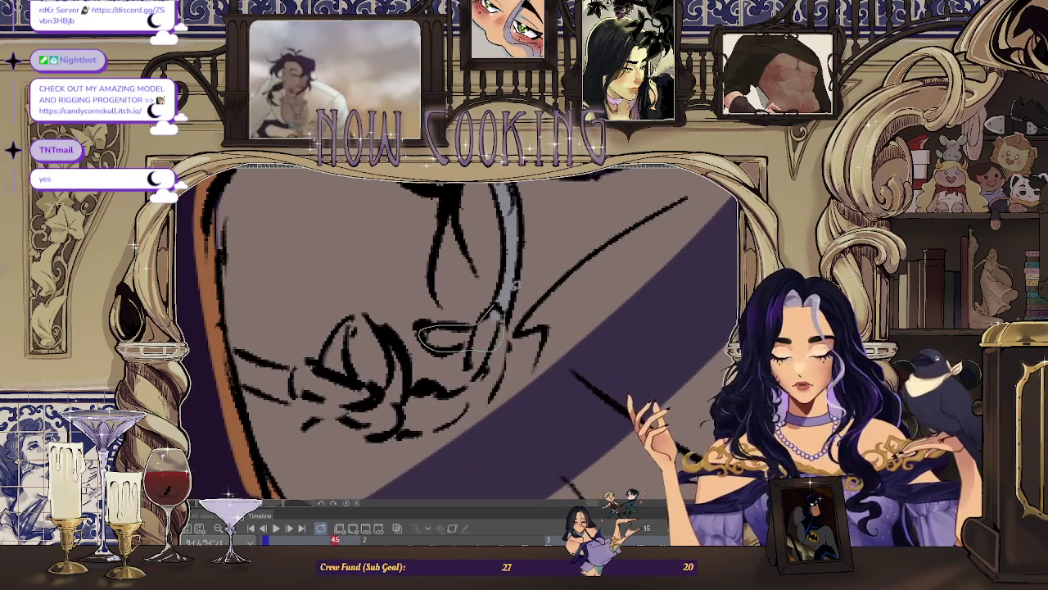
Step: Bring frame 45's necklace into view, then advance to frame 47
left_click_drag(459, 340, 528, 283)
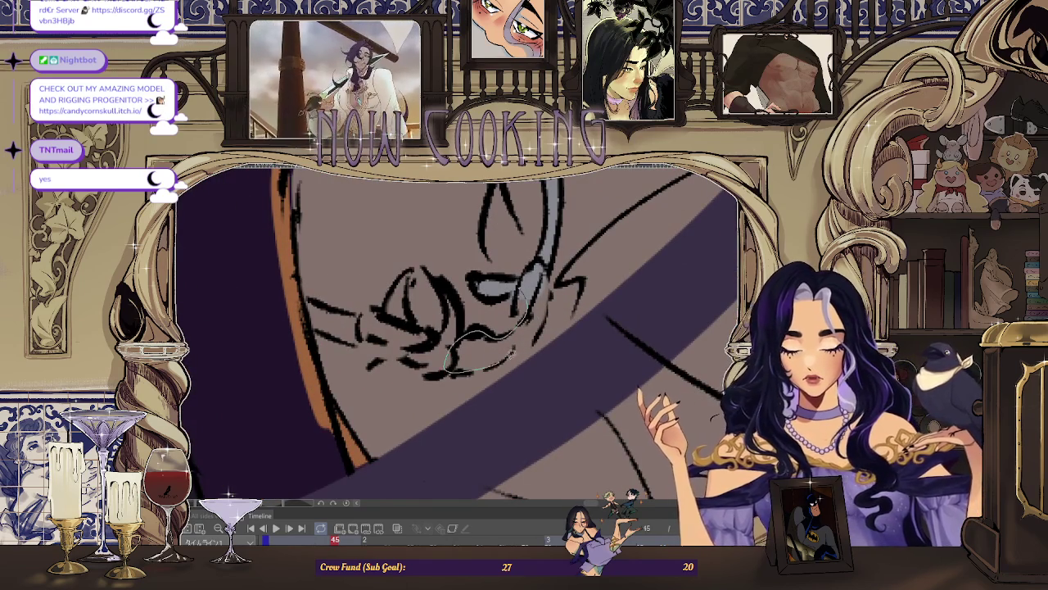
scroll(579, 244, "down", 2)
scroll(505, 214, "up", 2)
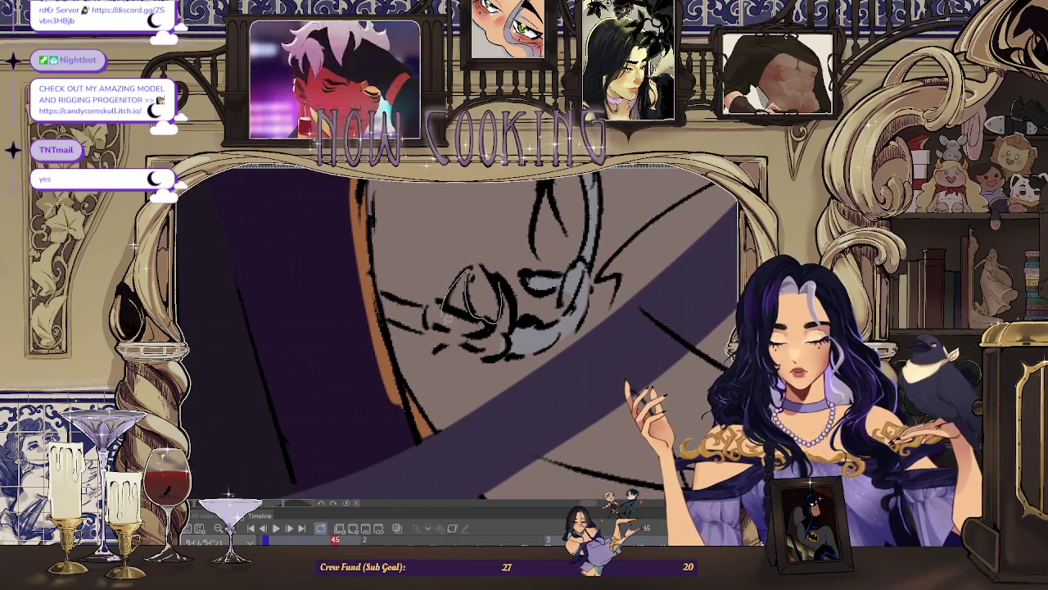
scroll(478, 314, "up", 2)
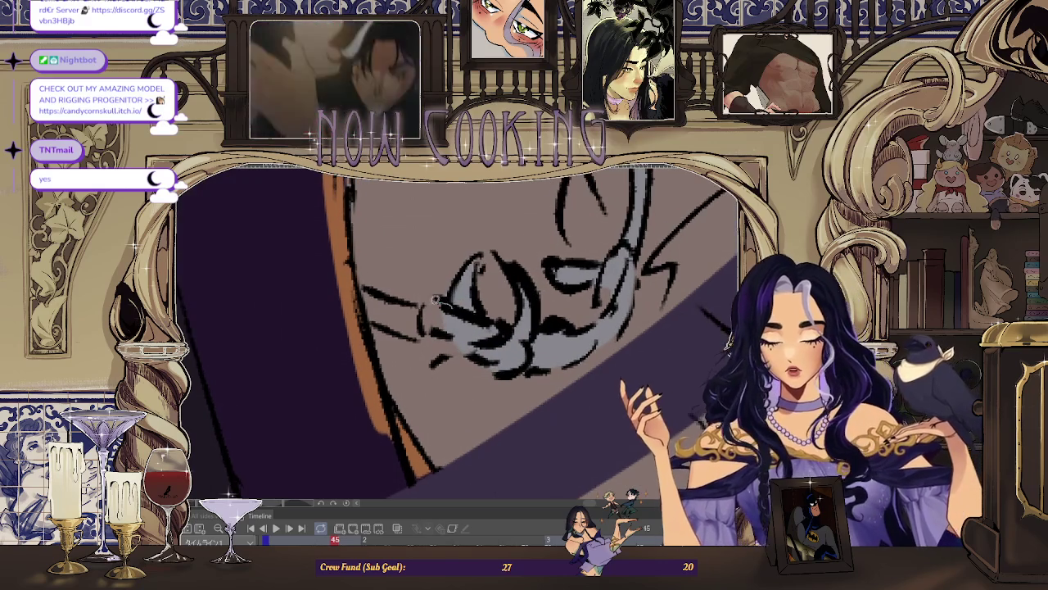
scroll(265, 215, "down", 5)
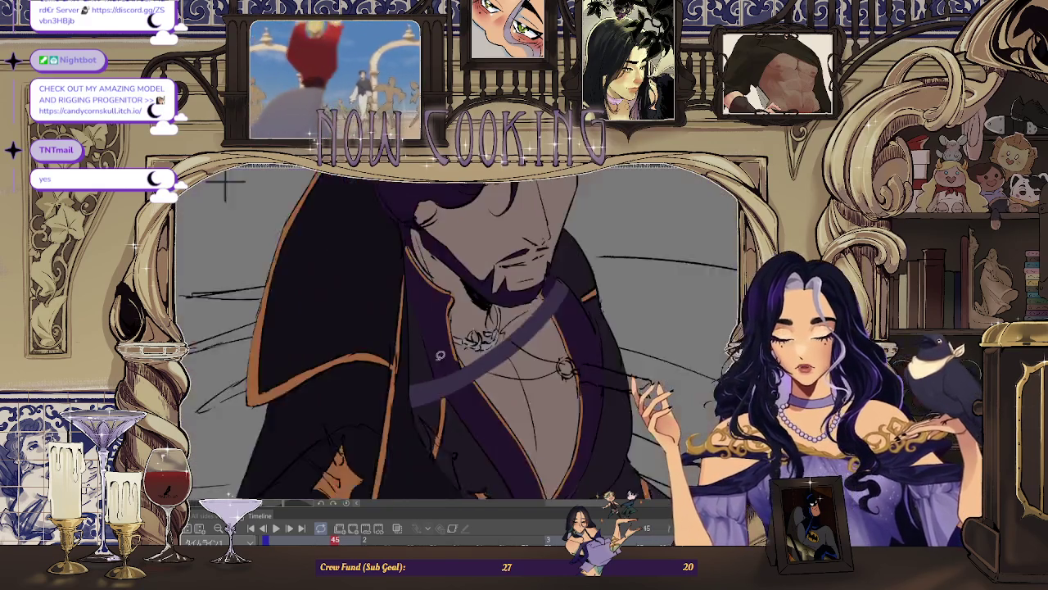
key("Right")
key("Right")
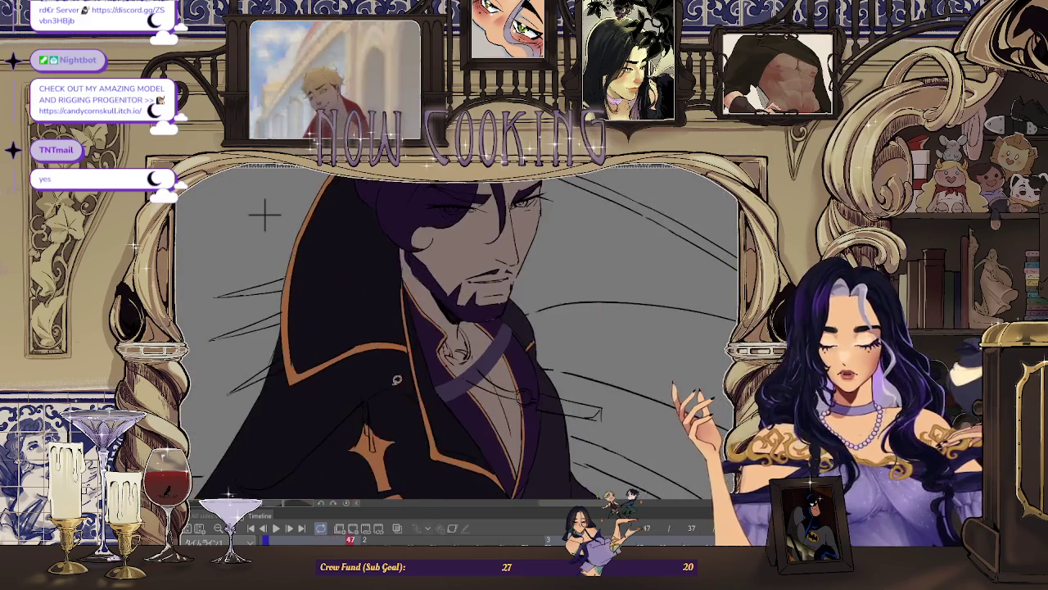
scroll(468, 344, "up", 4)
scroll(464, 309, "up", 2)
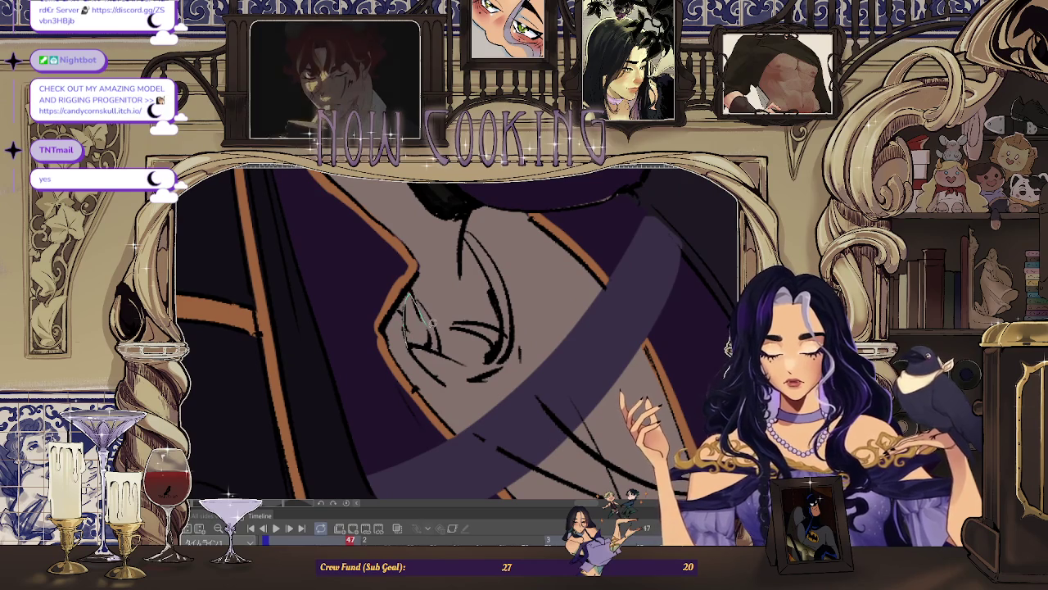
Step: Fill the drawn pendant shape and its small inner loop with light grey on frame 47
left_click_drag(419, 313, 427, 352)
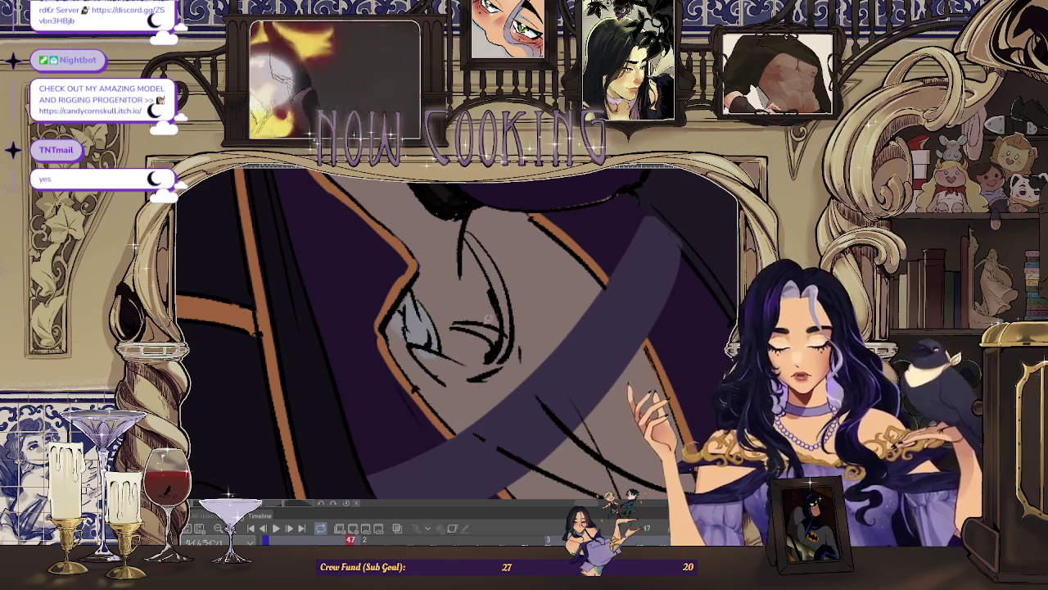
scroll(478, 310, "up", 2)
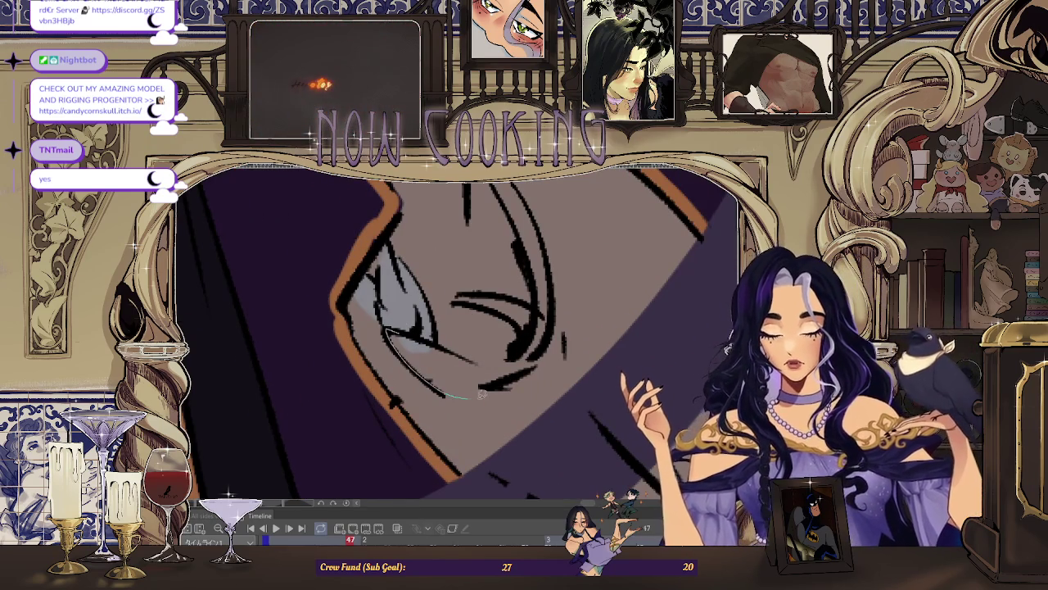
scroll(413, 326, "up", 2)
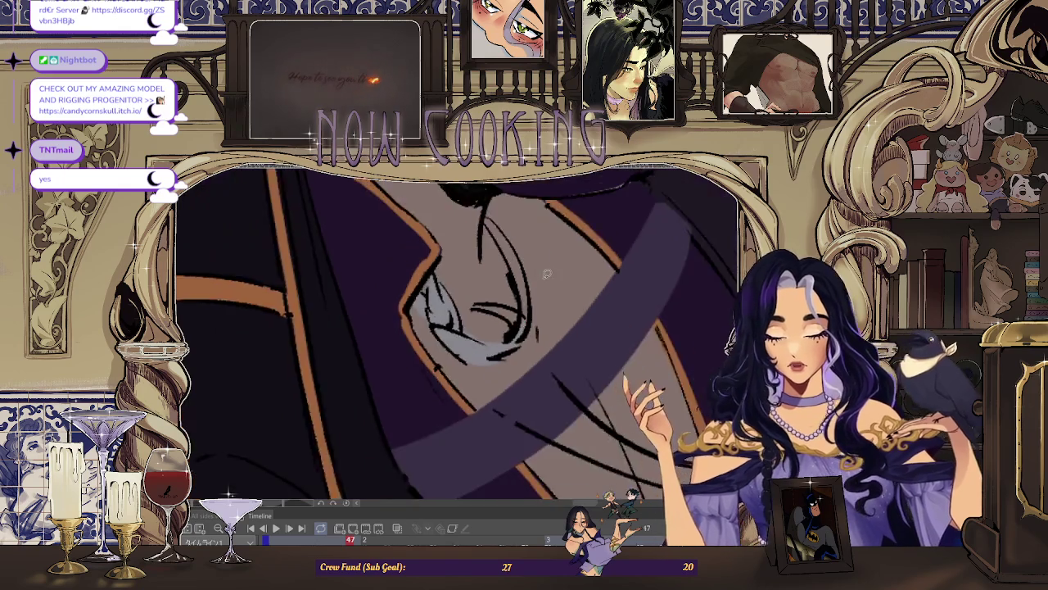
scroll(479, 303, "up", 2)
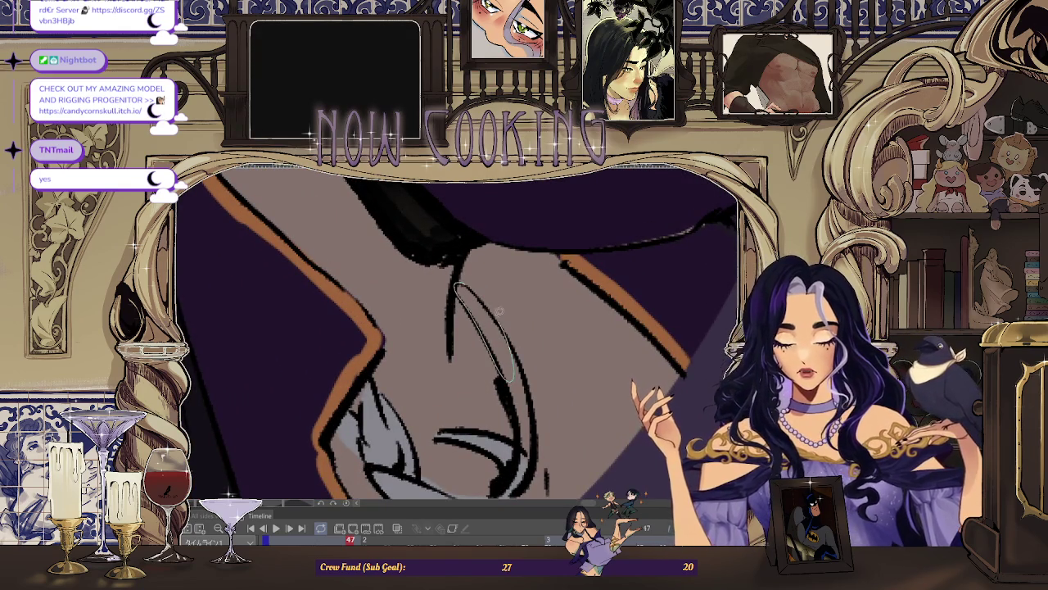
left_click_drag(502, 314, 516, 370)
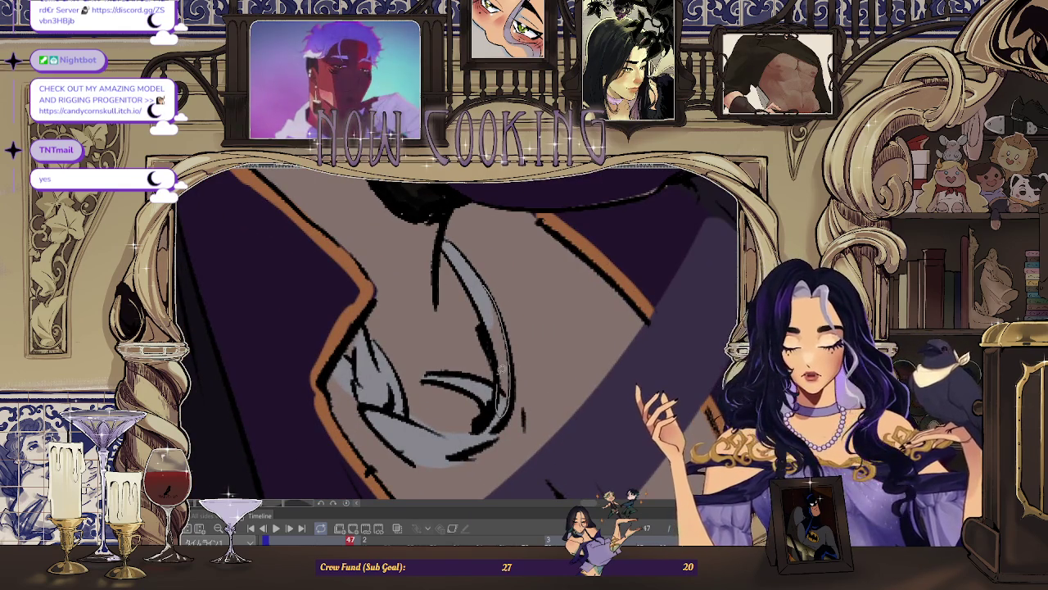
scroll(500, 380, "down", 2)
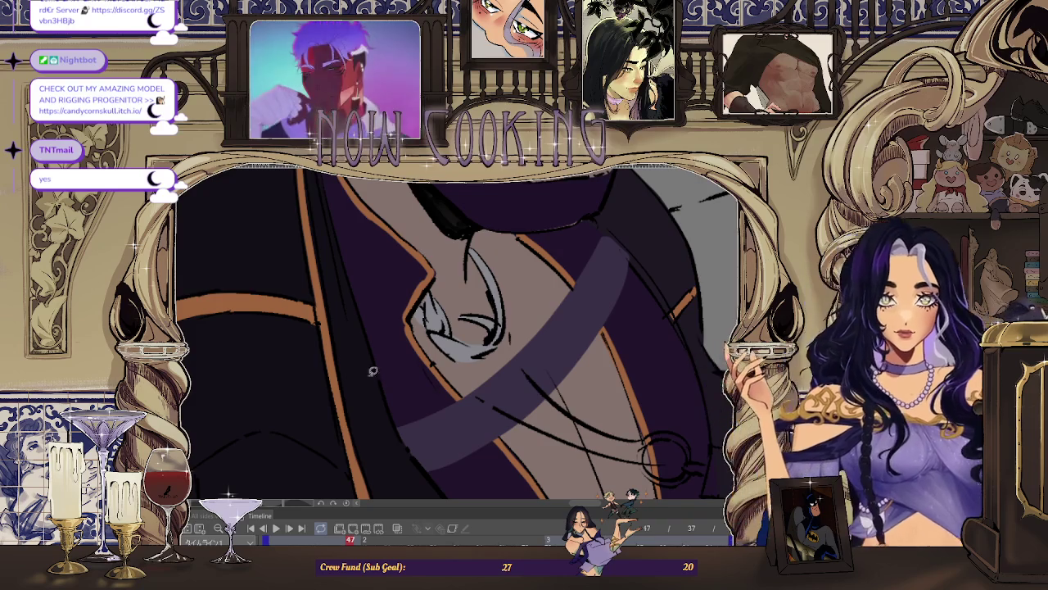
Step: Step forward frame by frame from 47 through 49, 51 and 55 to 57
key("Right")
key("Right")
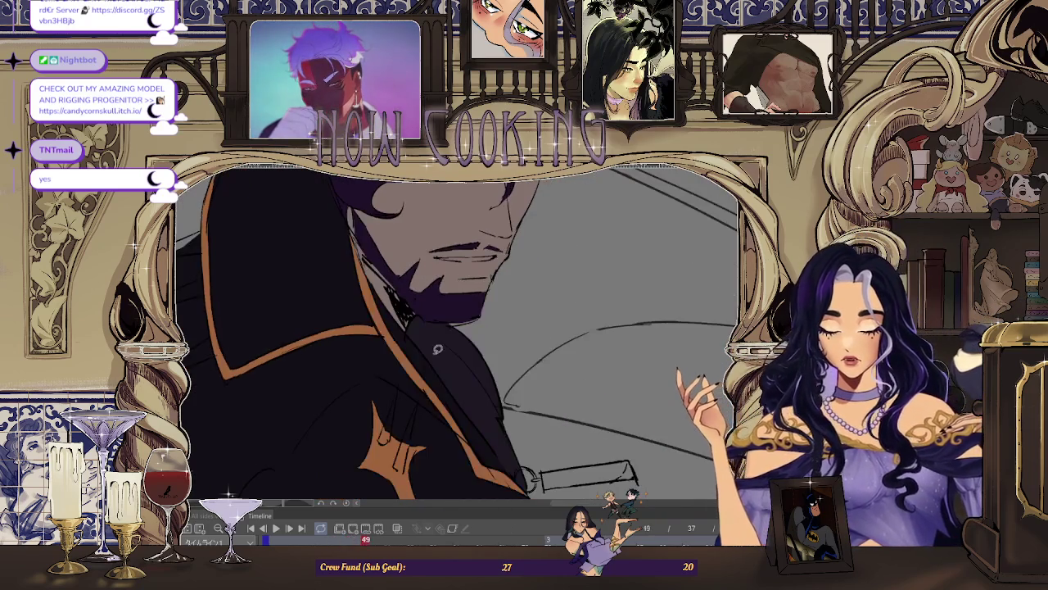
key("Right")
key("Right")
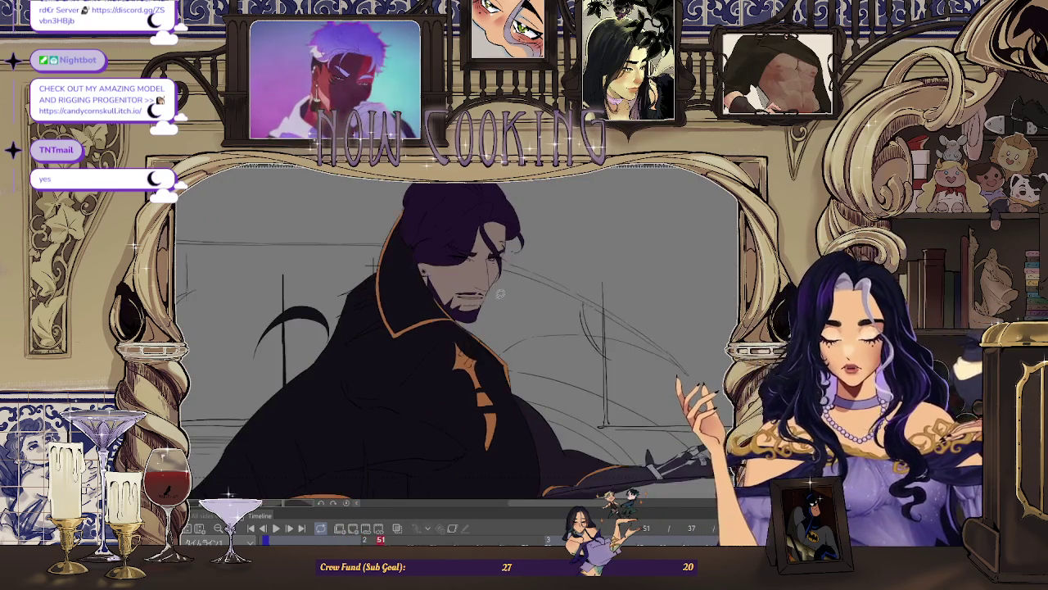
key("Right")
key("Right")
key("Right")
key("Right")
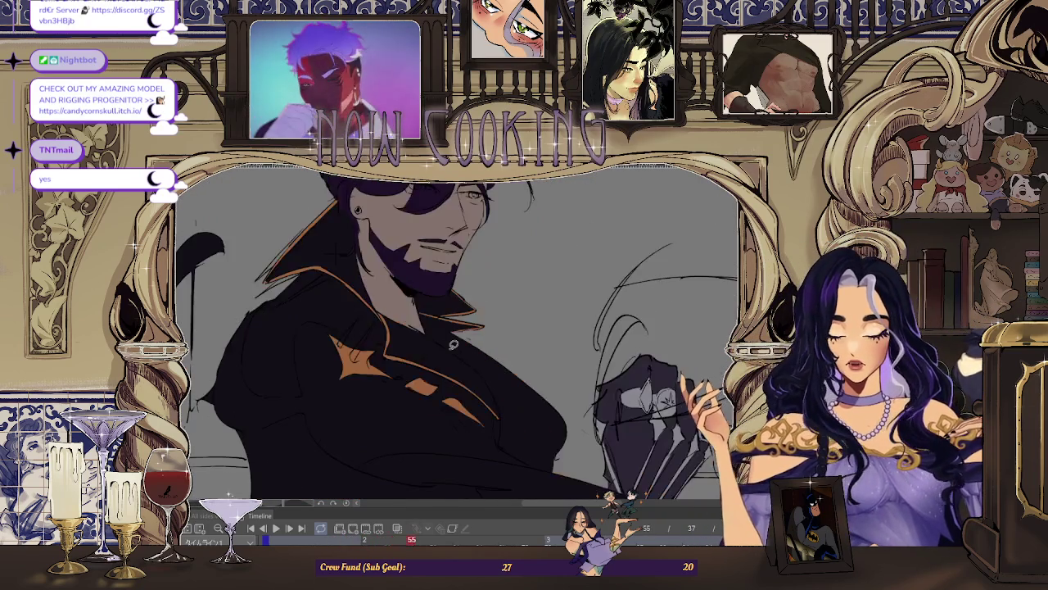
key("Right")
key("Right")
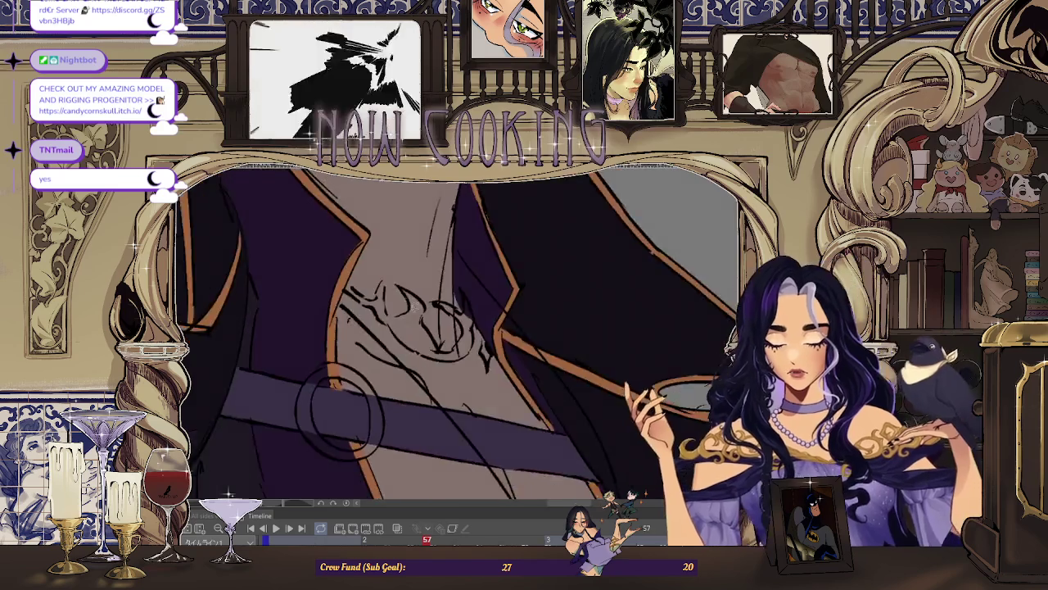
key("Right")
key("Right")
key("Right")
key("Right")
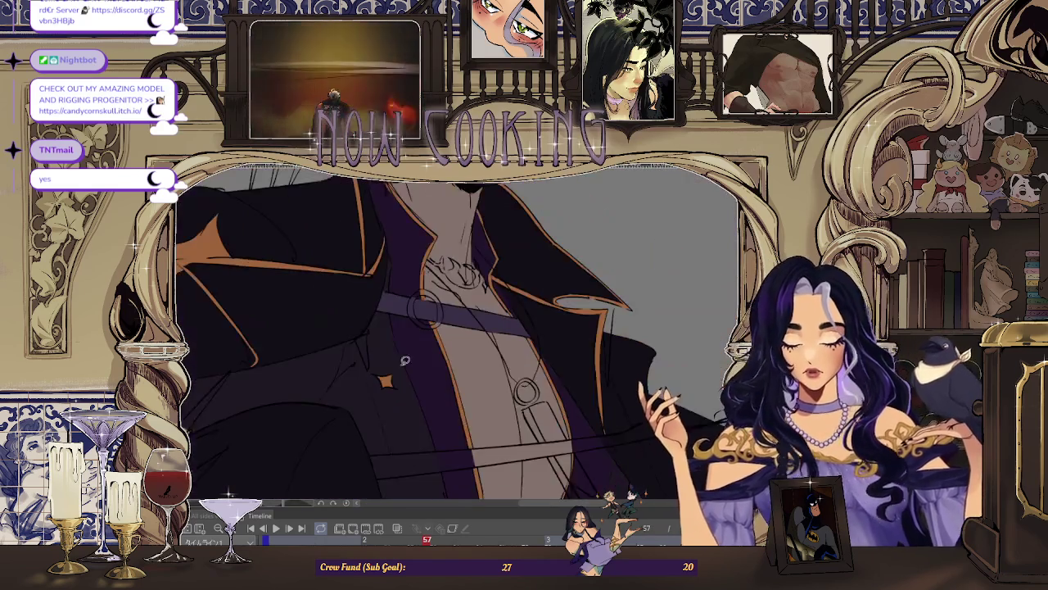
key("Right")
Step: Flip back and forth through frames, then play the animation and stop on frame 57
key("Left")
key("Left")
key("Left")
key("Left")
key("Left")
key("Left")
key("Left")
key("Left")
key("Left")
key("Left")
key("Left")
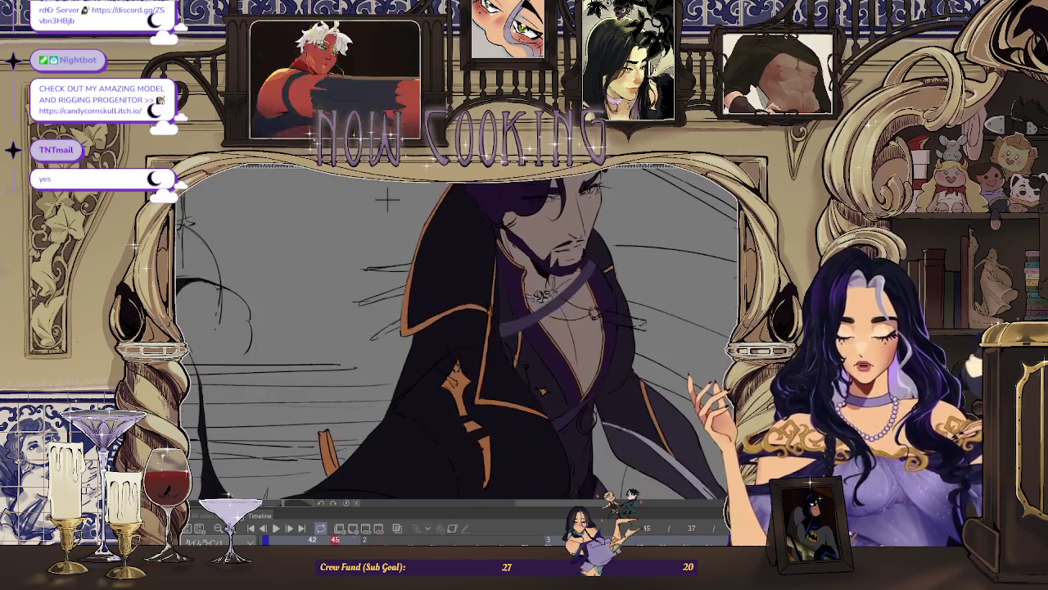
key("Right")
key("Right")
key("Right")
key("Right")
key("Right")
key("Right")
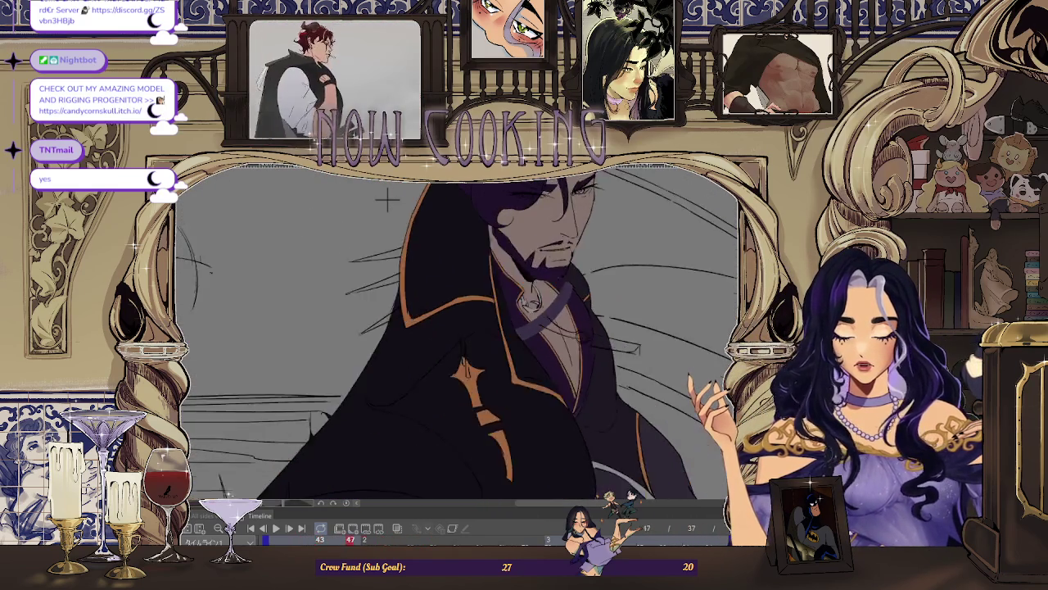
key("Right")
key("Right")
key("Right")
key("Right")
key("Right")
key("Right")
key("Left")
key("Left")
key("Right")
key("Right")
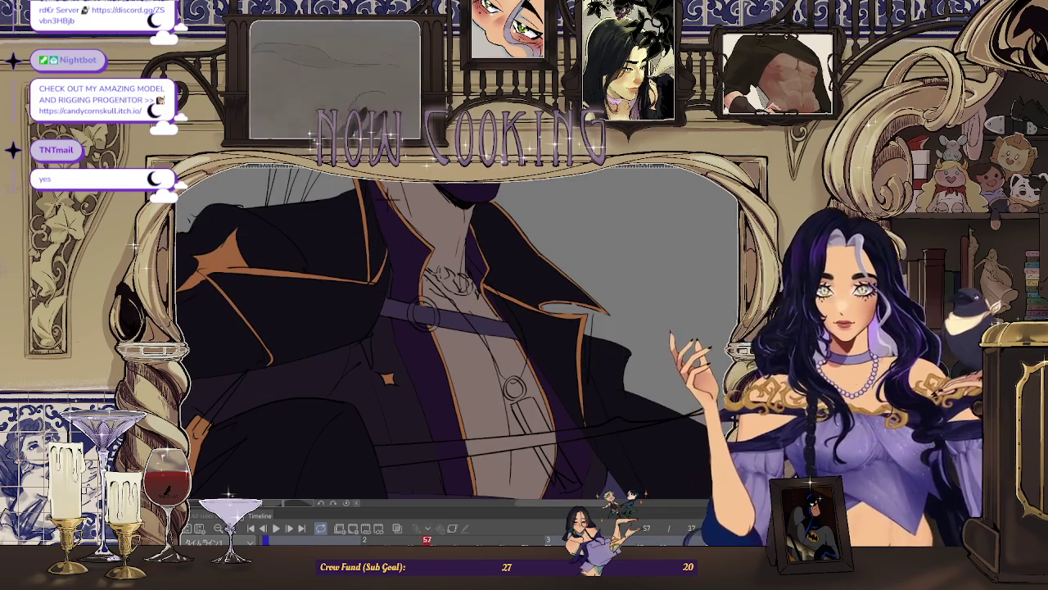
key("space")
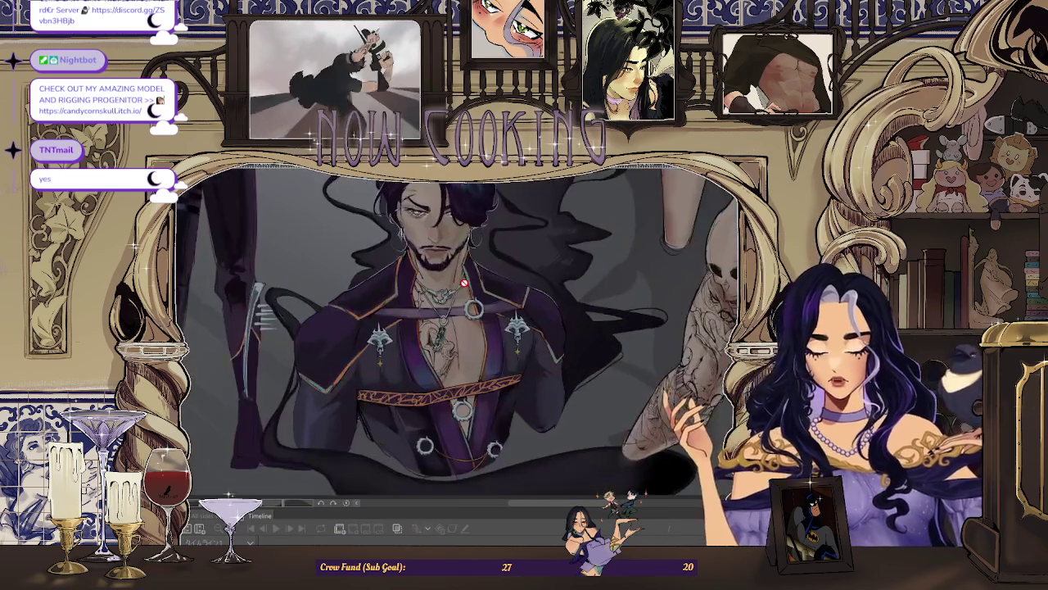
key("space")
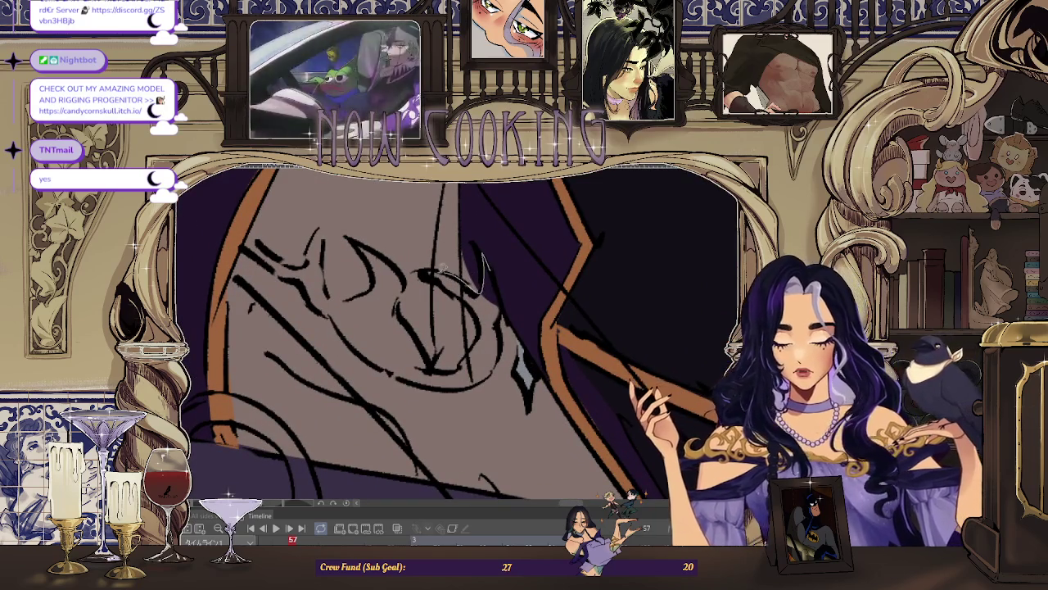
Step: Lasso-fill the pendant and the area around its crossing lines light grey on frame 57
left_click_drag(495, 260, 477, 299)
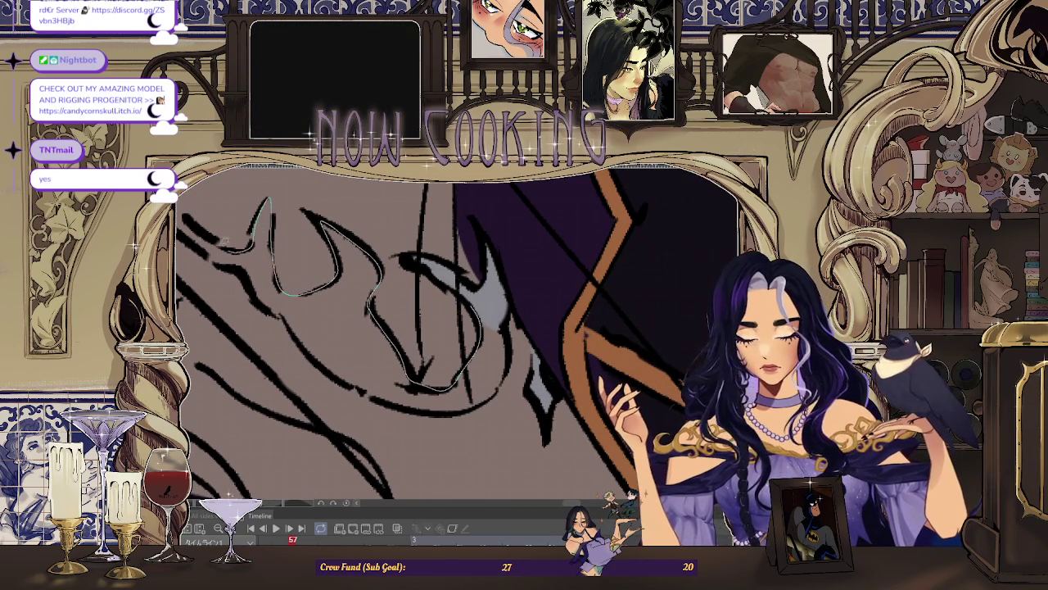
mouse_move(255, 283)
left_mouse_down()
mouse_move(286, 327)
mouse_move(352, 357)
mouse_move(458, 358)
left_mouse_up()
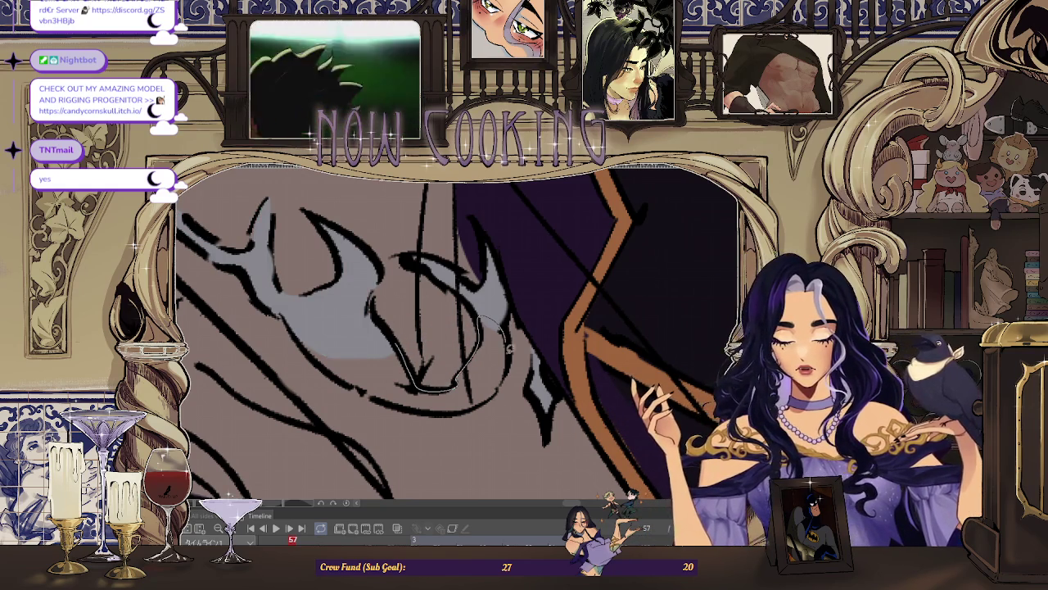
left_click_drag(479, 319, 388, 370)
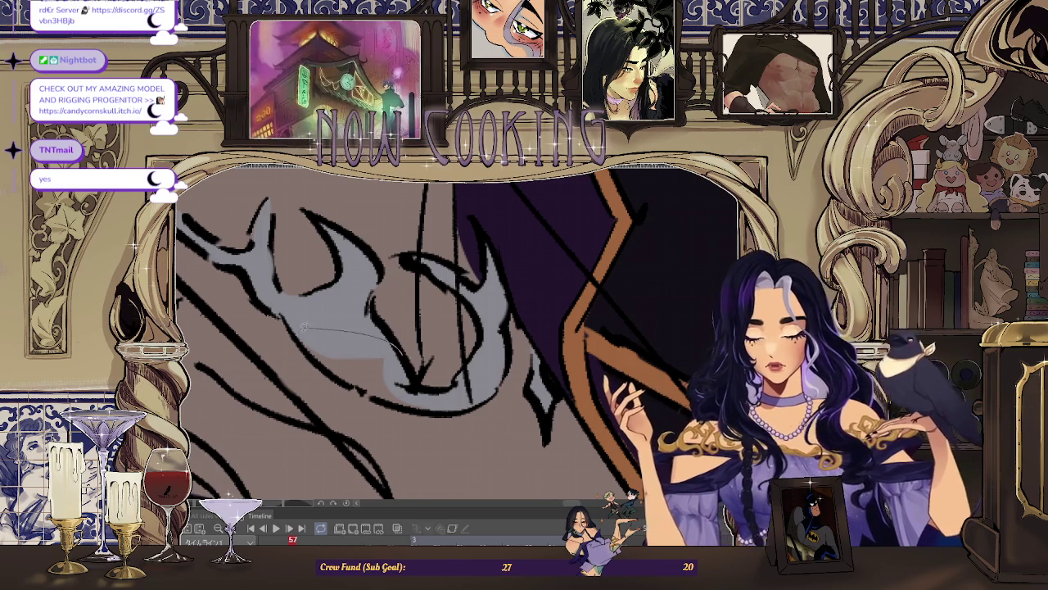
scroll(425, 404, "down", 1)
scroll(409, 403, "down", 4)
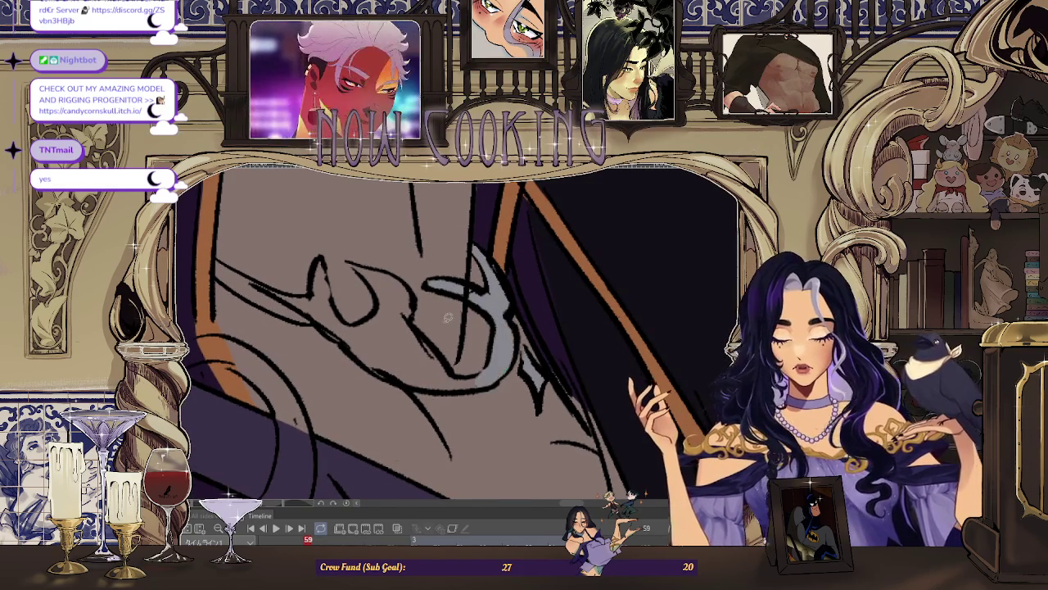
scroll(512, 314, "up", 2)
Step: Fill the pendant hook, the area below it and the remaining gap with light grey
left_click_drag(344, 243, 367, 301)
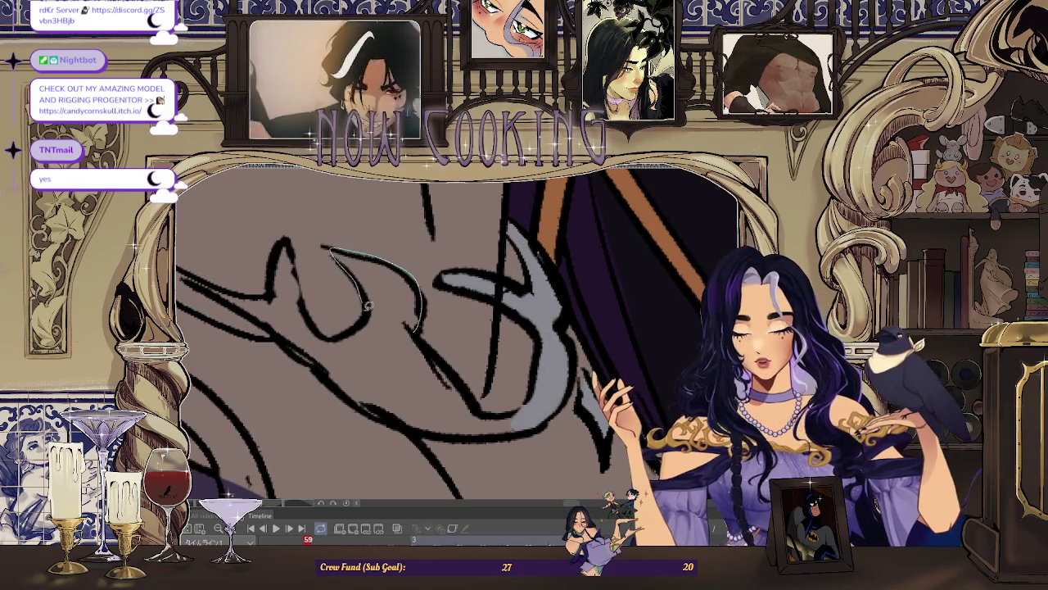
mouse_move(281, 325)
left_mouse_down()
mouse_move(283, 246)
mouse_move(351, 295)
left_mouse_up()
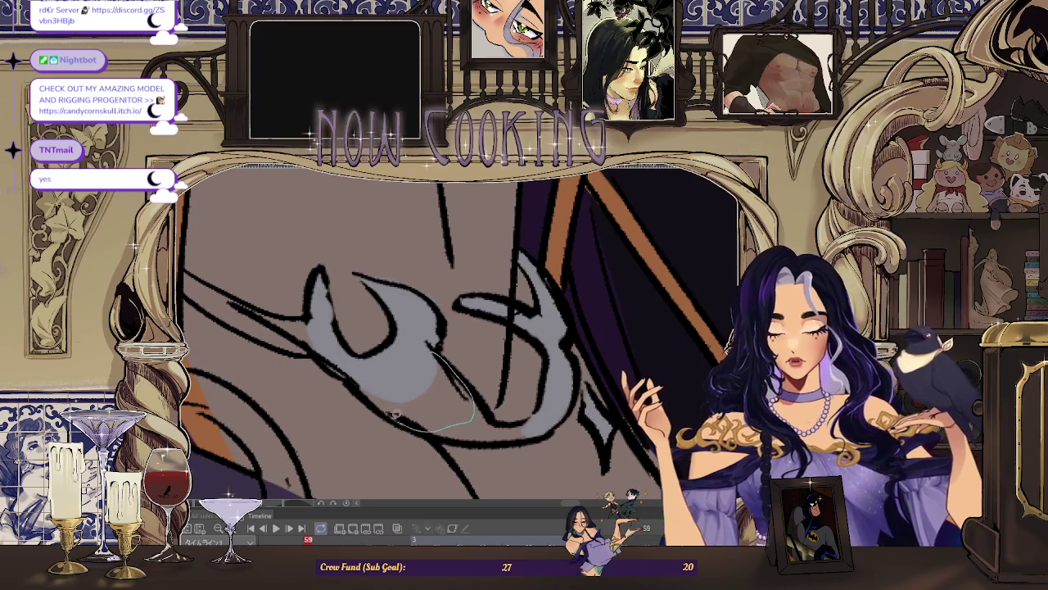
left_click_drag(461, 419, 443, 348)
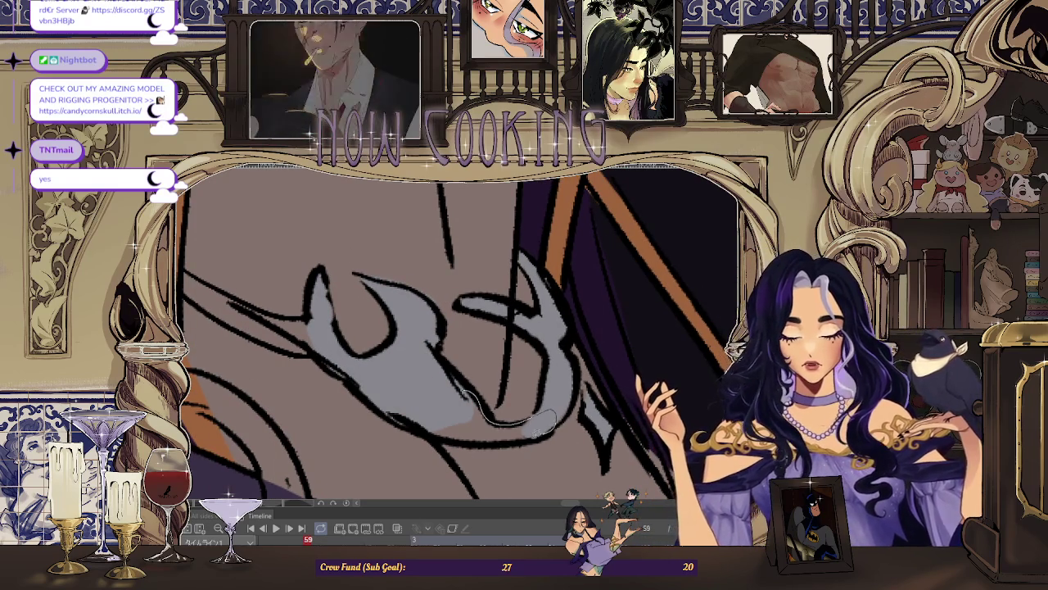
scroll(232, 269, "up", 3)
left_click_drag(232, 269, 283, 350)
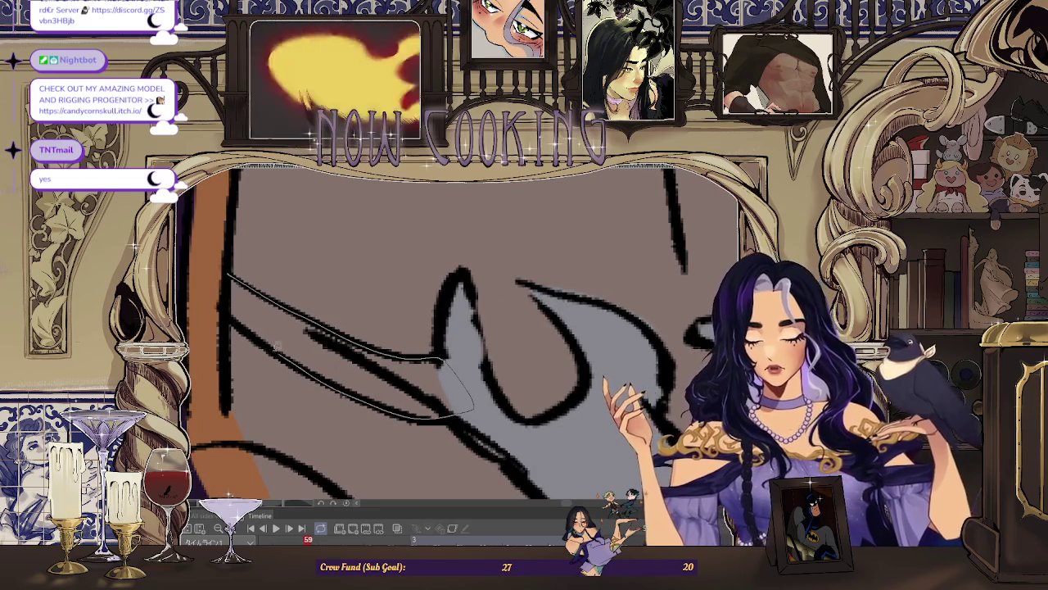
scroll(284, 350, "down", 5)
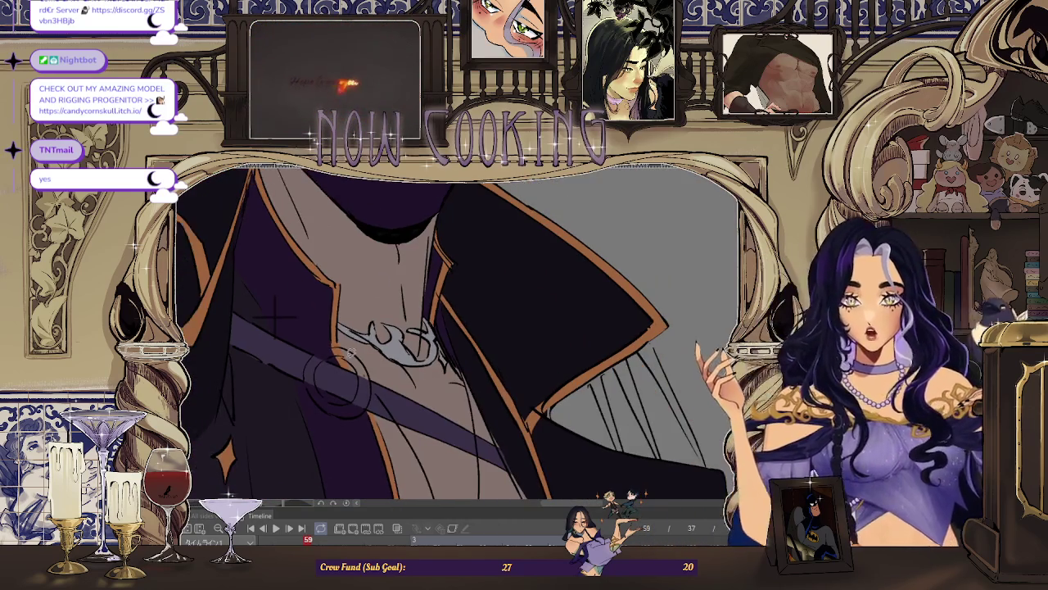
scroll(276, 316, "down", 2)
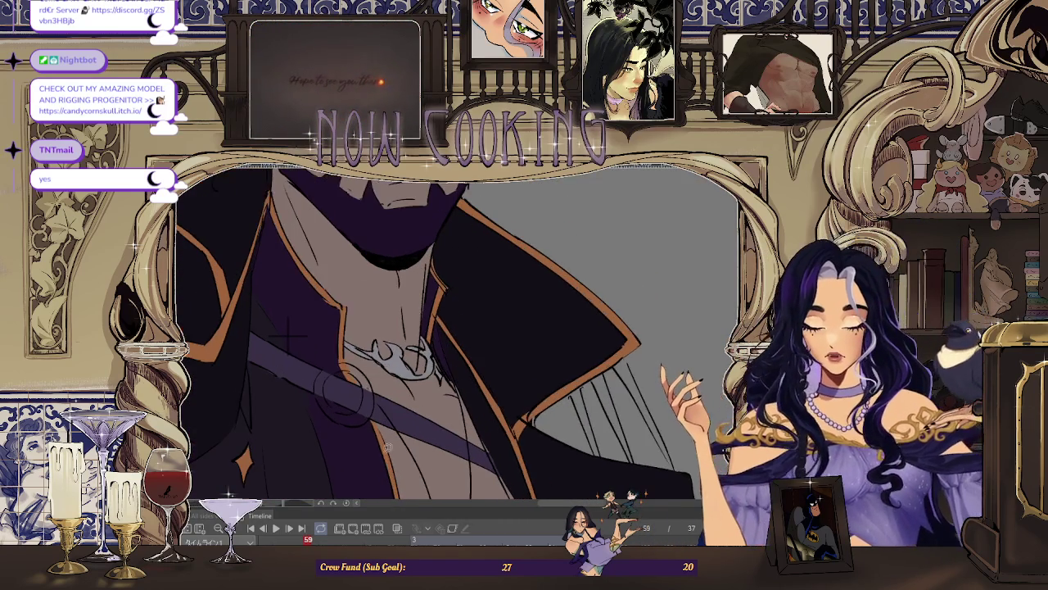
scroll(344, 397, "up", 2)
scroll(344, 398, "up", 4)
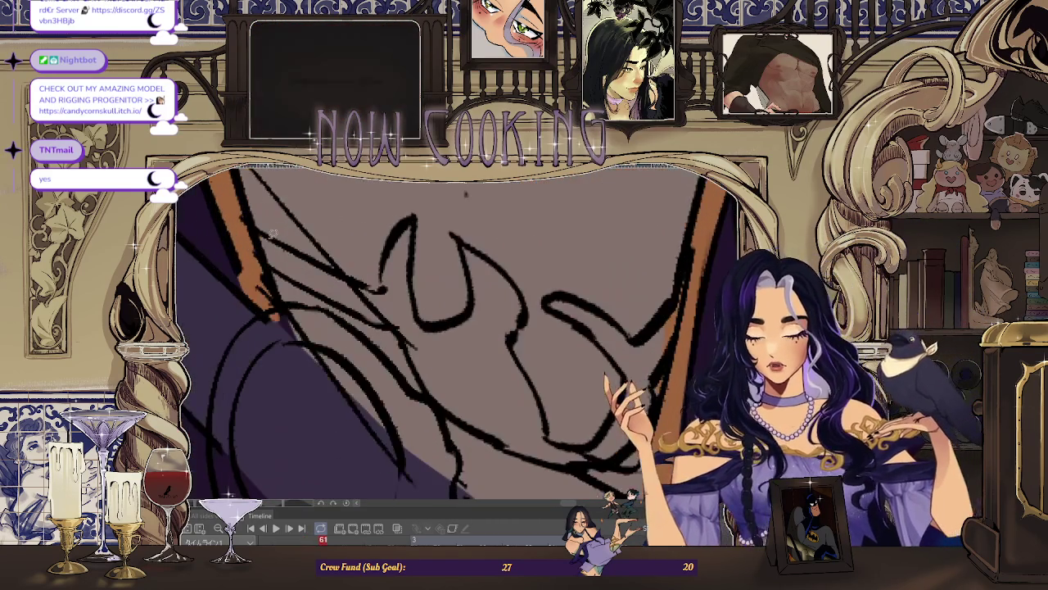
Step: Paint light grey onto the necklace piece and the shape between its strokes on frame 63
left_click_drag(266, 254, 327, 296)
mouse_move(270, 237)
left_mouse_down()
mouse_move(358, 280)
mouse_move(414, 259)
left_mouse_up()
mouse_move(412, 331)
left_mouse_down()
mouse_move(400, 325)
mouse_move(464, 319)
mouse_move(464, 244)
left_mouse_up()
scroll(524, 321, "down", 5)
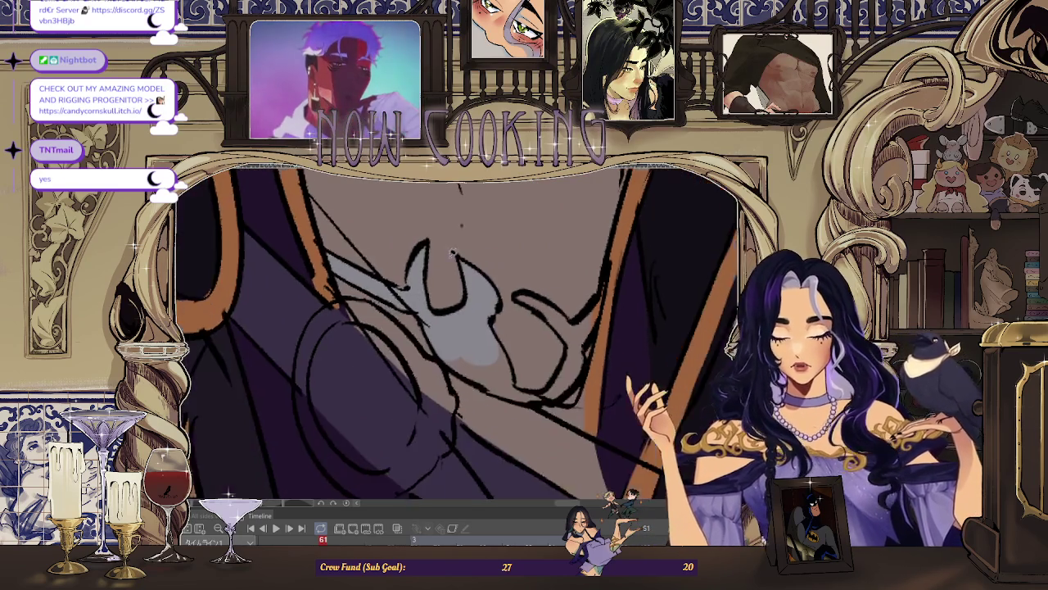
scroll(491, 340, "up", 1)
scroll(373, 336, "up", 1)
scroll(373, 336, "up", 1)
Step: Extend the grey fill over the pendant area up to the orange edge and along the bottom
left_click_drag(443, 317, 446, 321)
left_click_drag(463, 287, 461, 383)
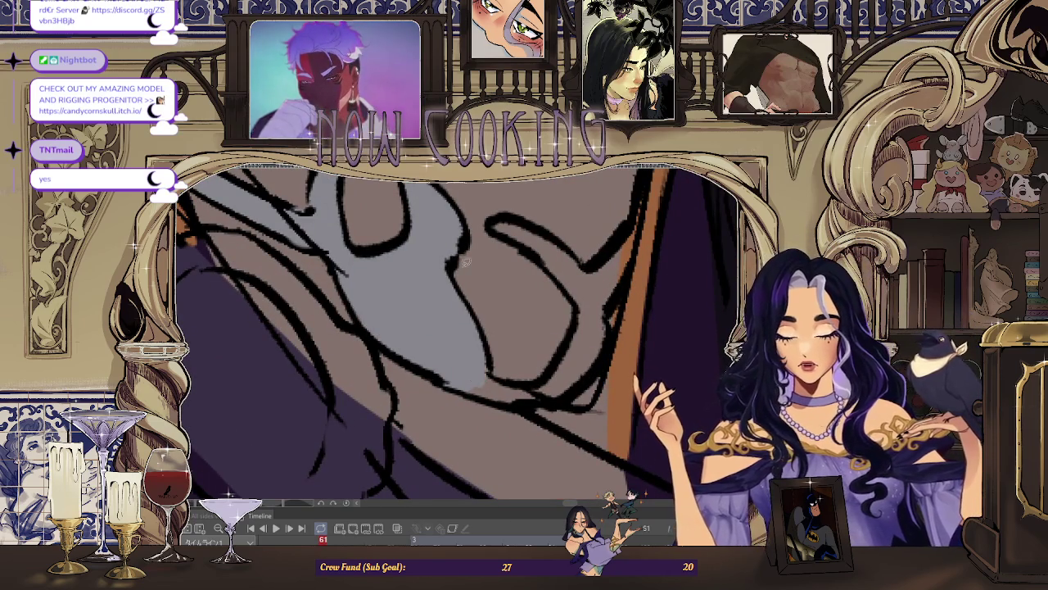
mouse_move(540, 405)
left_mouse_down()
mouse_move(576, 250)
mouse_move(497, 217)
left_mouse_up()
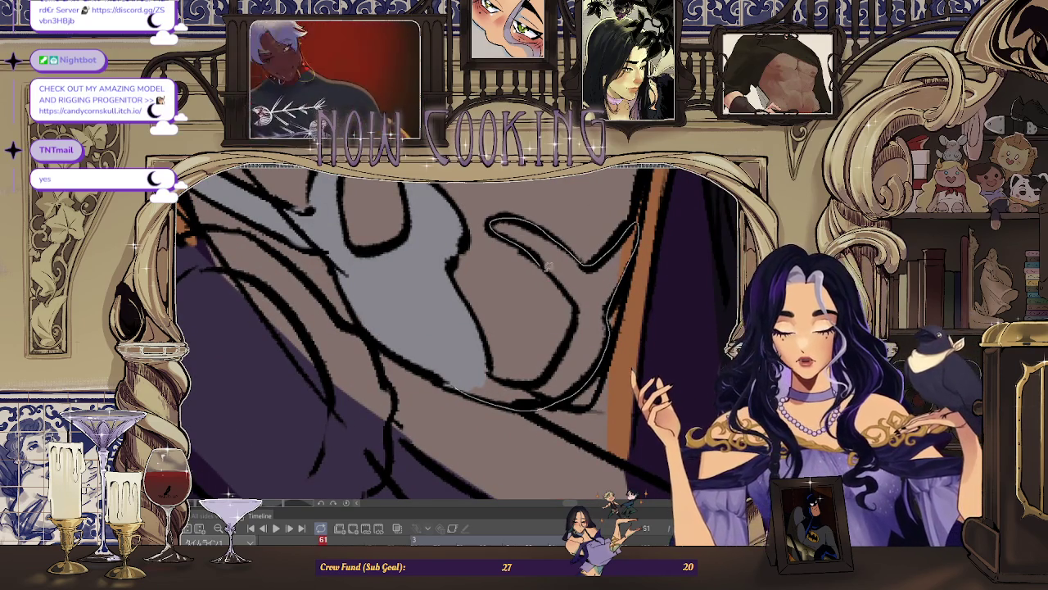
left_click_drag(545, 262, 492, 373)
scroll(492, 372, "down", 3)
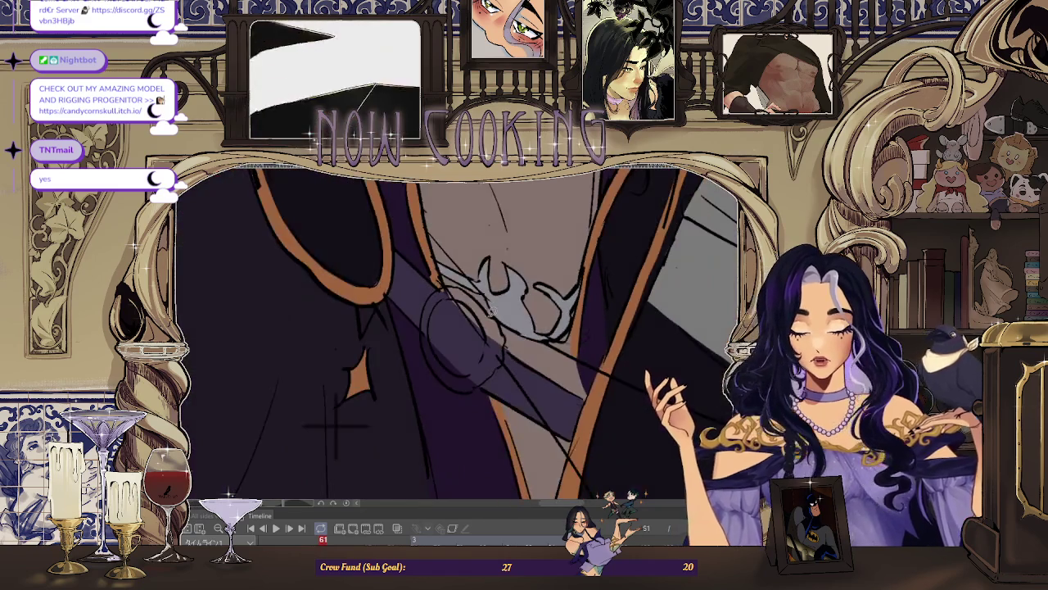
scroll(505, 313, "down", 2)
scroll(576, 300, "up", 2)
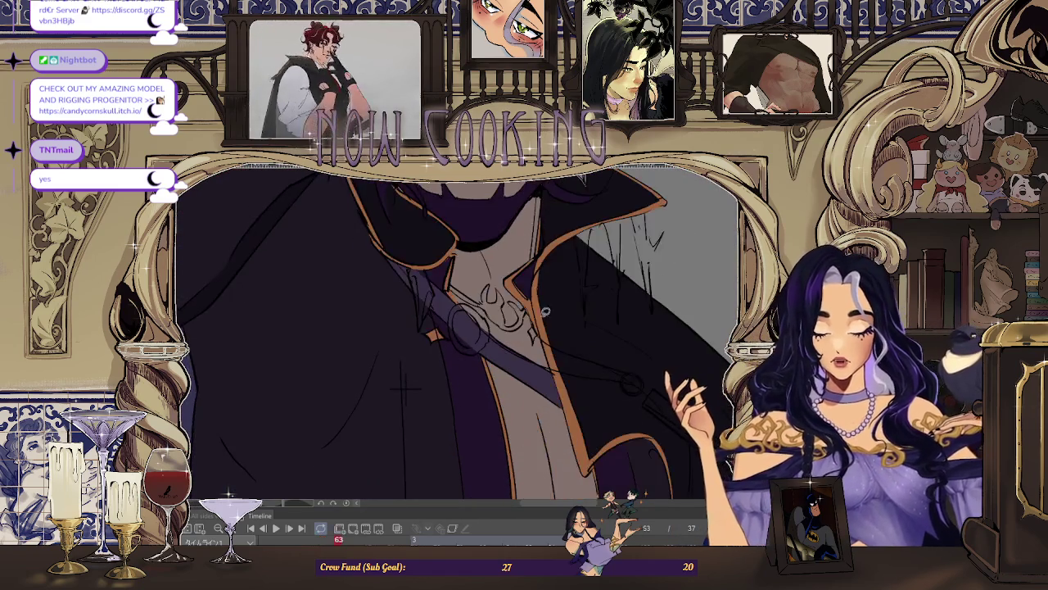
scroll(541, 328, "up", 2)
scroll(547, 350, "down", 2)
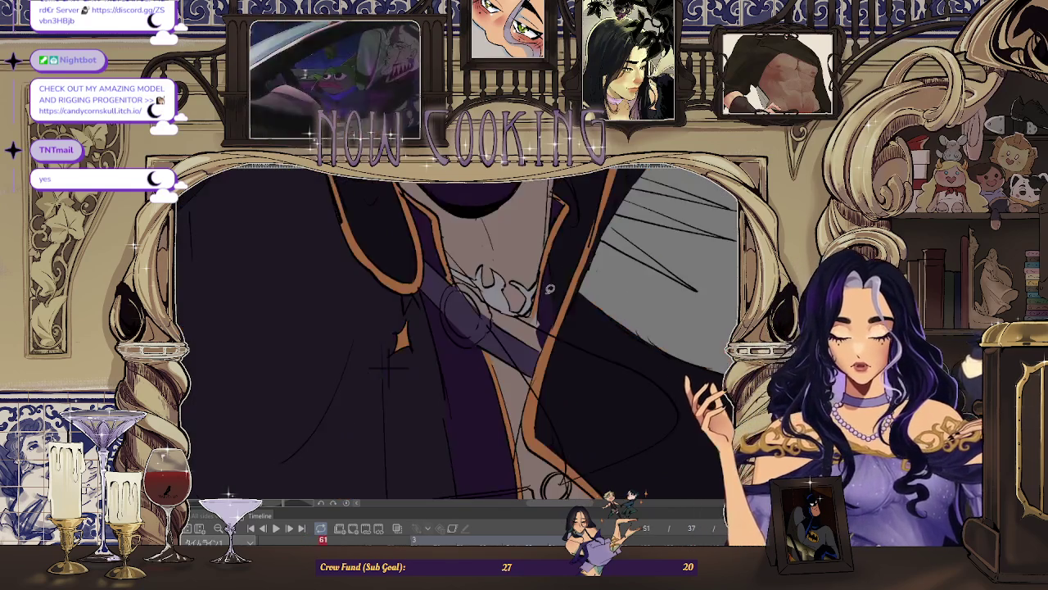
scroll(548, 286, "up", 2)
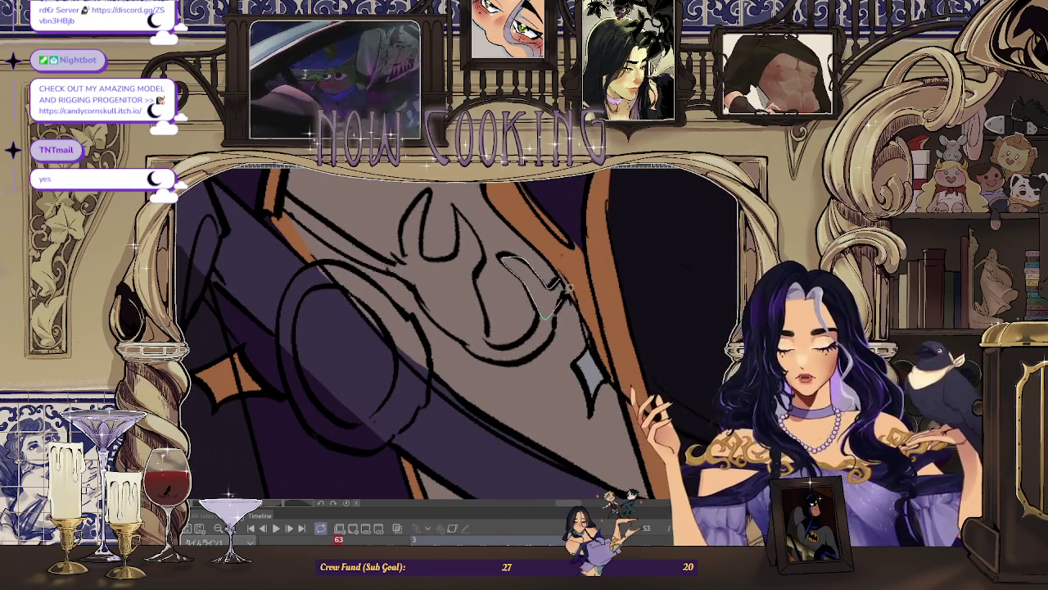
scroll(564, 288, "up", 2)
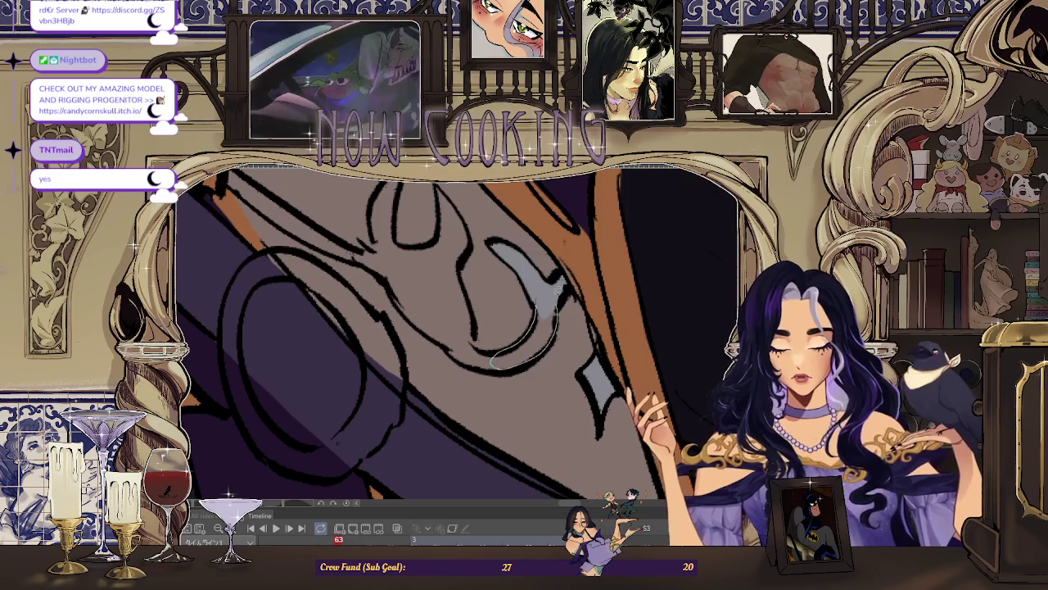
Step: Fill the remaining collar ornament below the beard with grey
left_click_drag(559, 291, 560, 287)
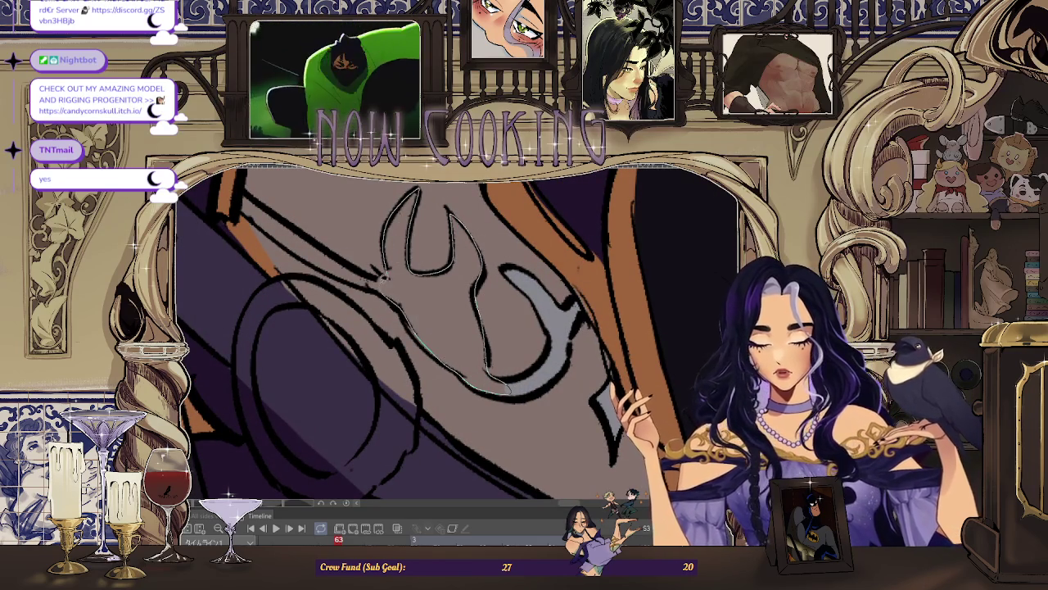
left_click(382, 281)
scroll(440, 296, "up", 1)
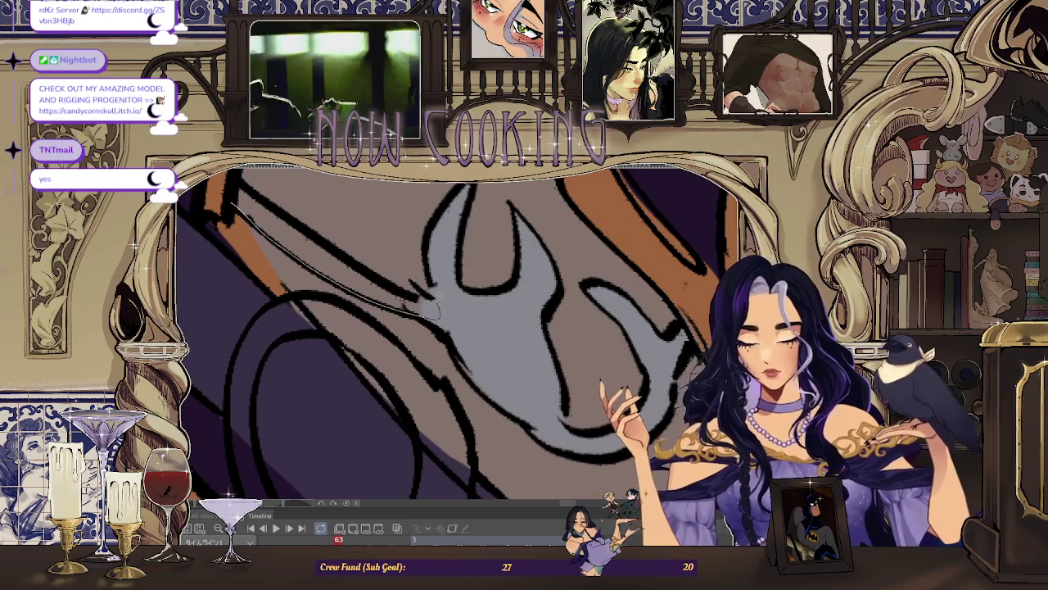
scroll(432, 305, "down", 3)
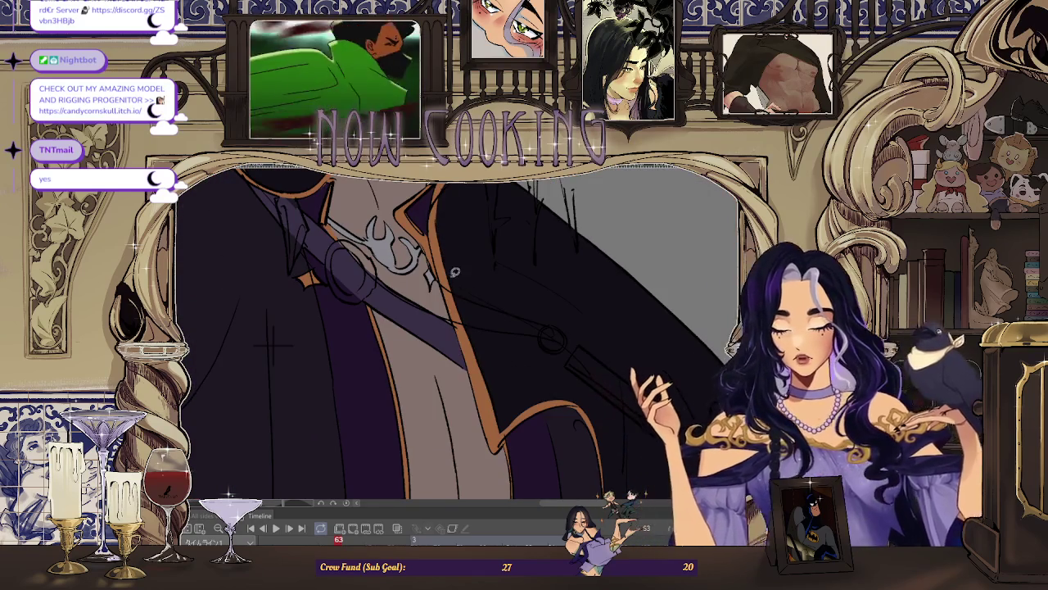
left_click_drag(431, 304, 484, 365)
scroll(483, 366, "up", 3)
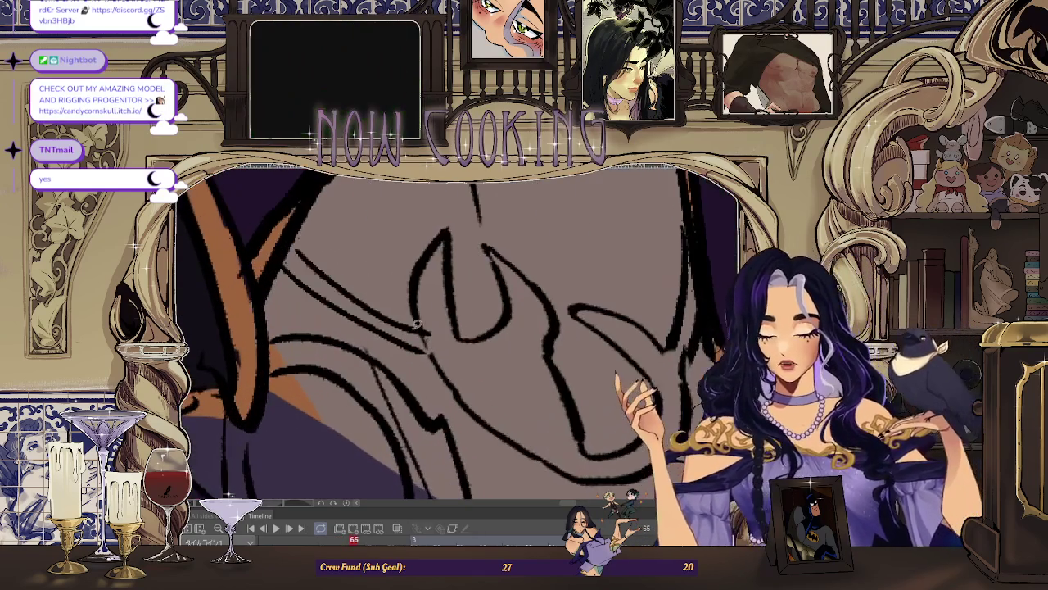
Step: Lasso-fill the U-shaped ornament's arm, loop and bottom edge in silver-grey on frame 65
left_click_drag(285, 259, 426, 334)
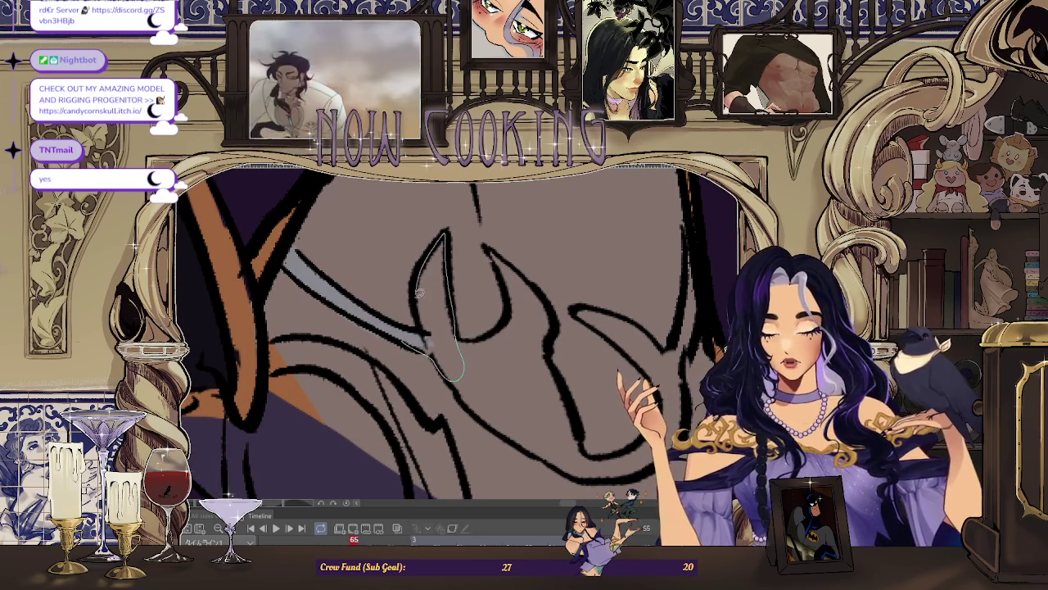
left_click_drag(421, 285, 419, 288)
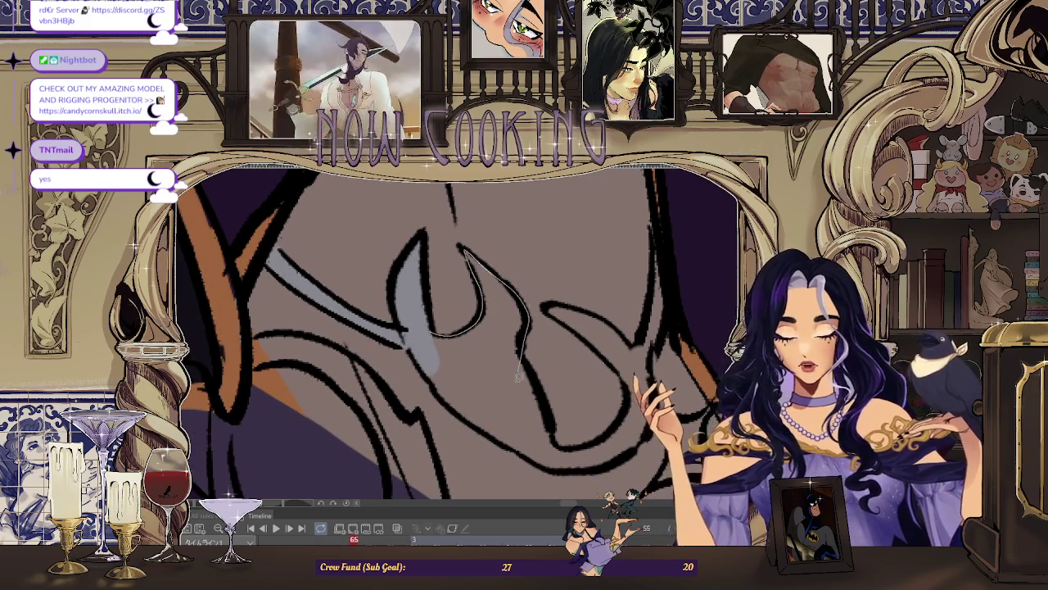
left_click_drag(523, 365, 321, 334)
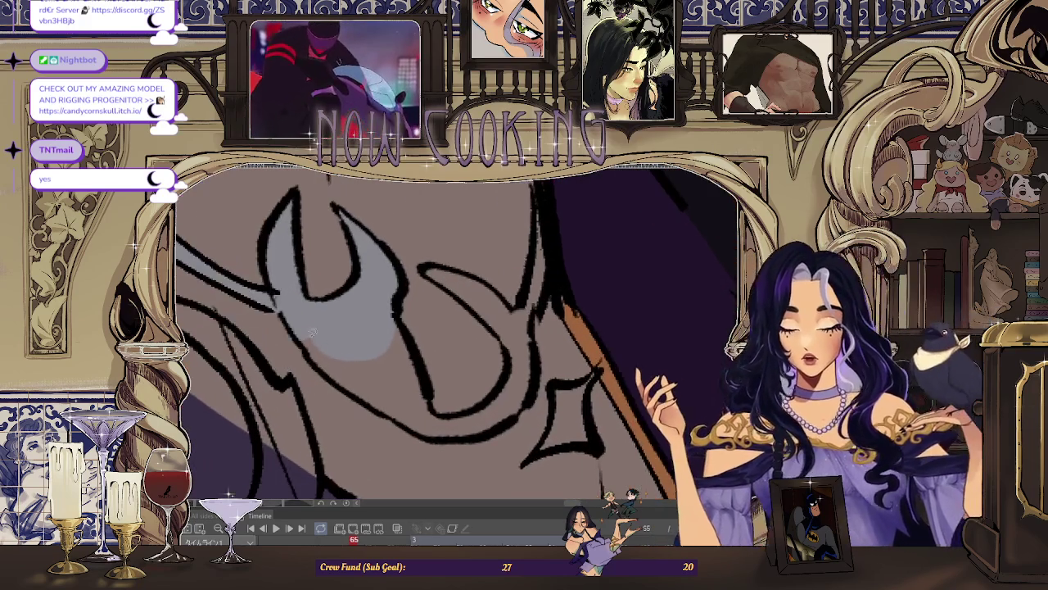
left_click_drag(434, 429, 439, 409)
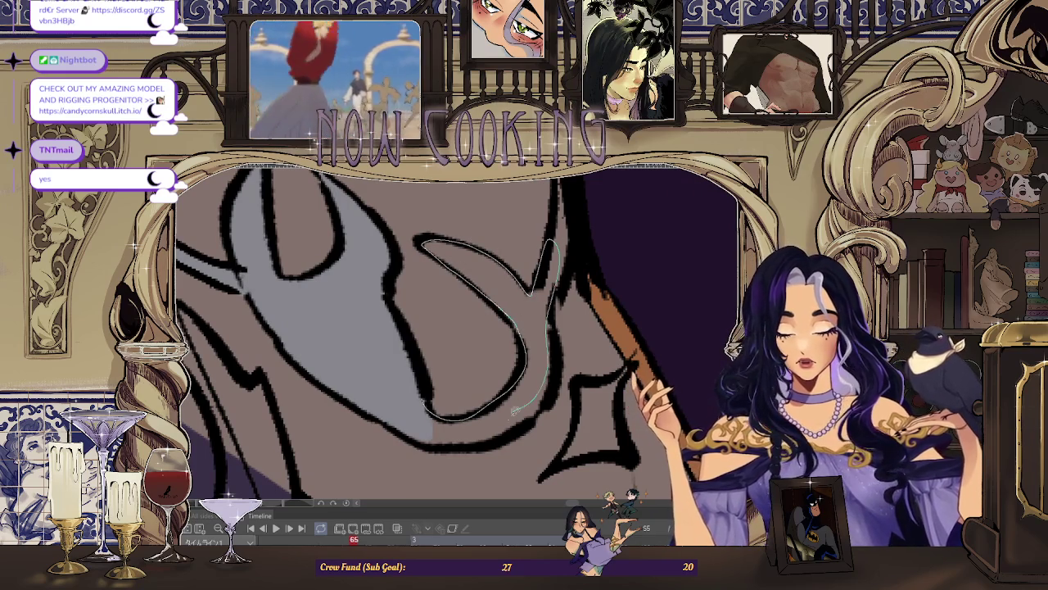
left_click_drag(438, 383, 438, 420)
left_click_drag(535, 419, 478, 401)
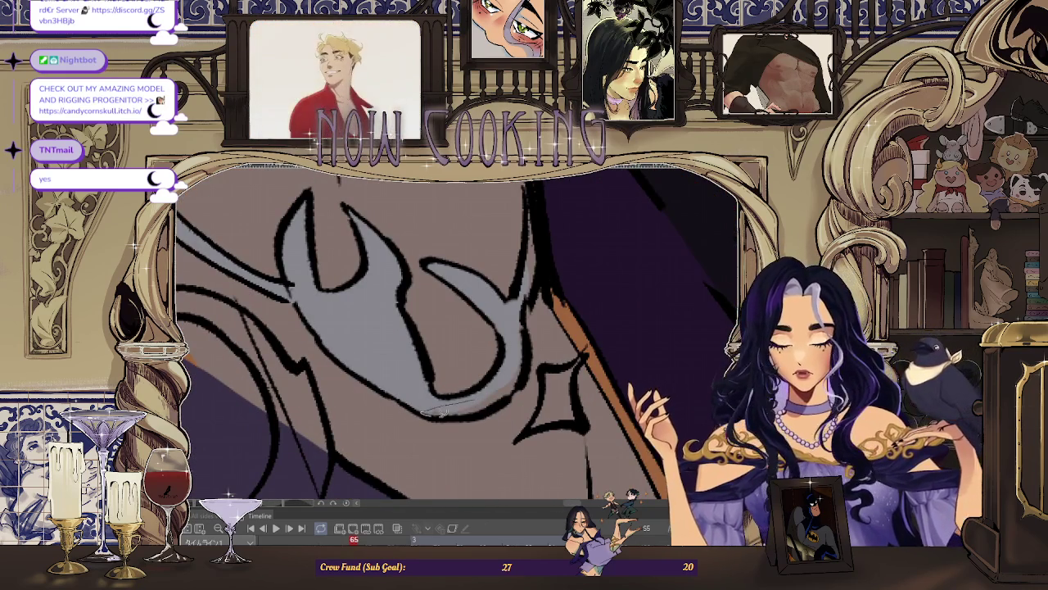
left_click_drag(527, 370, 528, 344)
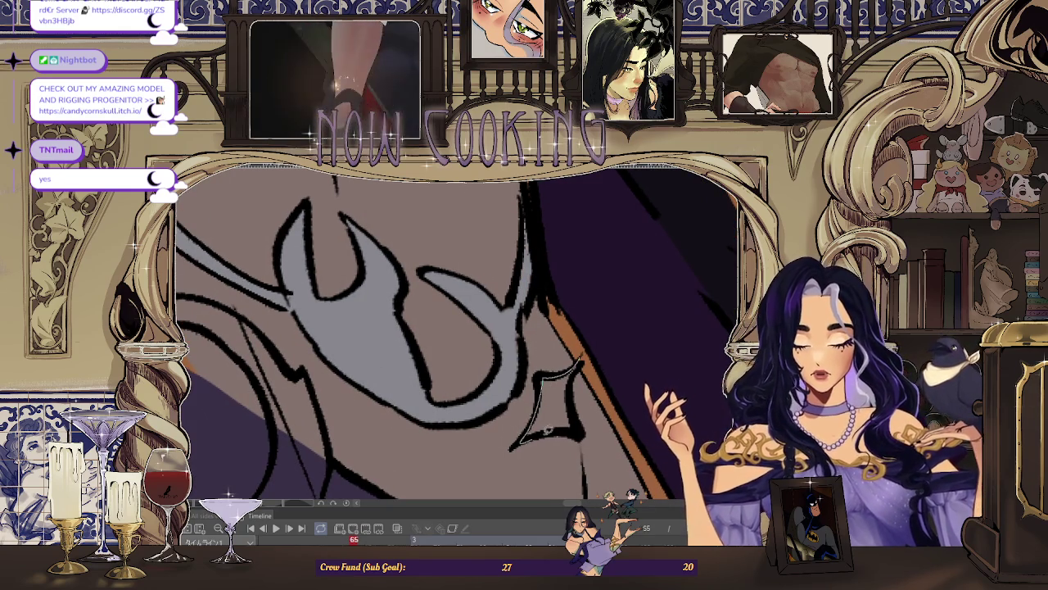
Step: Check the following frame, then return to frame 65
scroll(541, 278, "down", 5)
key("Right")
key("Right")
key("Left")
key("Left")
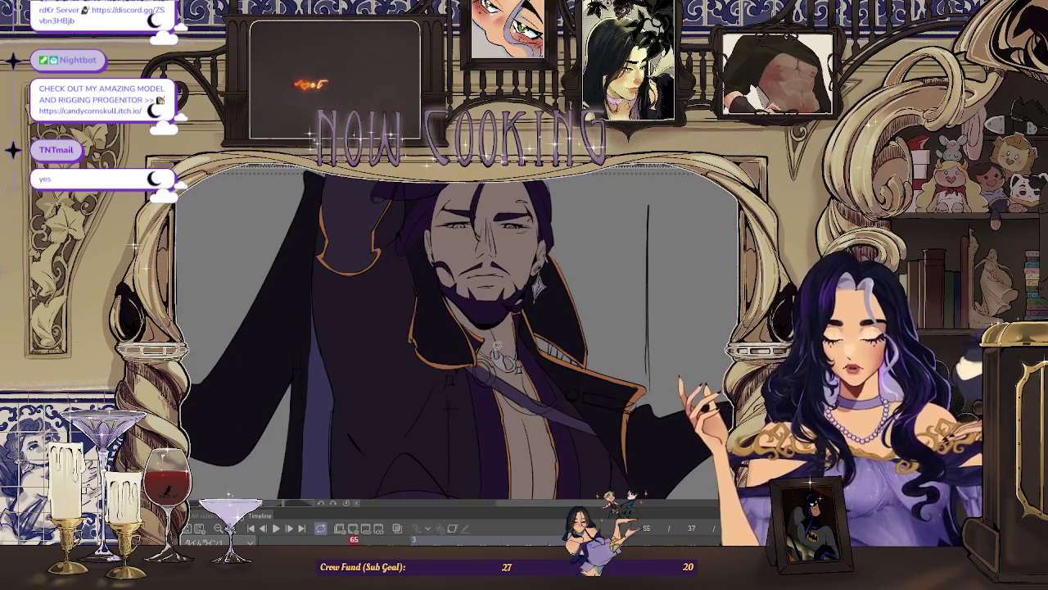
scroll(483, 349, "up", 2)
scroll(458, 350, "up", 2)
scroll(442, 351, "up", 2)
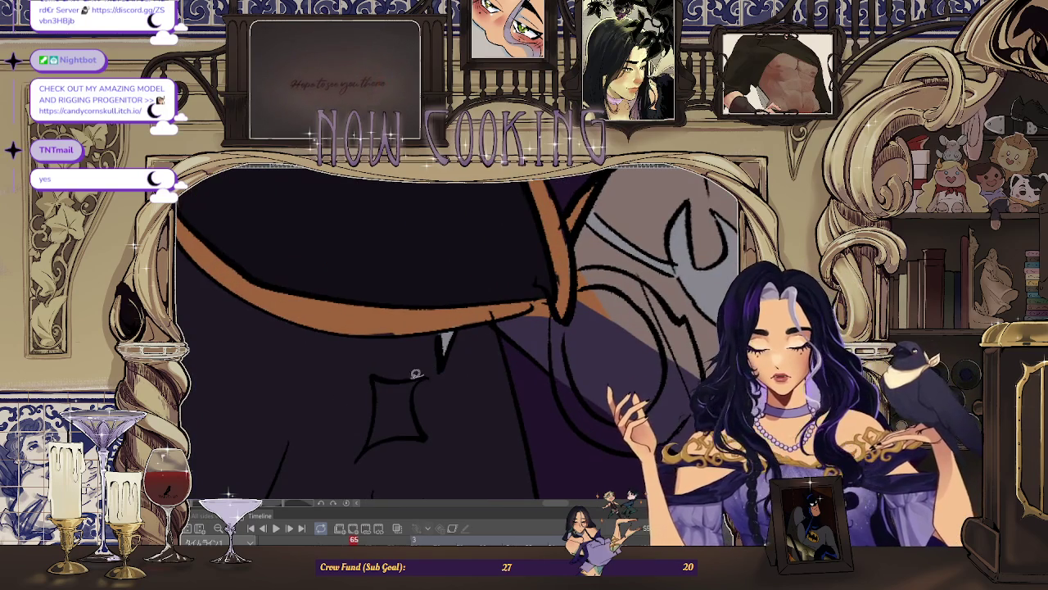
Step: Fill the star shape grey, then advance to frame 67
left_click_drag(422, 376, 425, 431)
scroll(425, 432, "down", 1)
scroll(459, 369, "down", 1)
scroll(505, 309, "down", 1)
scroll(504, 308, "down", 2)
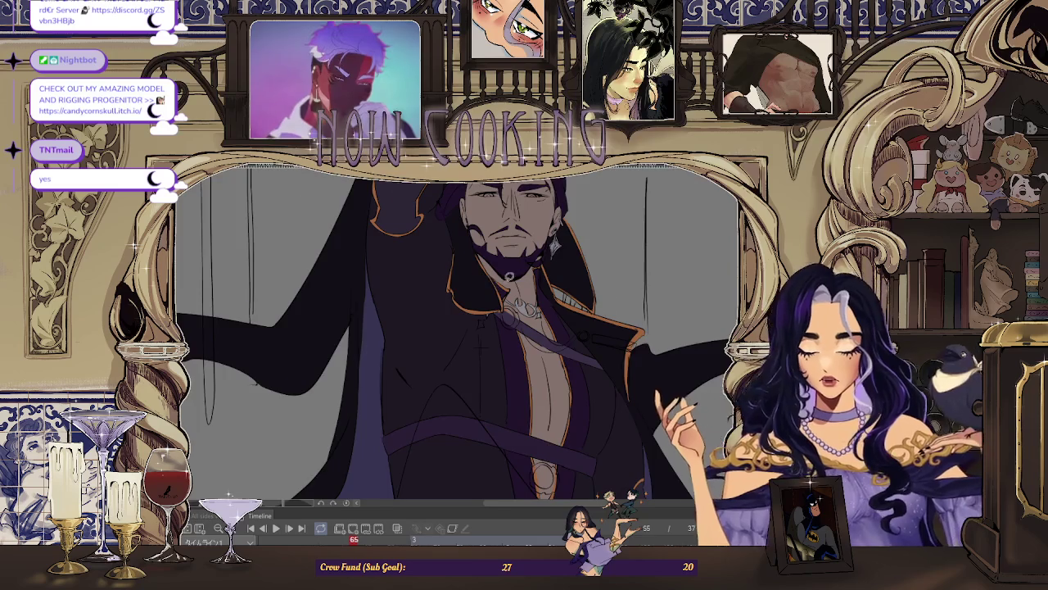
scroll(613, 266, "up", 1)
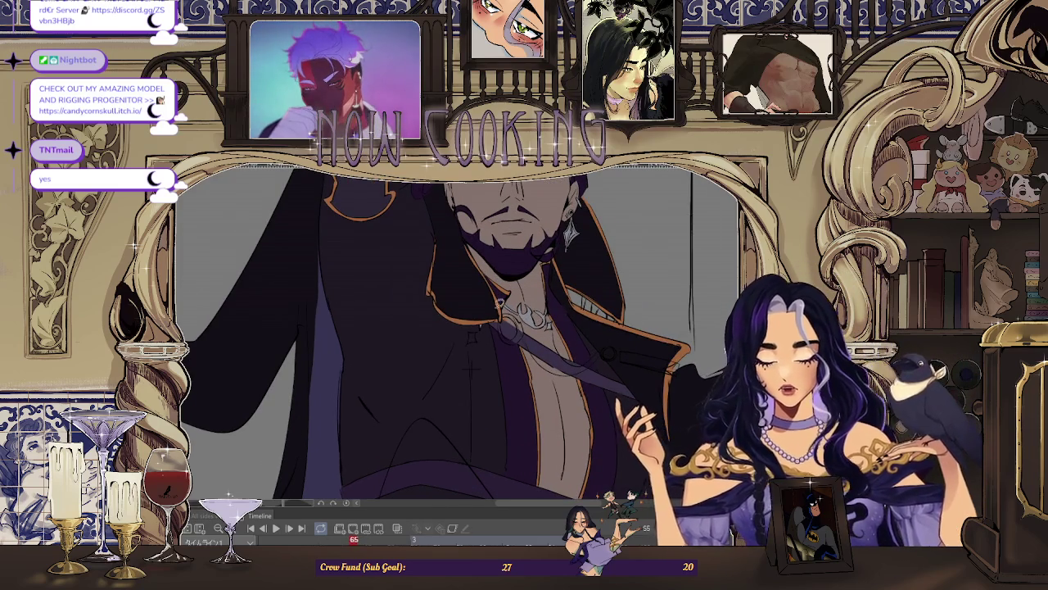
scroll(510, 328, "up", 3)
scroll(510, 327, "down", 2)
scroll(440, 373, "up", 2)
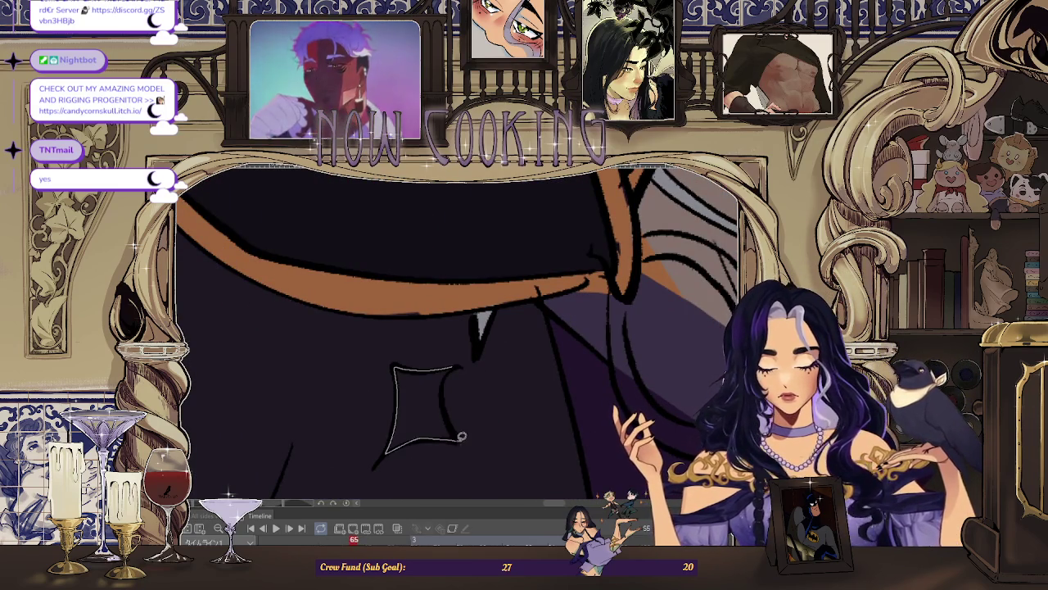
scroll(461, 437, "down", 3)
key("Right")
key("Right")
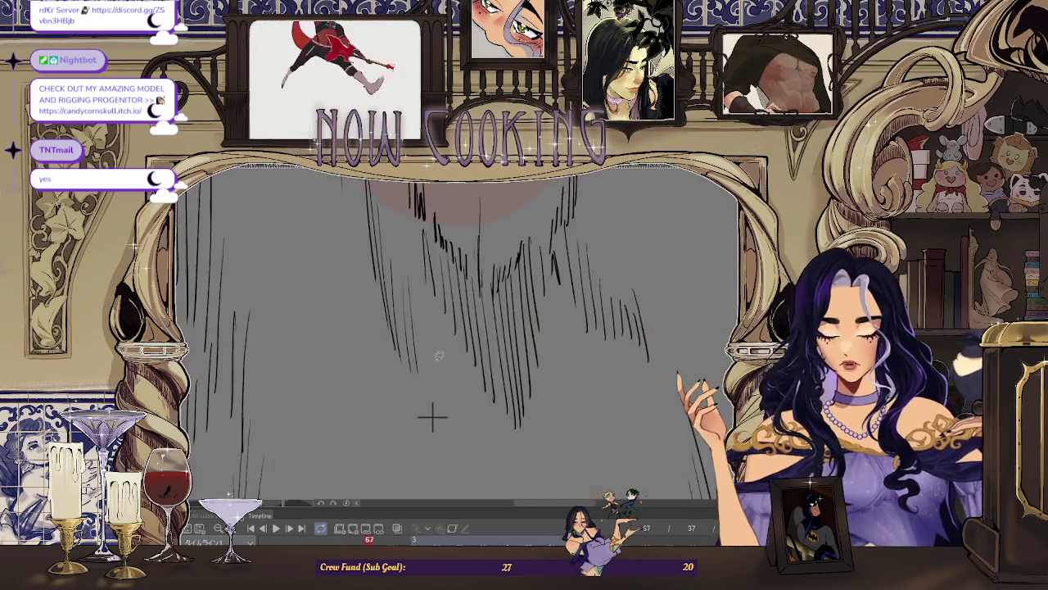
Step: Go back to frame 63 and fill the lighter area on the collar medallion
key("Left")
scroll(432, 417, "up", 2)
key("Left")
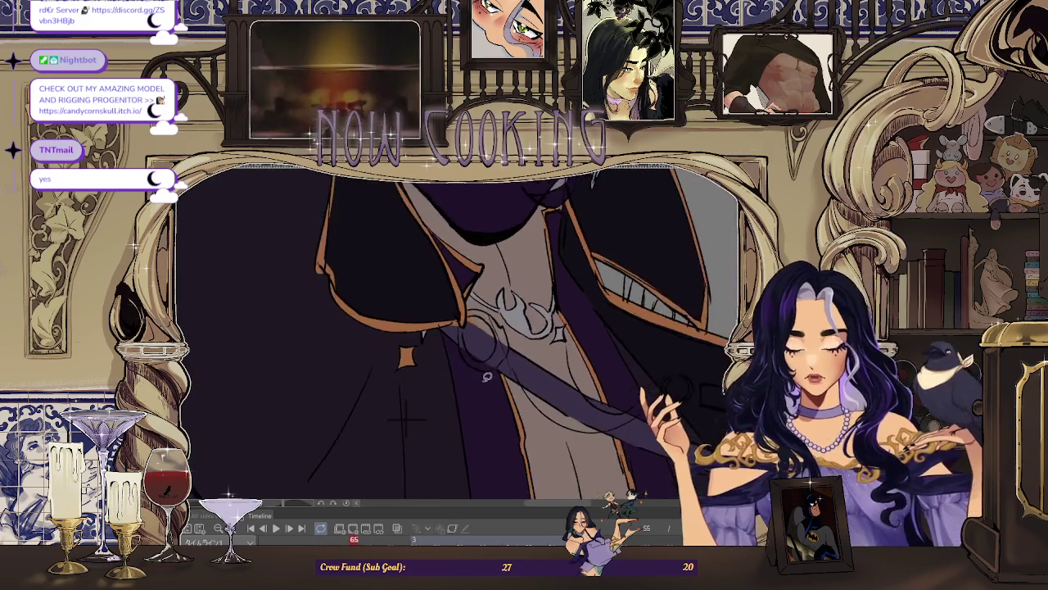
scroll(486, 372, "up", 2)
scroll(426, 256, "up", 2)
left_click_drag(447, 228, 499, 233)
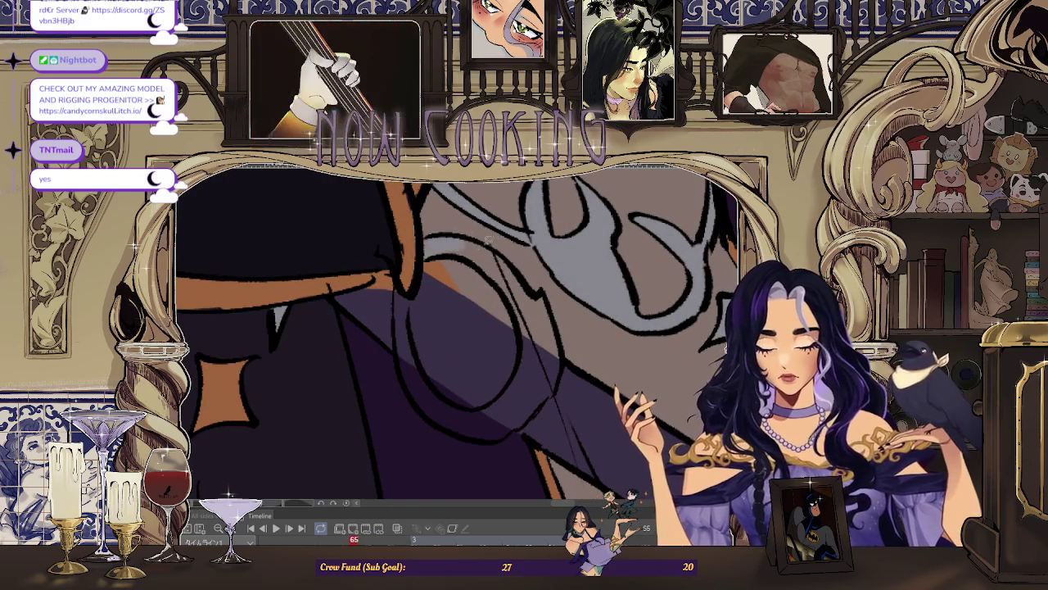
scroll(560, 304, "down", 2)
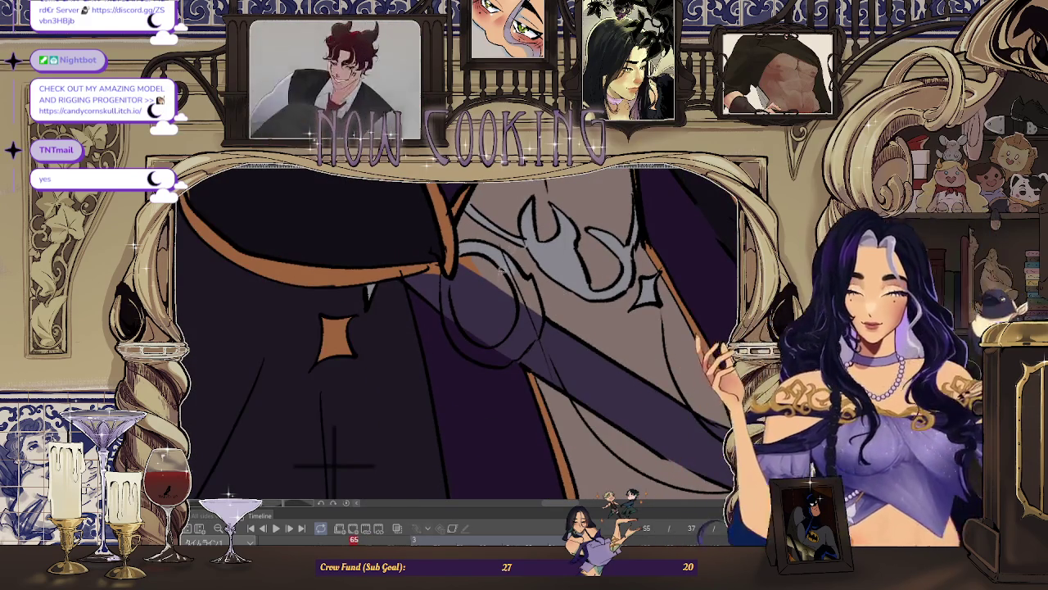
scroll(442, 308, "up", 2)
Step: Fill the ring's left, right and lower-right edges grey
left_click_drag(442, 308, 440, 271)
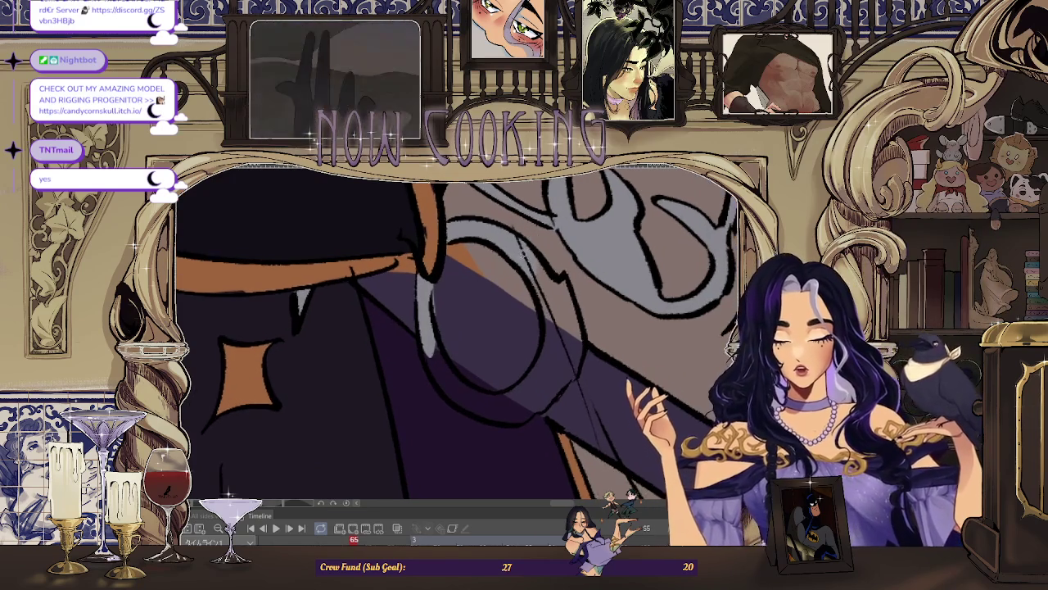
mouse_move(560, 286)
left_mouse_down()
mouse_move(556, 319)
mouse_move(587, 334)
left_mouse_up()
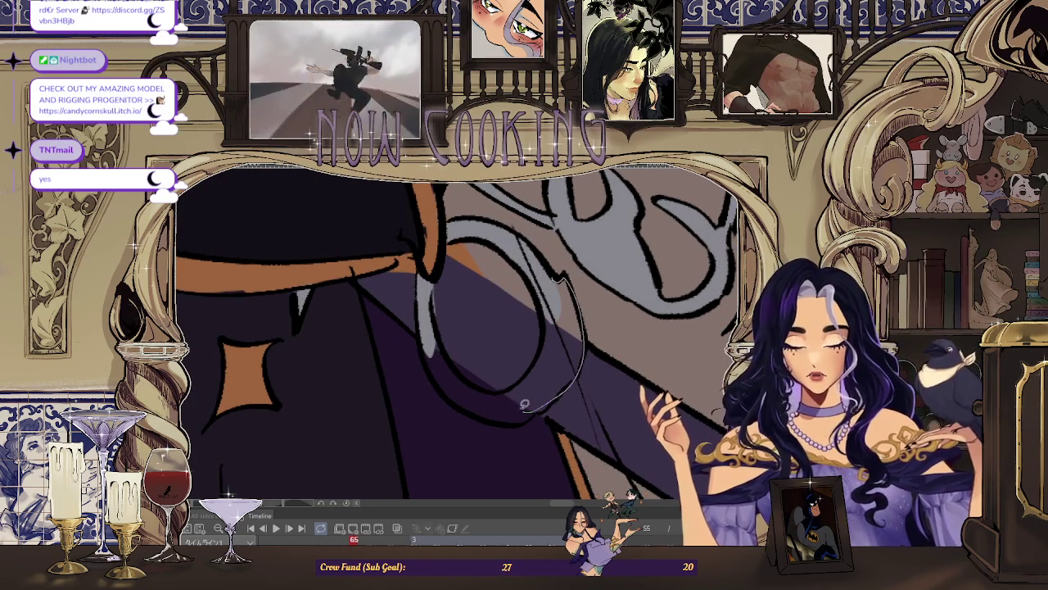
left_click_drag(540, 290, 530, 368)
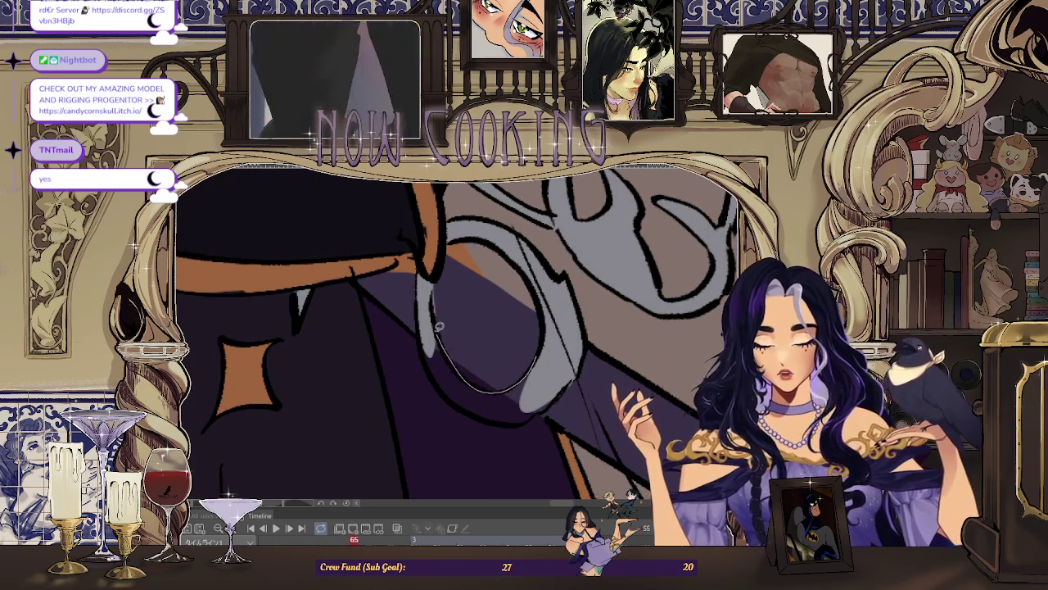
scroll(532, 418, "down", 2)
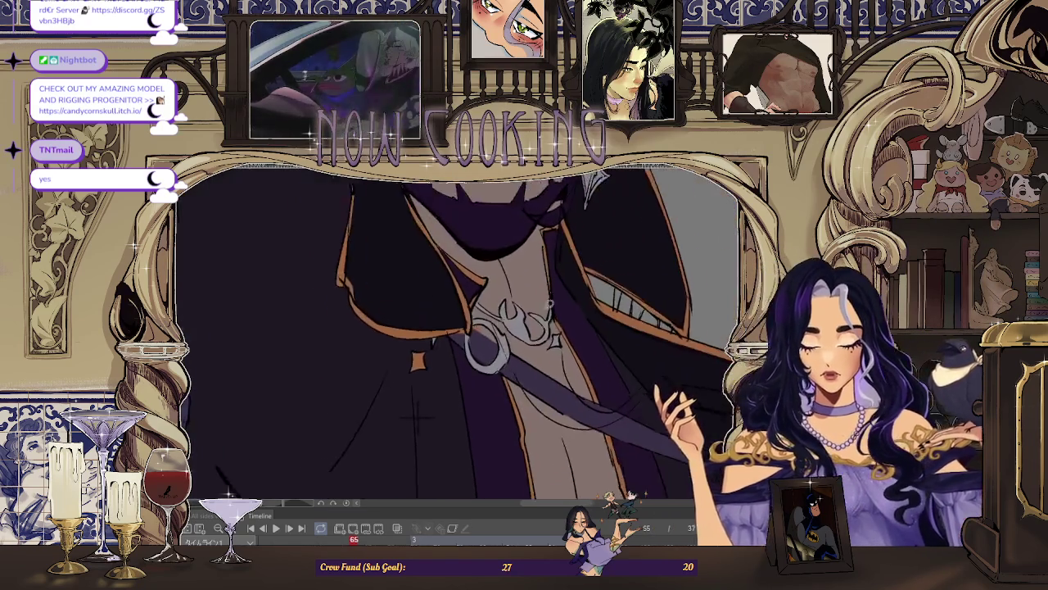
scroll(532, 419, "down", 2)
scroll(532, 418, "down", 2)
scroll(366, 244, "up", 1)
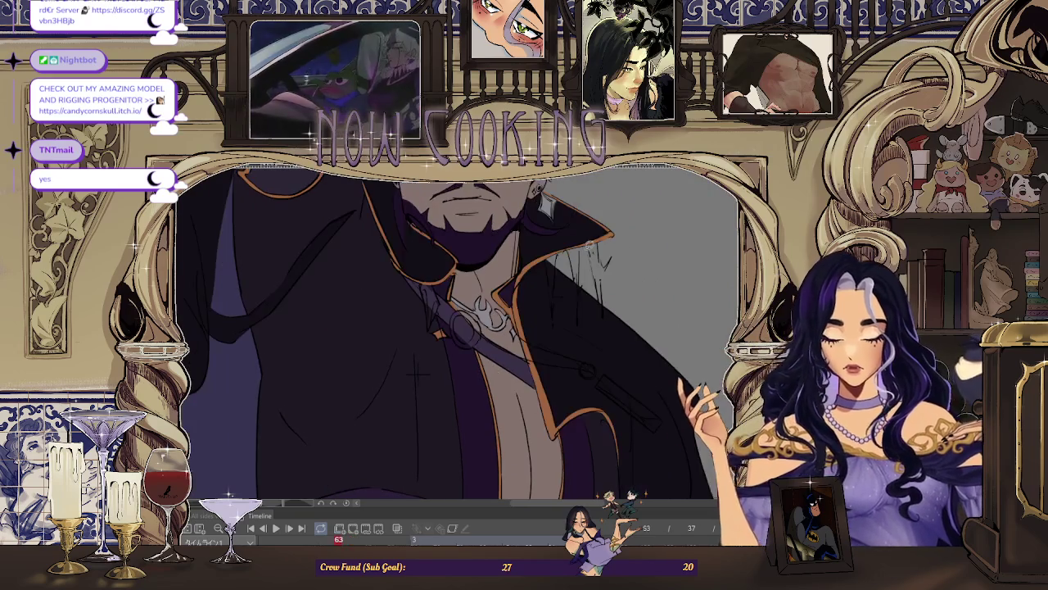
scroll(366, 245, "up", 1)
scroll(366, 245, "up", 1)
Step: Fill the remaining strips and gaps of the ring grey
left_click_drag(307, 215, 328, 371)
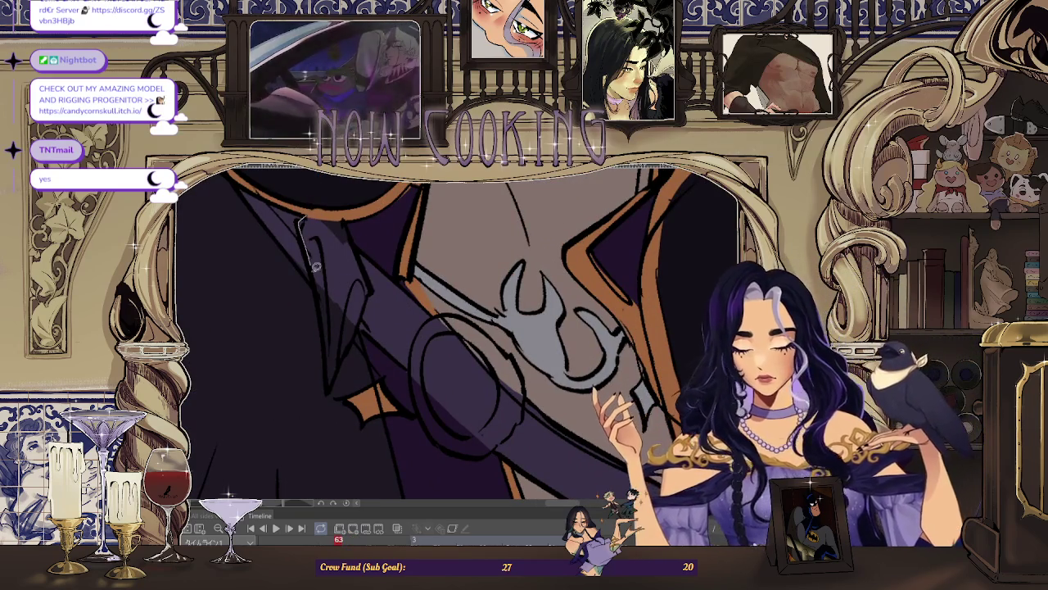
left_click_drag(341, 217, 342, 214)
scroll(402, 329, "up", 2)
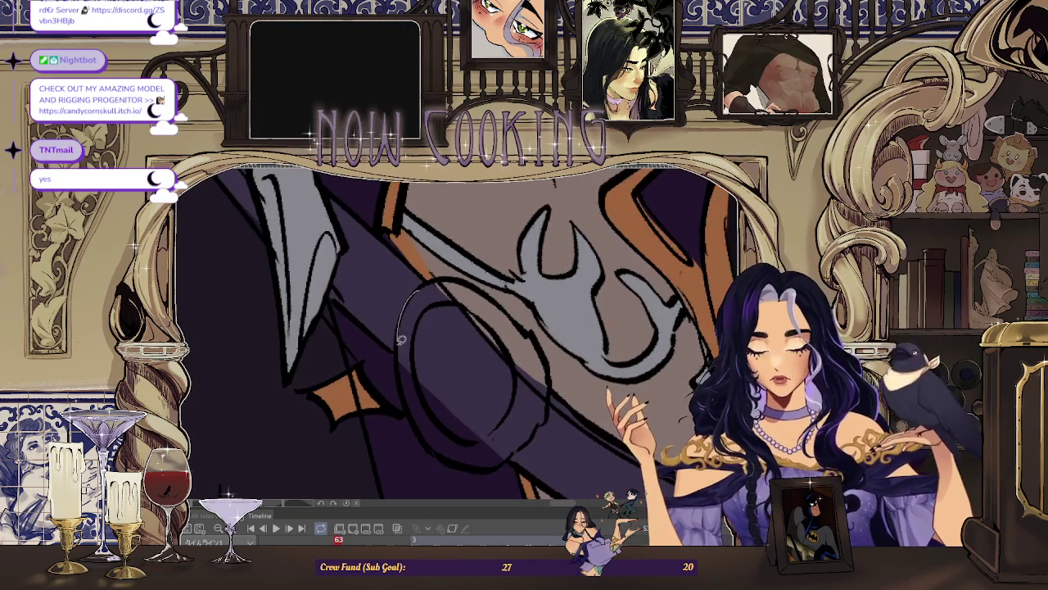
left_click_drag(468, 287, 506, 280)
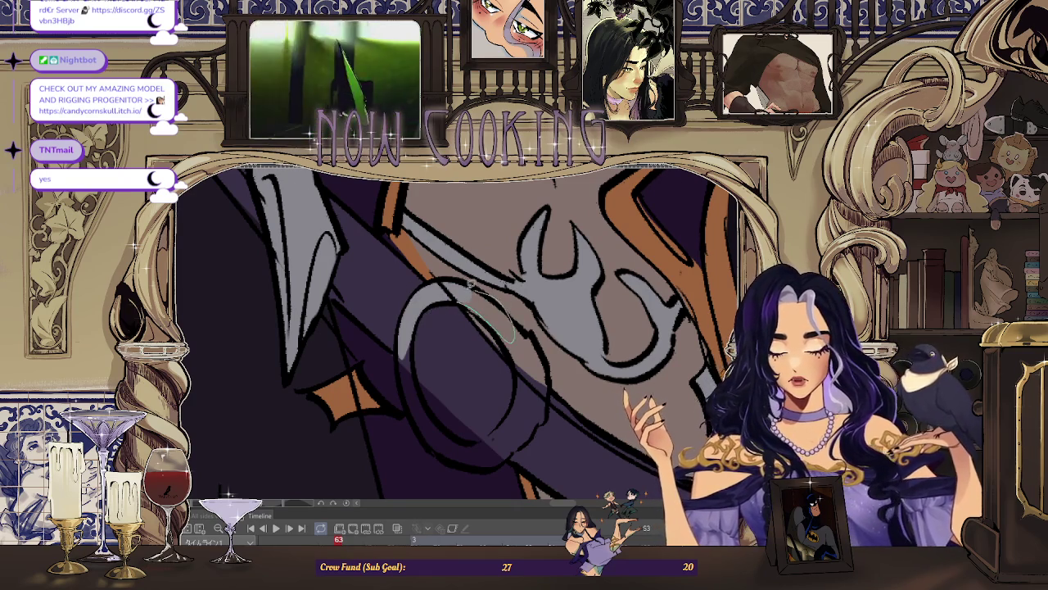
scroll(471, 284, "down", 1)
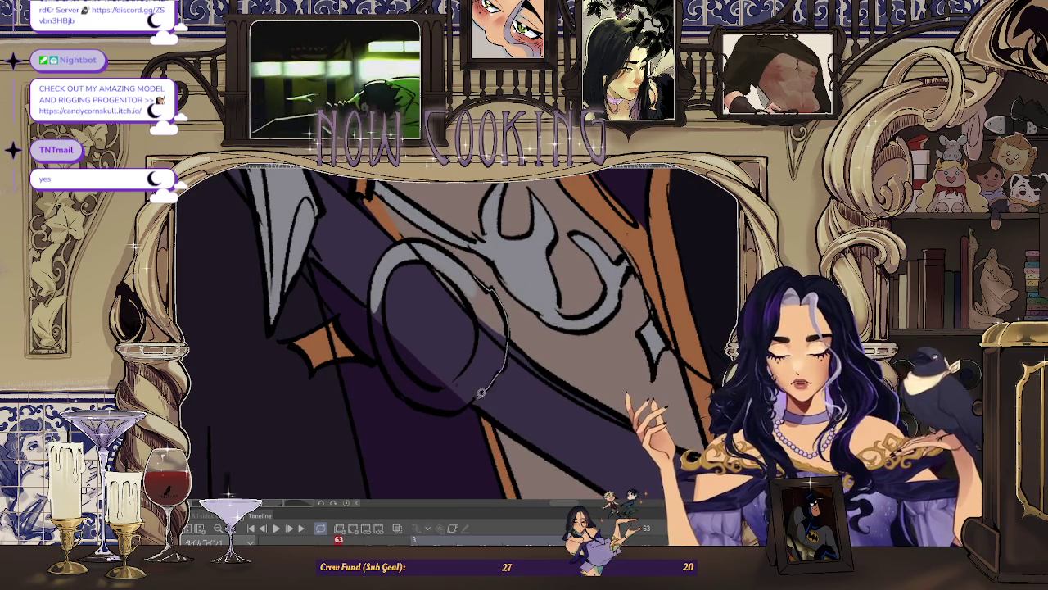
left_click_drag(472, 291, 474, 289)
scroll(410, 336, "up", 1)
scroll(378, 285, "up", 1)
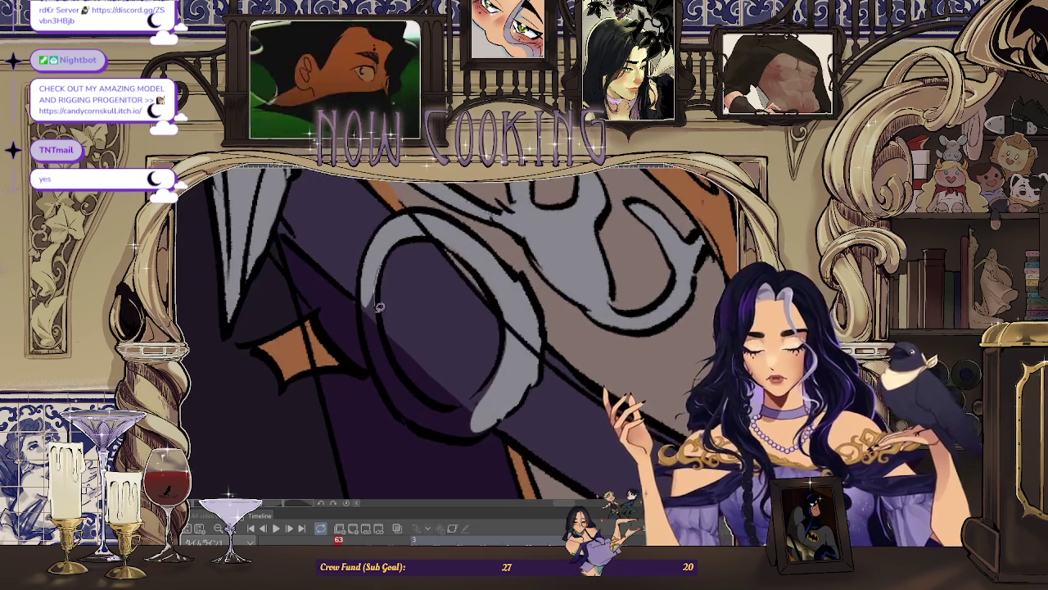
left_click_drag(410, 310, 408, 312)
scroll(385, 344, "up", 1)
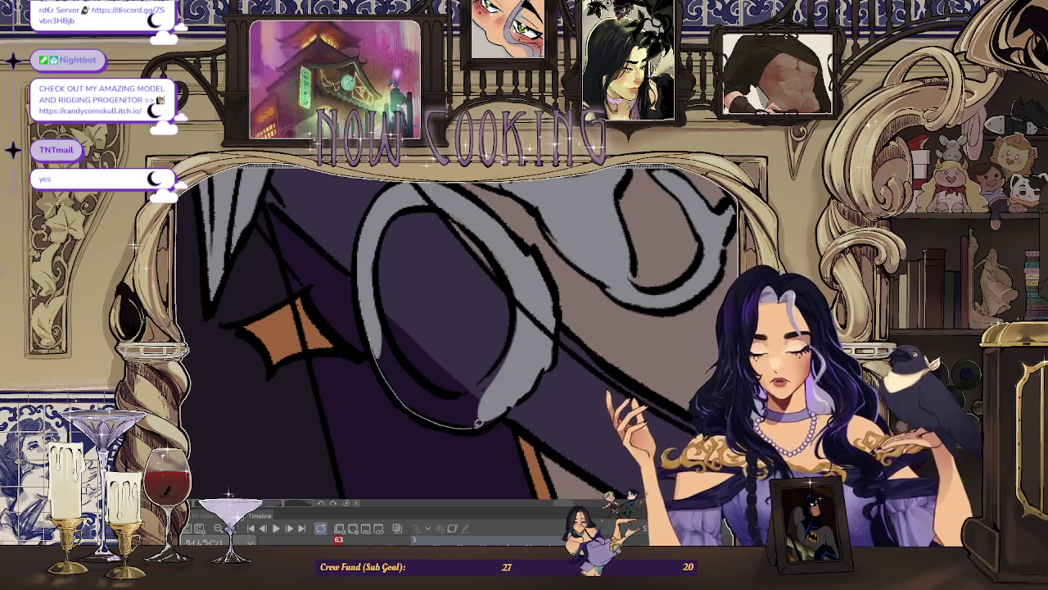
scroll(375, 296, "down", 2)
scroll(389, 314, "up", 1)
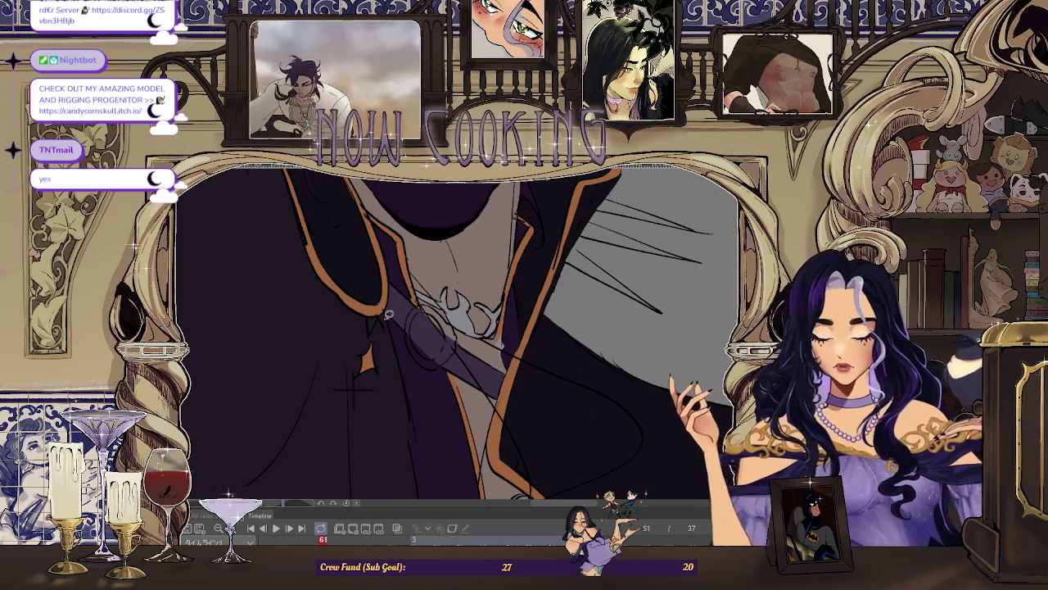
Step: Brush silver-grey along the ring's edge, curve and lower edge on frame 61
scroll(389, 314, "up", 1)
scroll(389, 314, "up", 1)
scroll(369, 294, "up", 1)
scroll(369, 295, "down", 1)
scroll(461, 303, "up", 1)
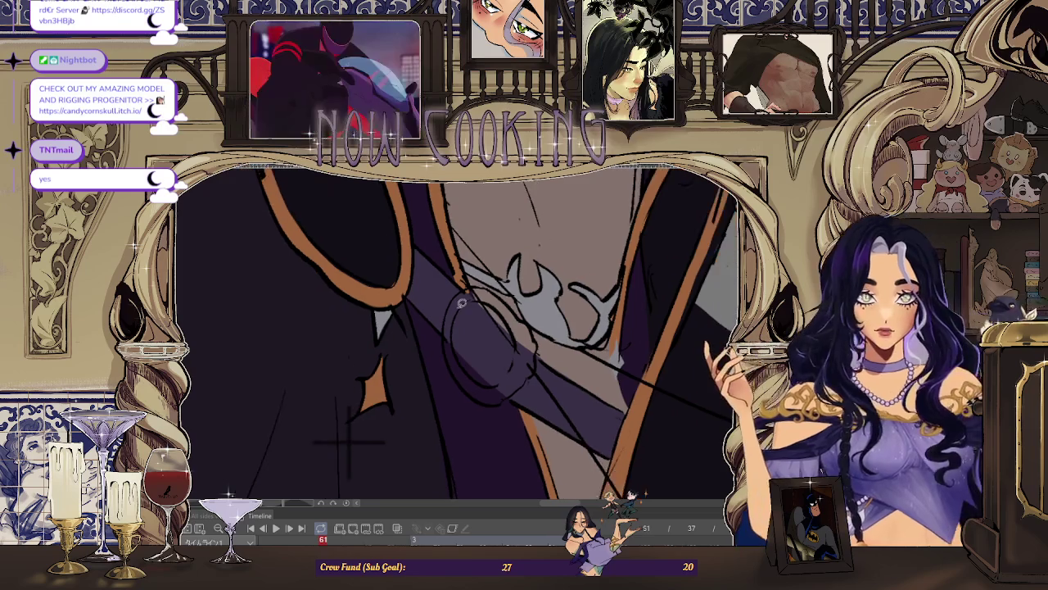
scroll(461, 303, "down", 1)
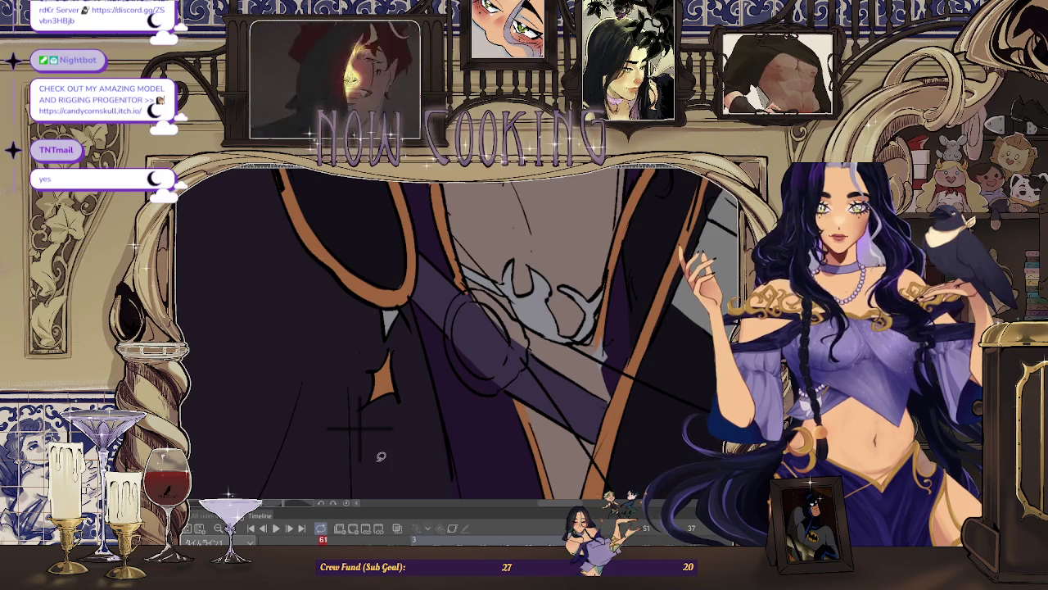
scroll(463, 305, "up", 2)
scroll(462, 305, "down", 1)
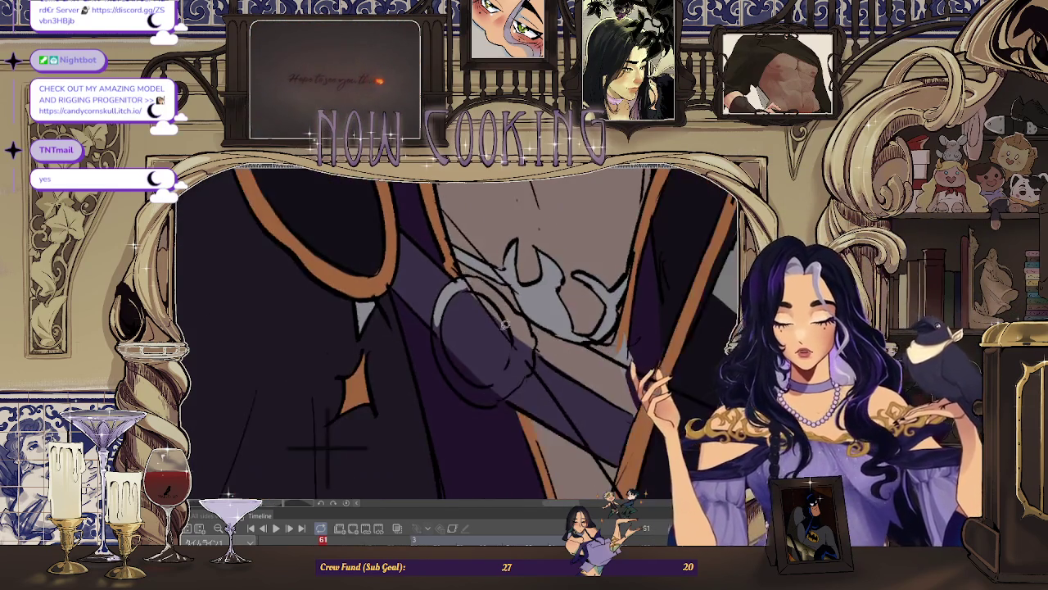
scroll(511, 305, "up", 3)
left_click_drag(414, 308, 443, 385)
scroll(276, 433, "up", 2)
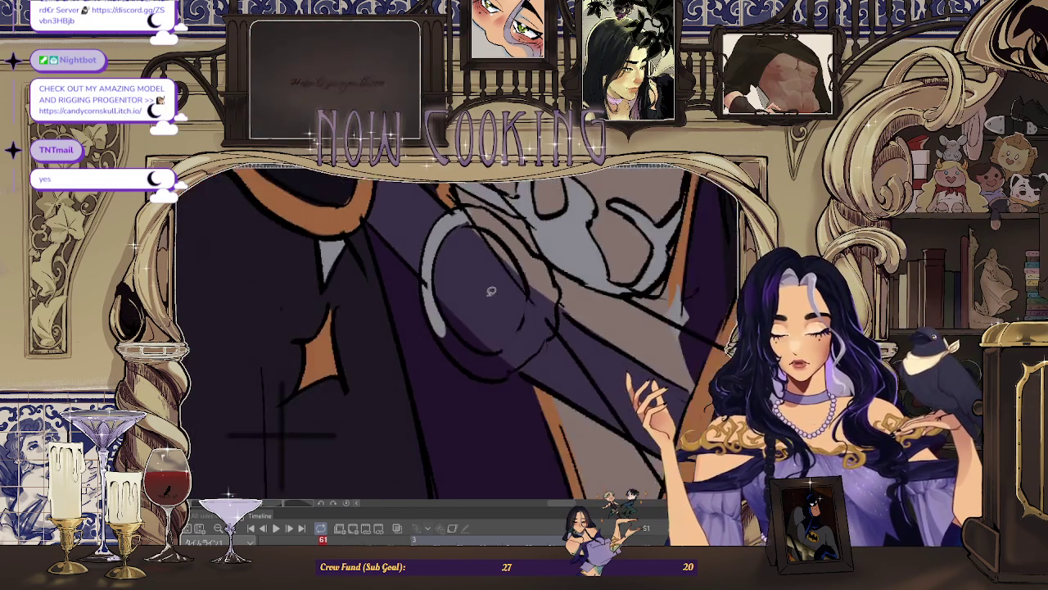
mouse_move(431, 340)
left_mouse_down()
mouse_move(486, 379)
mouse_move(418, 296)
left_mouse_up()
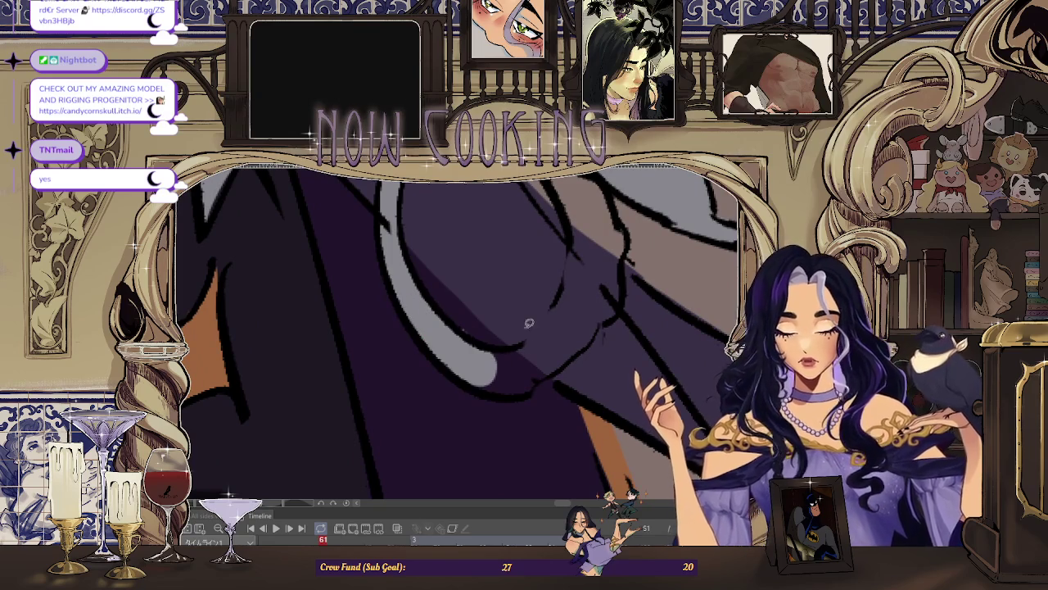
mouse_move(464, 373)
left_mouse_down()
mouse_move(565, 361)
mouse_move(491, 344)
mouse_move(447, 284)
left_mouse_up()
scroll(492, 337, "down", 2)
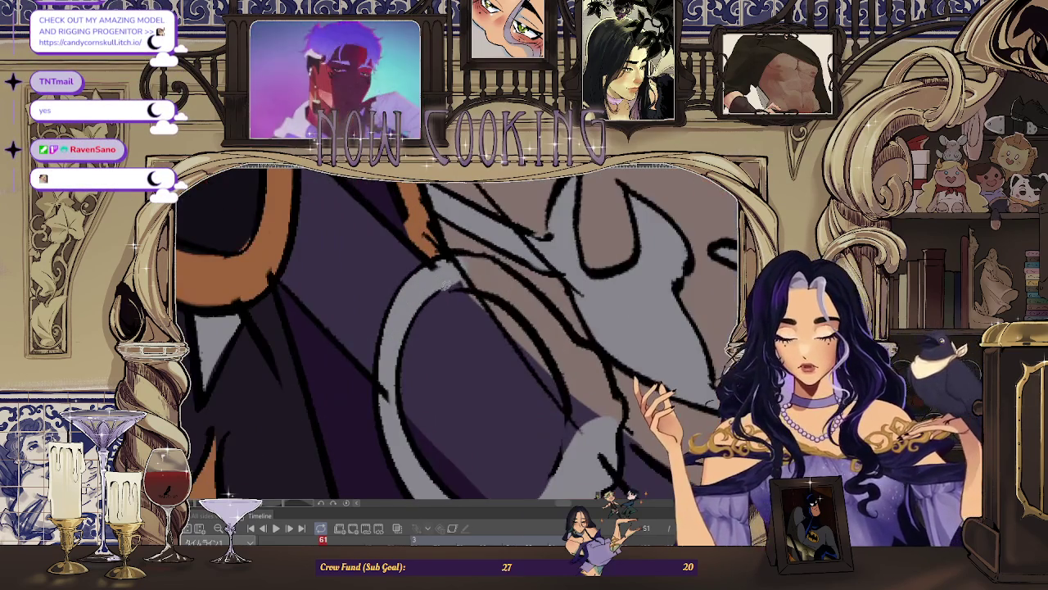
Step: Lasso-fill the ring's unfilled right parts grey, then switch to frame 59
left_click_drag(508, 272, 496, 258)
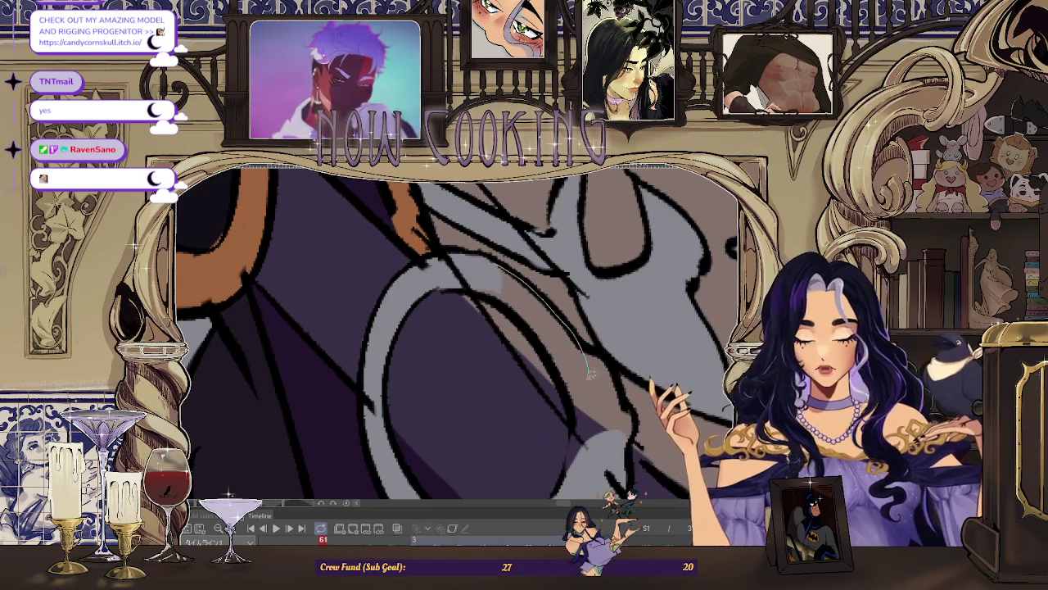
left_click_drag(591, 368, 543, 338)
left_click_drag(488, 244, 572, 308)
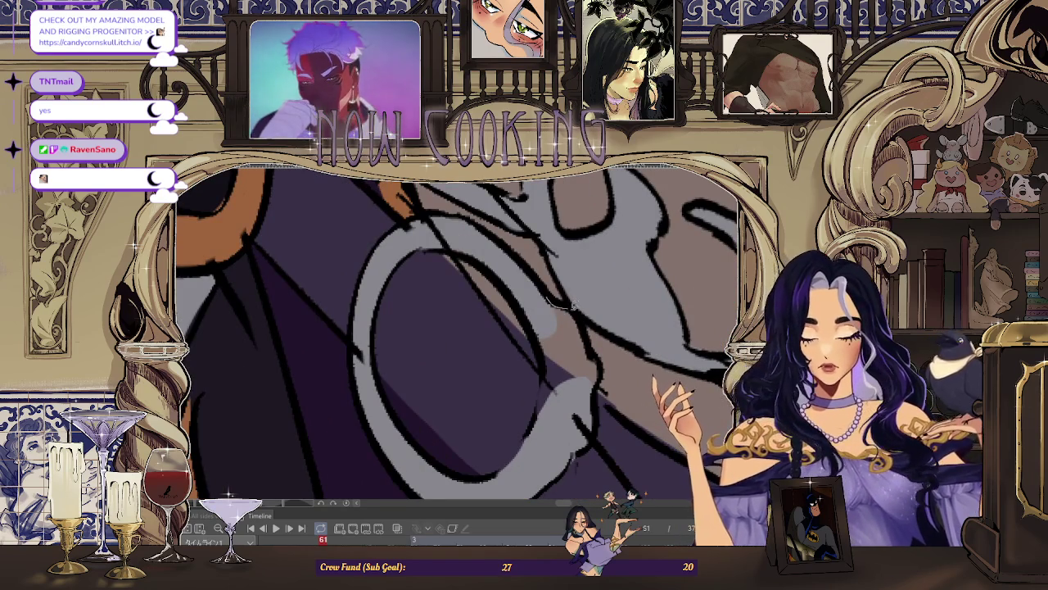
left_click_drag(600, 359, 545, 429)
left_click_drag(549, 353, 542, 343)
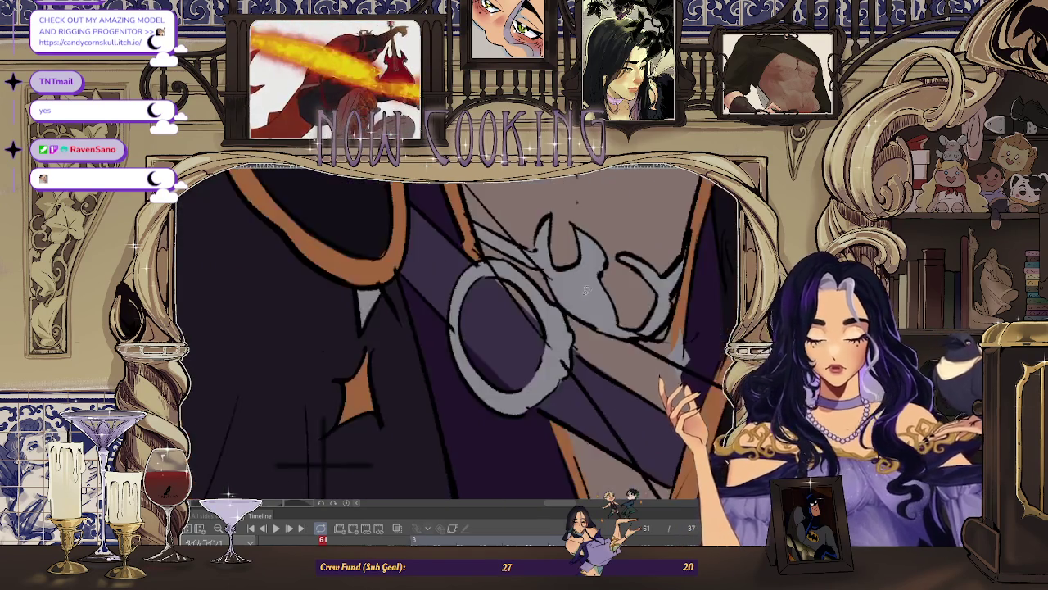
key("ctrl+0")
scroll(471, 395, "up", 2)
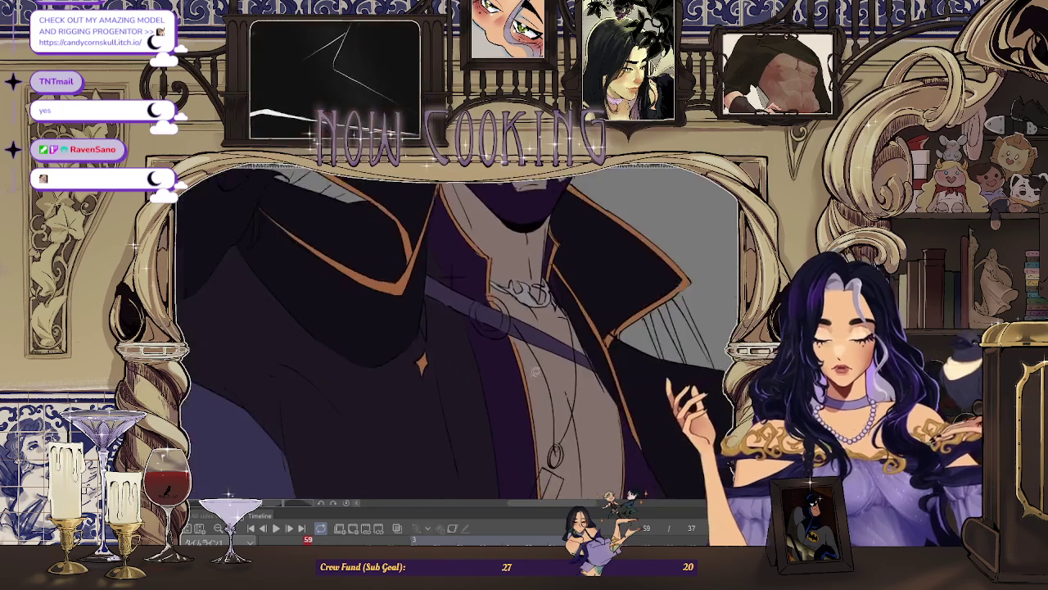
Step: Lasso-fill the ring's right side and lower part grey on frame 59
scroll(532, 378, "up", 3)
scroll(533, 378, "up", 2)
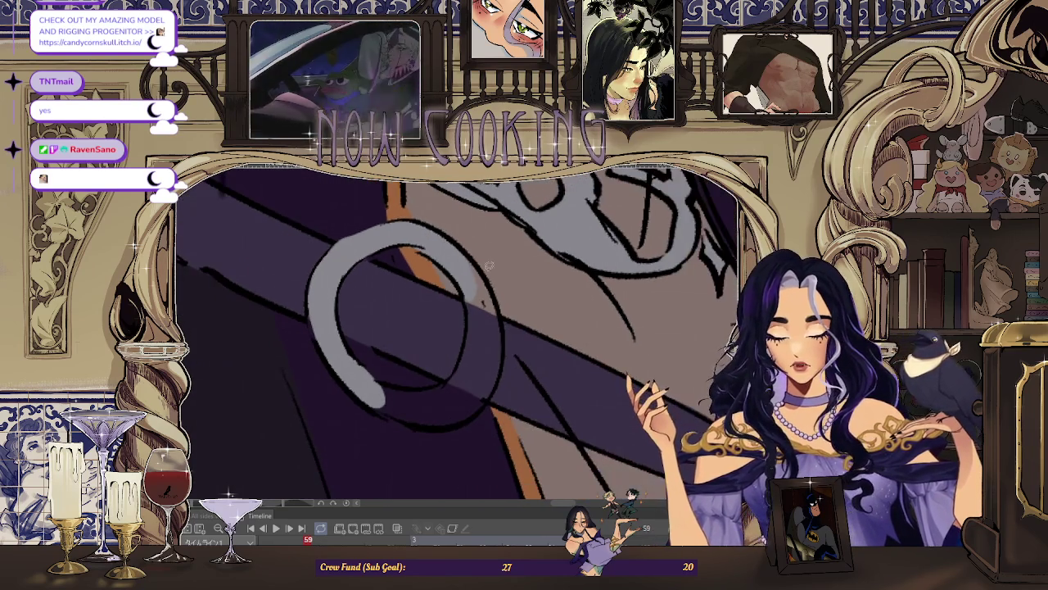
left_click_drag(471, 288, 462, 373)
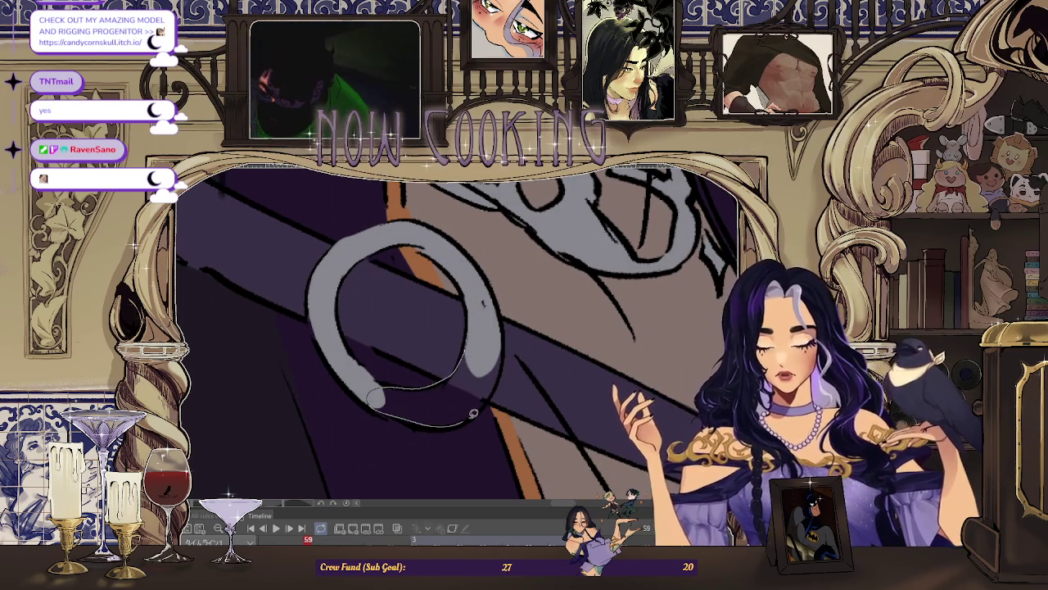
left_click_drag(505, 341, 505, 328)
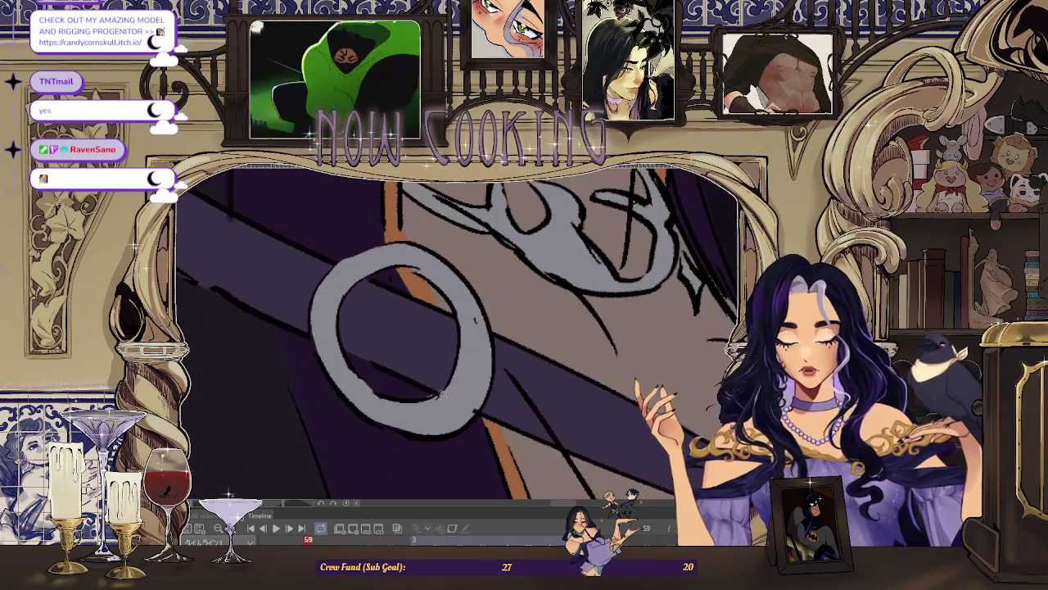
scroll(442, 378, "down", 3)
scroll(316, 326, "up", 2)
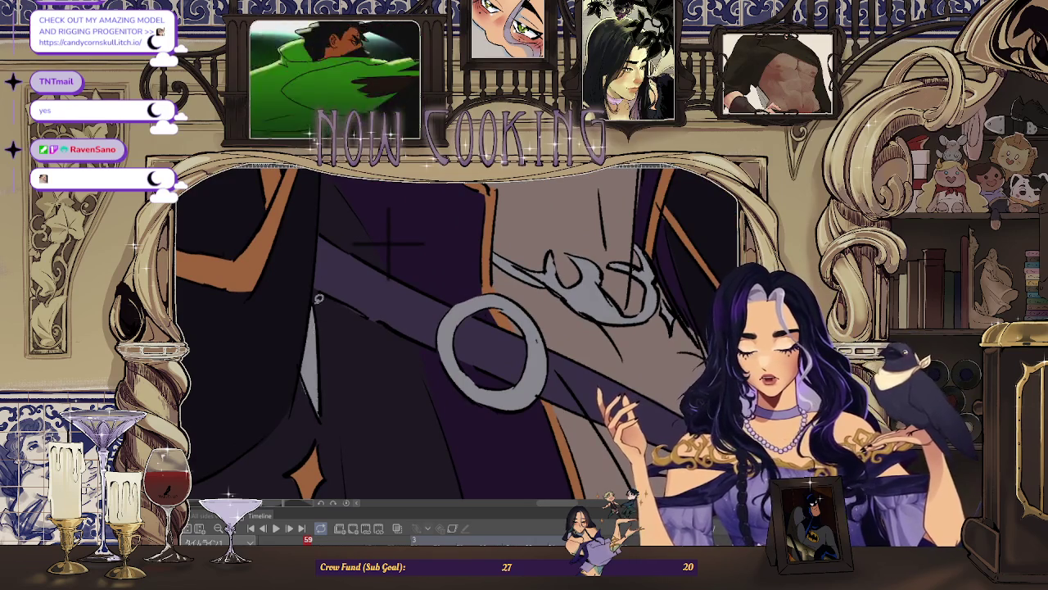
scroll(317, 301, "up", 2)
scroll(336, 409, "down", 1)
scroll(347, 344, "down", 3)
scroll(353, 311, "up", 1)
scroll(365, 299, "up", 2)
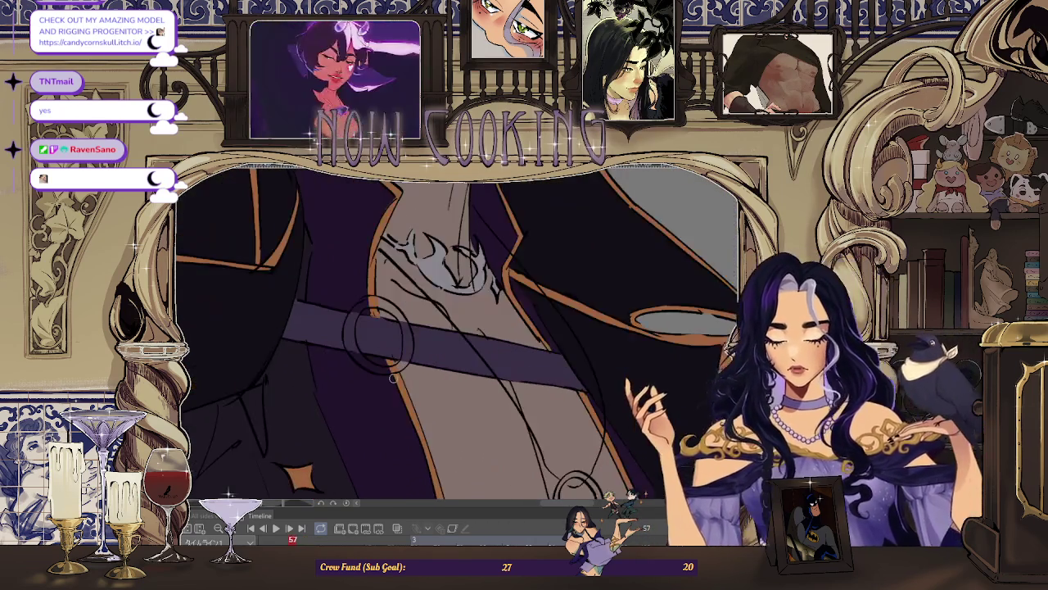
Step: Brush grey down the ring's left side and undo an unwanted lower fill
scroll(373, 288, "up", 1)
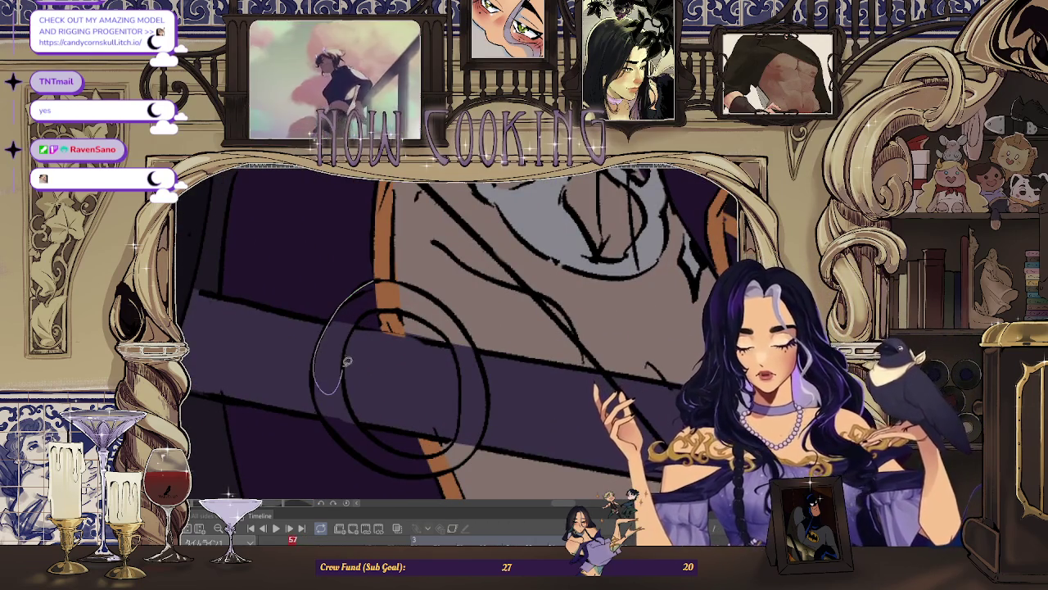
scroll(387, 300, "up", 1)
mouse_move(387, 300)
left_mouse_down()
mouse_move(322, 343)
mouse_move(267, 316)
left_mouse_up()
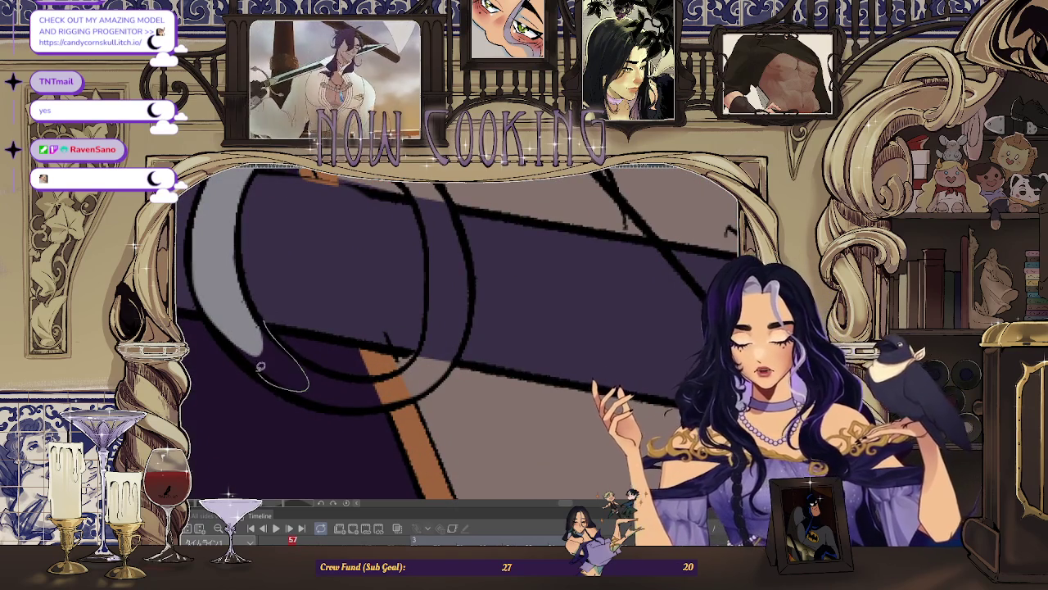
left_click_drag(268, 374, 303, 350)
left_click_drag(461, 336, 459, 328)
key("ctrl+z")
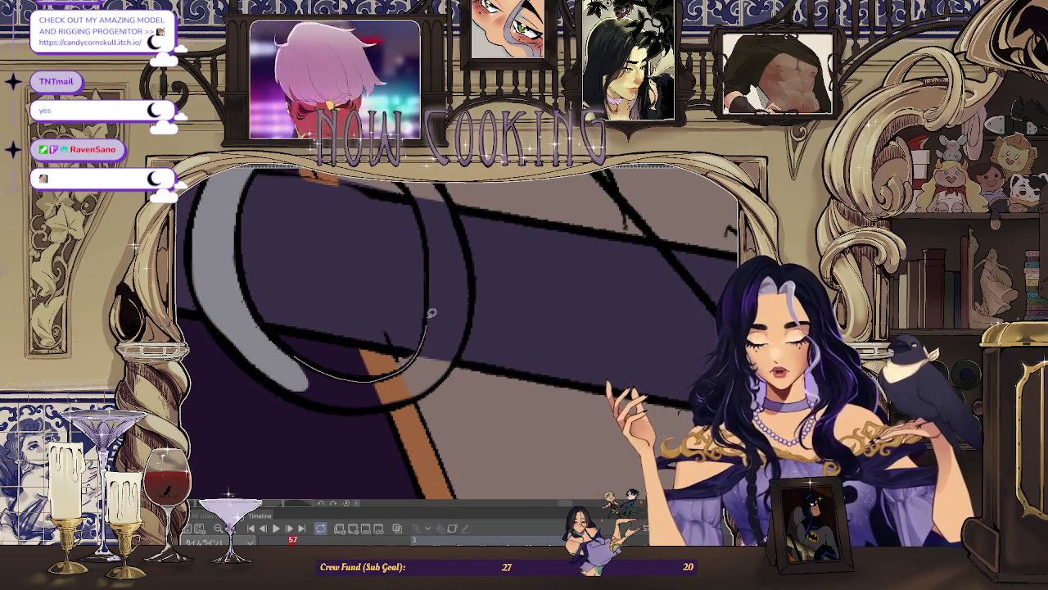
Step: Rotate and zoom toward the belt below the ring, then step back a frame
left_click_drag(323, 402, 266, 222)
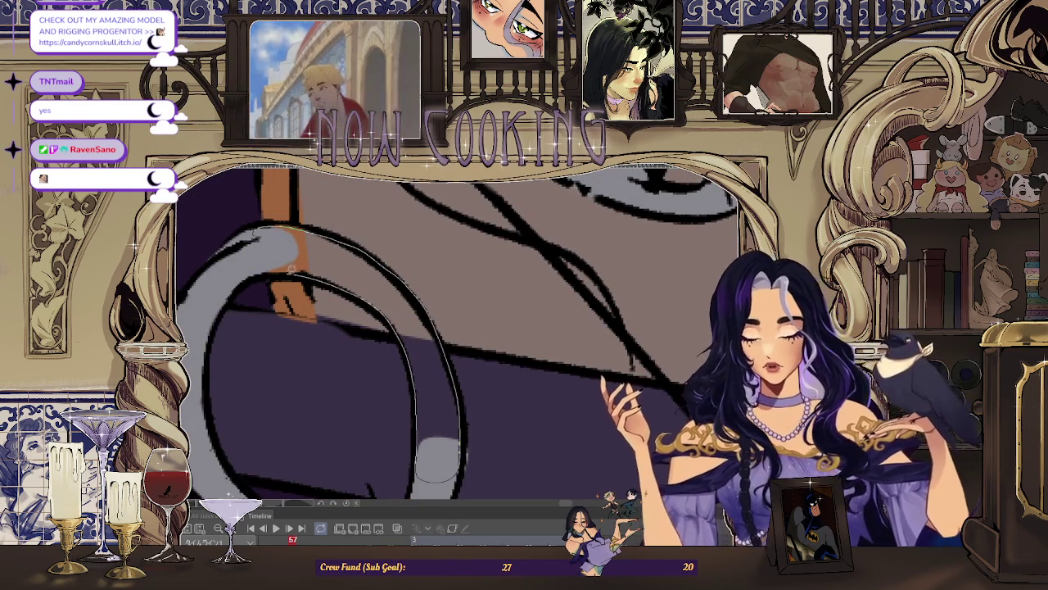
left_click_drag(299, 271, 390, 228)
left_click_drag(410, 328, 292, 354)
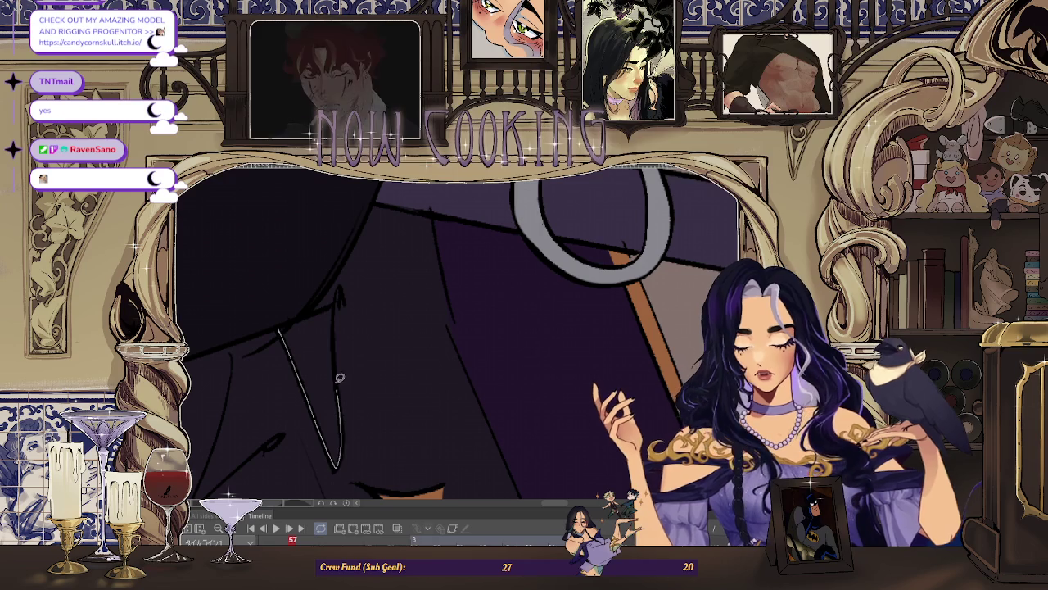
scroll(352, 332, "down", 3)
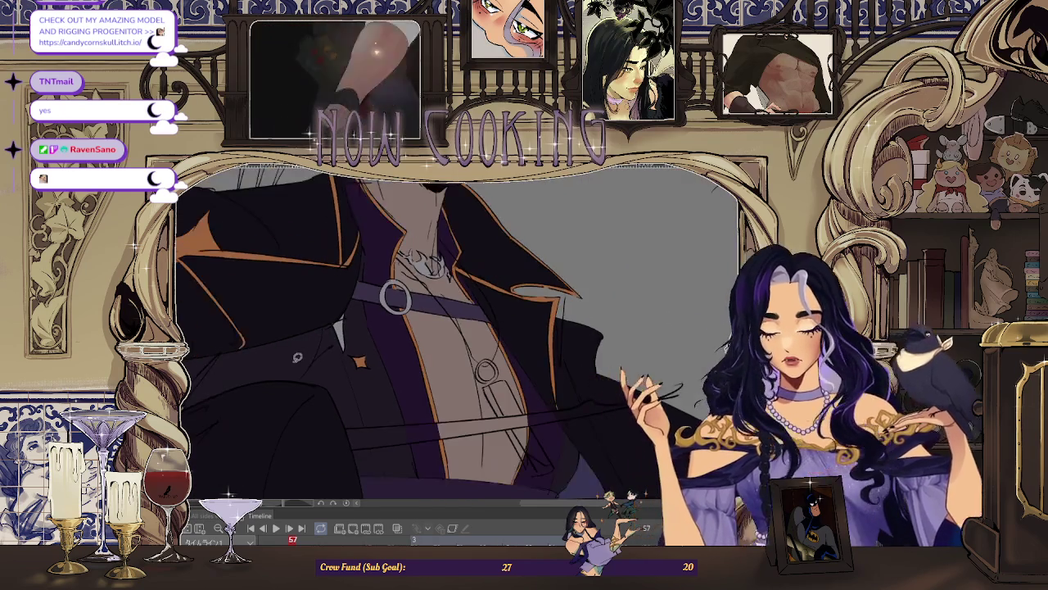
key("Left")
key("Left")
Step: Flip through nearby frames and settle on frame 43
key("Left")
key("Left")
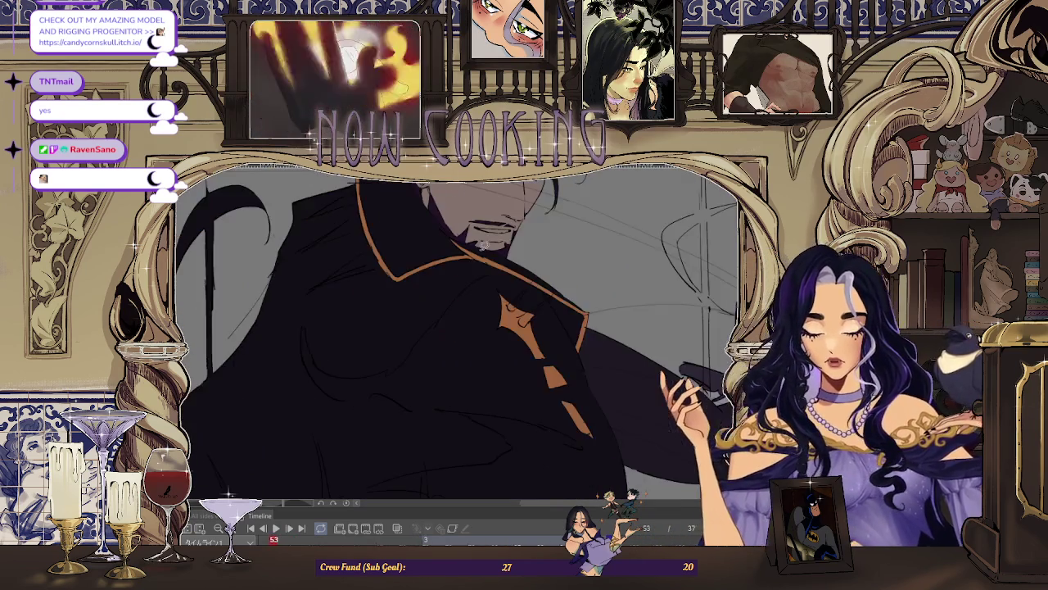
key("Left")
key("Left")
key("Left")
key("Left")
key("Left")
key("Left")
key("Left")
key("Right")
key("Left")
key("Right")
key("Right")
key("Right")
key("Right")
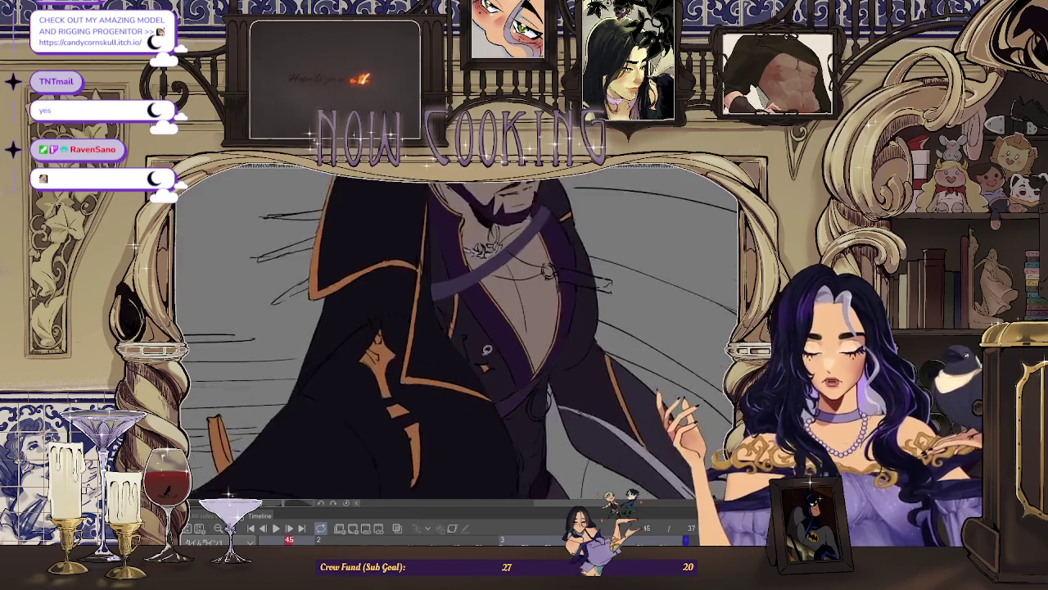
key("Right")
key("Right")
key("Right")
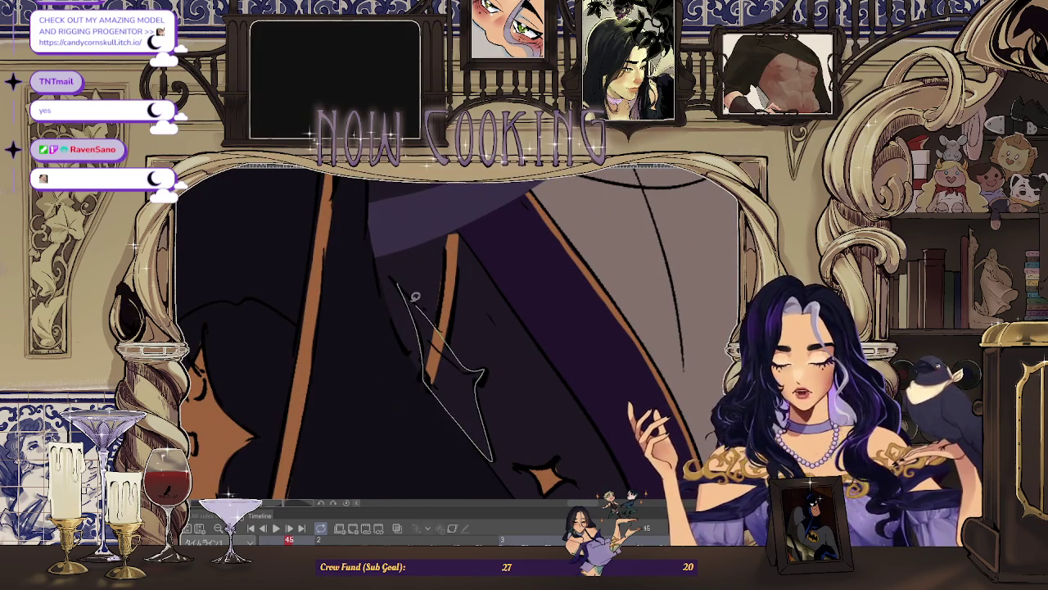
key("Right")
key("Left")
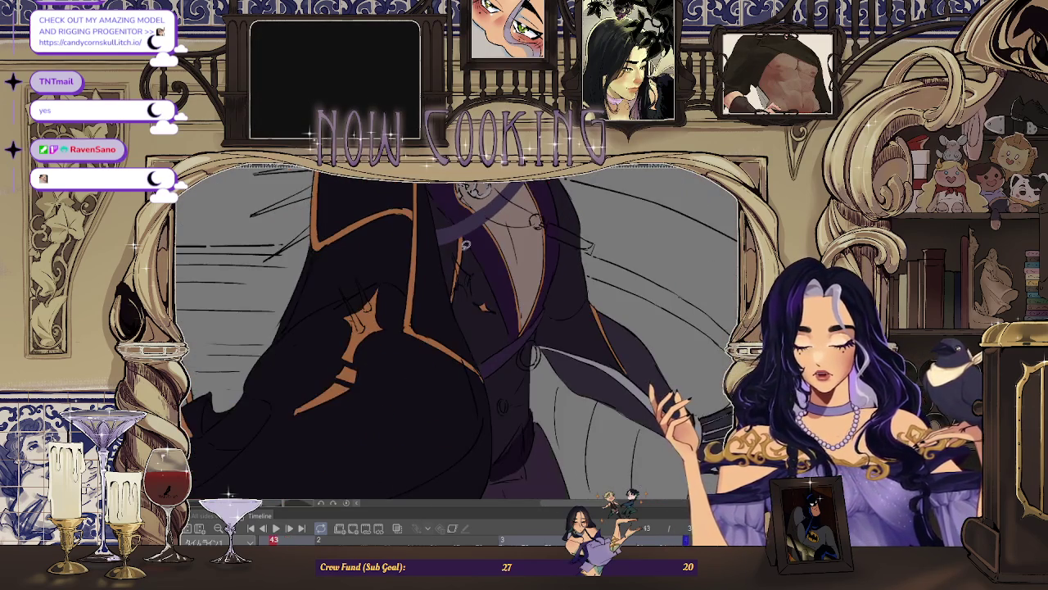
key("Left")
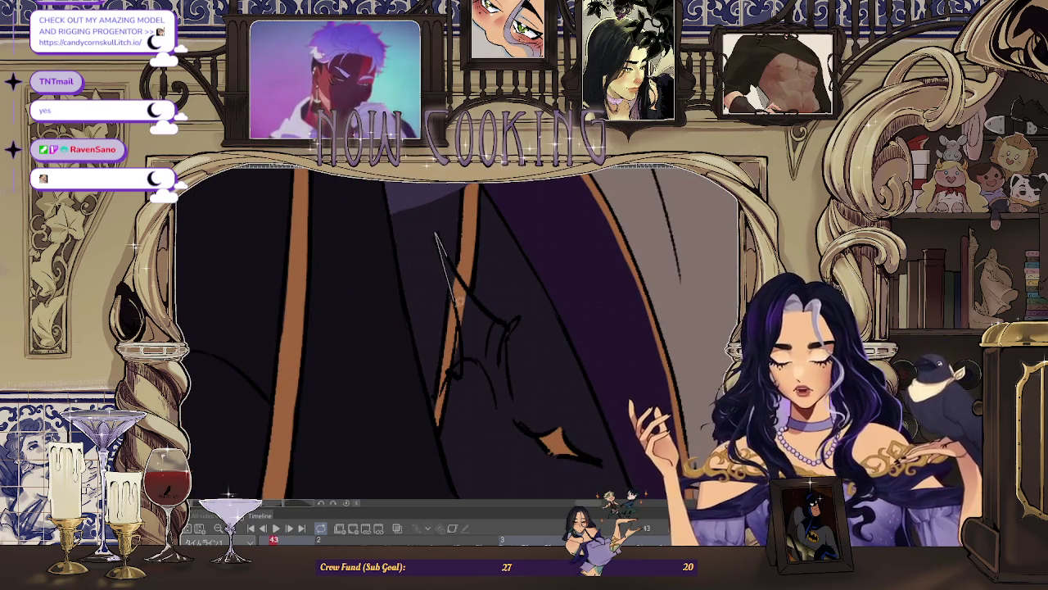
Step: Lasso the pointed spike ornament and fill it silver-gray
left_click_drag(467, 354, 510, 408)
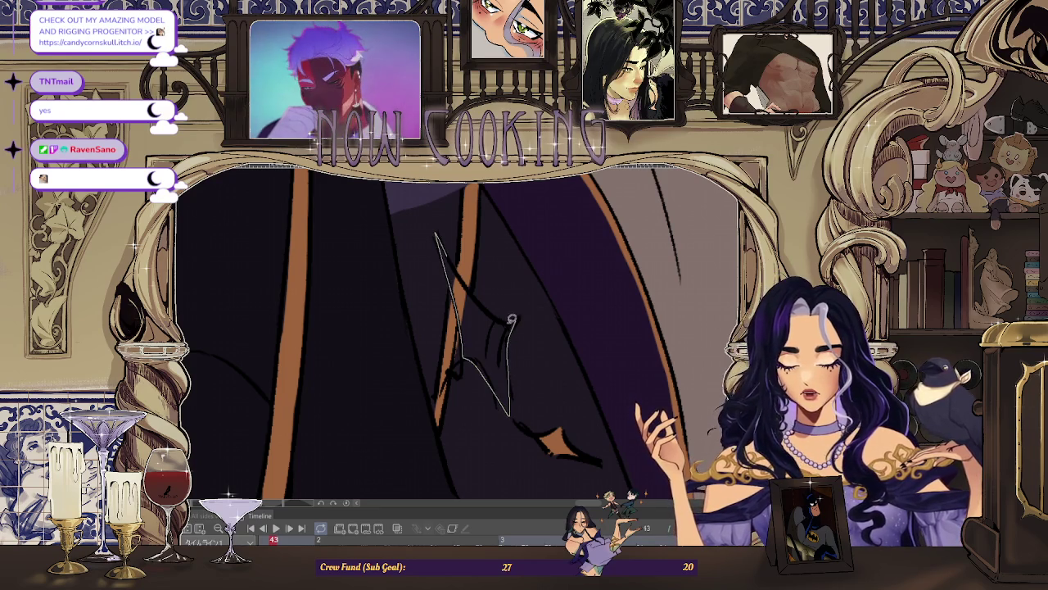
scroll(491, 306, "down", 2)
scroll(497, 304, "up", 2)
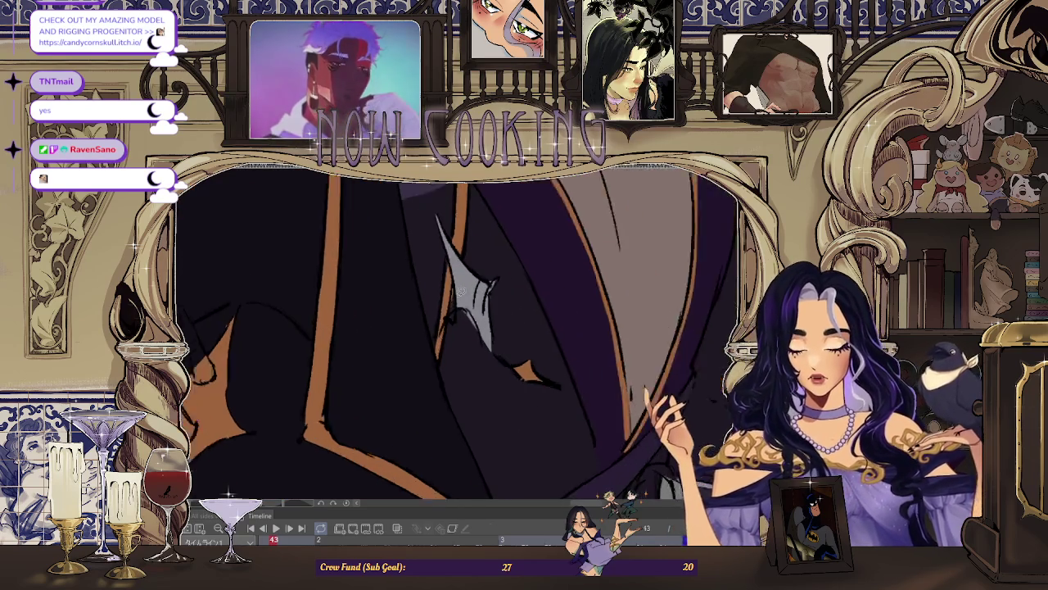
scroll(475, 304, "up", 1)
scroll(483, 323, "down", 3)
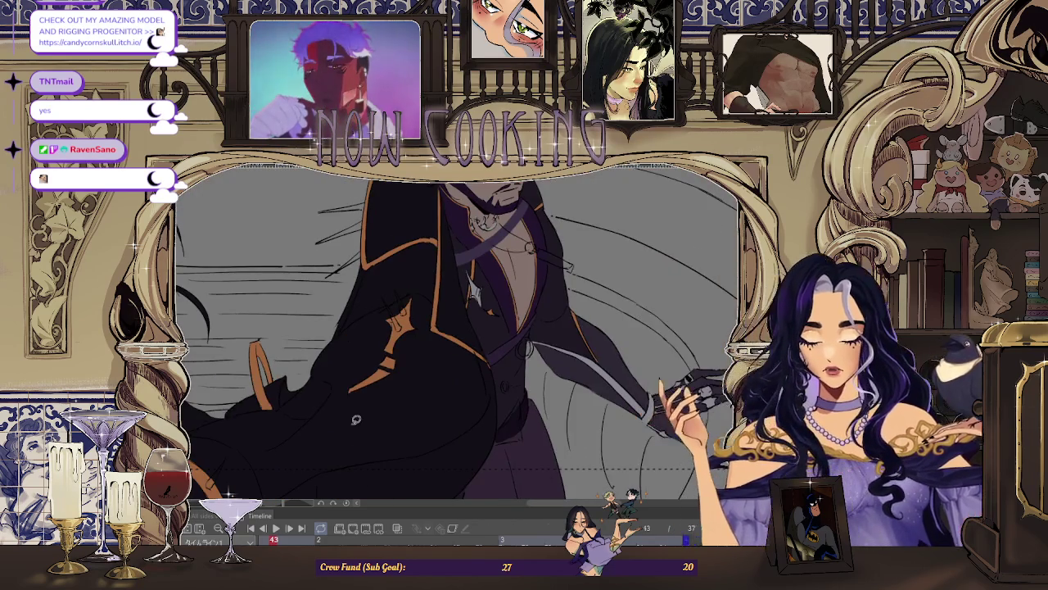
scroll(356, 419, "up", 1)
scroll(356, 419, "up", 1)
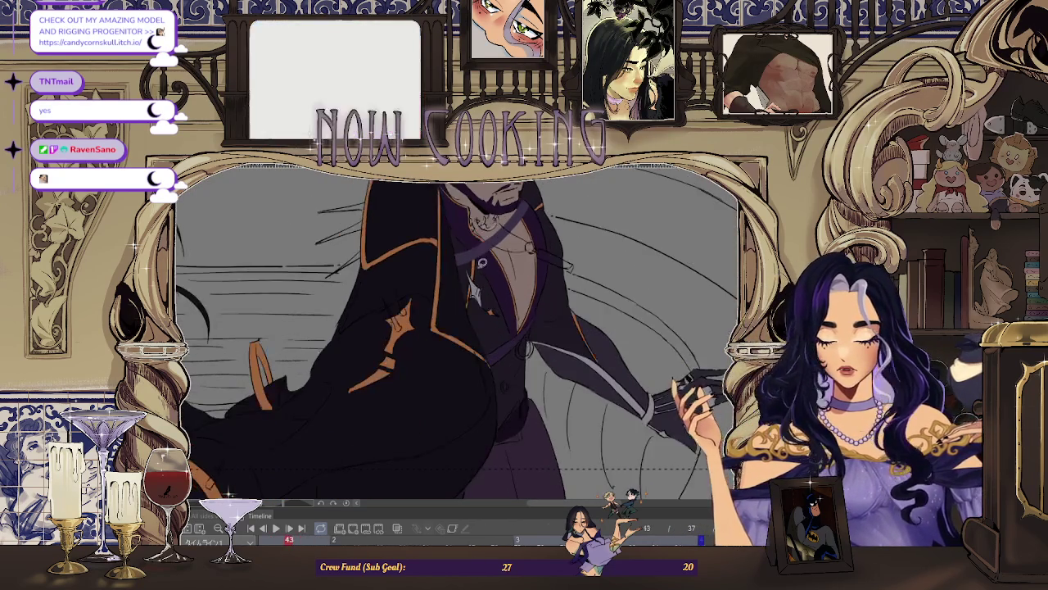
scroll(356, 420, "up", 1)
scroll(503, 268, "up", 2)
scroll(495, 274, "up", 1)
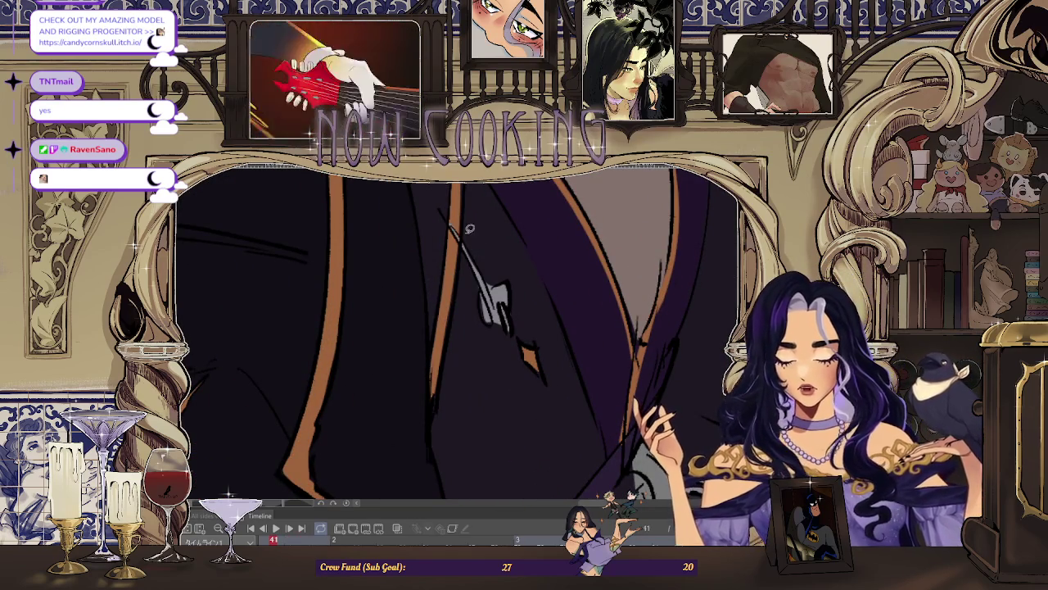
Step: Fill the outlined strap end hanging below the chest ring on frame 39
scroll(378, 426, "down", 3)
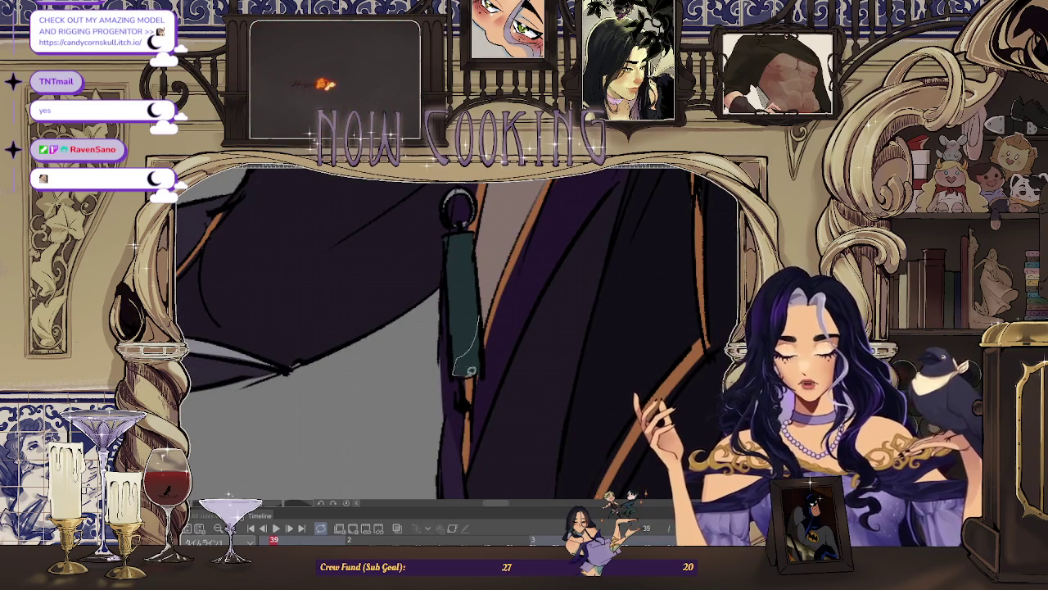
left_click_drag(483, 315, 463, 354)
Step: Move from frame 39 to frame 41
scroll(461, 361, "down", 5)
scroll(626, 270, "down", 3)
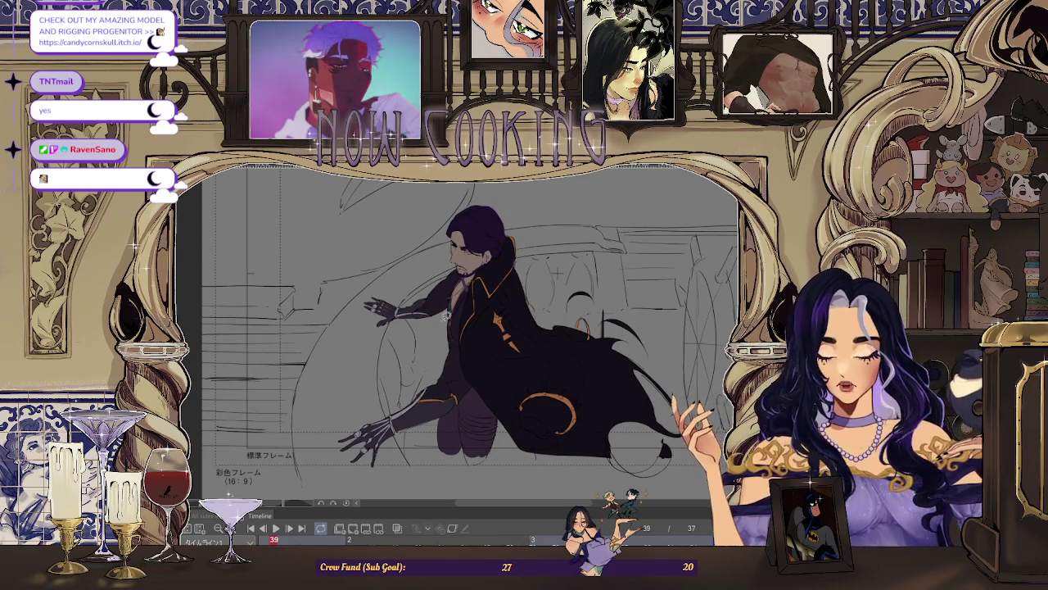
key("Right")
key("Left")
key("Right")
key("Right")
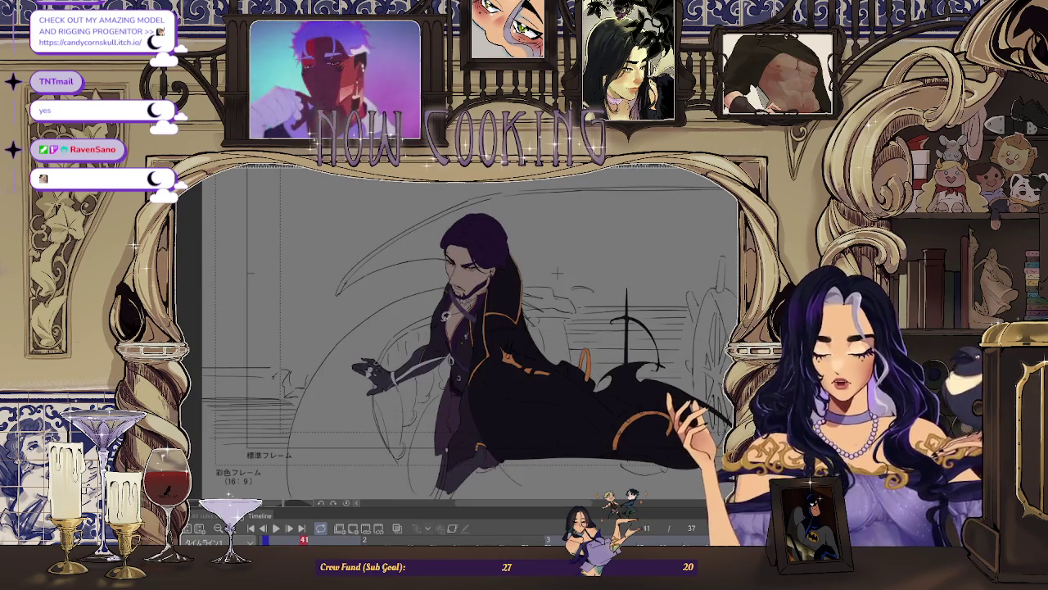
scroll(462, 316, "up", 5)
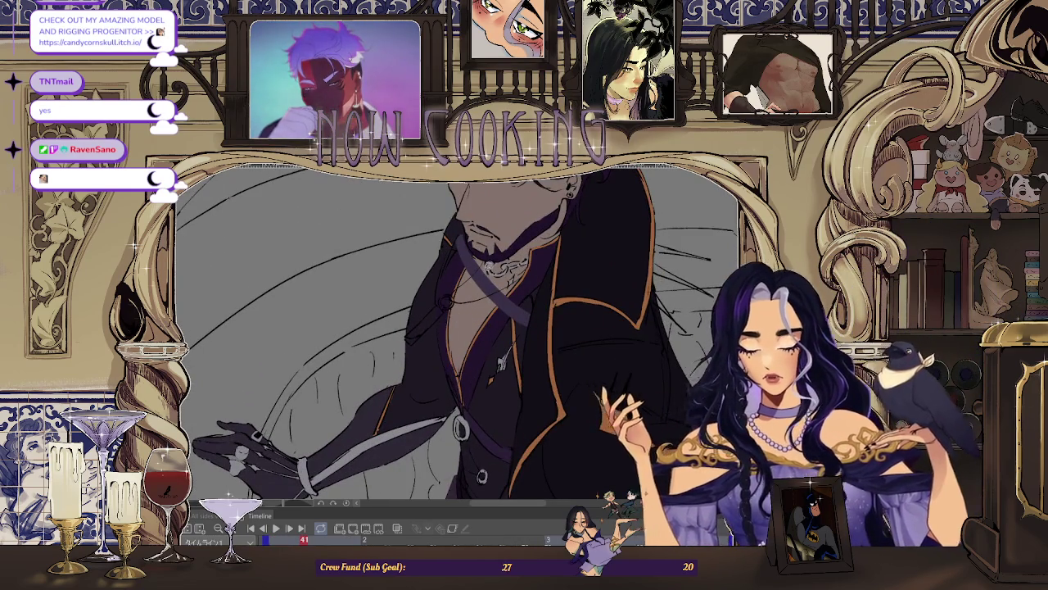
scroll(466, 316, "up", 2)
scroll(402, 329, "up", 3)
scroll(403, 323, "up", 1)
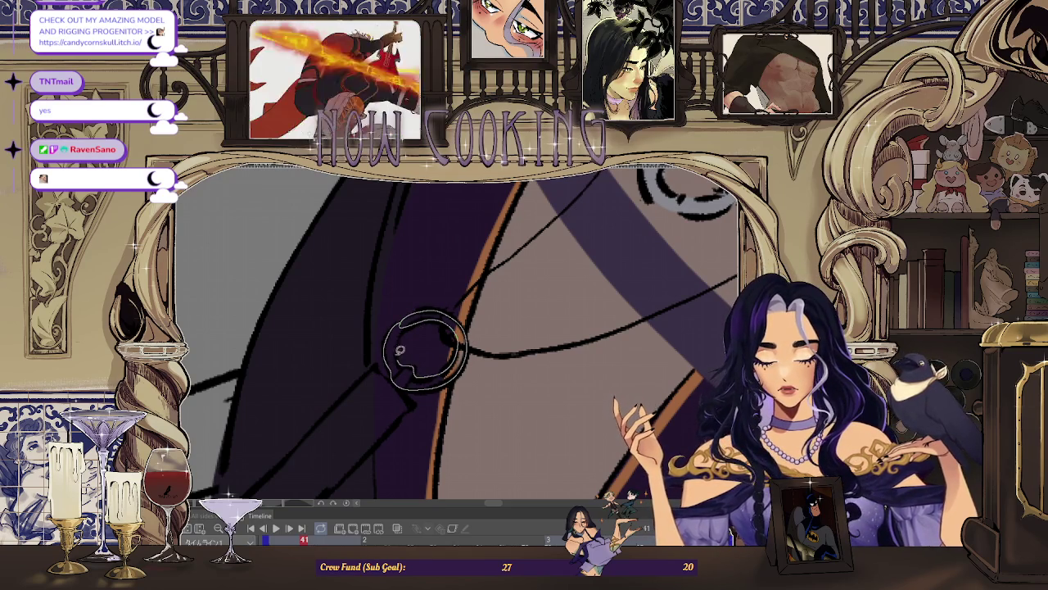
Step: Bucket-fill the chest ring silver-gray on frame 41
left_click(405, 327)
scroll(409, 327, "down", 2)
scroll(414, 306, "up", 2)
scroll(415, 306, "down", 2)
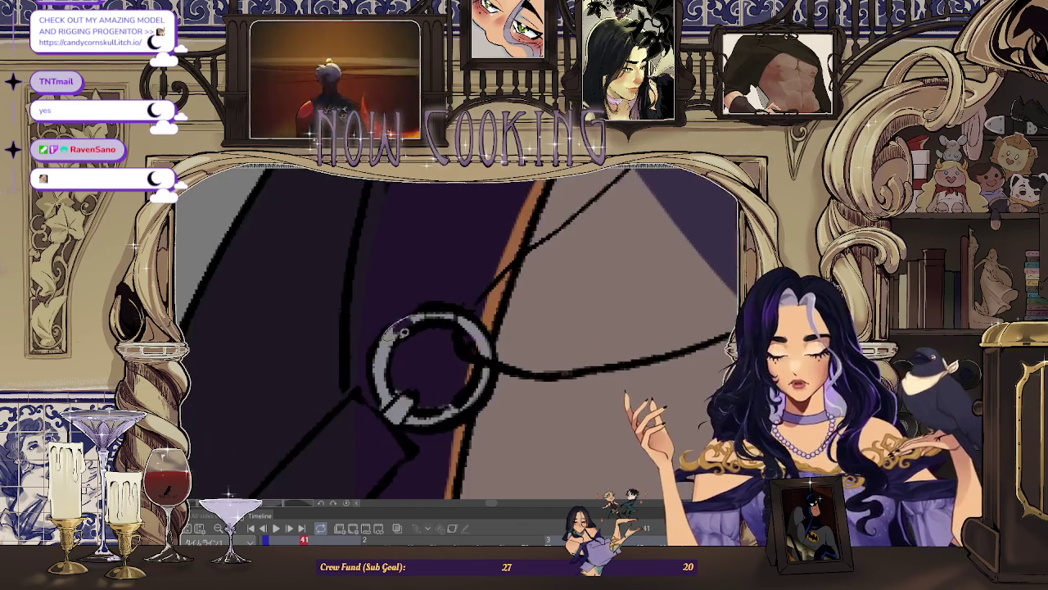
scroll(409, 344, "down", 2)
scroll(375, 403, "up", 4)
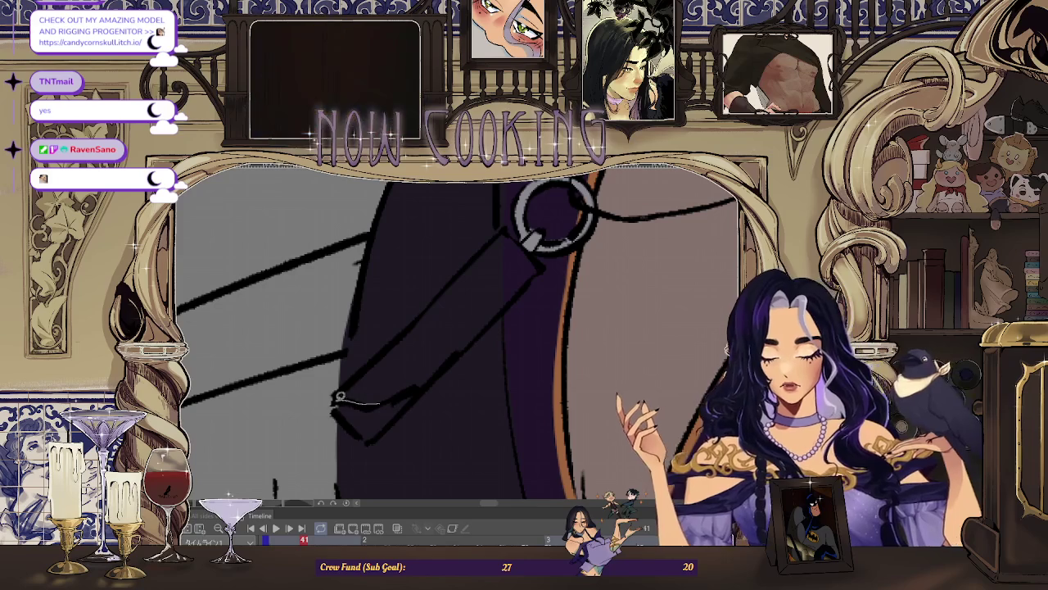
scroll(406, 390, "down", 2)
scroll(573, 311, "down", 2)
scroll(659, 251, "down", 1)
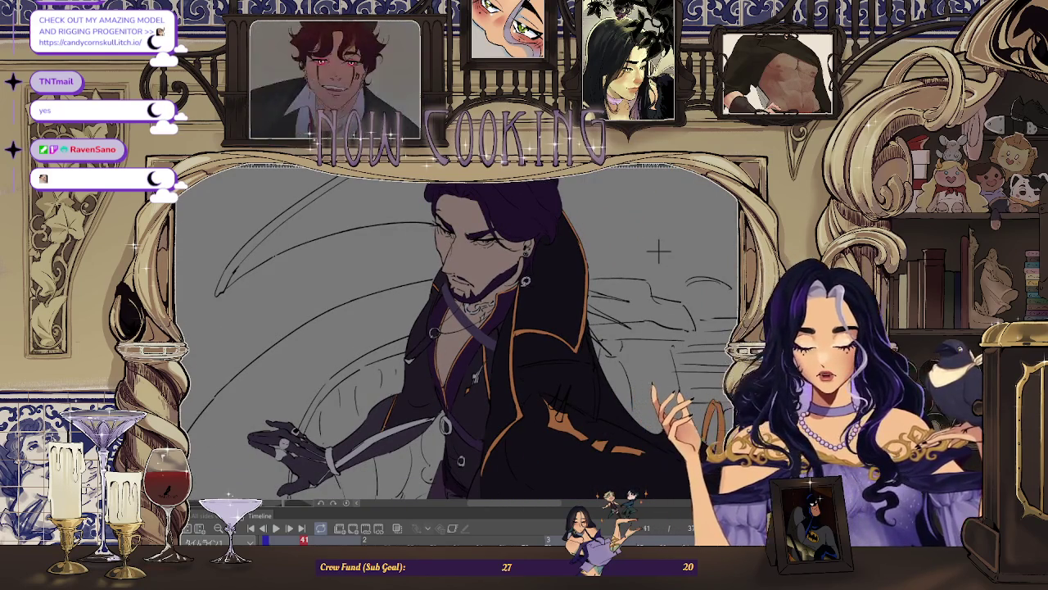
Step: Advance to frame 43
key("Left")
key("Left")
key("Right")
key("Right")
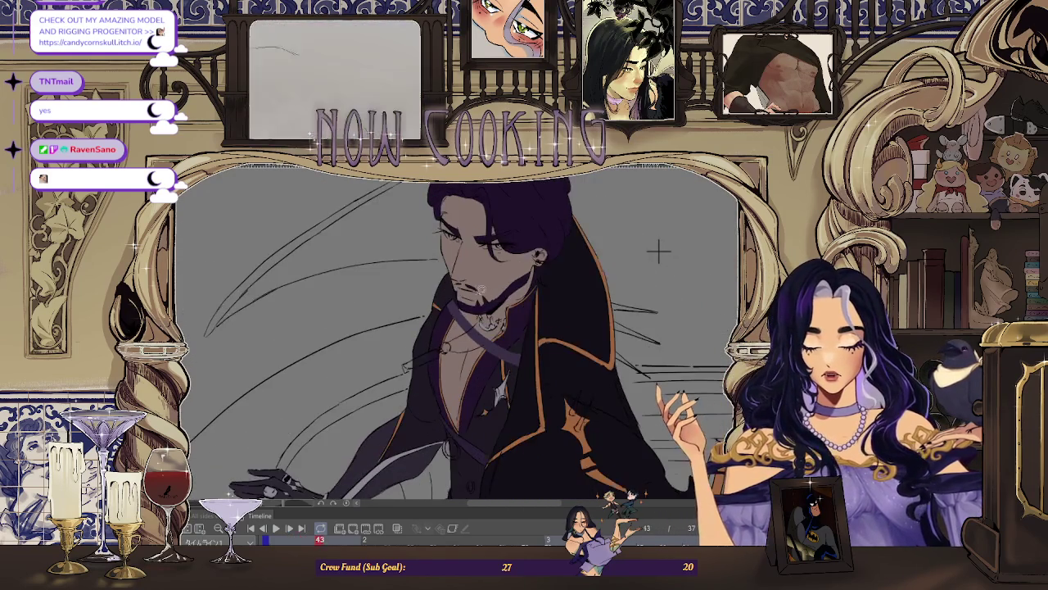
key("Right")
key("Right")
scroll(419, 377, "up", 4)
scroll(420, 365, "up", 2)
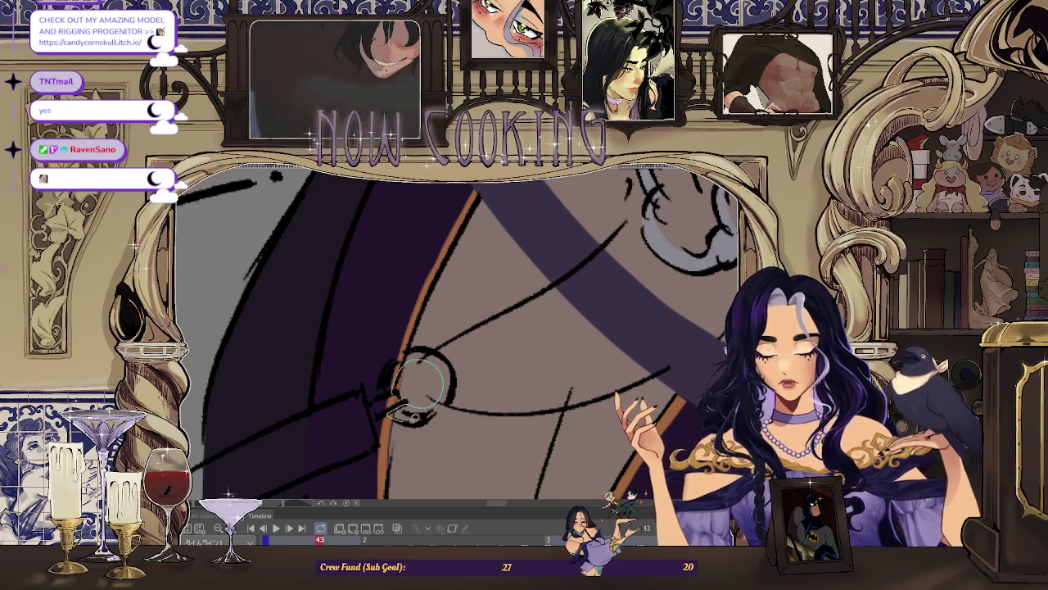
Step: Paint the strap buckle ring silver-gray with the brush on frame 43
left_click_drag(418, 385, 407, 399)
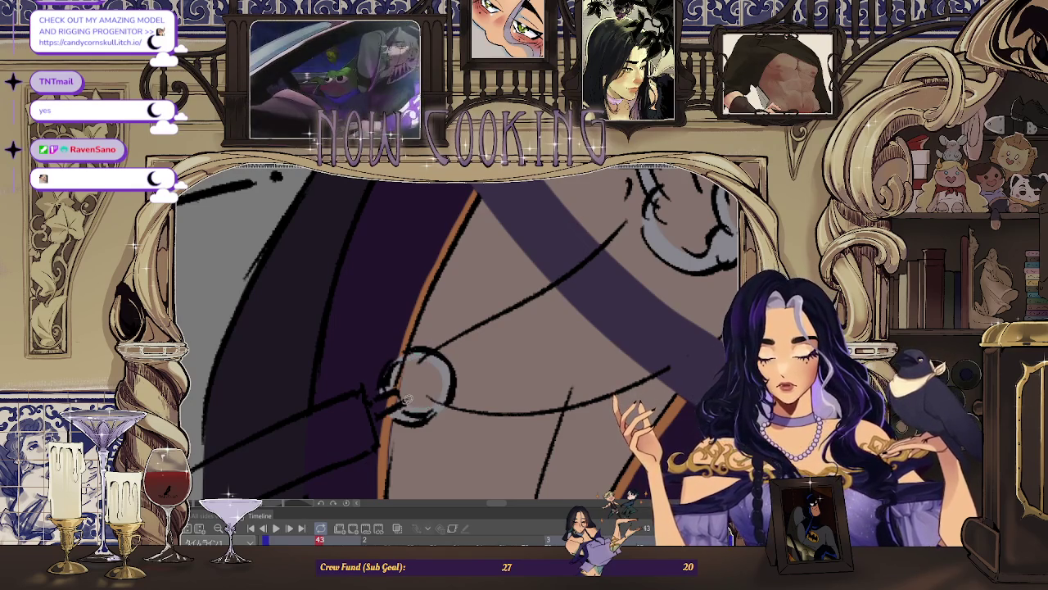
scroll(415, 381, "down", 5)
scroll(428, 349, "up", 4)
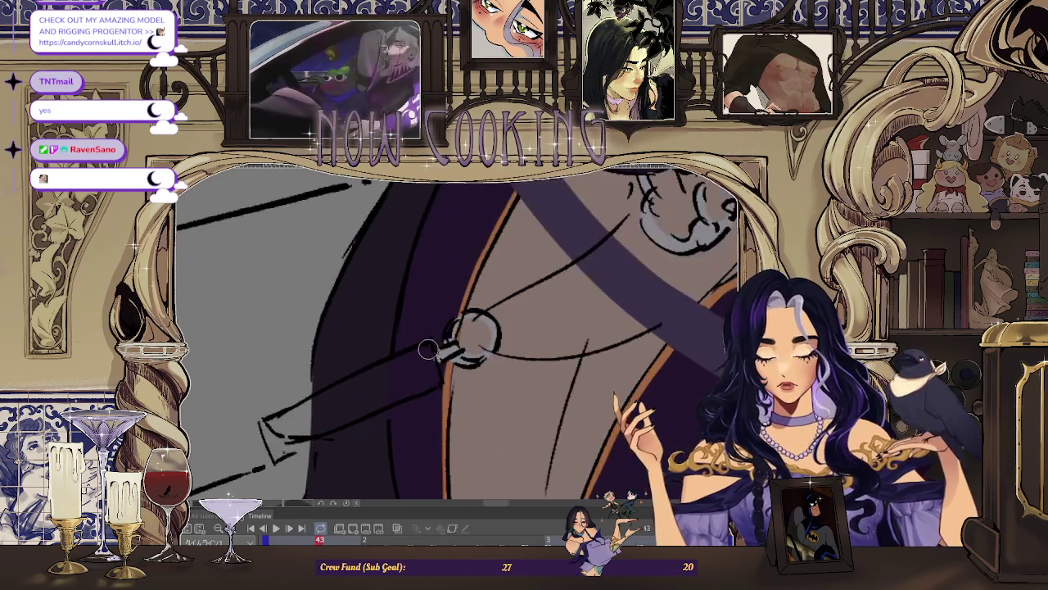
scroll(328, 428, "up", 2)
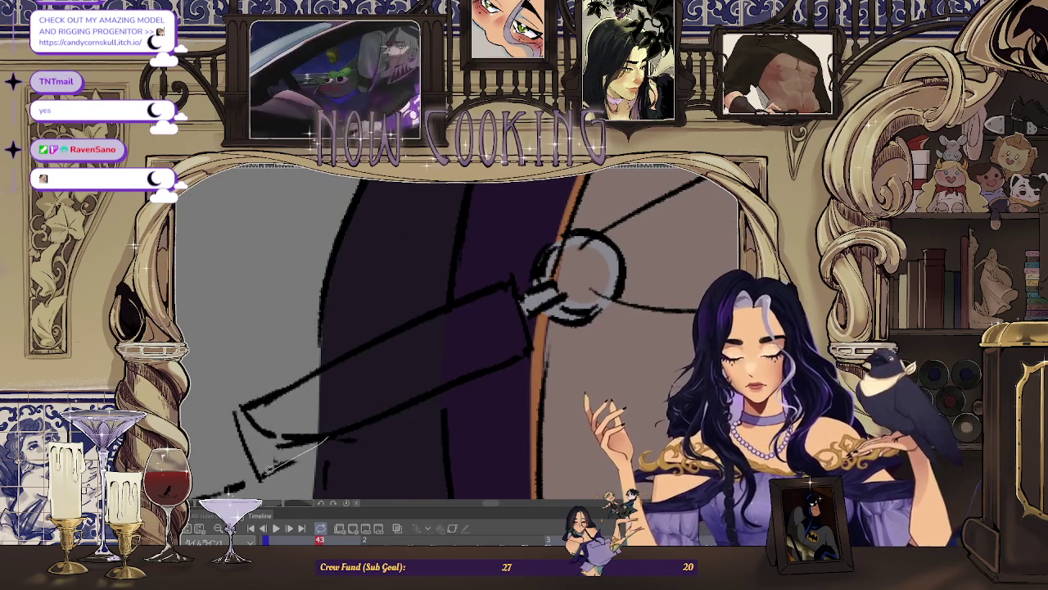
scroll(624, 242, "down", 4)
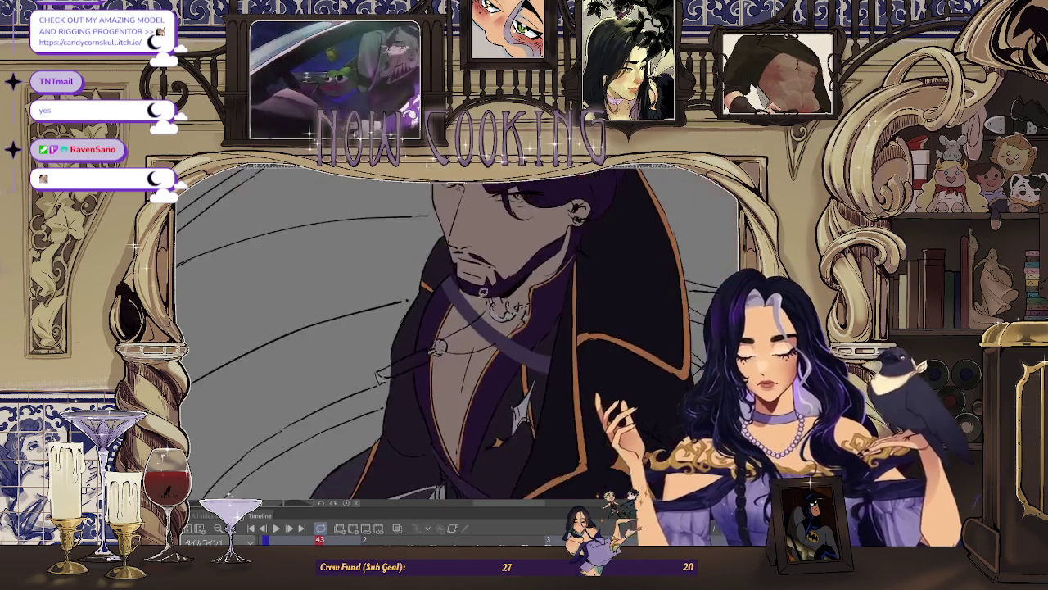
scroll(412, 321, "up", 2)
scroll(413, 321, "up", 2)
scroll(413, 321, "up", 2)
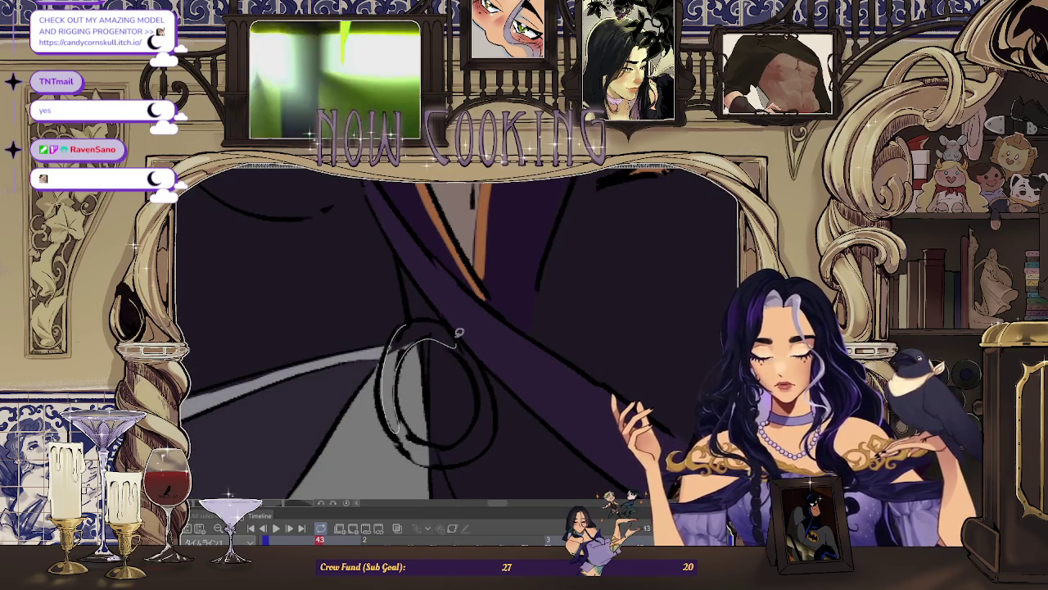
Step: Redraw the coat ring's outline and fill it light silver-gray
left_click_drag(422, 314, 399, 408)
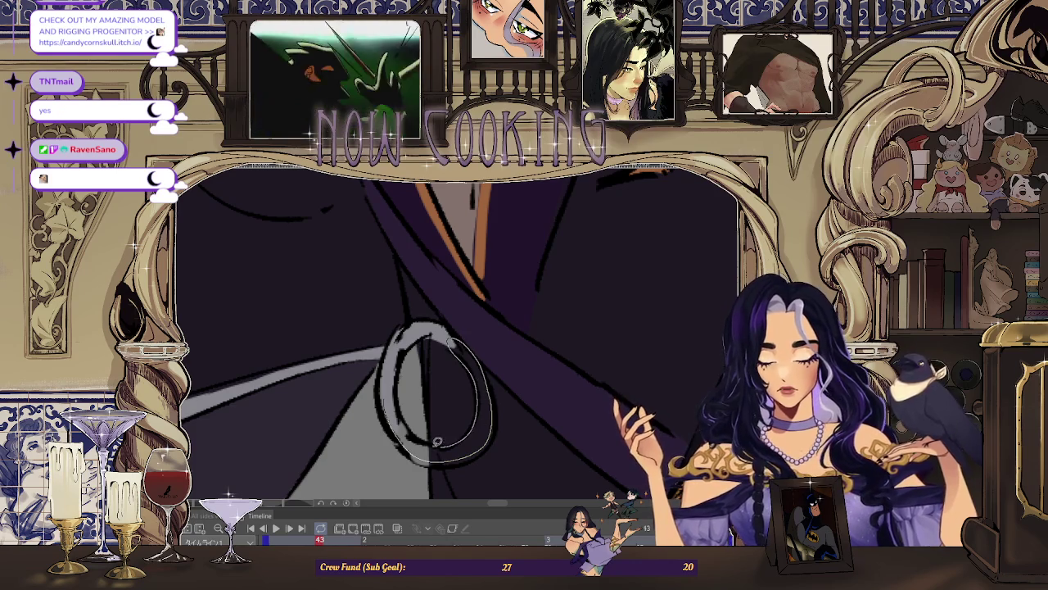
left_click(398, 410)
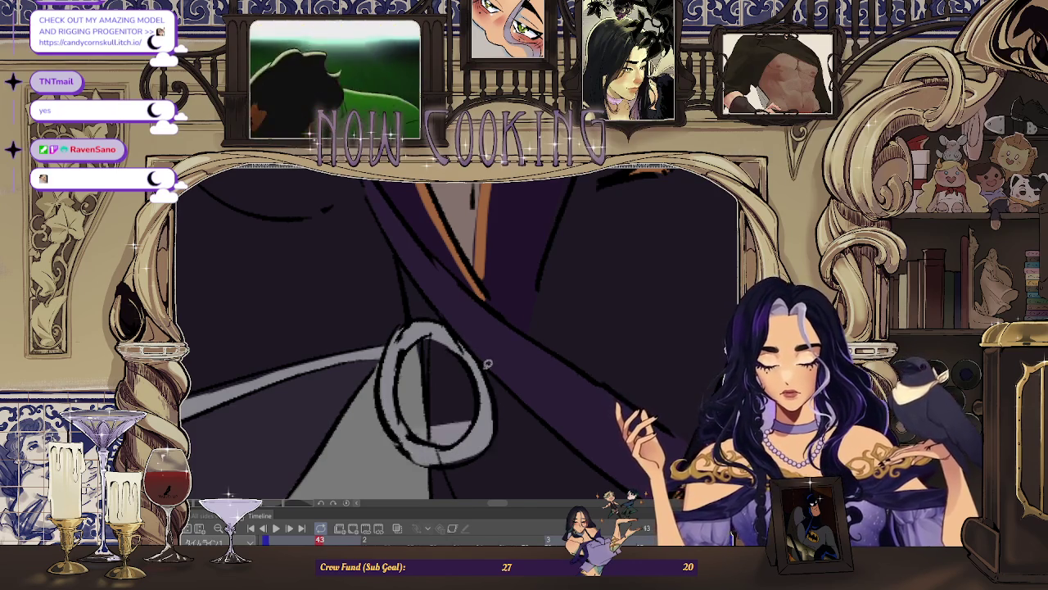
scroll(494, 396, "down", 2)
scroll(494, 393, "up", 2)
scroll(494, 393, "up", 2)
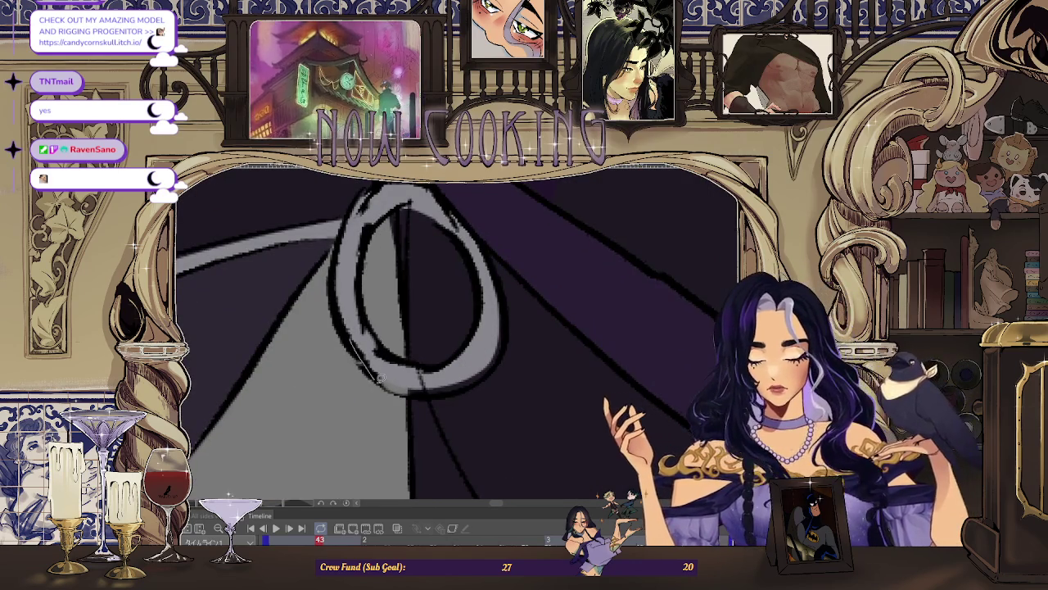
scroll(390, 361, "down", 2)
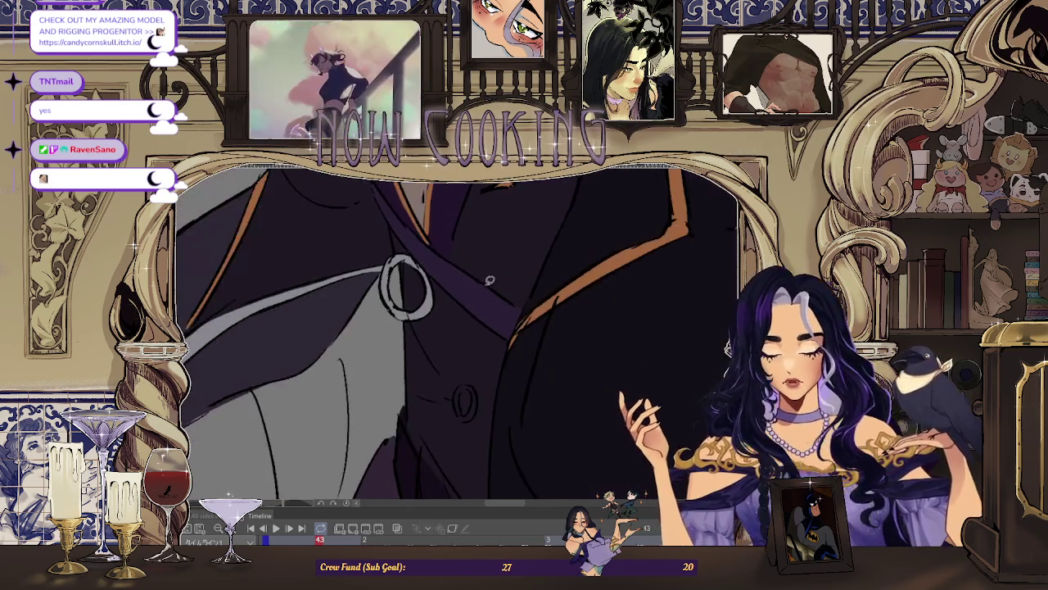
scroll(426, 352, "up", 2)
scroll(456, 345, "down", 1)
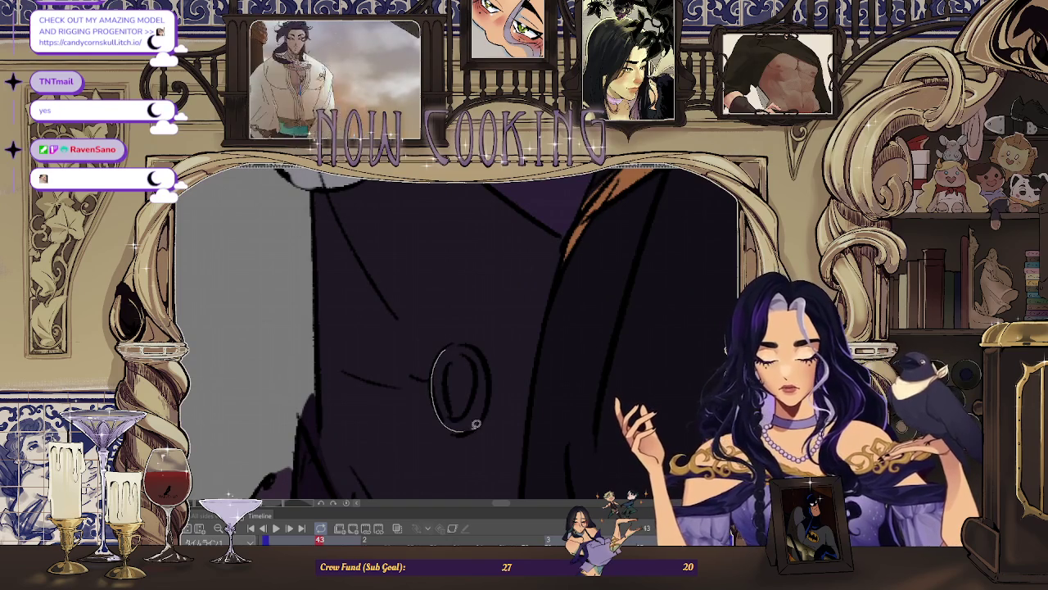
Step: Fill the lower coat ring with silver-gray
left_click(464, 345)
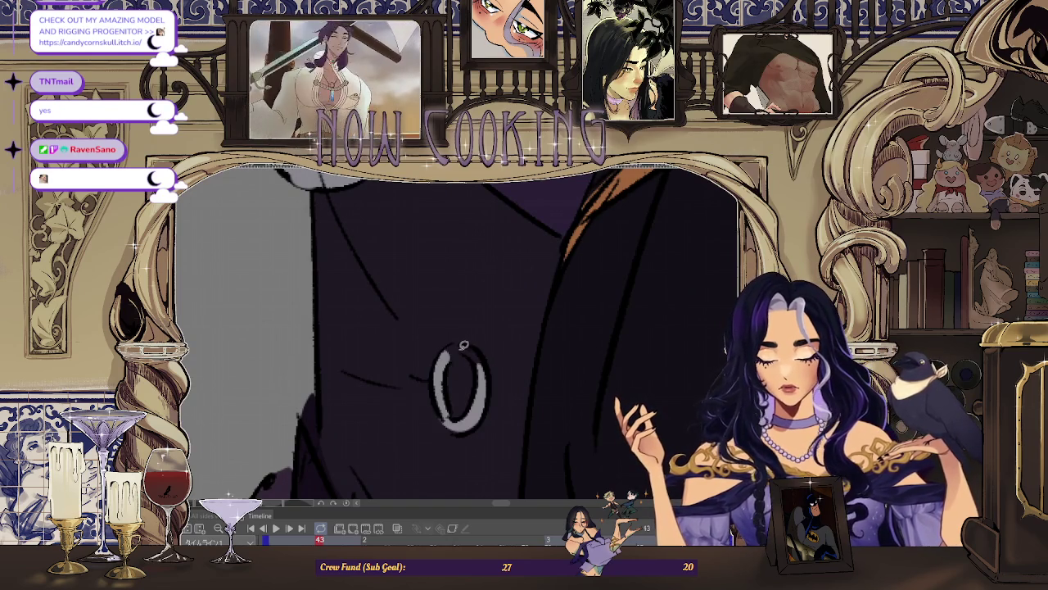
scroll(488, 369, "down", 1)
scroll(458, 372, "down", 2)
scroll(410, 381, "down", 2)
scroll(392, 383, "up", 1)
scroll(393, 377, "down", 1)
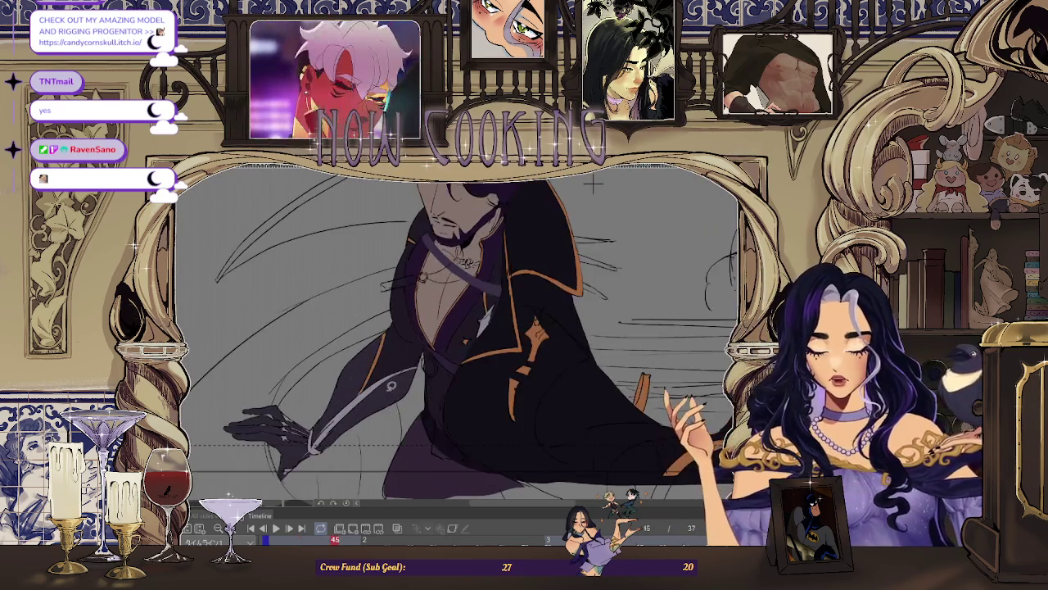
Step: Zoom in on frame 45's chest ring and small strap ring
scroll(397, 360, "up", 2)
scroll(402, 328, "up", 2)
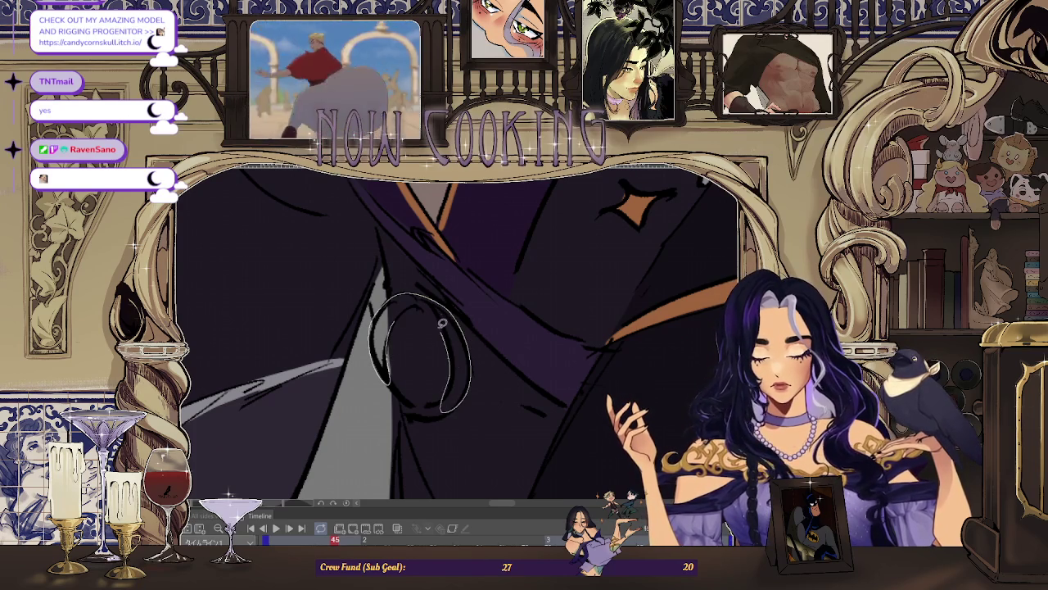
scroll(392, 333, "down", 1)
scroll(439, 295, "up", 1)
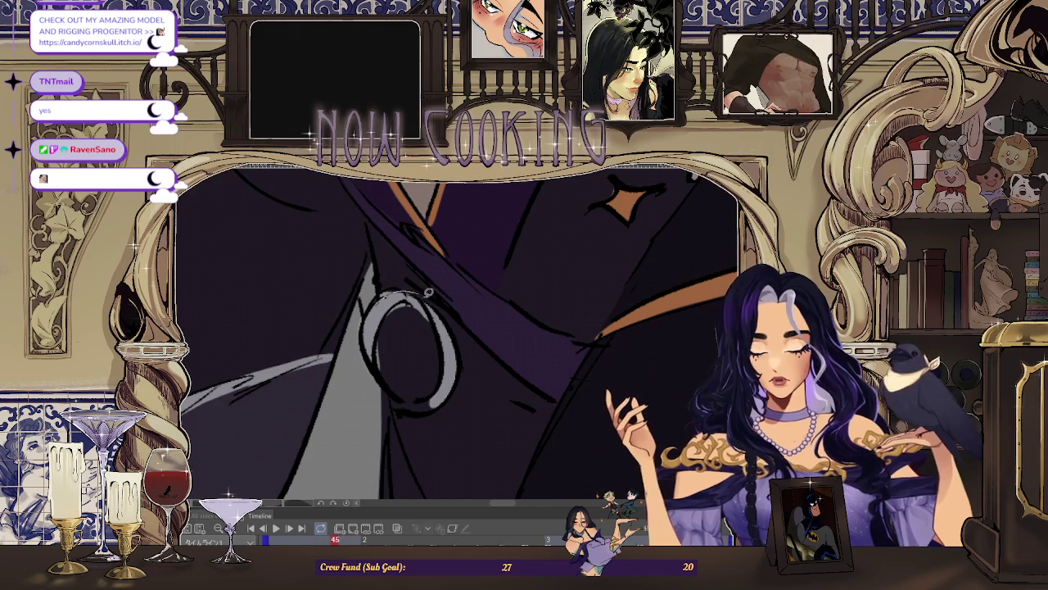
scroll(402, 396, "up", 1)
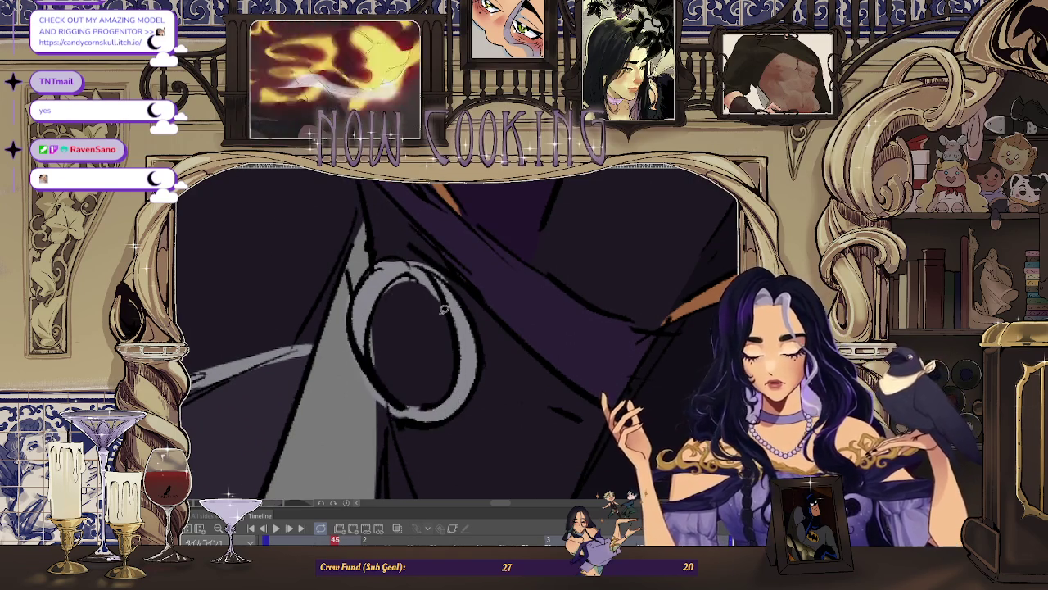
scroll(453, 396, "down", 3)
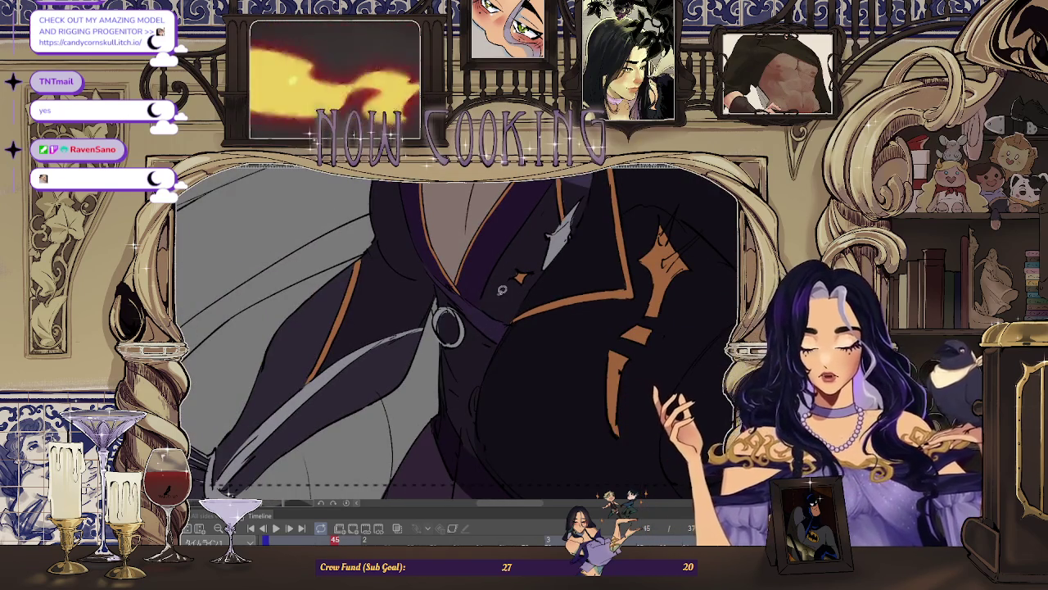
scroll(515, 354, "up", 2)
scroll(486, 426, "up", 2)
scroll(470, 313, "up", 1)
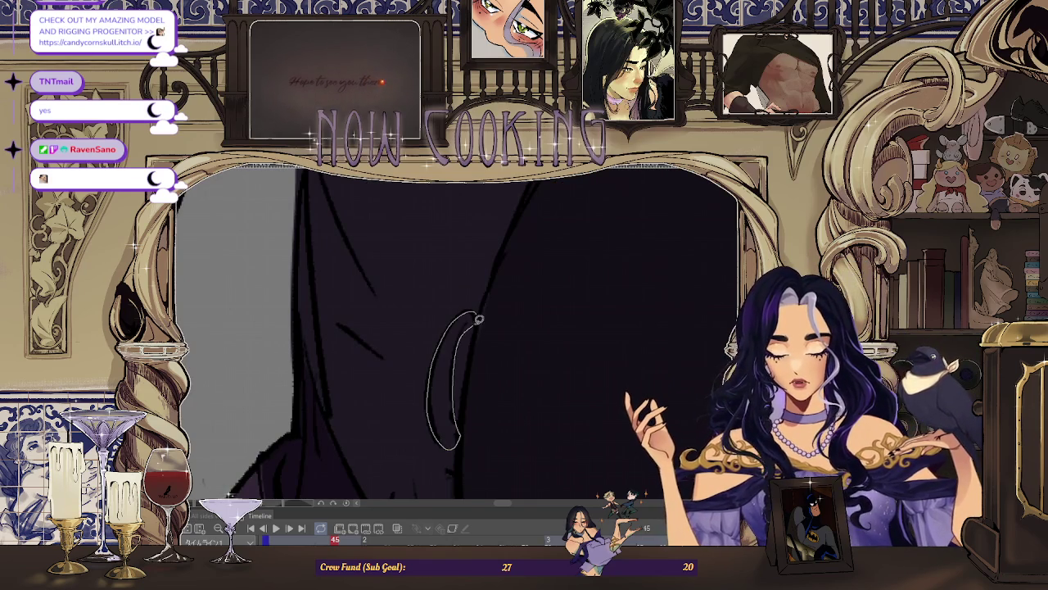
scroll(479, 319, "down", 1)
scroll(491, 324, "down", 1)
scroll(524, 335, "down", 1)
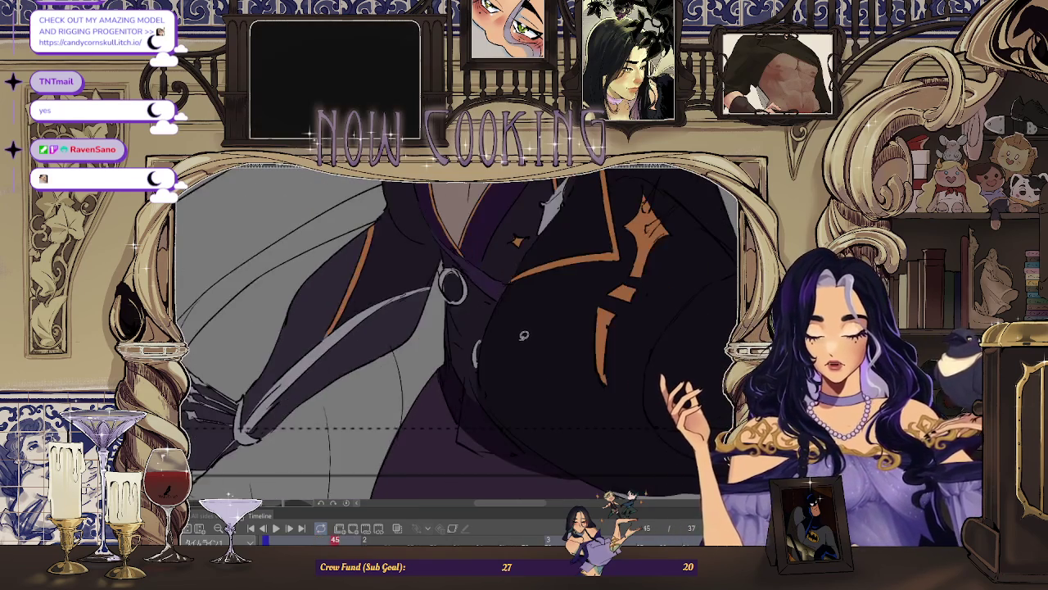
scroll(524, 334, "down", 1)
scroll(508, 287, "down", 2)
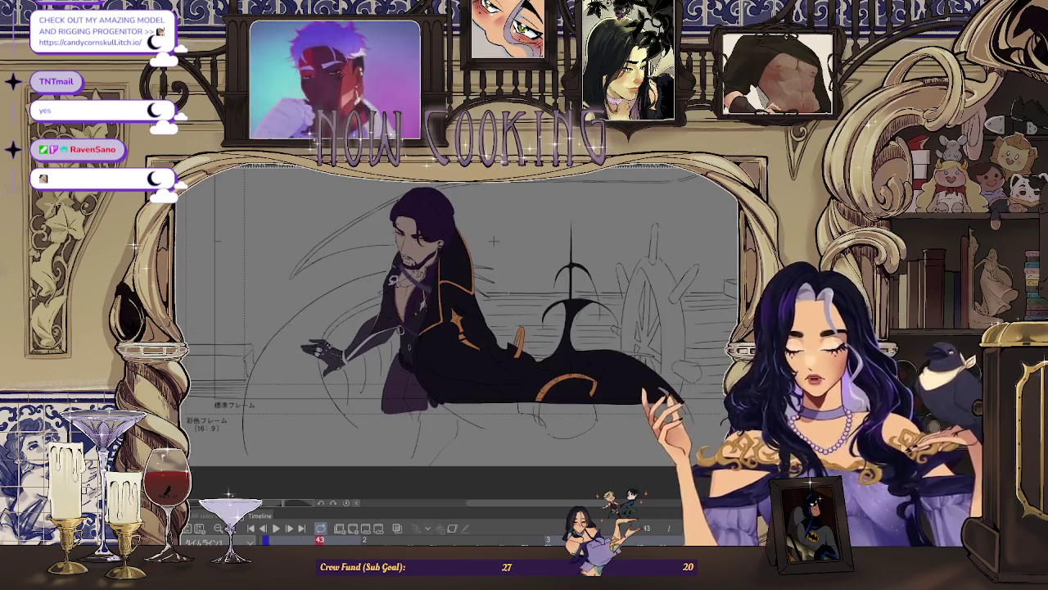
Step: Tilt the canvas to work on the ring, then reset the view to the whole figure
scroll(421, 264, "up", 5)
scroll(409, 328, "up", 2)
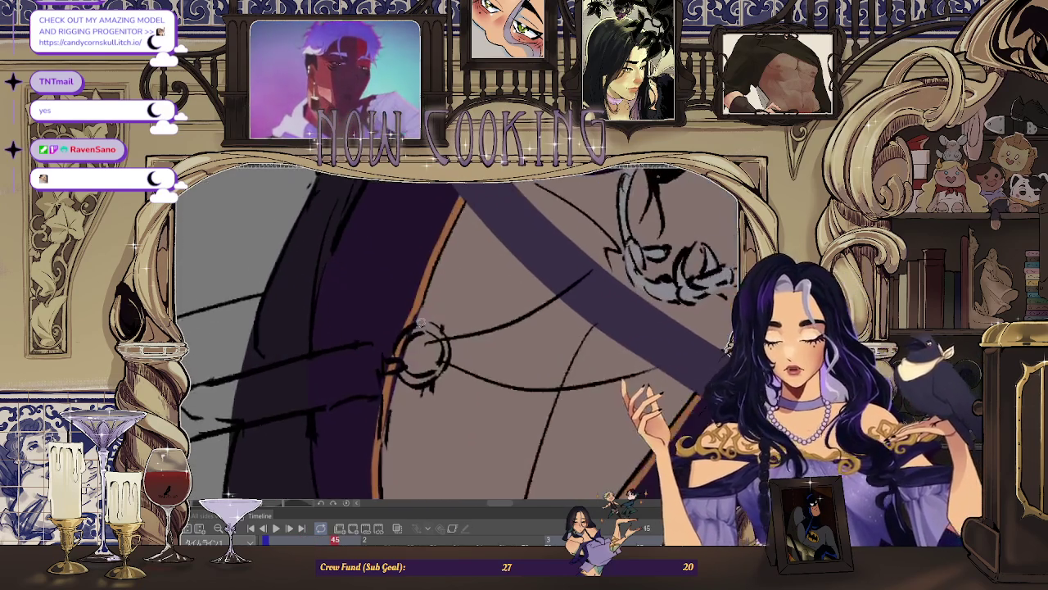
scroll(418, 344, "up", 2)
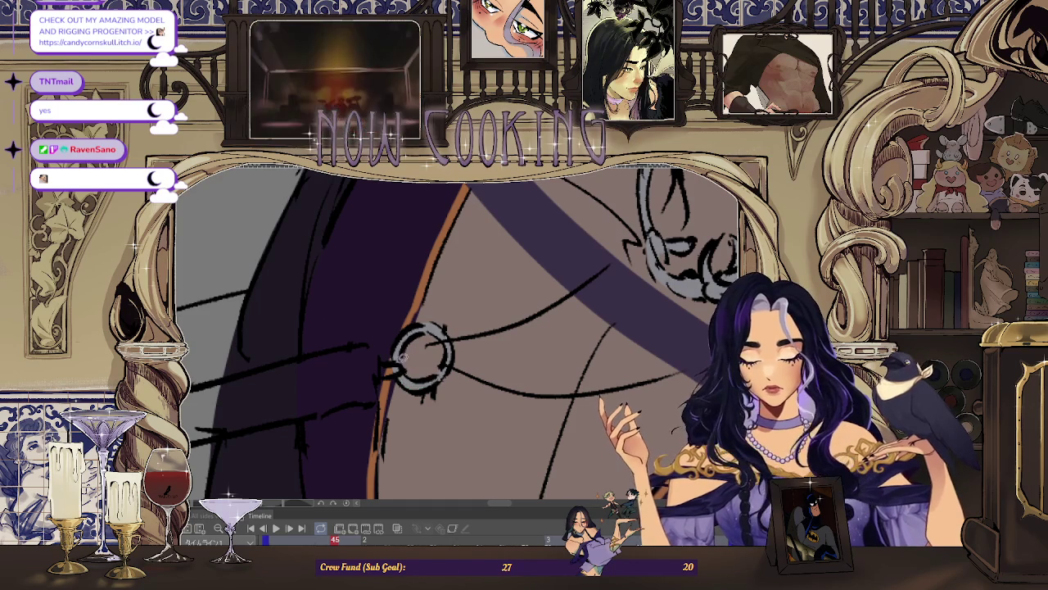
mouse_move(414, 371)
left_mouse_down()
mouse_move(421, 345)
mouse_move(278, 400)
left_mouse_up()
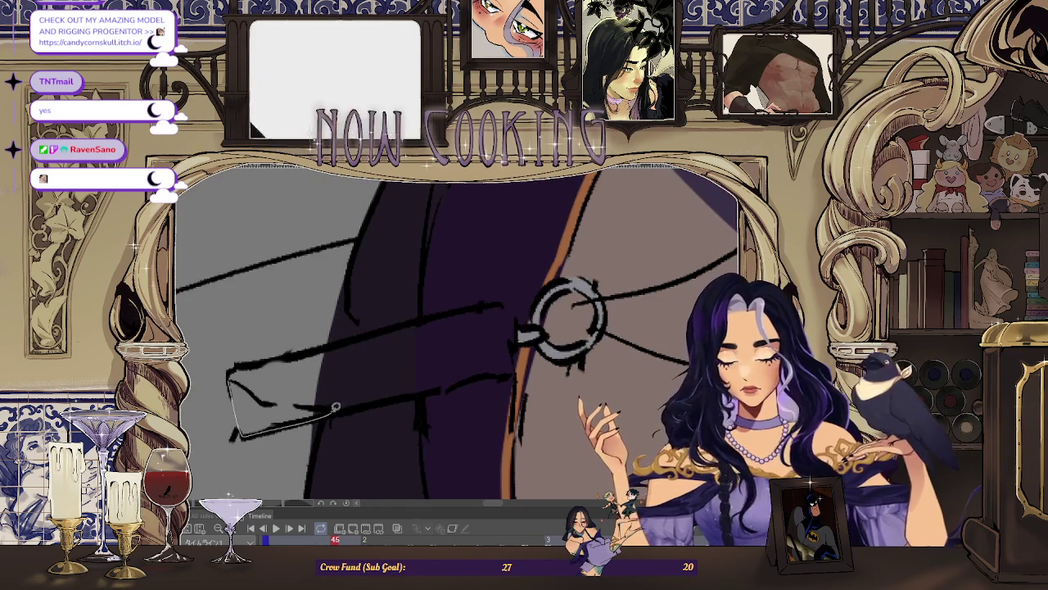
key("ctrl+0")
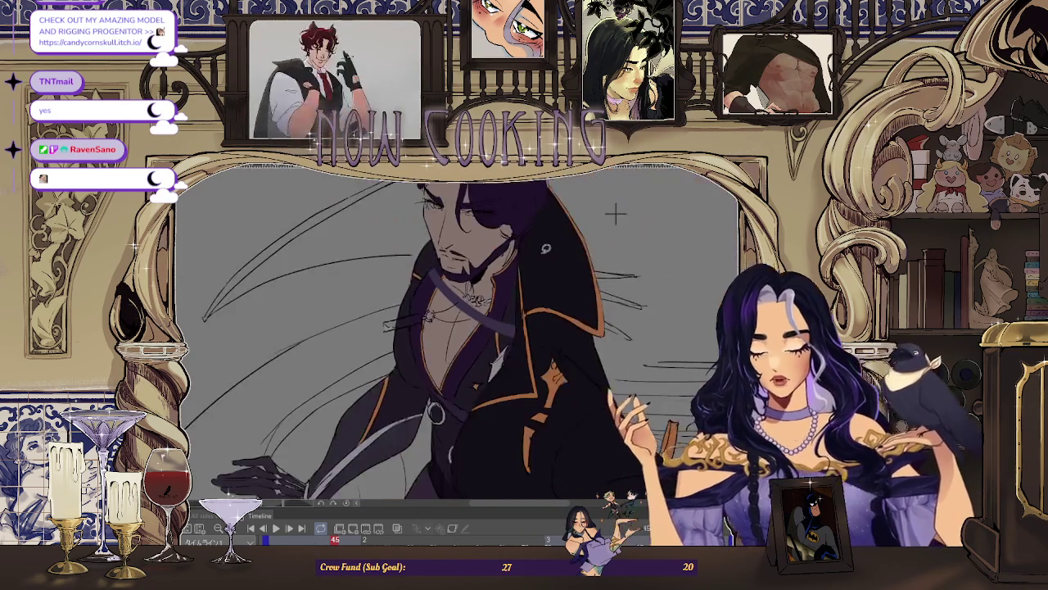
Step: Zoom in and fill frame 47's strap-end ring silver-gray with Lasso Fill
scroll(563, 291, "up", 2)
scroll(563, 290, "up", 2)
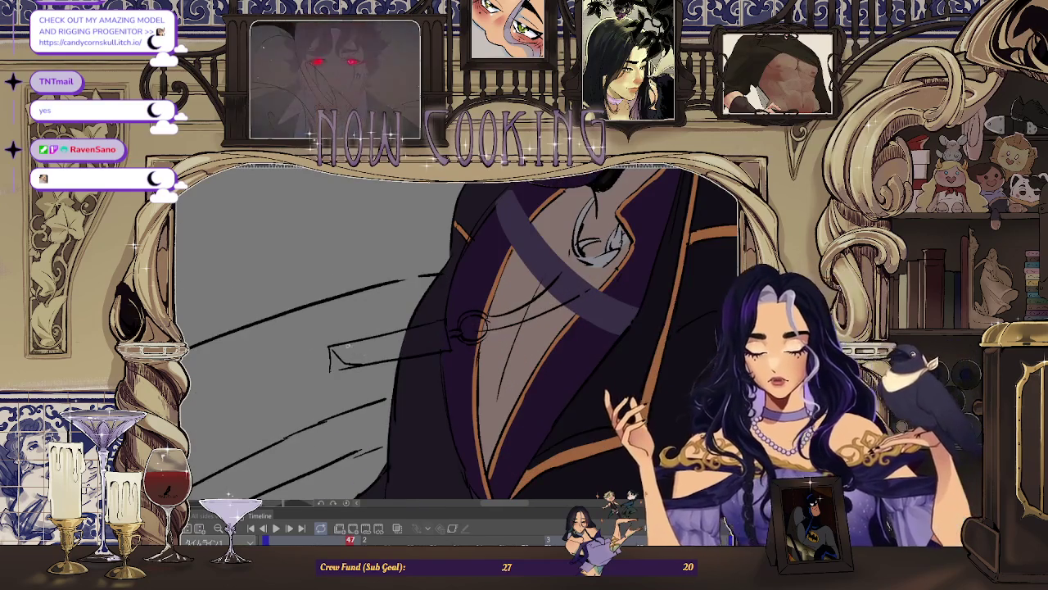
scroll(563, 291, "up", 2)
scroll(342, 362, "up", 2)
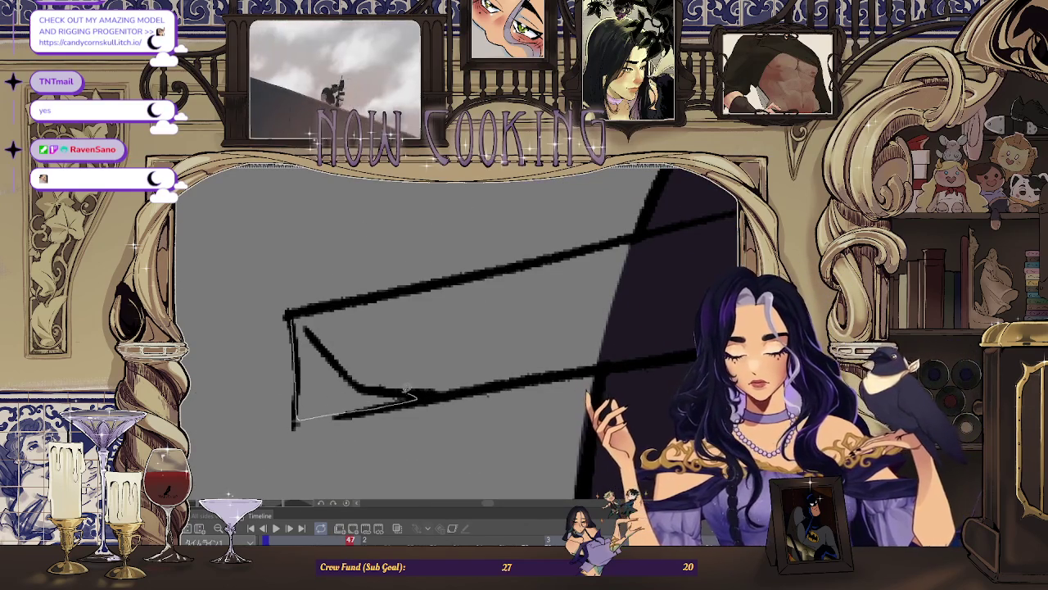
scroll(320, 334, "down", 3)
scroll(386, 370, "up", 1)
scroll(385, 371, "up", 1)
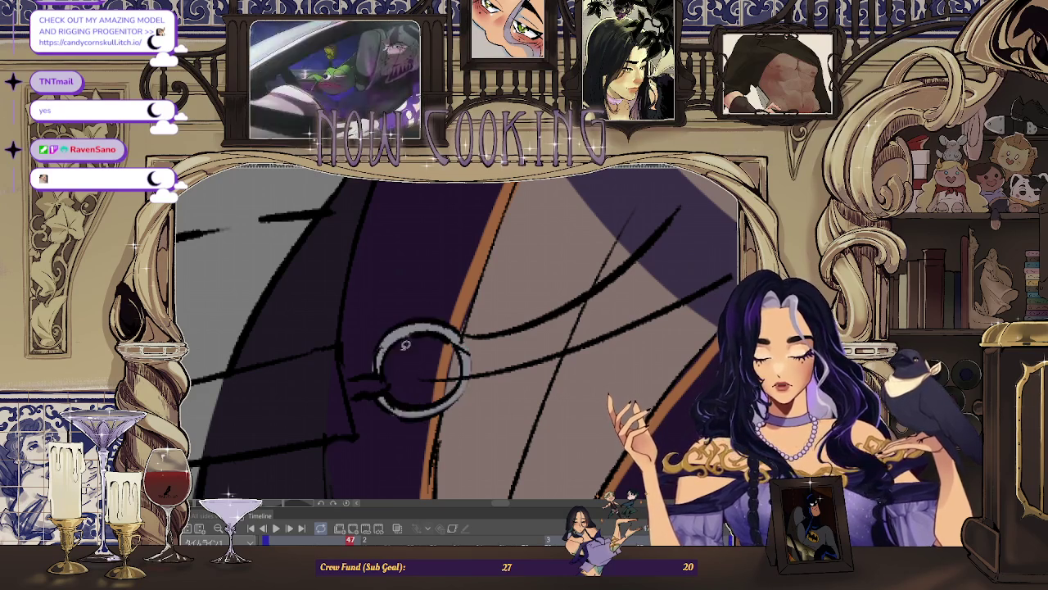
scroll(386, 374, "up", 2)
left_click_drag(318, 383, 320, 384)
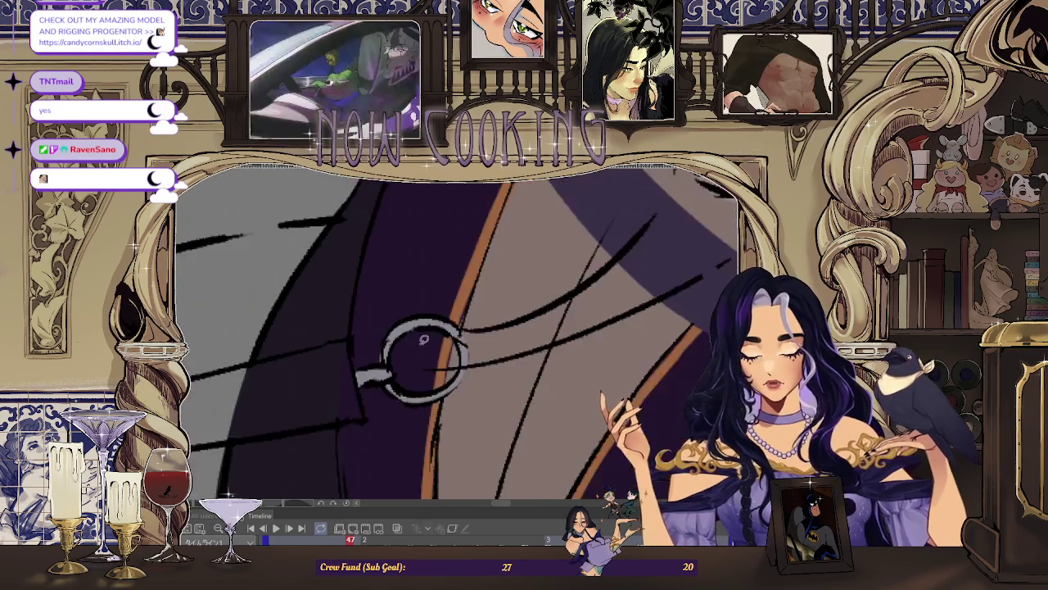
Step: Zoom back out and advance to animation frame 49
scroll(398, 380, "down", 1)
scroll(377, 308, "down", 3)
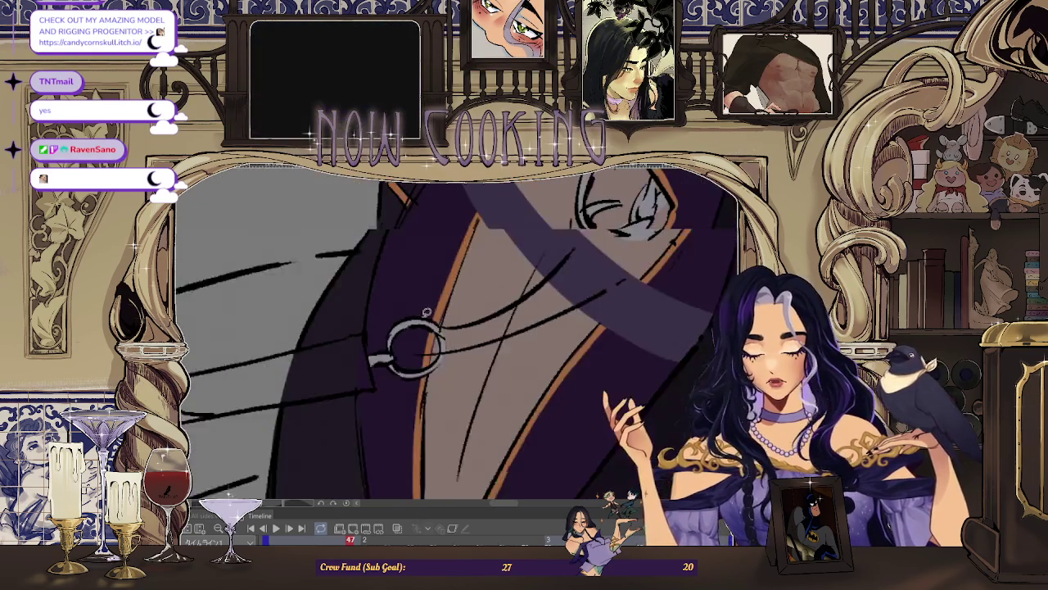
scroll(483, 263, "down", 2)
scroll(591, 213, "down", 2)
scroll(534, 248, "up", 1)
key("minus")
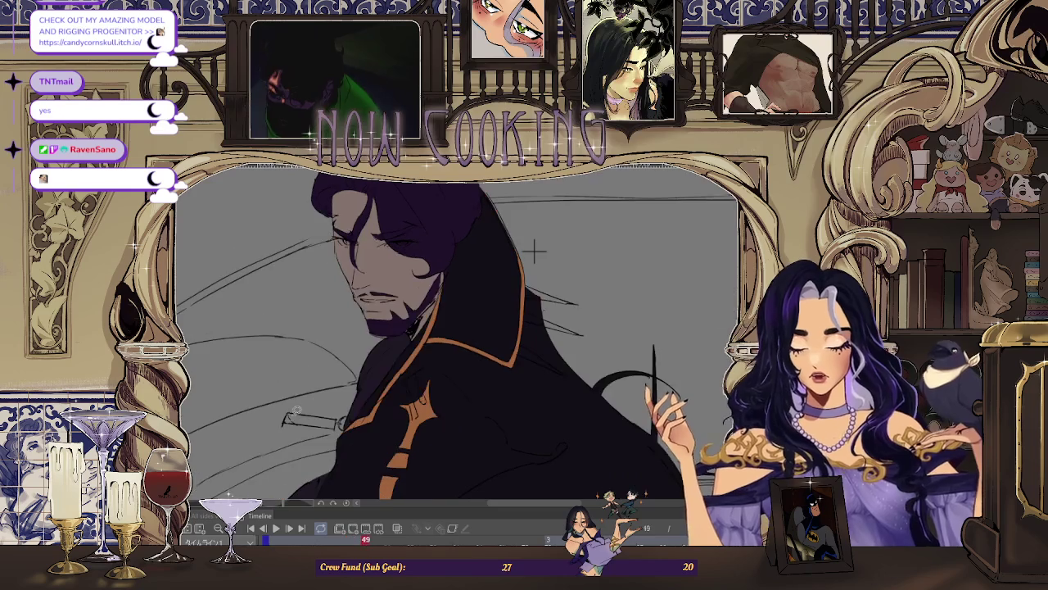
Step: Zoom in and paint frame 49's strap ring silver-gray with the brush
scroll(321, 443, "up", 3)
scroll(320, 443, "up", 2)
scroll(320, 443, "up", 1)
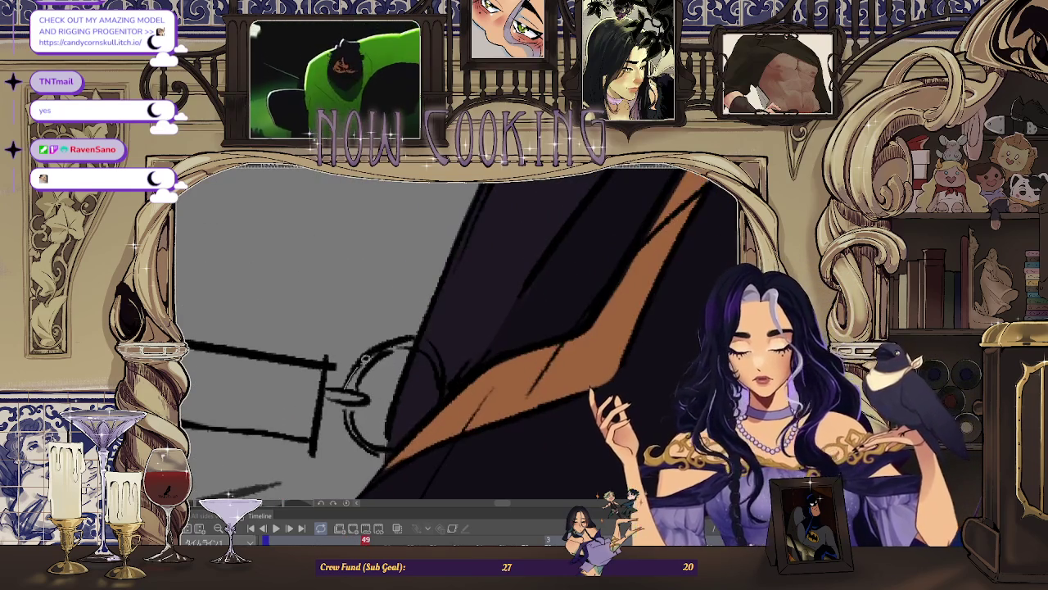
left_click_drag(443, 393, 367, 338)
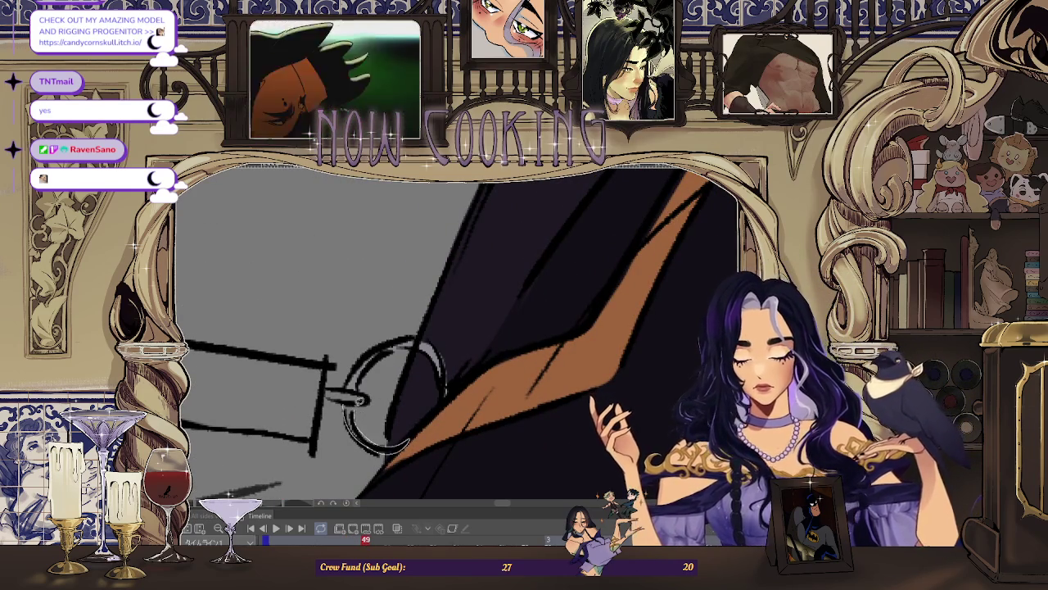
Step: Zoom out and step forward to frame 51
scroll(287, 334, "down", 2)
scroll(287, 334, "down", 1)
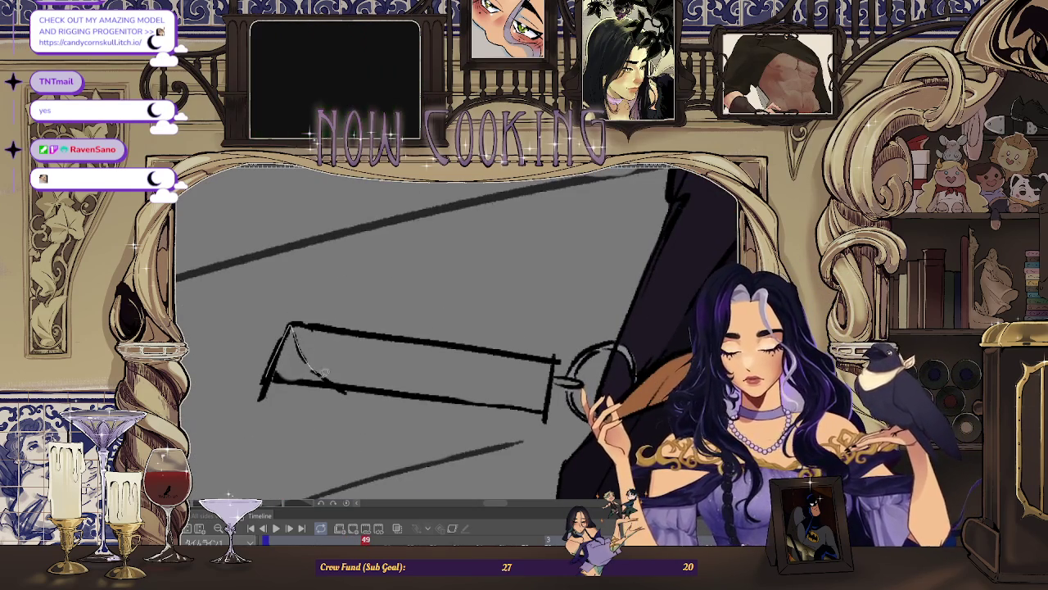
scroll(293, 379, "down", 2)
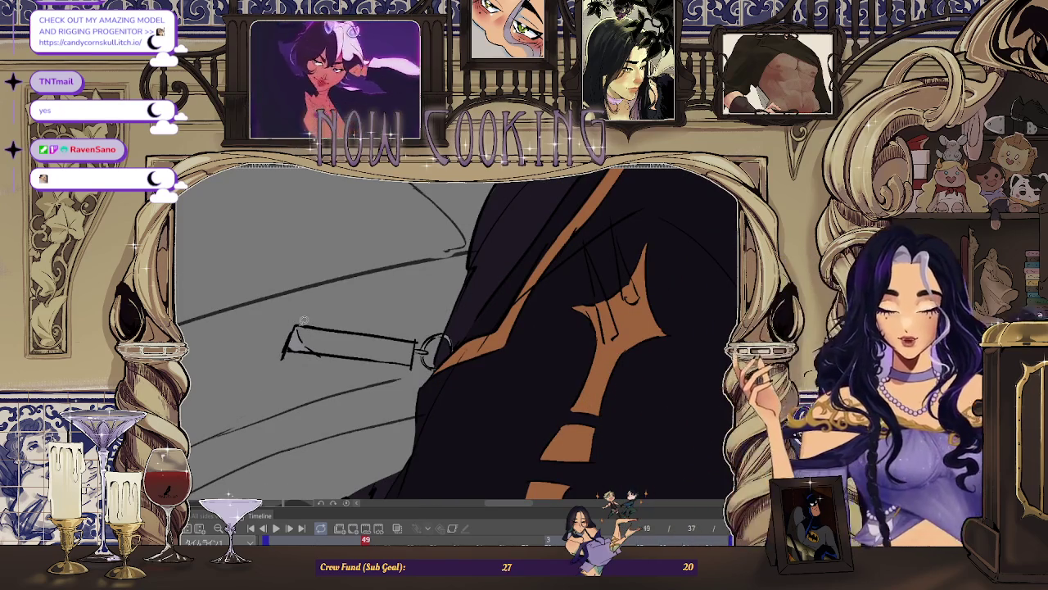
scroll(569, 215, "down", 3)
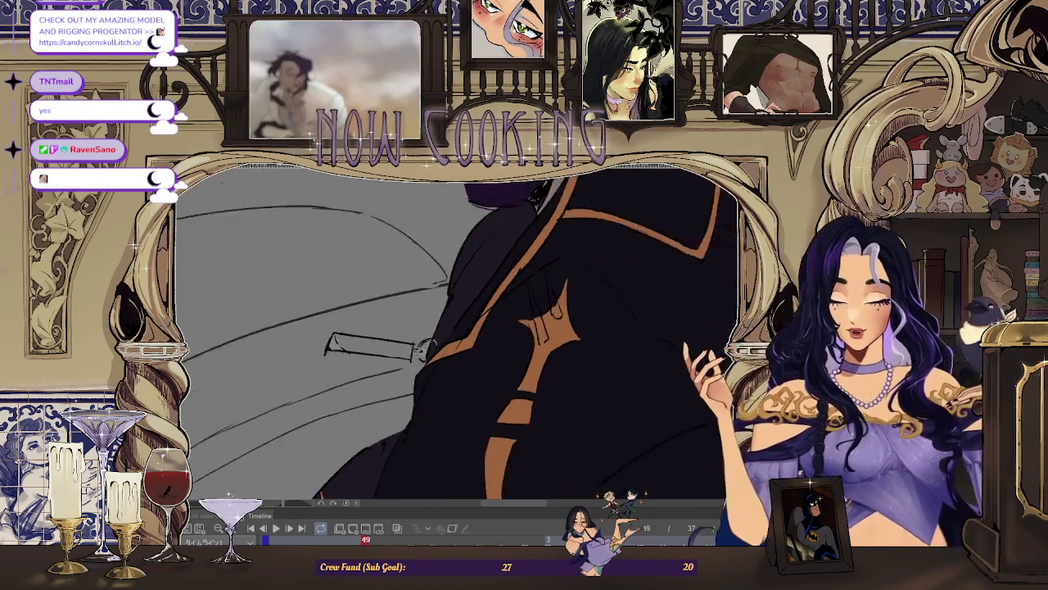
key("Right")
key("Right")
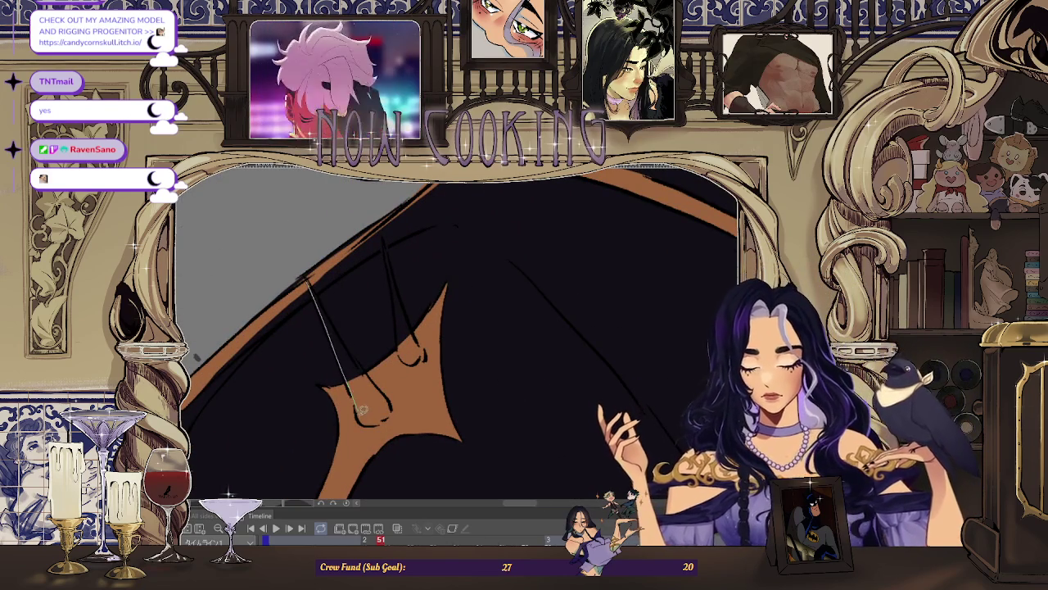
Step: Fill the twin shoulder spikes silver-gray with Lasso Fill, rotating the canvas to reach them
left_click_drag(325, 298, 319, 291)
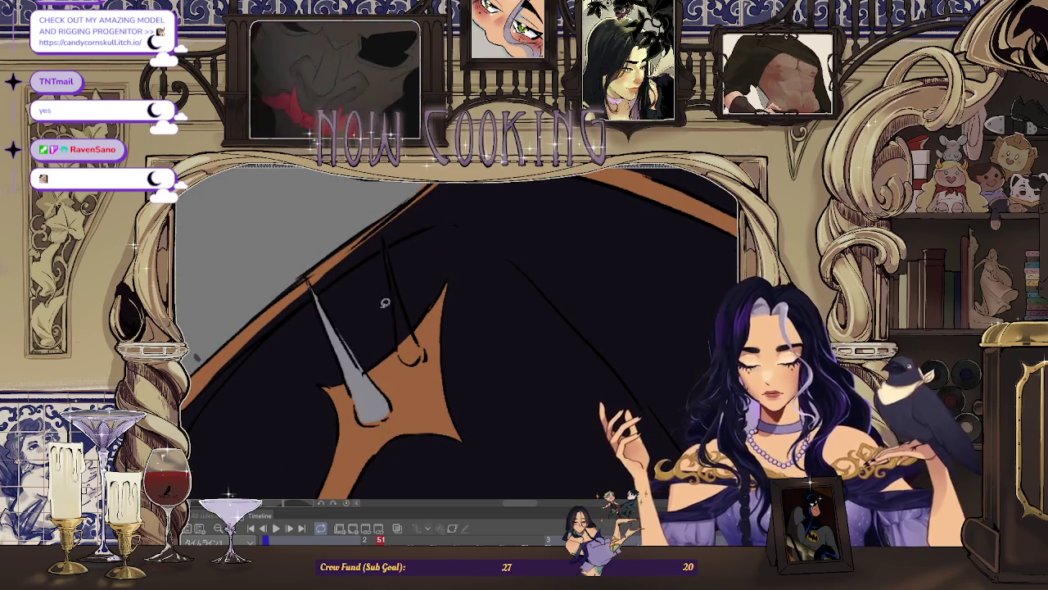
mouse_move(362, 418)
left_mouse_down()
mouse_move(398, 240)
mouse_move(303, 459)
mouse_move(419, 276)
mouse_move(393, 287)
left_mouse_up()
left_click_drag(432, 449, 394, 296)
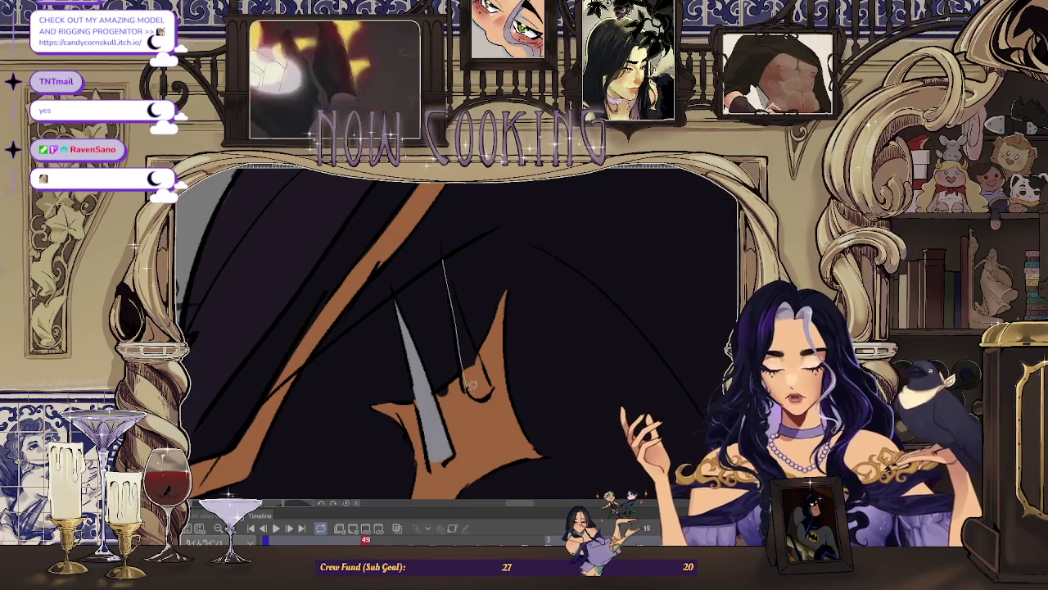
left_click_drag(449, 262, 451, 259)
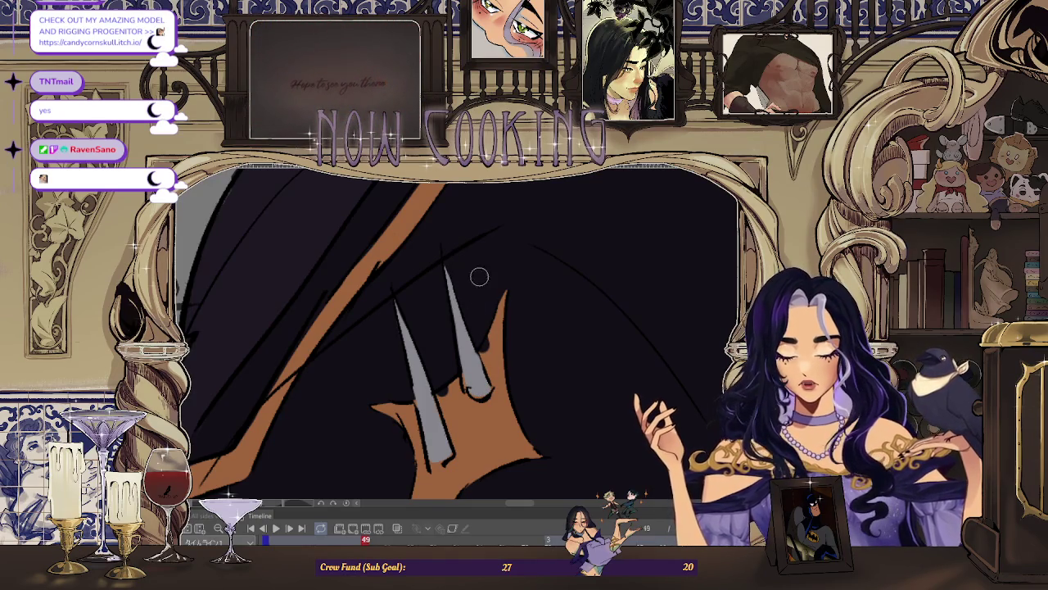
scroll(439, 251, "down", 2)
scroll(440, 251, "down", 2)
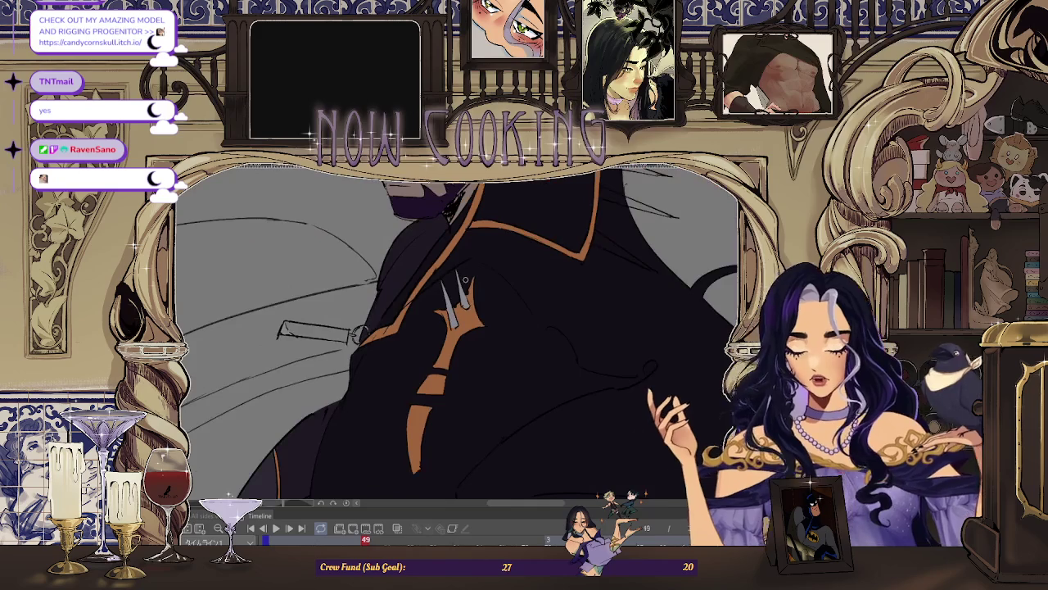
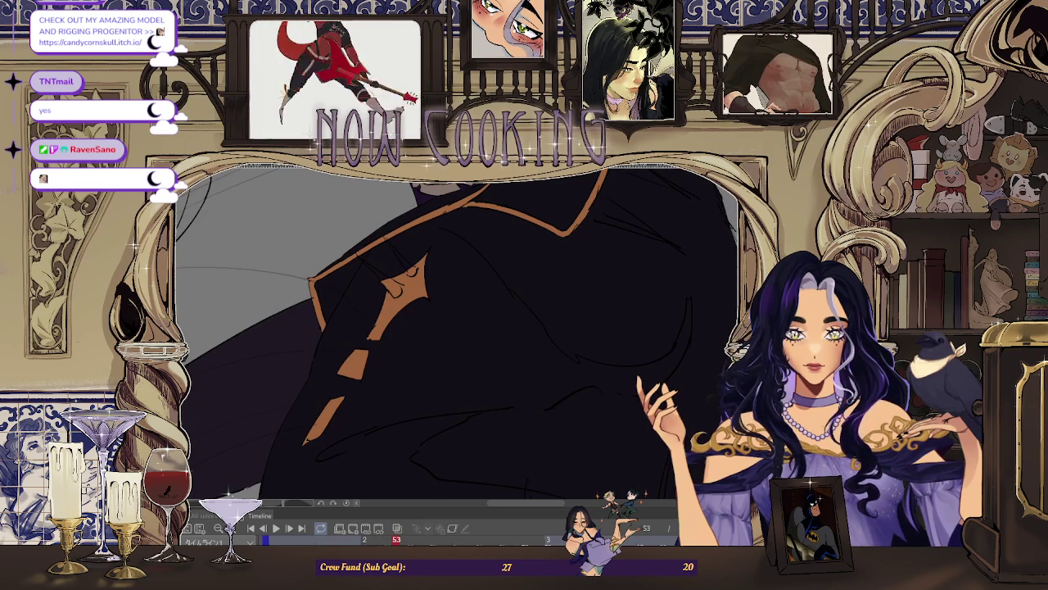
Step: Flip between frames 53 and 37 on the timeline, then settle on frame 39
key("Left")
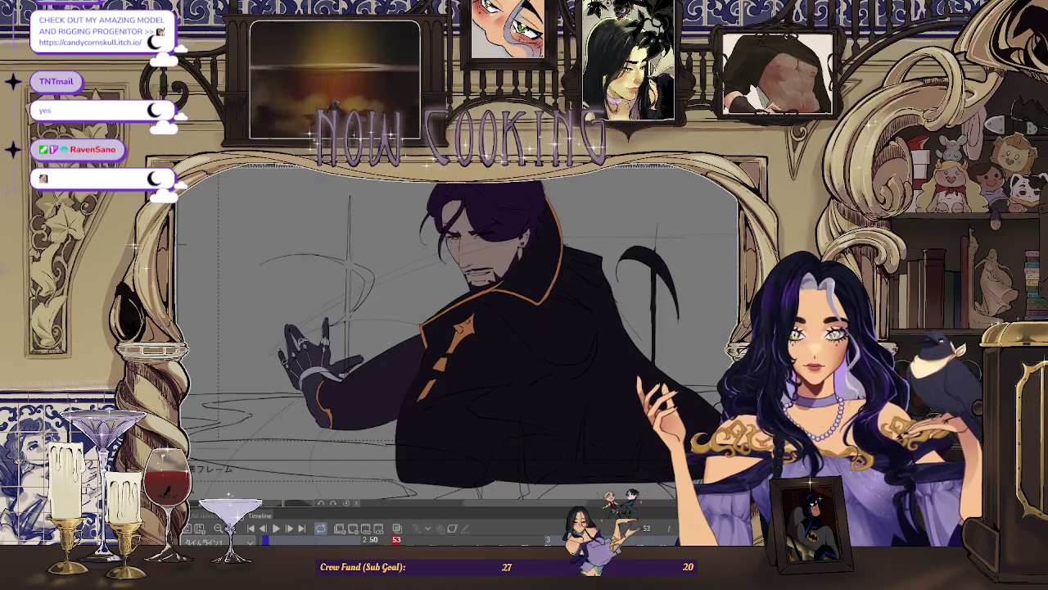
key("Right")
key("Home")
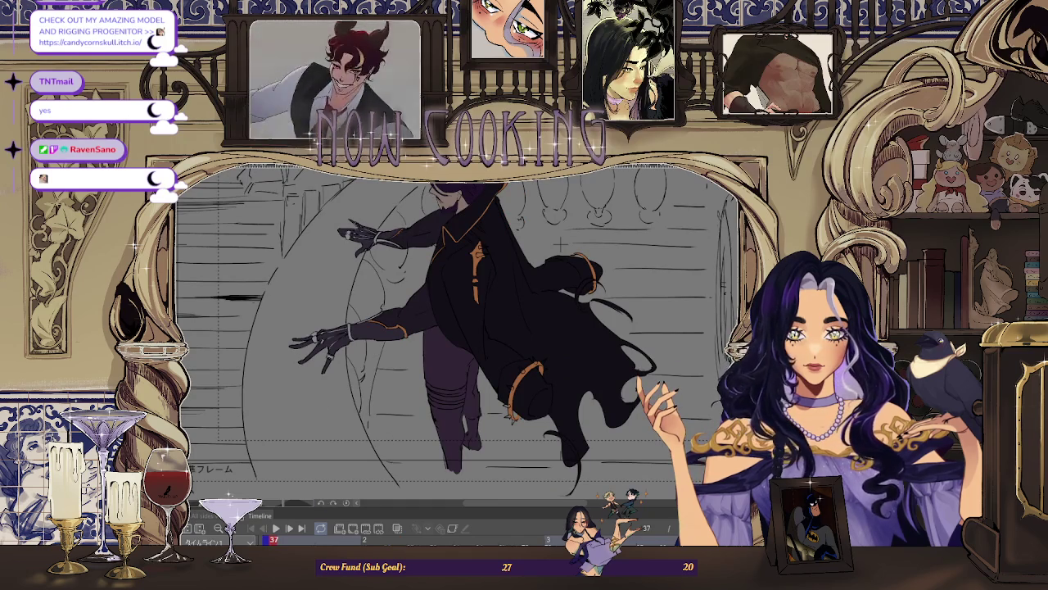
key("Right")
key("Right")
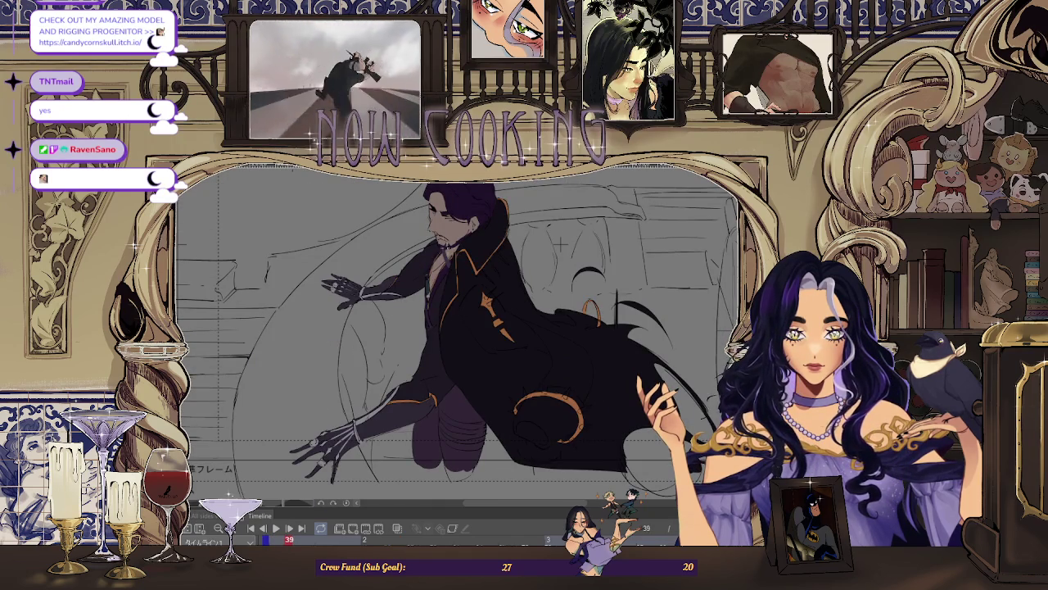
Step: Zoom in and lasso-select the dangling ring strap on frame 39
scroll(424, 333, "up", 2)
scroll(423, 332, "up", 2)
scroll(424, 332, "up", 1)
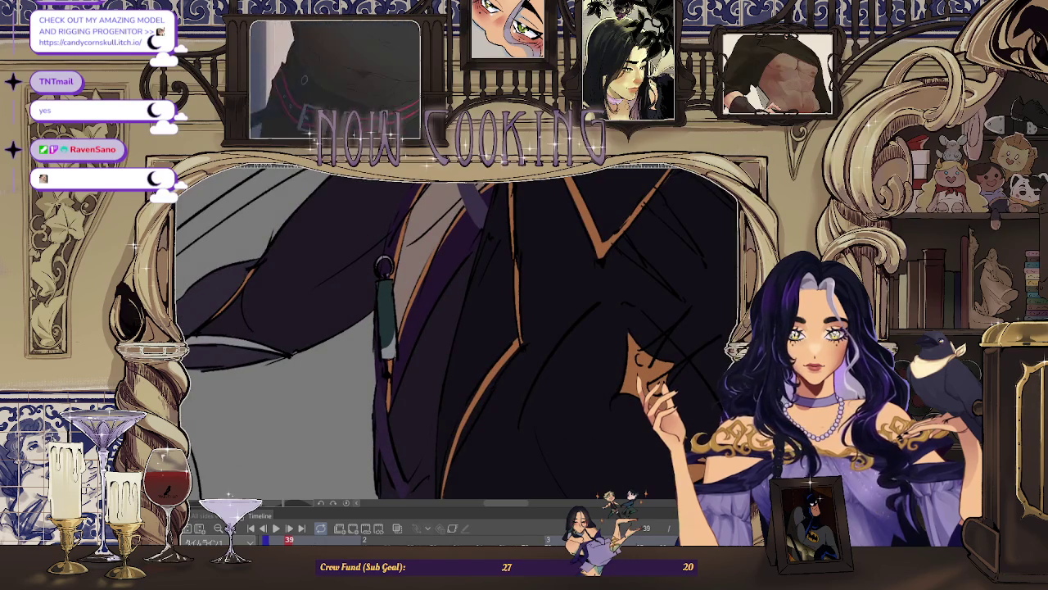
scroll(390, 263, "up", 2)
scroll(390, 264, "up", 1)
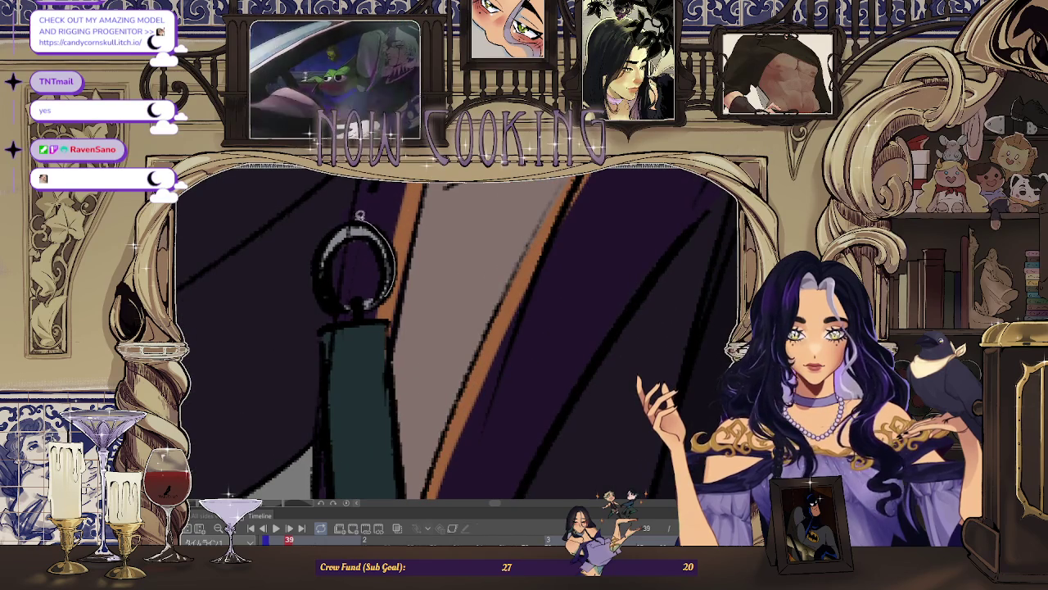
left_click_drag(311, 365, 388, 368)
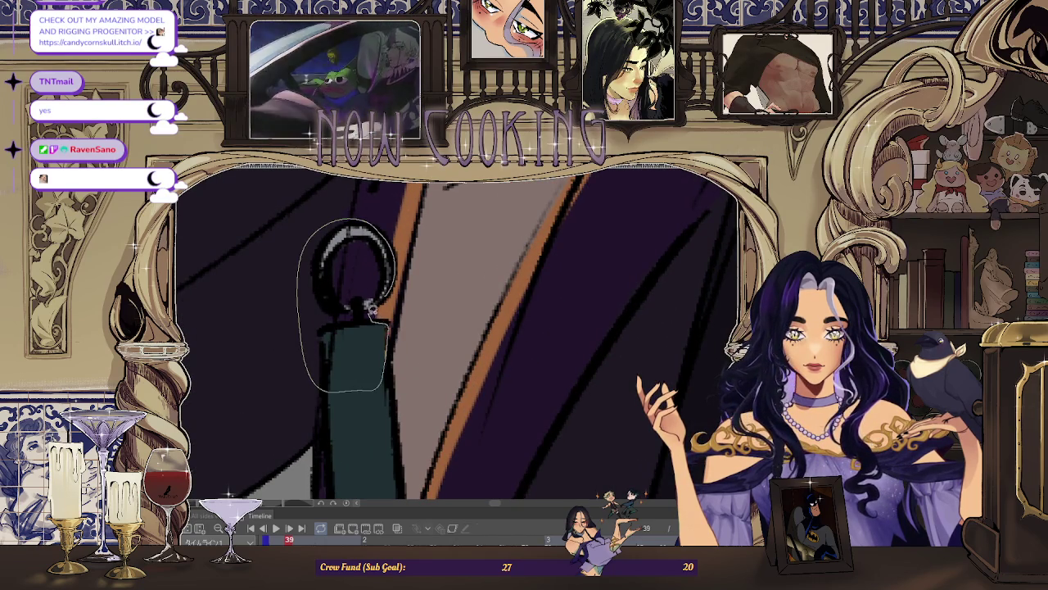
left_click_drag(392, 273, 393, 274)
Step: Zoom back out, clear the selection and go to frame 41
scroll(393, 278, "down", 1)
scroll(399, 291, "down", 1)
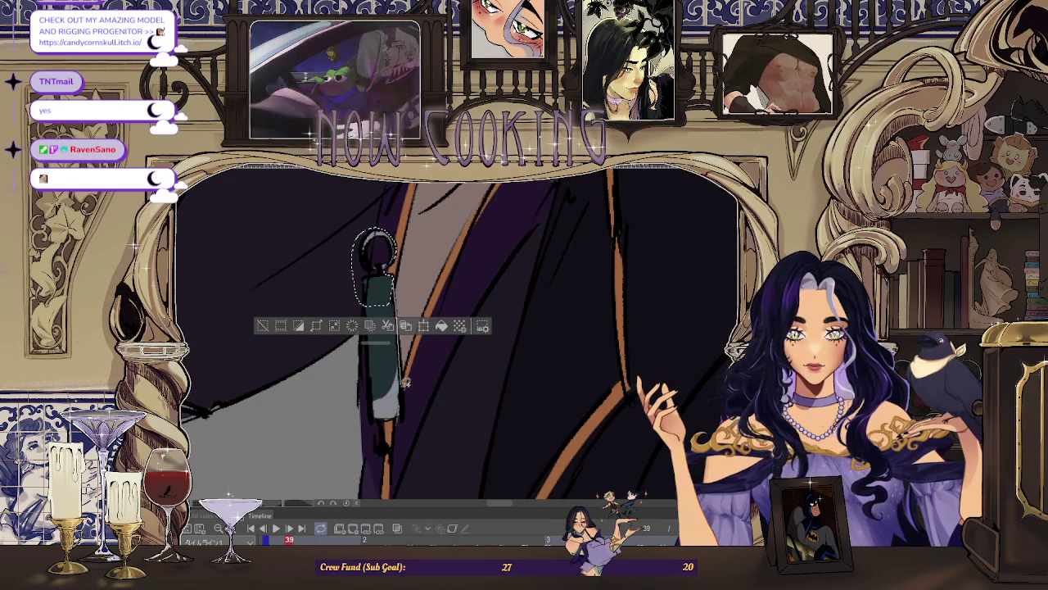
scroll(367, 300, "down", 1)
scroll(368, 301, "down", 1)
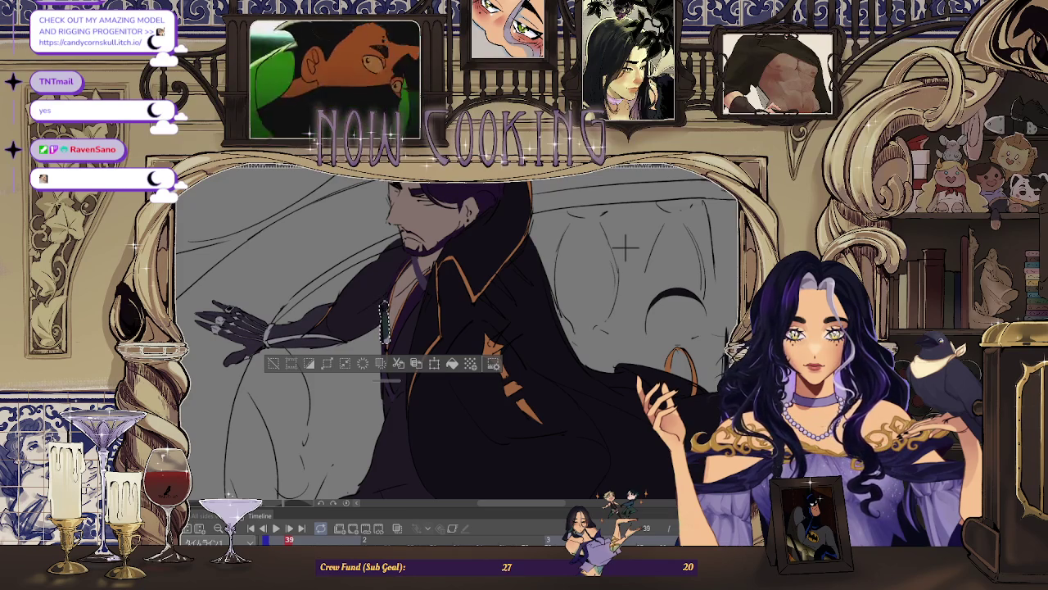
left_click(292, 365)
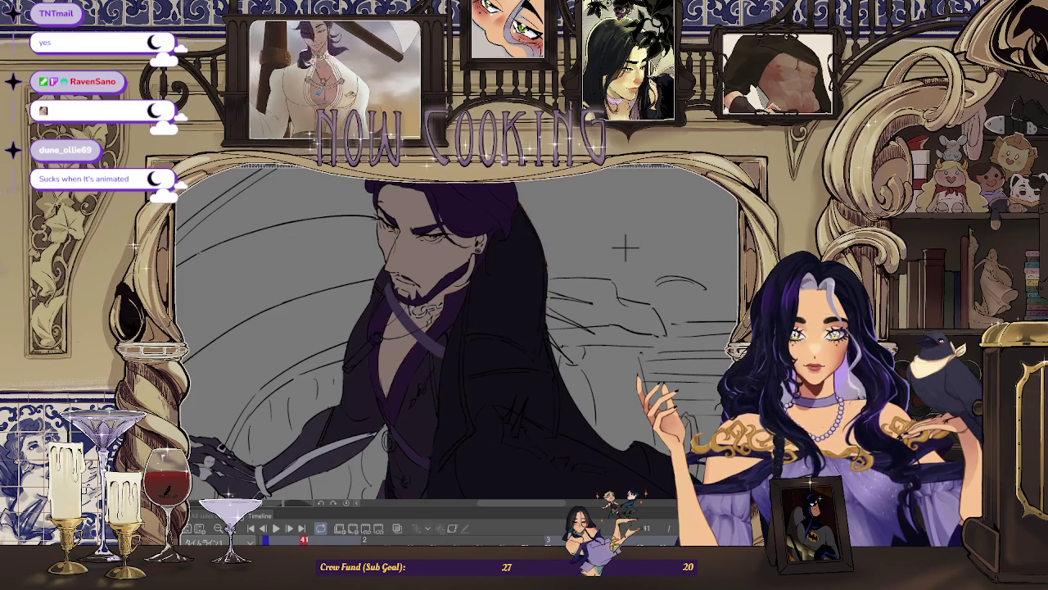
Step: Zoom in close on the coat's silver pin
key("ctrl+plus")
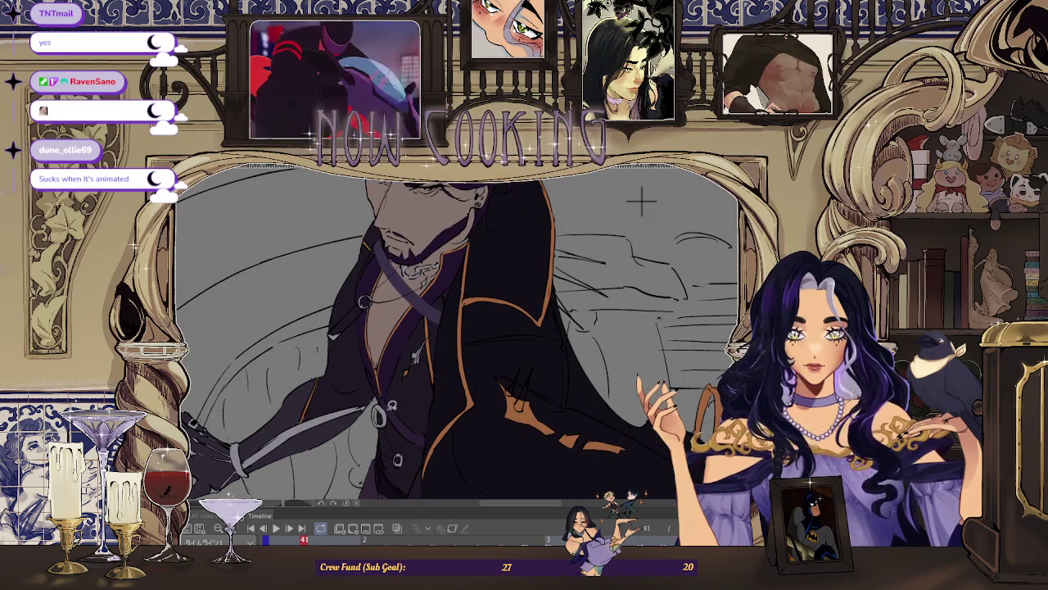
key("ctrl+plus")
key("ctrl+plus")
key("ctrl+plus")
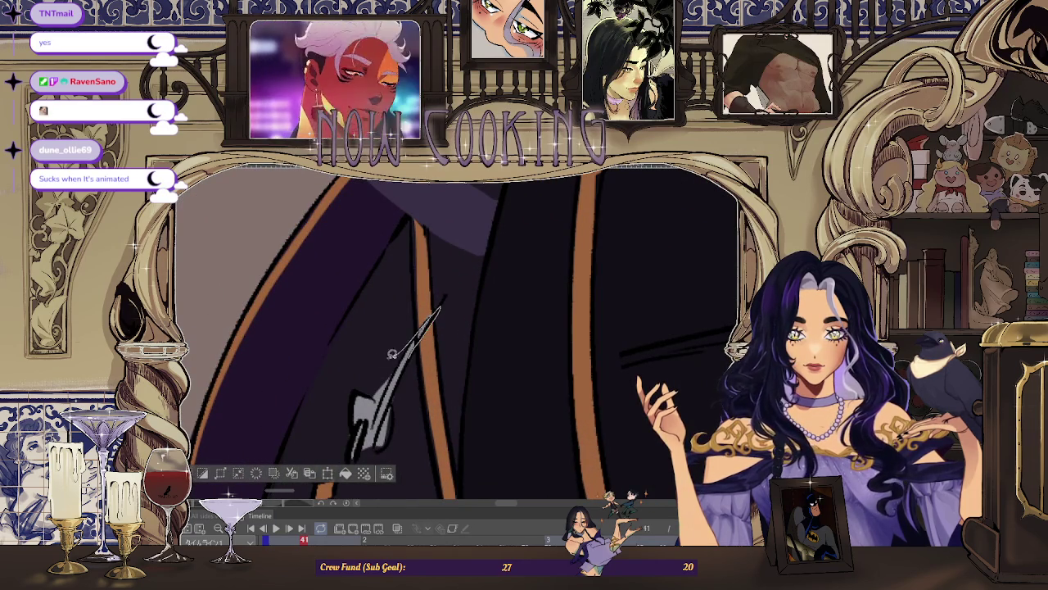
key("ctrl+minus")
key("ctrl+minus")
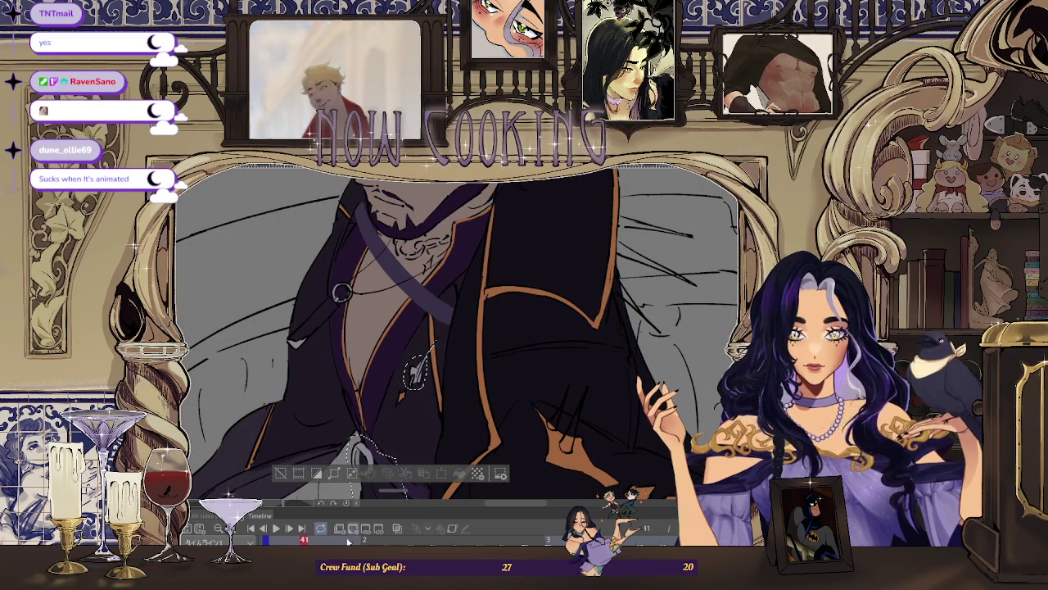
scroll(302, 254, "up", 3)
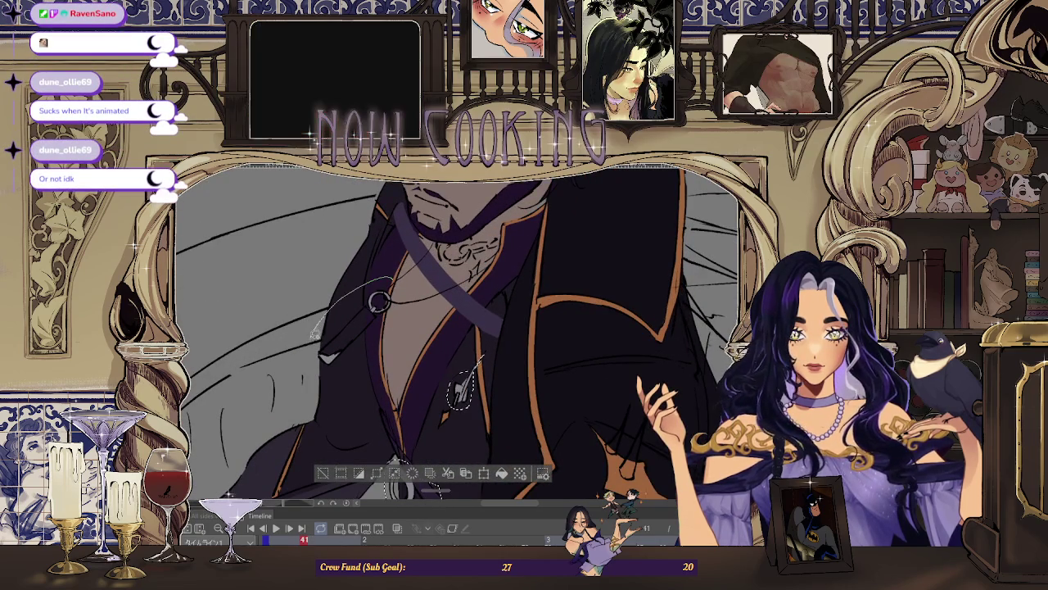
scroll(395, 278, "up", 2)
scroll(394, 295, "up", 2)
Step: Redraw the ring's left and lower outline, zoom out, and advance to frame 43
mouse_move(361, 273)
left_mouse_down()
mouse_move(313, 304)
mouse_move(349, 334)
left_mouse_up()
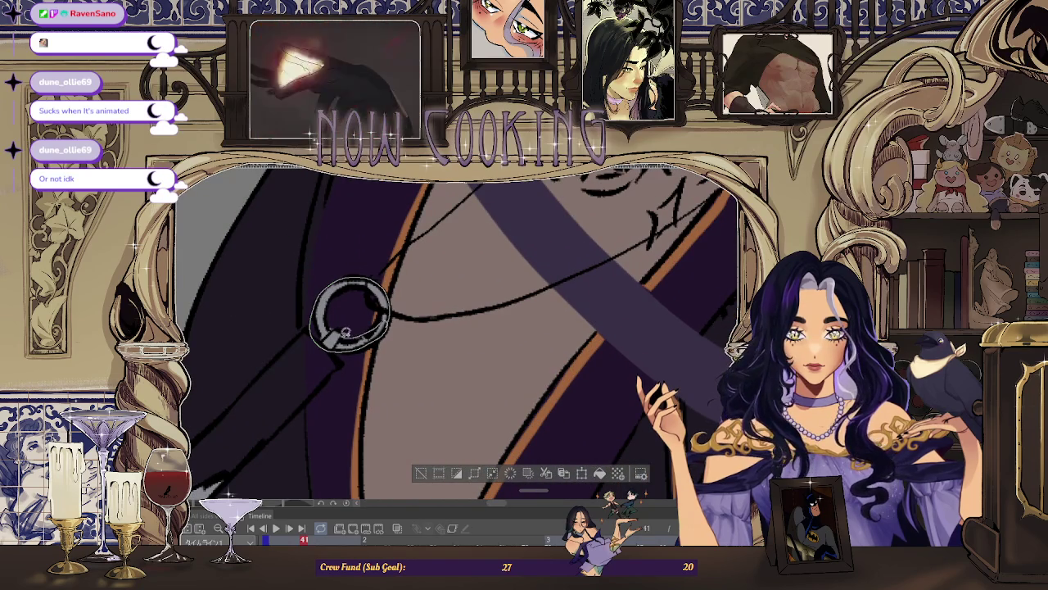
scroll(388, 318, "up", 2)
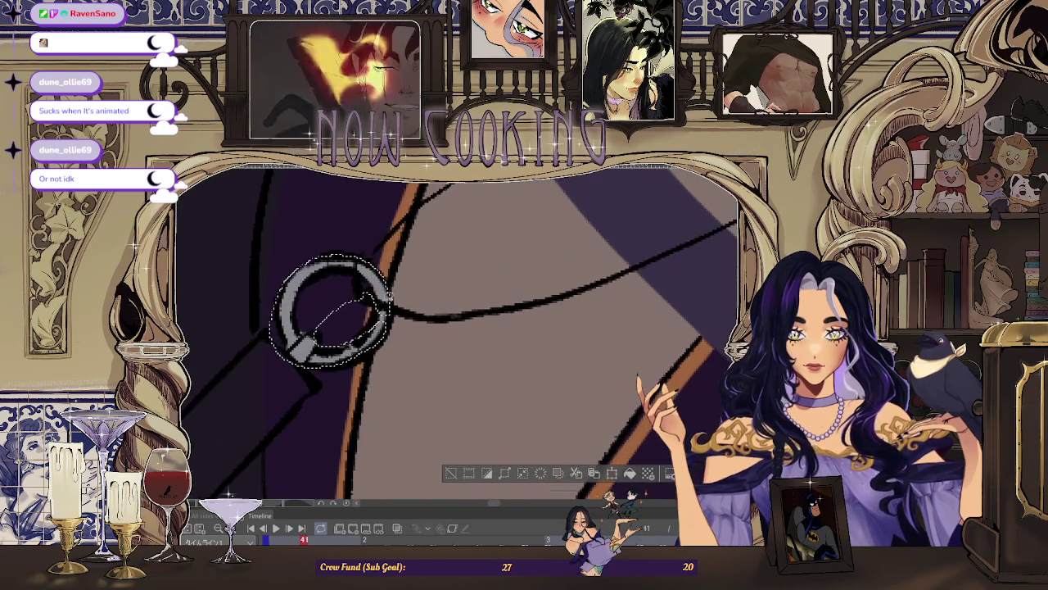
scroll(387, 295, "down", 1)
scroll(387, 290, "down", 2)
scroll(389, 285, "down", 1)
scroll(391, 280, "down", 1)
scroll(393, 277, "down", 2)
scroll(425, 273, "down", 1)
scroll(475, 267, "down", 1)
scroll(528, 258, "down", 1)
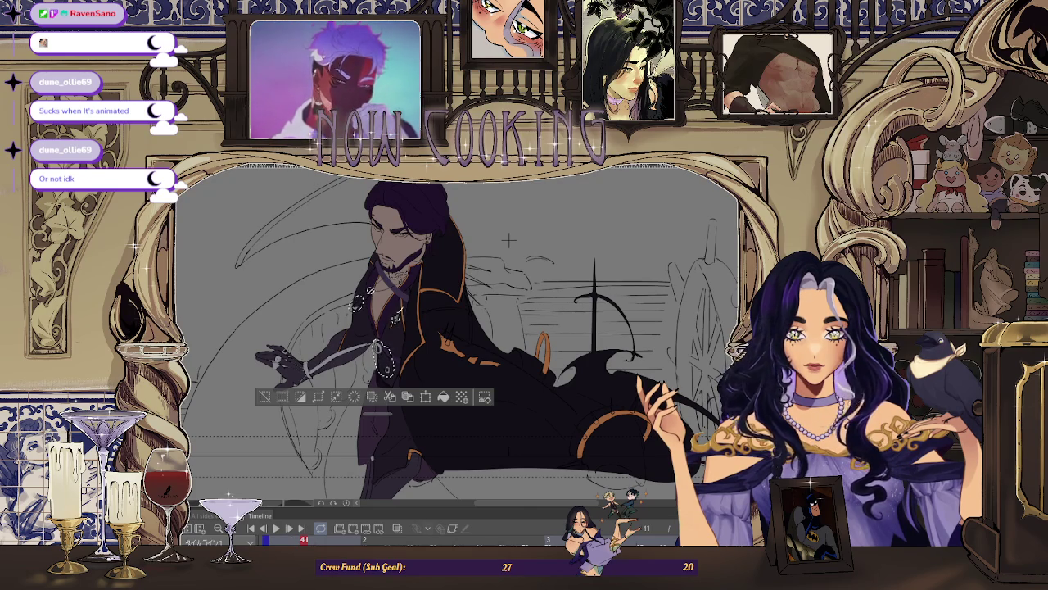
key("Right")
key("Right")
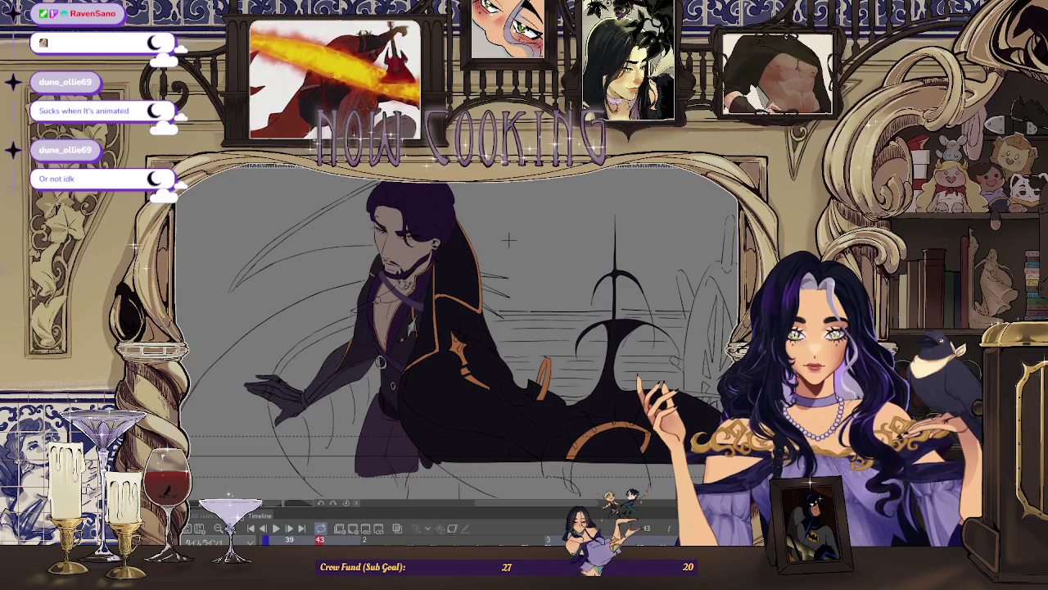
Step: Lasso-select the chest brooch and its ring on frame 43
scroll(405, 332, "up", 2)
scroll(405, 331, "up", 3)
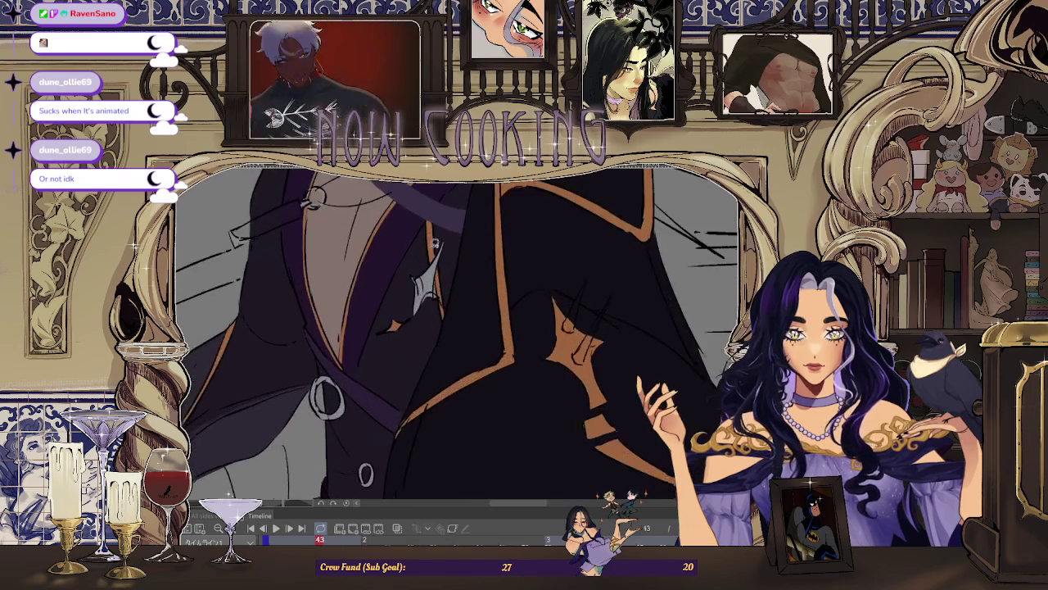
scroll(405, 332, "up", 2)
left_click_drag(351, 302, 415, 428)
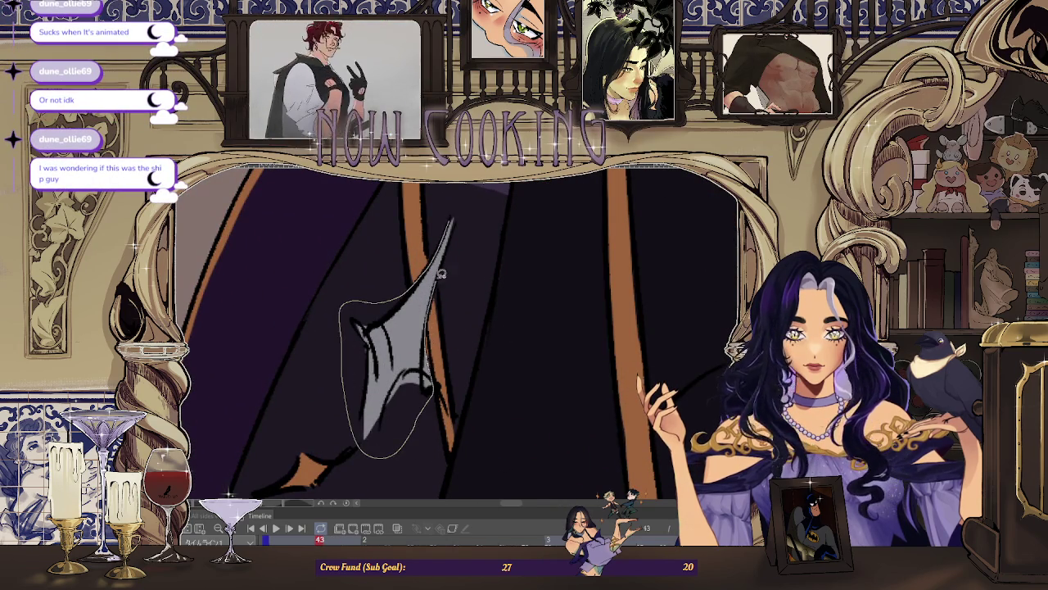
scroll(393, 279, "down", 3)
scroll(344, 256, "up", 3)
scroll(344, 255, "up", 2)
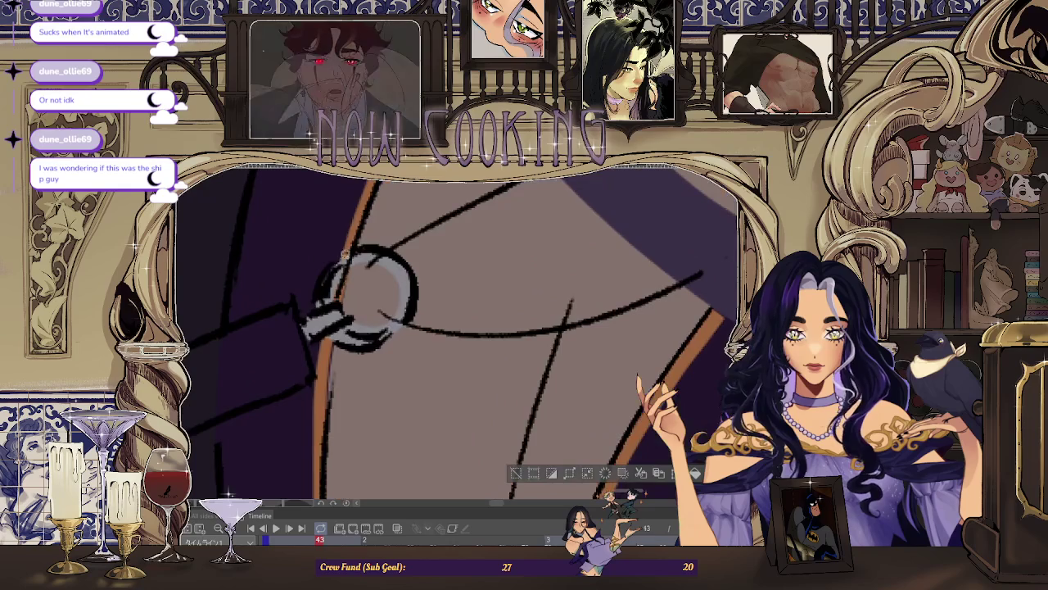
left_click_drag(307, 304, 318, 337)
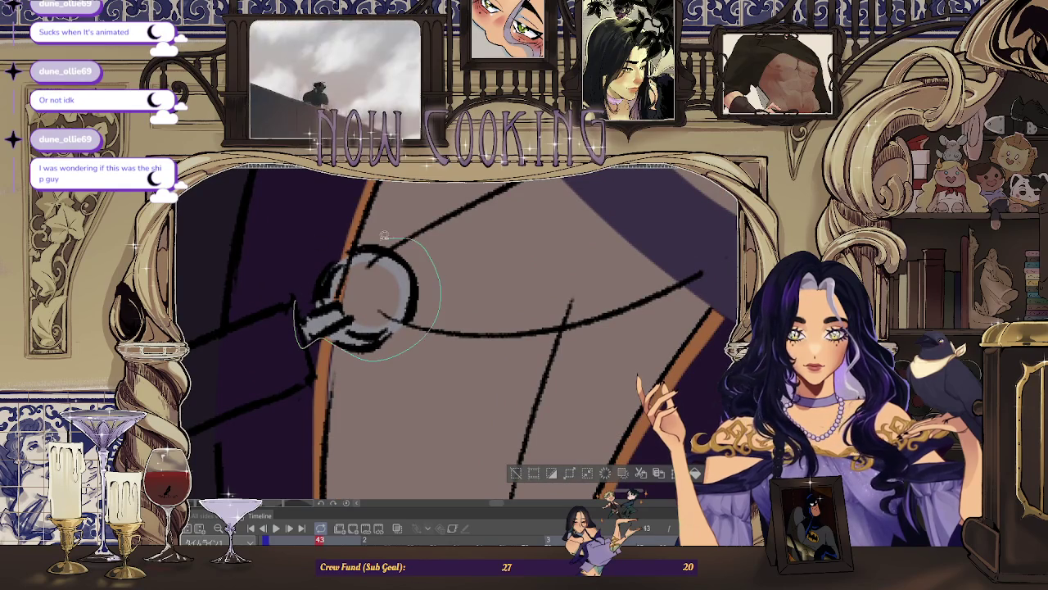
left_click_drag(309, 280, 311, 278)
Step: Zoom in and out to check the selected brooch ring against the new pose
scroll(344, 262, "up", 1)
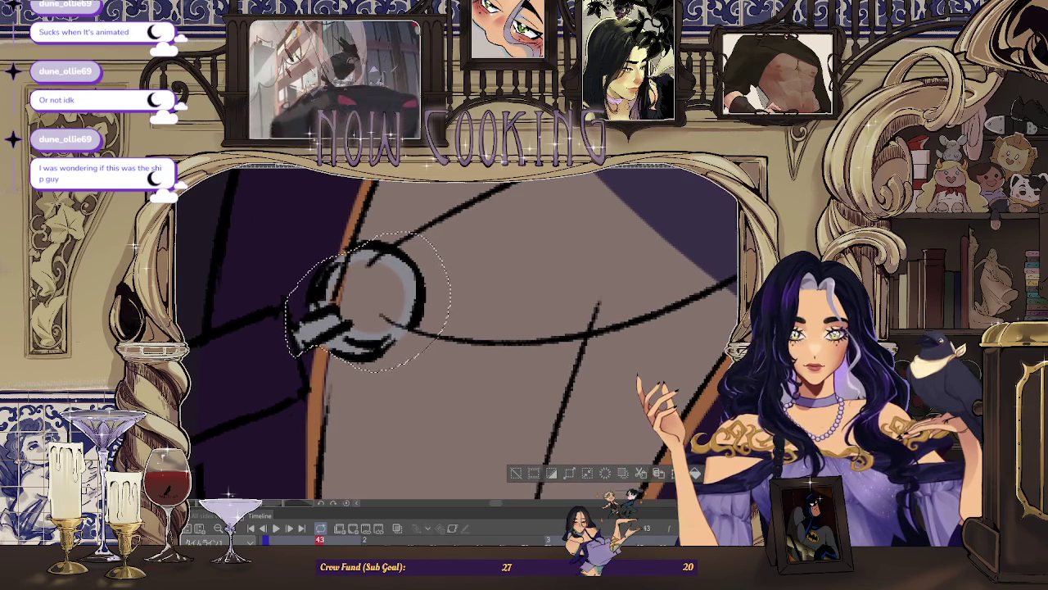
scroll(361, 251, "up", 1)
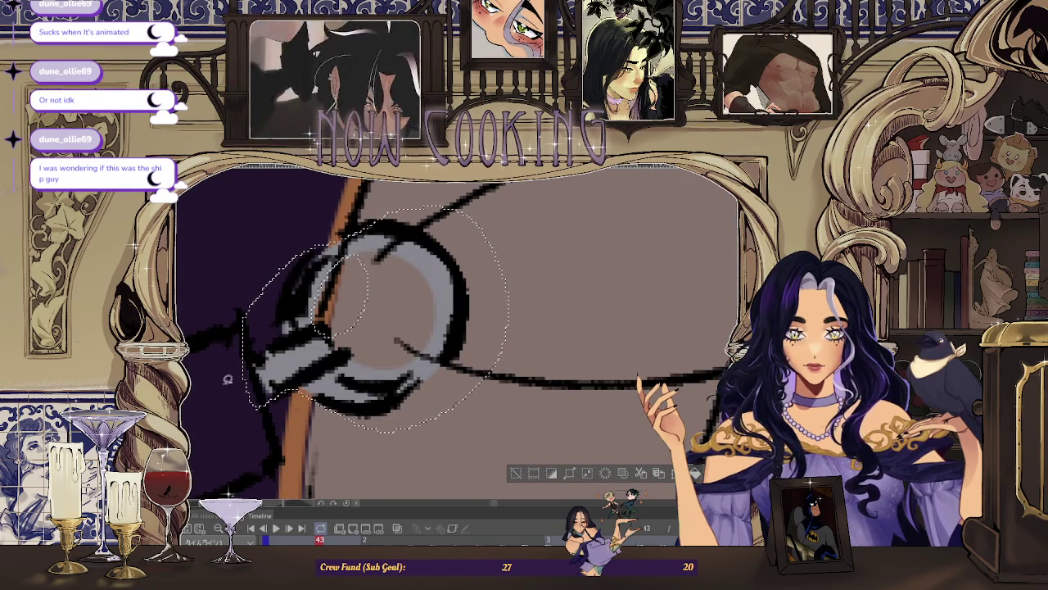
scroll(475, 298, "down", 1)
scroll(475, 298, "down", 3)
scroll(466, 327, "down", 2)
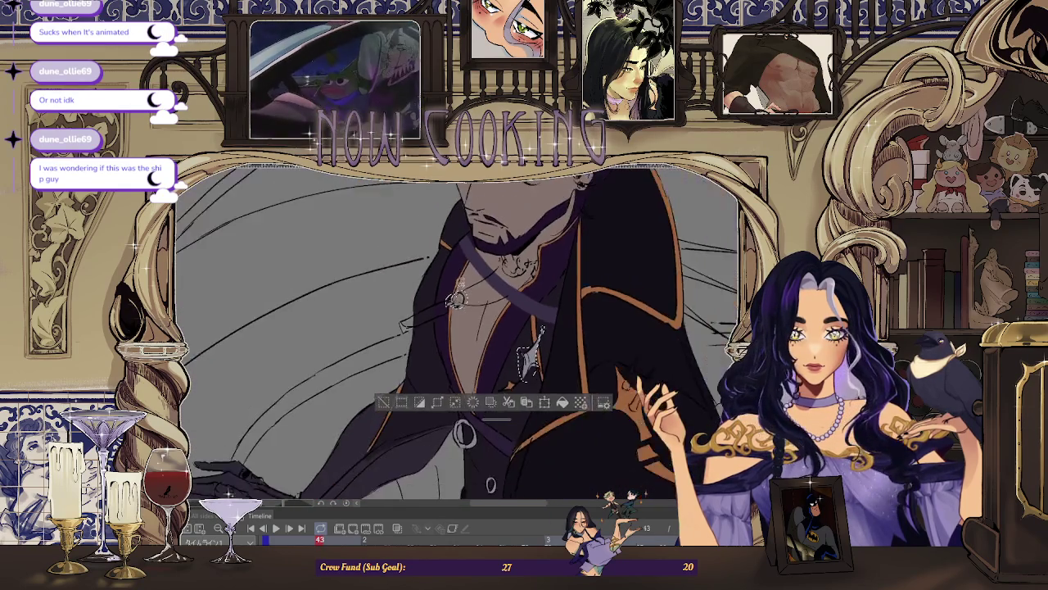
scroll(453, 392, "up", 1)
scroll(455, 386, "up", 1)
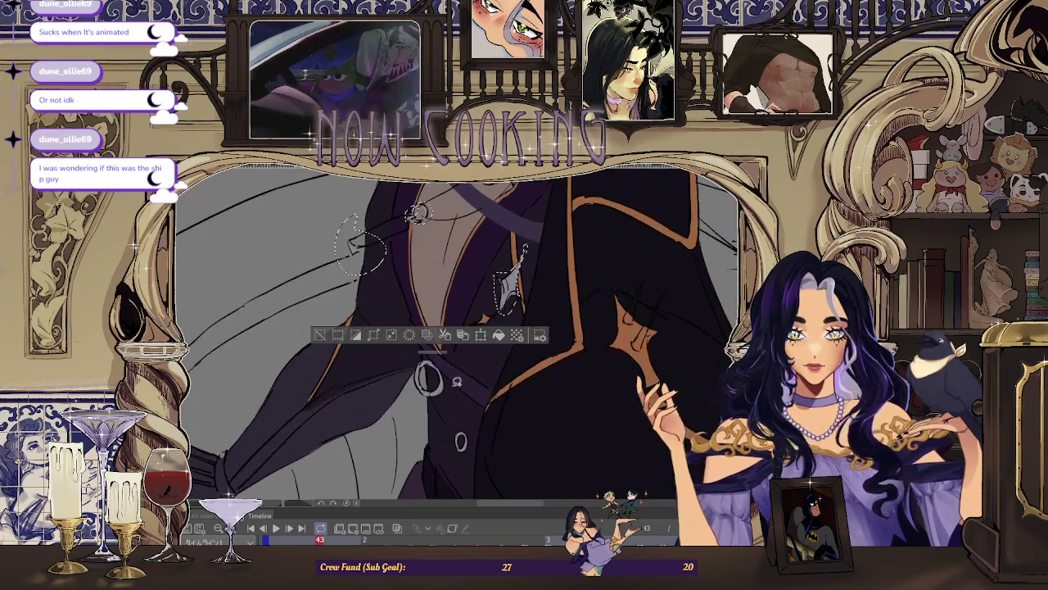
scroll(458, 442, "down", 2)
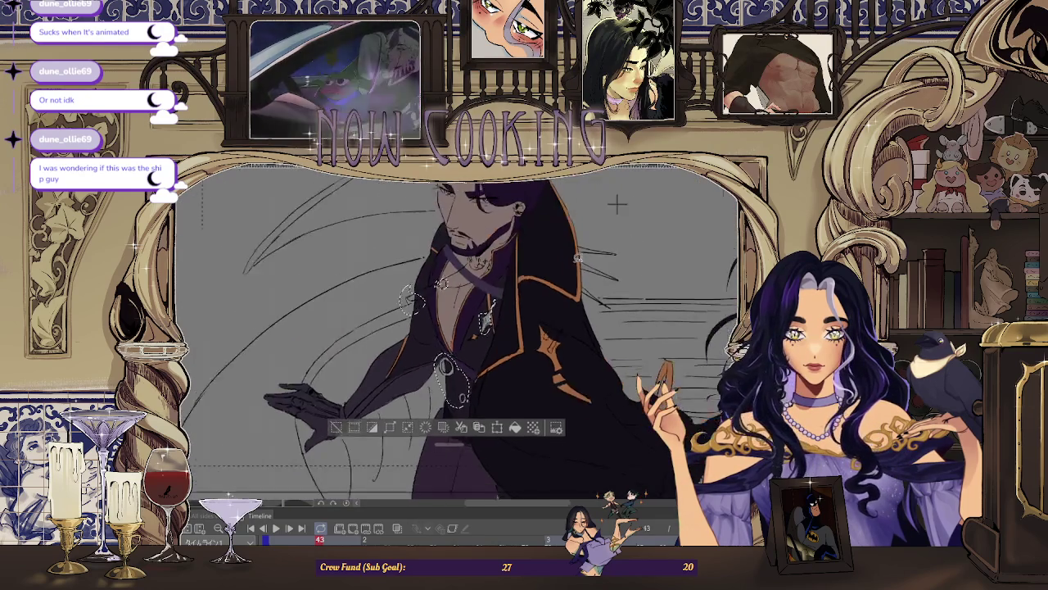
scroll(426, 401, "down", 1)
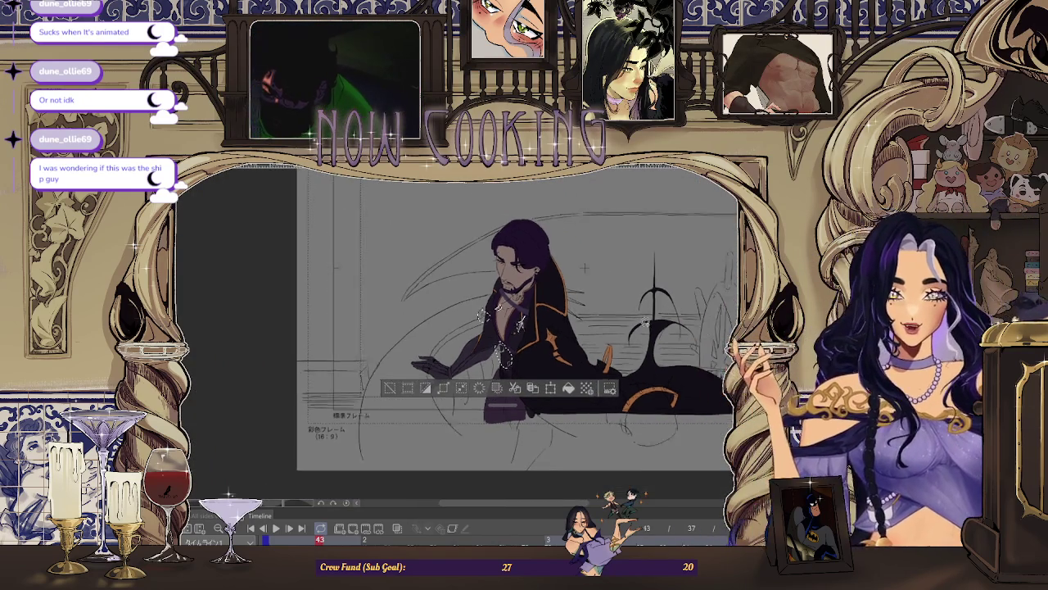
scroll(597, 327, "up", 1)
scroll(598, 328, "up", 1)
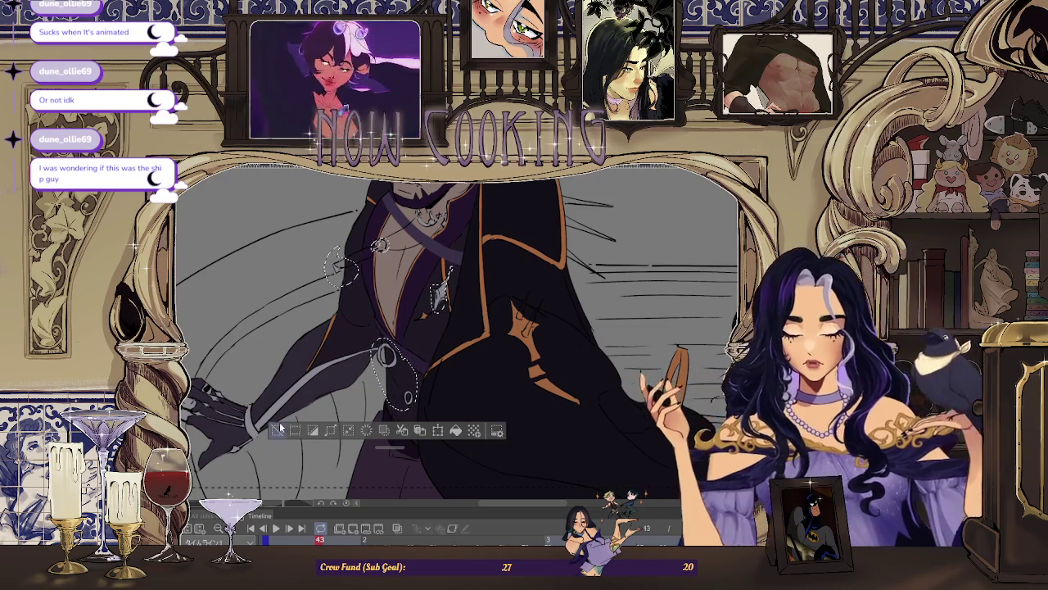
Step: Clear the selection, advance to frame 45 and fill the outlined sleeve dark
key("ctrl+d")
key("Right")
key("Right")
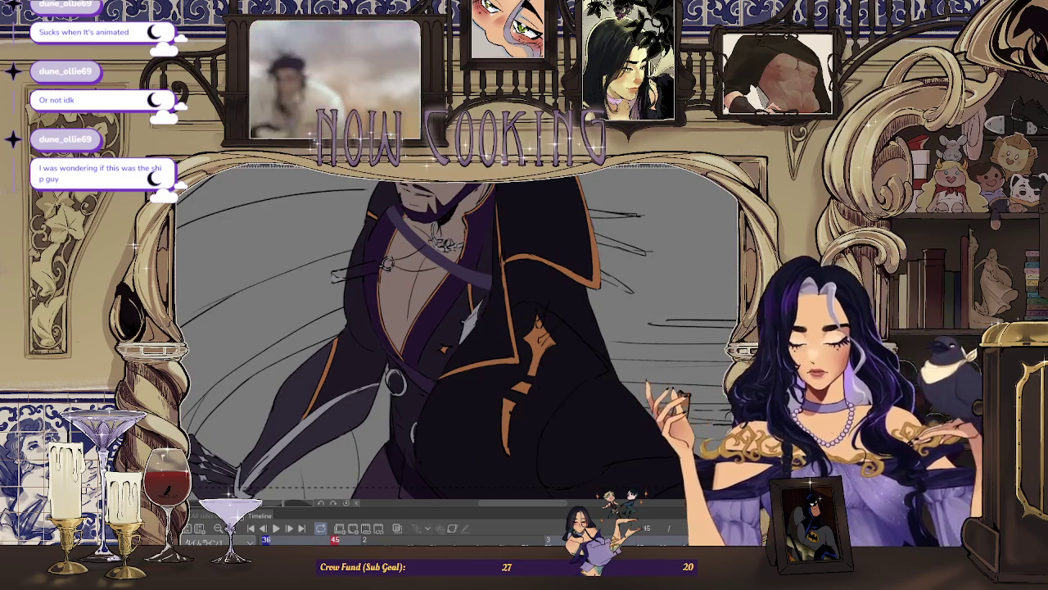
left_click(286, 442)
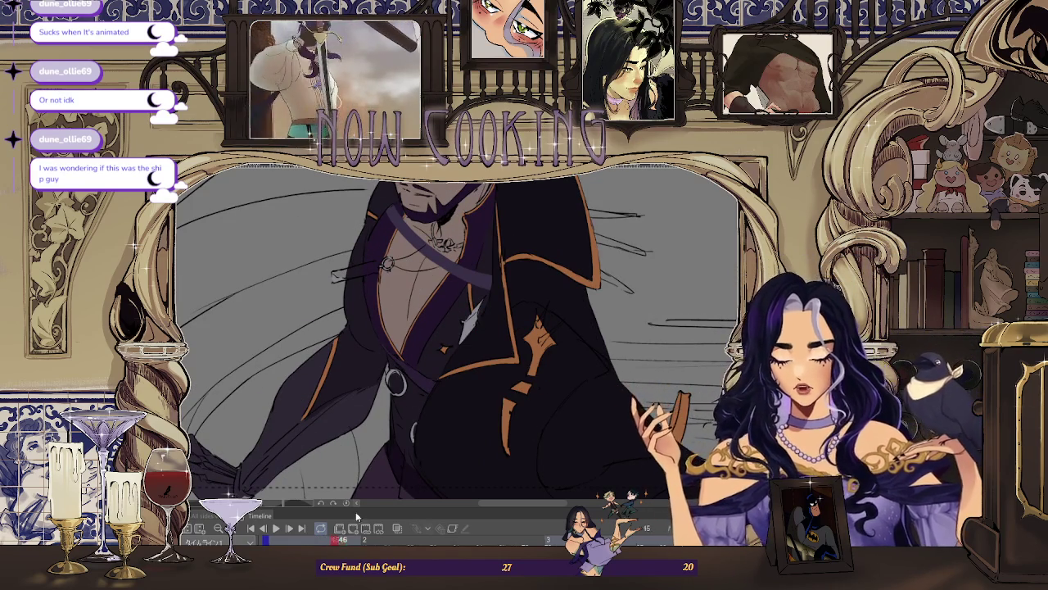
Step: Lasso-select the silver blade on the coat
scroll(483, 307, "up", 3)
scroll(512, 274, "up", 3)
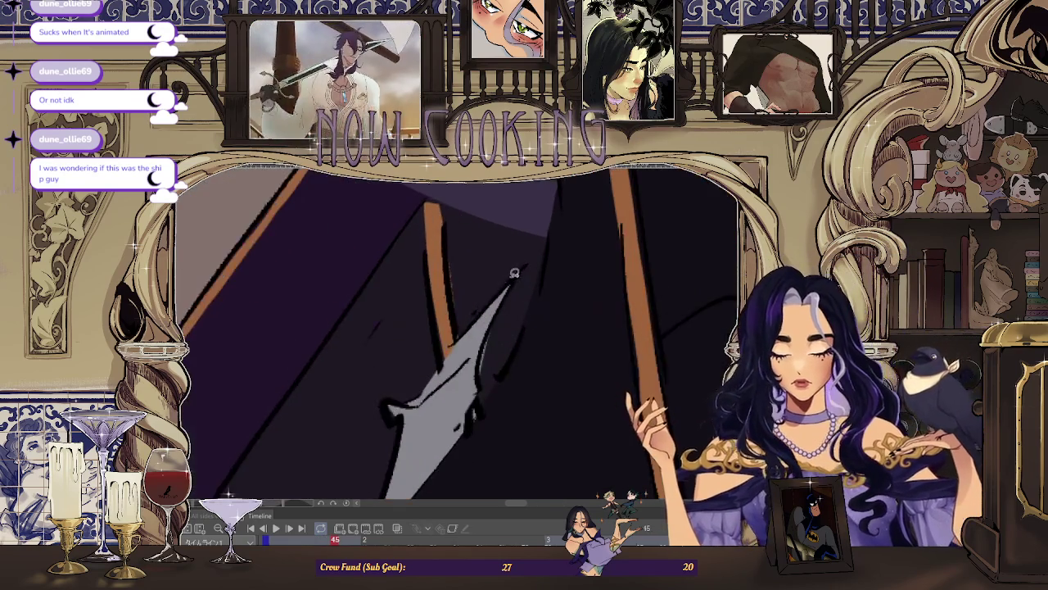
left_click_drag(524, 322, 516, 295)
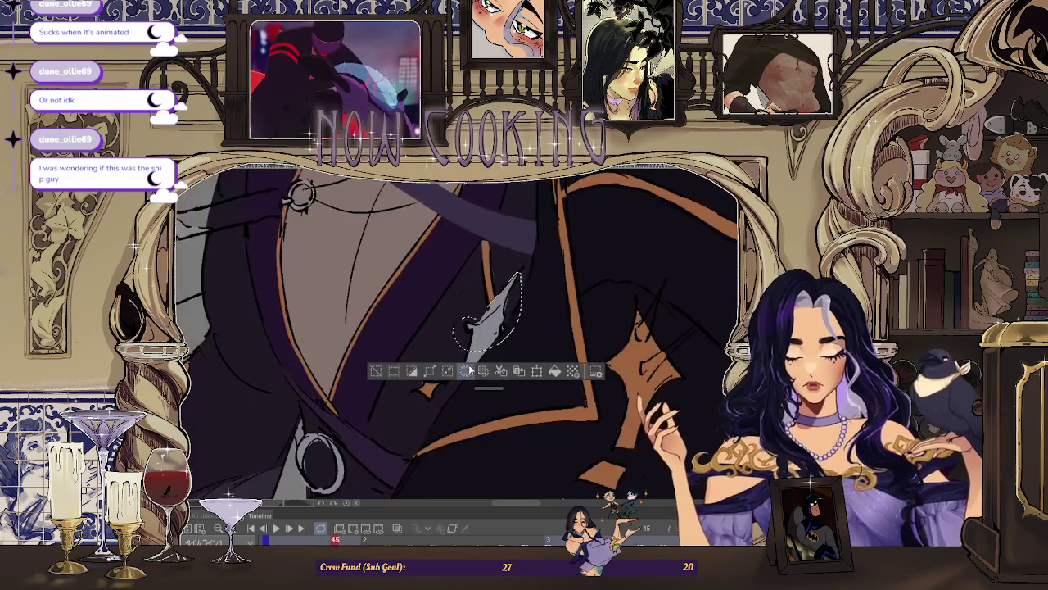
scroll(459, 311, "down", 3)
scroll(411, 247, "down", 2)
scroll(416, 278, "up", 3)
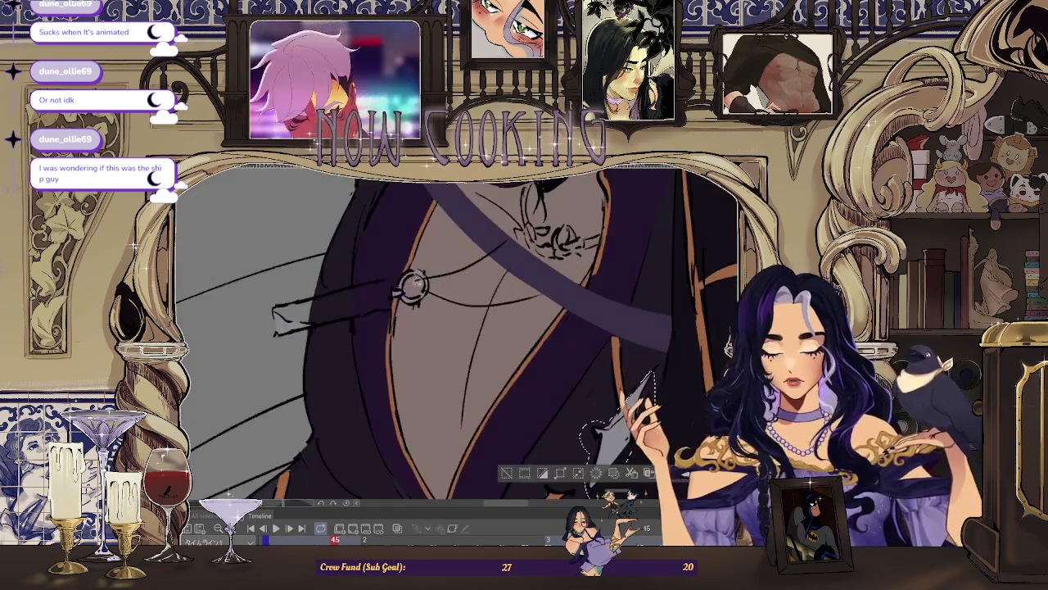
scroll(416, 278, "up", 3)
Step: Lasso-select the upper coat ring and add the lower ring to the selection
left_click_drag(417, 356, 359, 298)
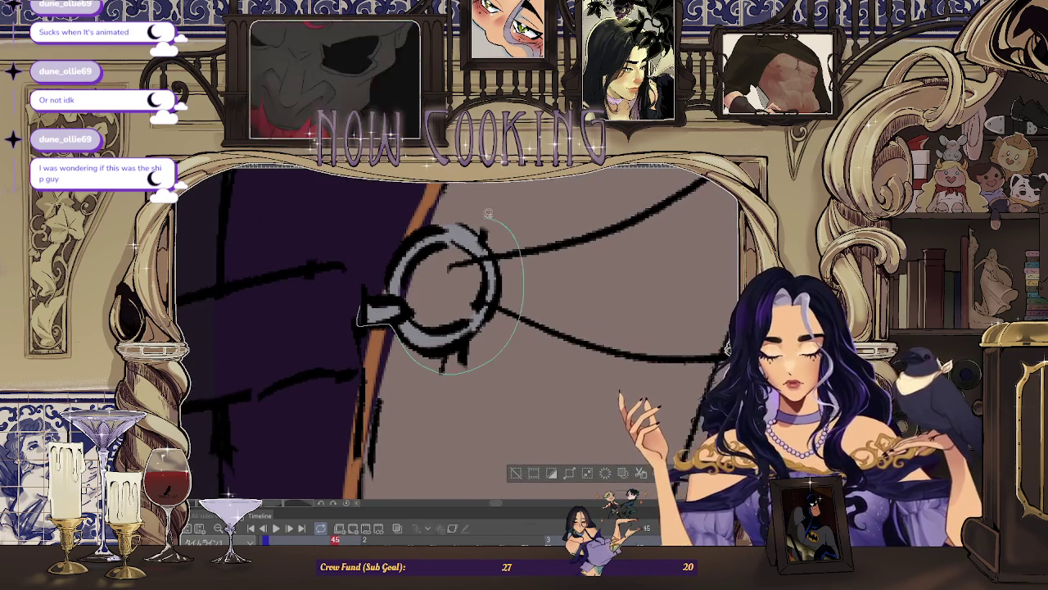
scroll(358, 298, "down", 5)
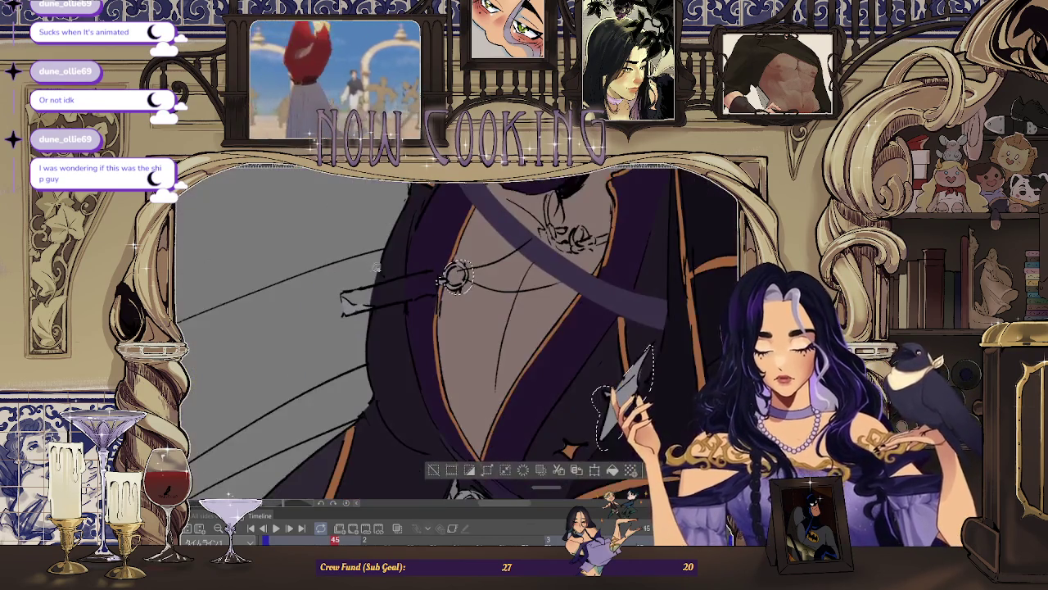
scroll(446, 395, "up", 2)
scroll(446, 394, "up", 2)
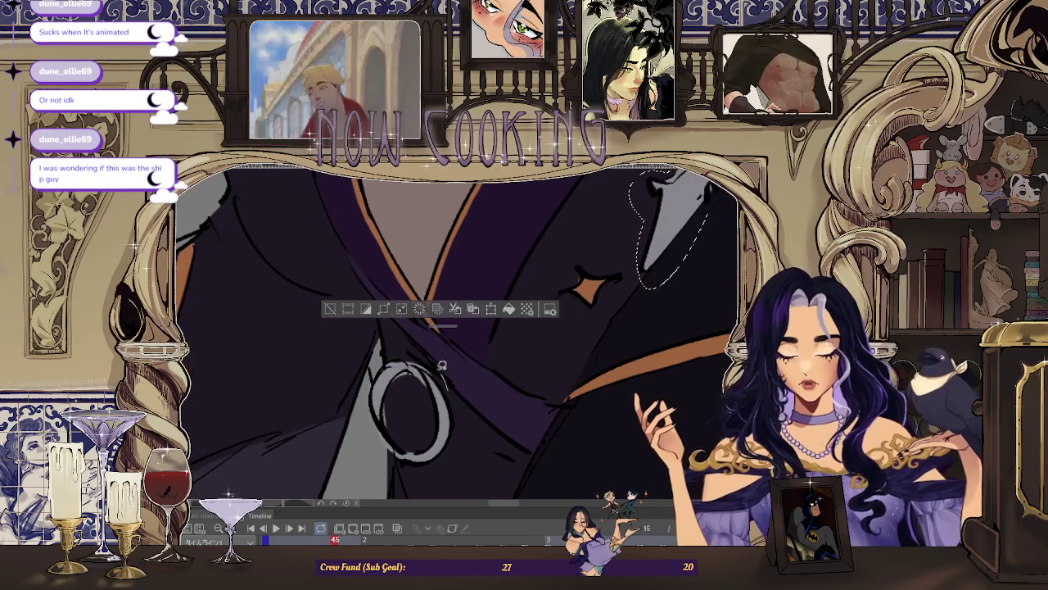
left_click_drag(412, 488, 426, 489)
scroll(446, 396, "down", 2)
scroll(447, 327, "up", 2)
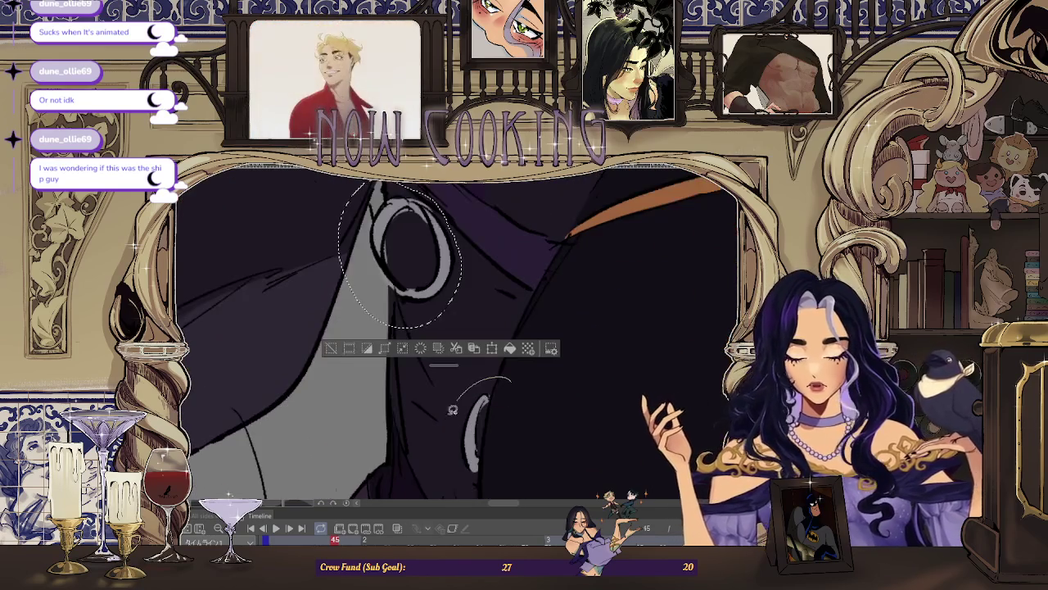
left_click_drag(491, 379, 511, 389)
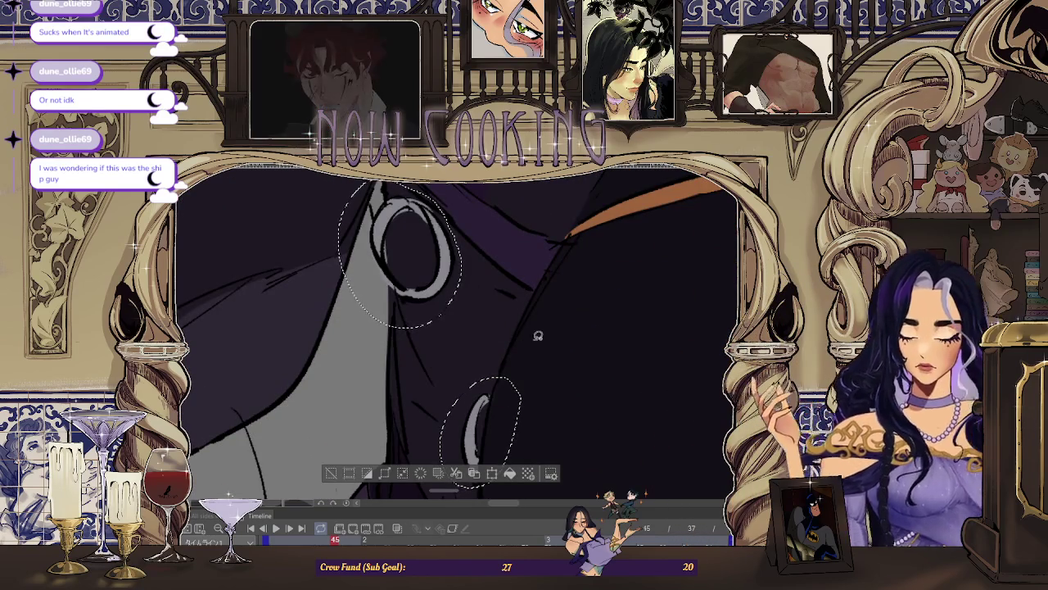
Step: Zoom out to review the selected rings, then clear the selections
scroll(555, 360, "down", 2)
scroll(555, 361, "down", 2)
scroll(555, 361, "down", 2)
scroll(638, 301, "down", 2)
scroll(638, 301, "down", 2)
scroll(638, 302, "up", 1)
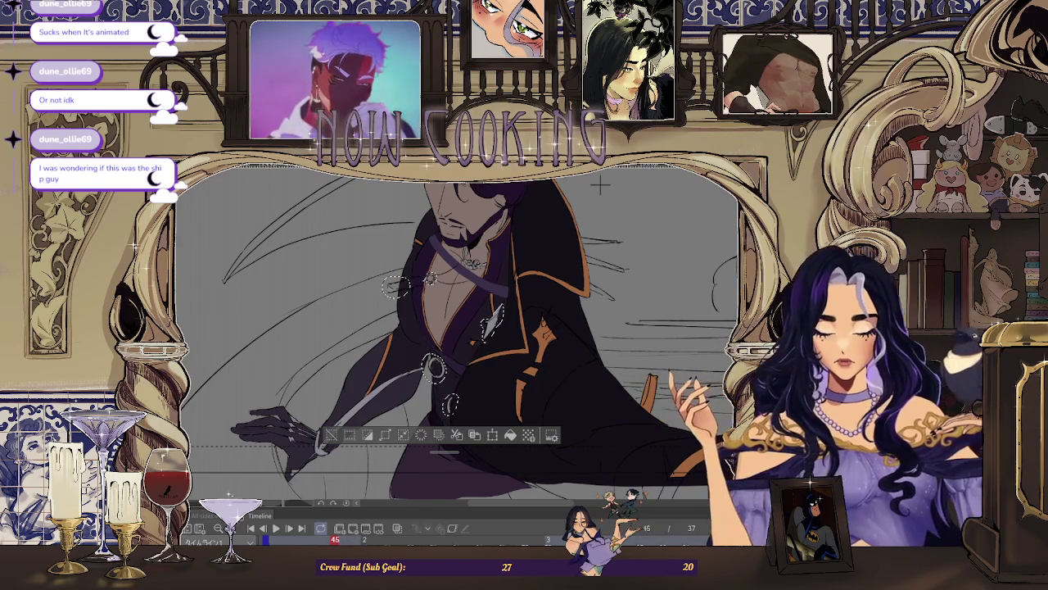
key("ctrl+d")
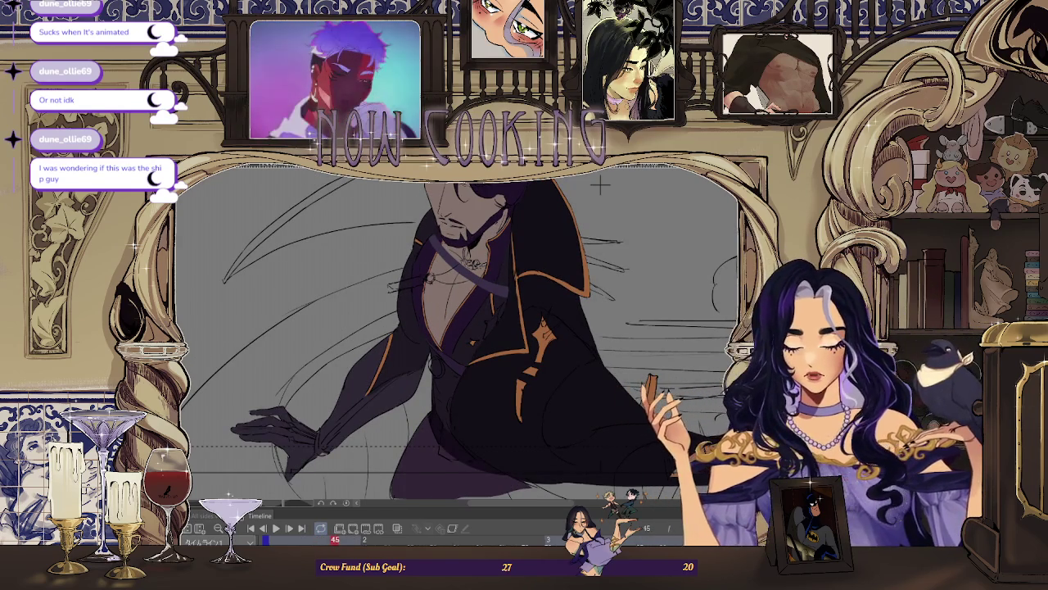
Step: Draw a pale edge along the dark arm, then move to frame 47
left_click_drag(318, 446, 489, 322)
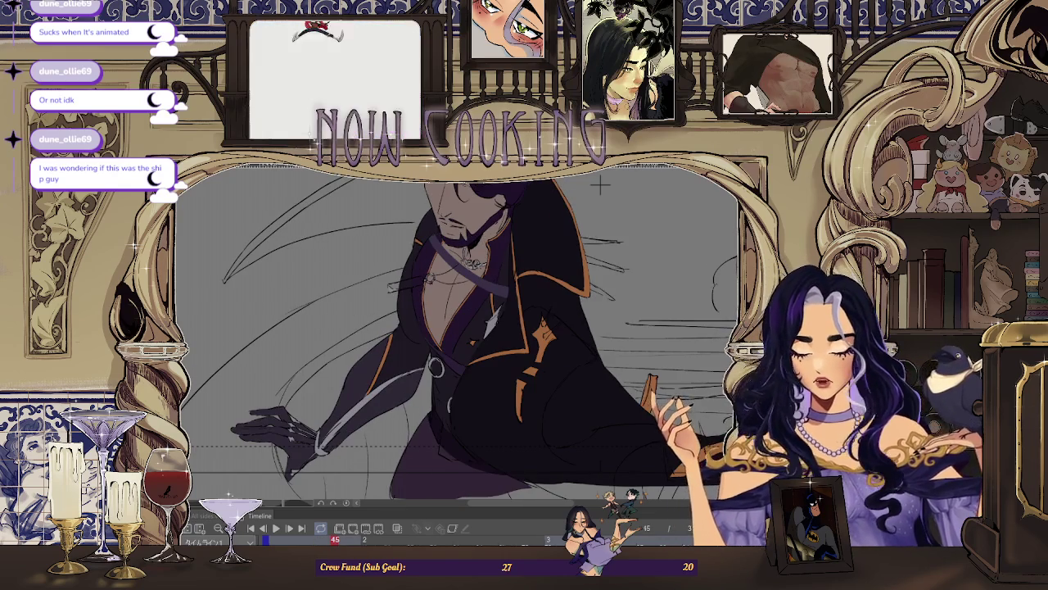
key("Right")
key("Right")
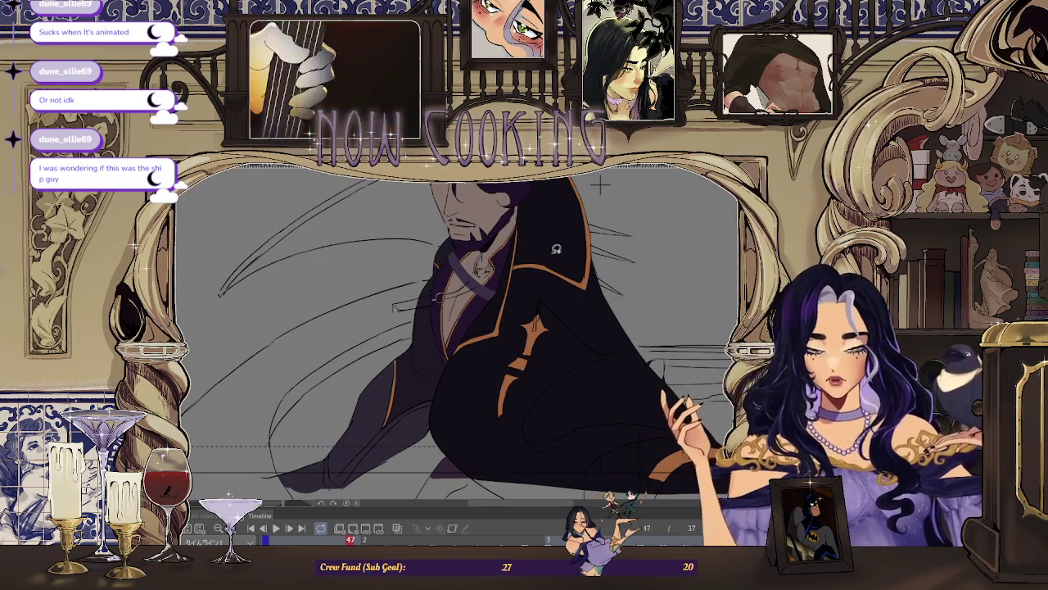
scroll(426, 299, "up", 3)
scroll(422, 303, "up", 3)
scroll(421, 305, "up", 2)
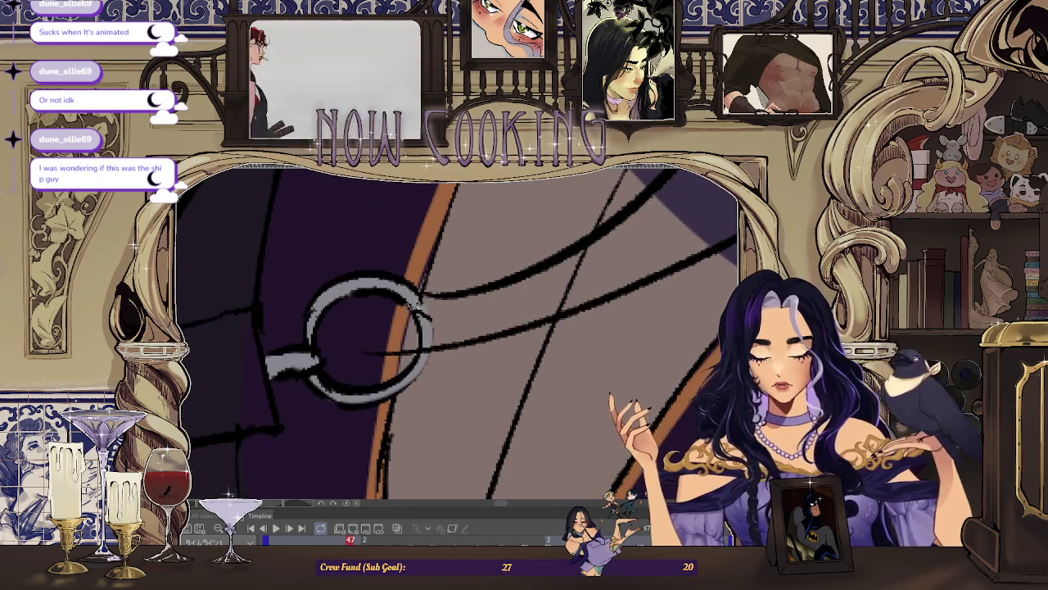
Step: Lasso-select the ring near the neck, zoom out, and undo the selection
mouse_move(427, 297)
left_mouse_down()
mouse_move(380, 274)
mouse_move(353, 393)
mouse_move(404, 370)
left_mouse_up()
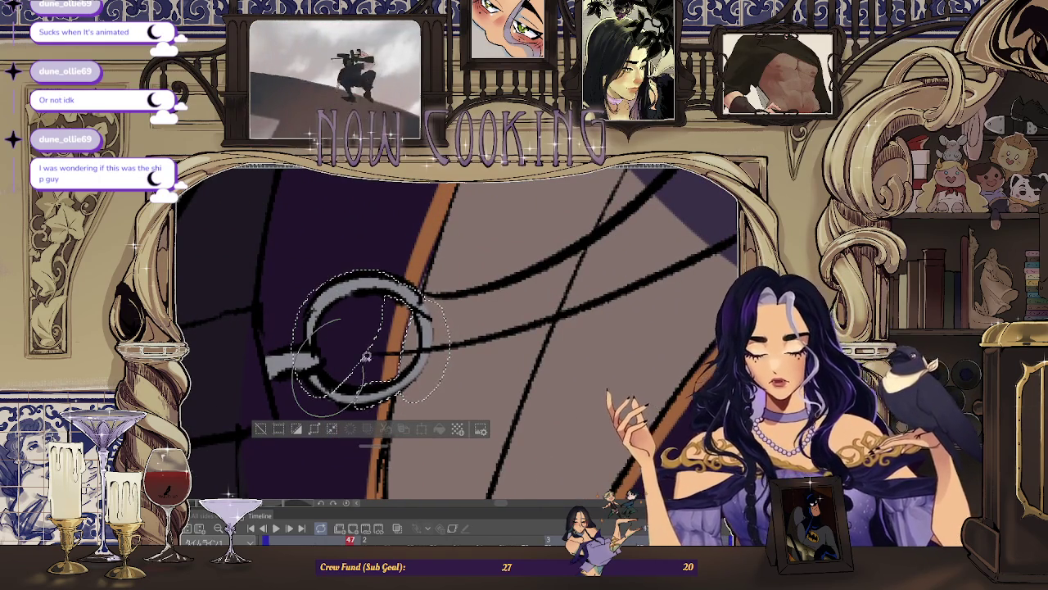
scroll(364, 349, "down", 2)
scroll(365, 350, "down", 1)
scroll(365, 349, "down", 1)
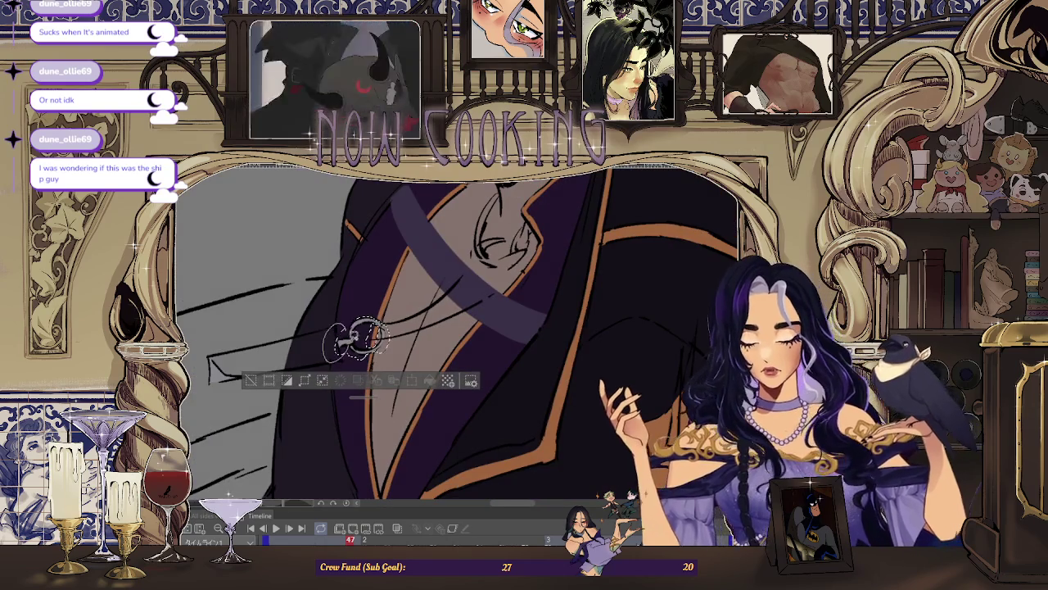
scroll(365, 349, "down", 1)
scroll(364, 349, "down", 1)
scroll(364, 349, "down", 1)
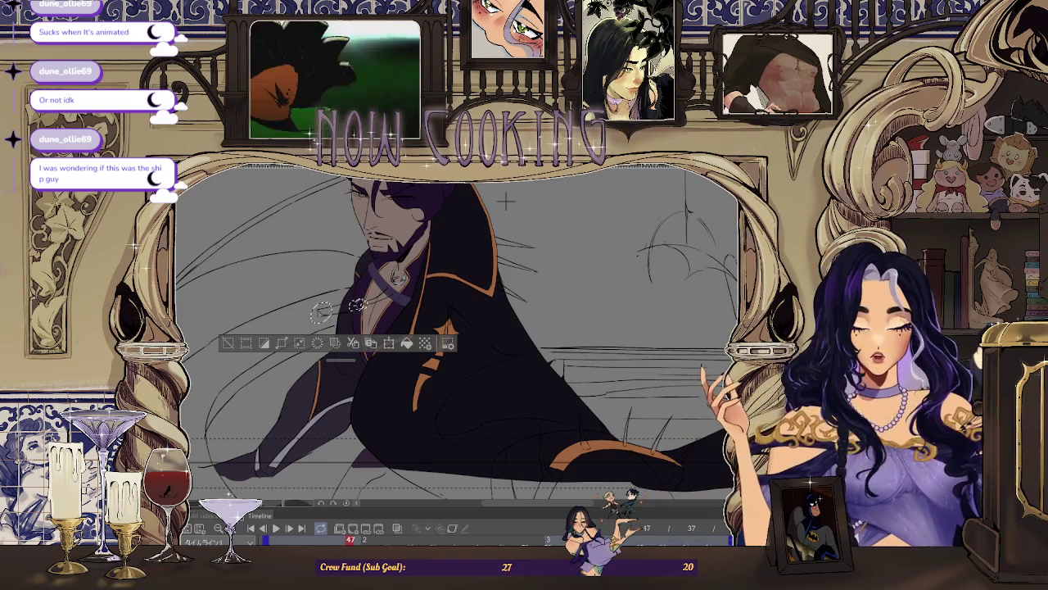
key("ctrl+z")
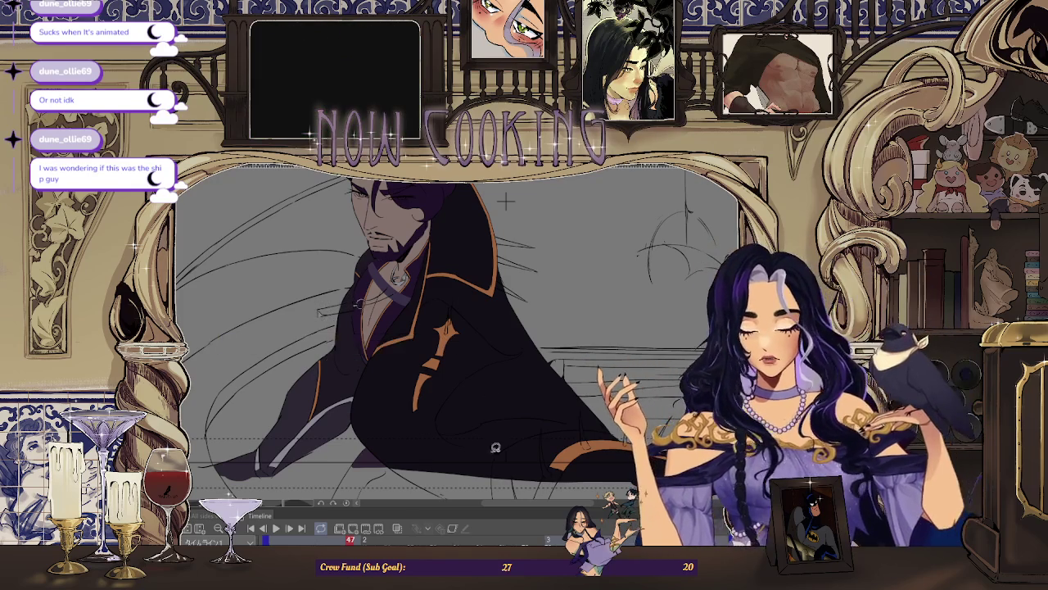
Step: Advance to the next frame and lasso-fill a grey spike shape on the coat
key("space")
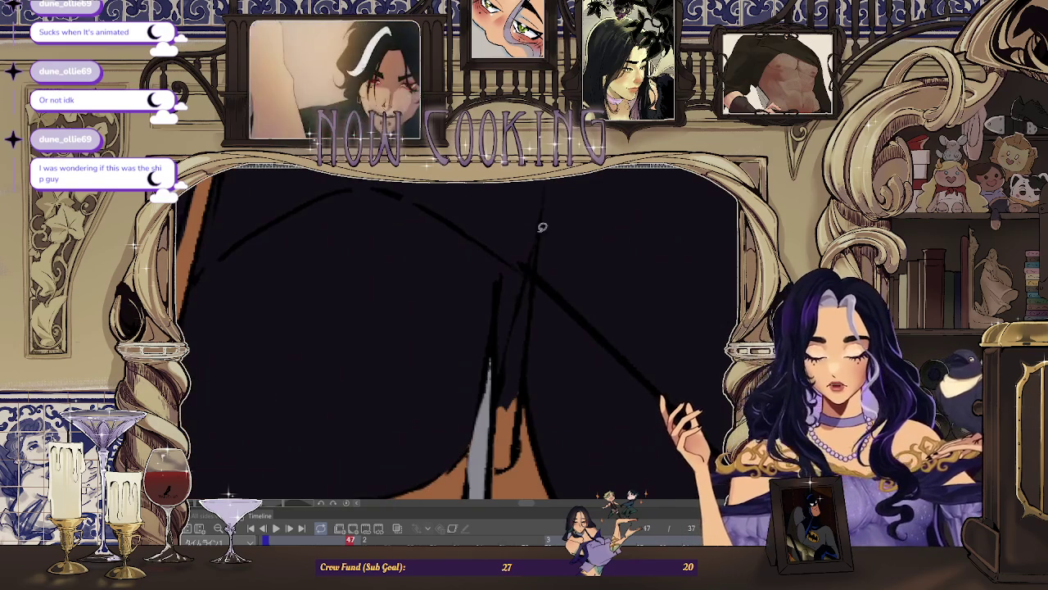
left_click_drag(516, 421, 530, 323)
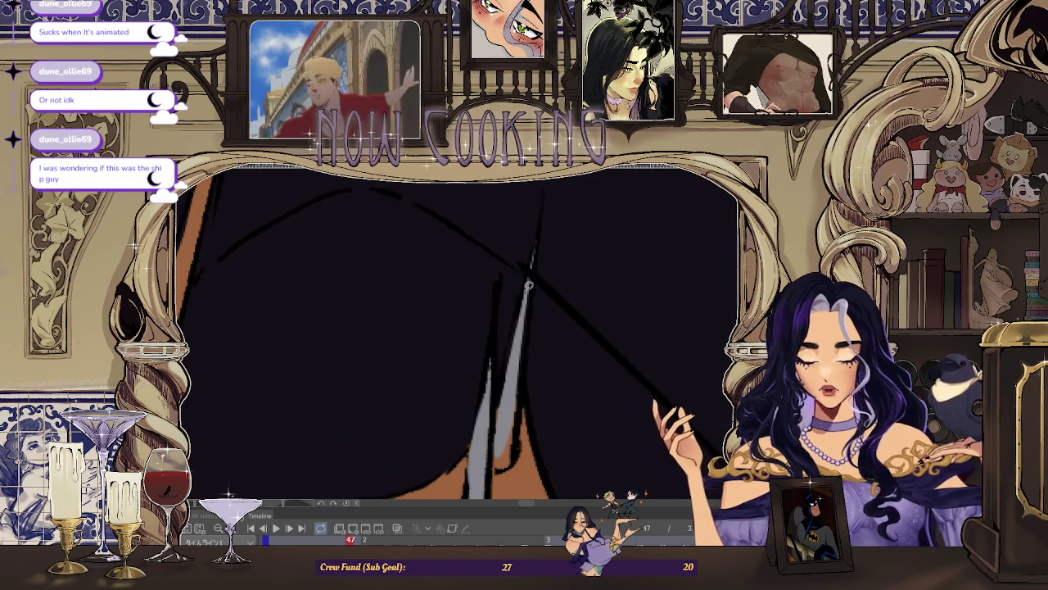
scroll(551, 194, "down", 2)
scroll(551, 194, "down", 2)
scroll(551, 195, "down", 2)
scroll(551, 195, "down", 2)
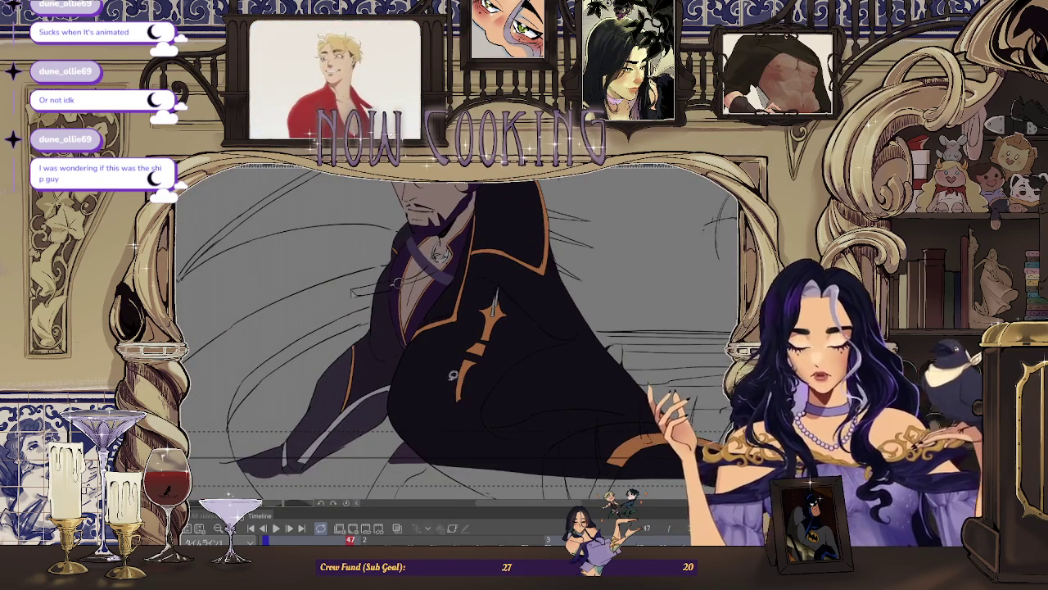
scroll(516, 315, "up", 3)
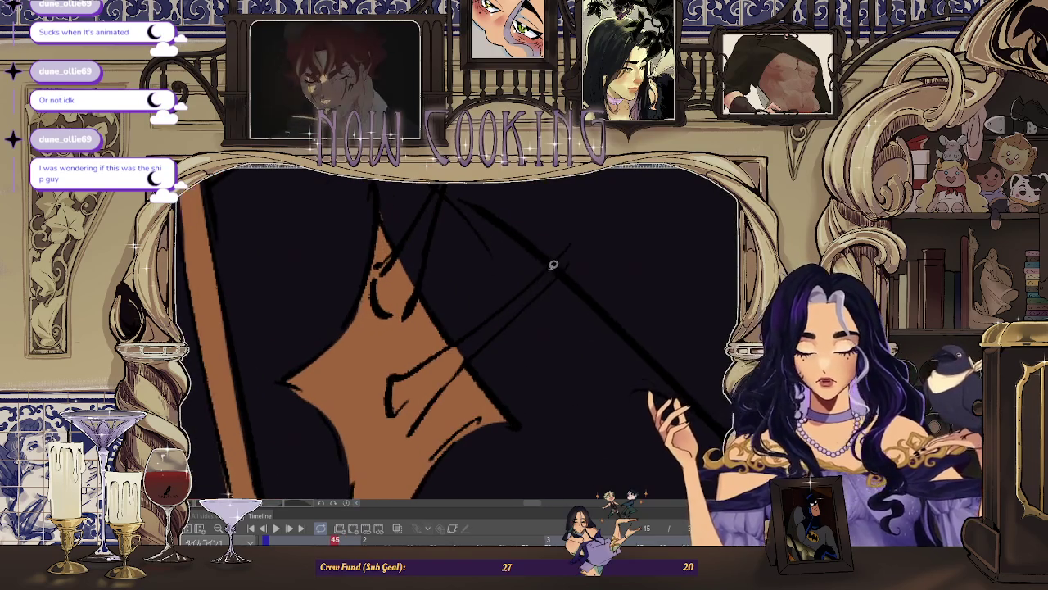
Step: Lasso-fill a grey blade shape reaching from the face across the coat
left_click_drag(383, 386, 570, 267)
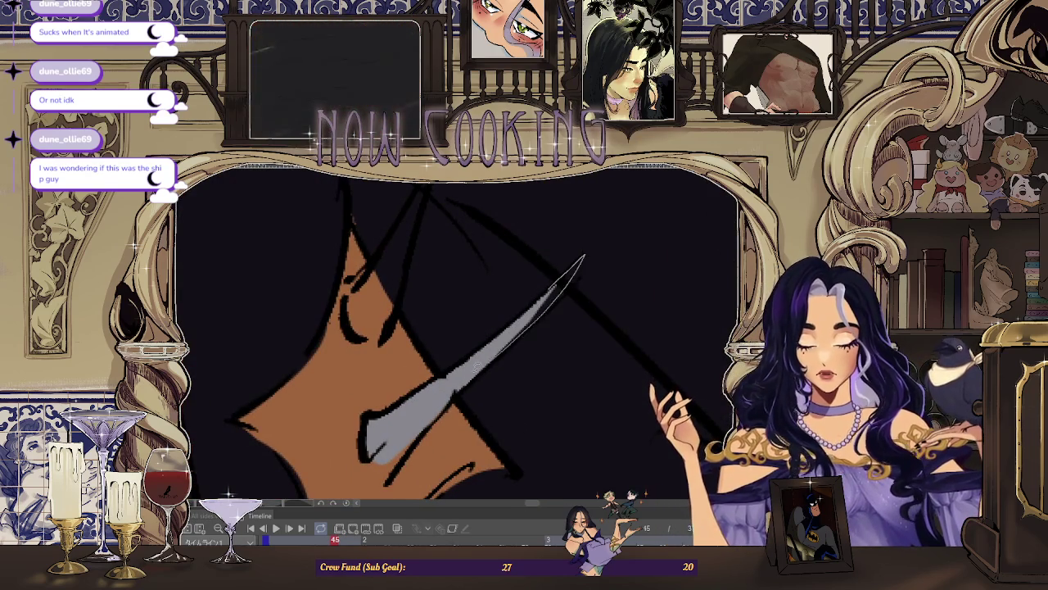
scroll(571, 266, "down", 2)
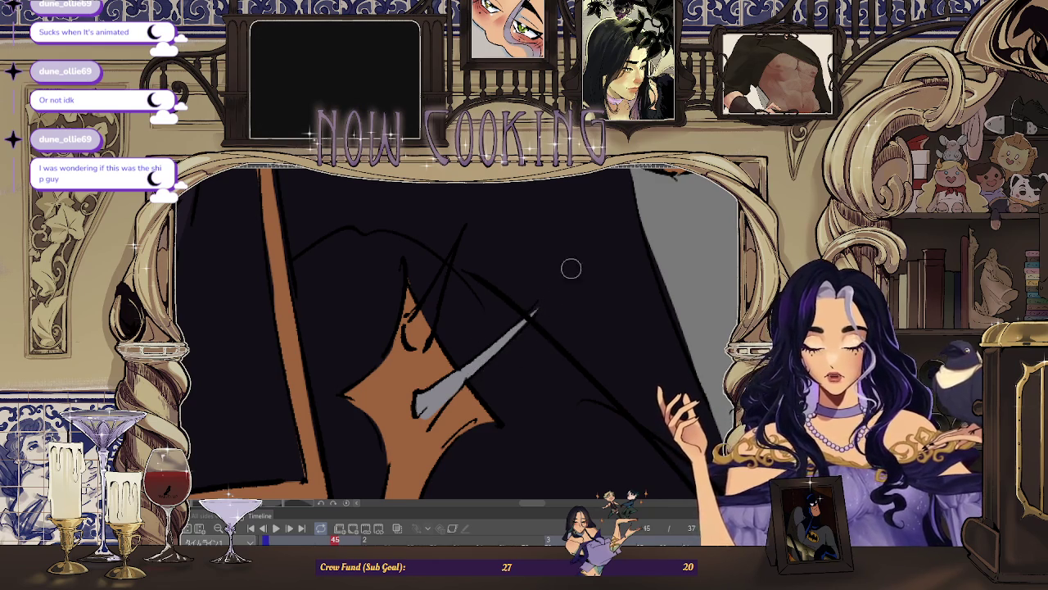
scroll(480, 338, "down", 2)
scroll(472, 302, "up", 2)
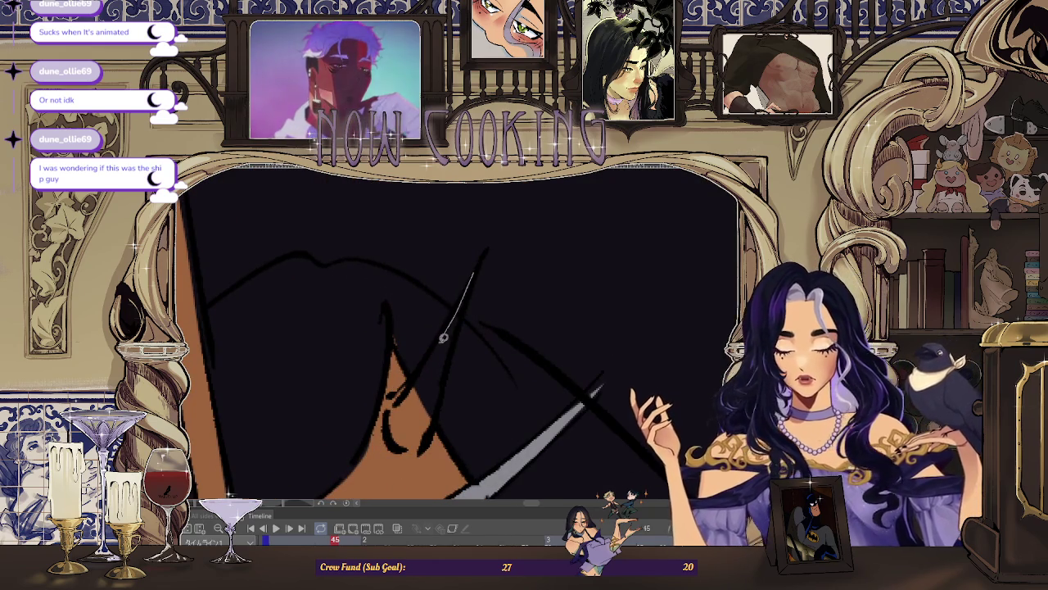
scroll(462, 317, "down", 3)
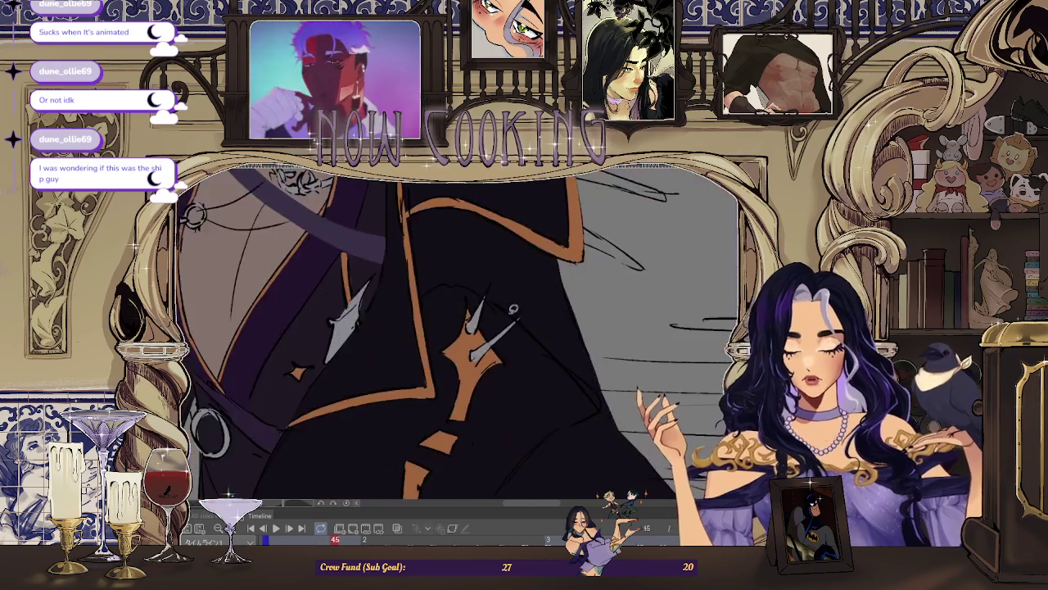
scroll(462, 316, "down", 2)
Step: On frame 49, draw a pale stroke down the collar and fill the second collar spike grey
key("Right")
key("Left")
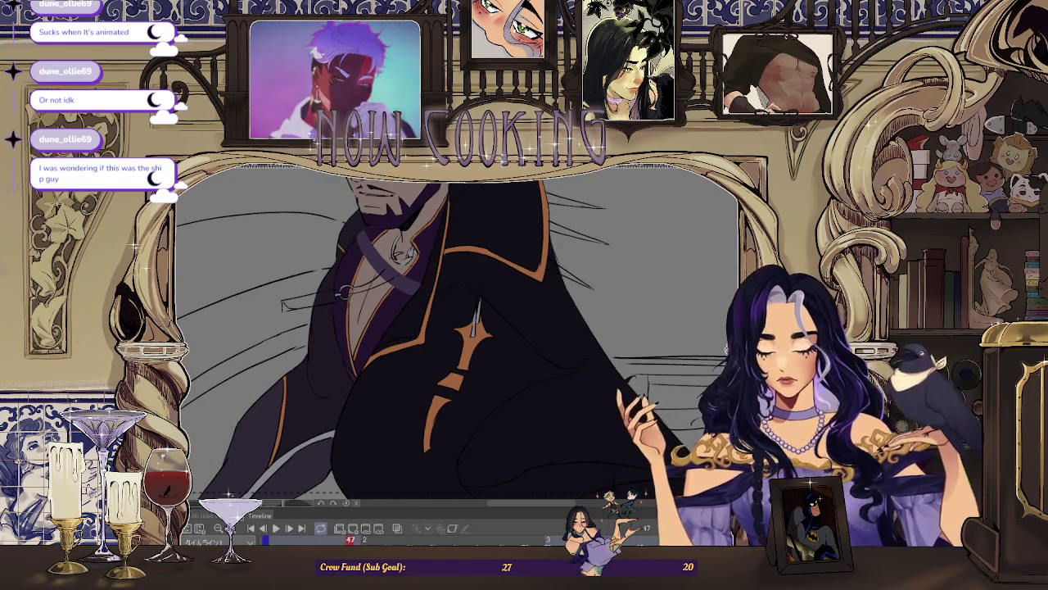
key("Right")
key("Right")
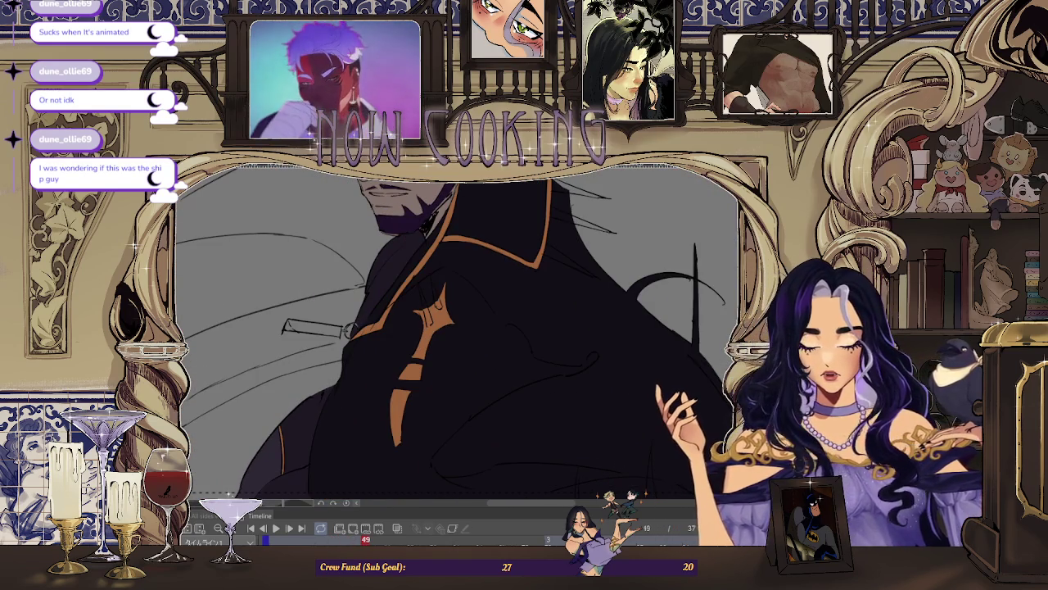
scroll(477, 246, "up", 3)
scroll(421, 286, "up", 2)
mouse_move(414, 245)
left_mouse_down()
mouse_move(443, 382)
mouse_move(464, 245)
left_mouse_up()
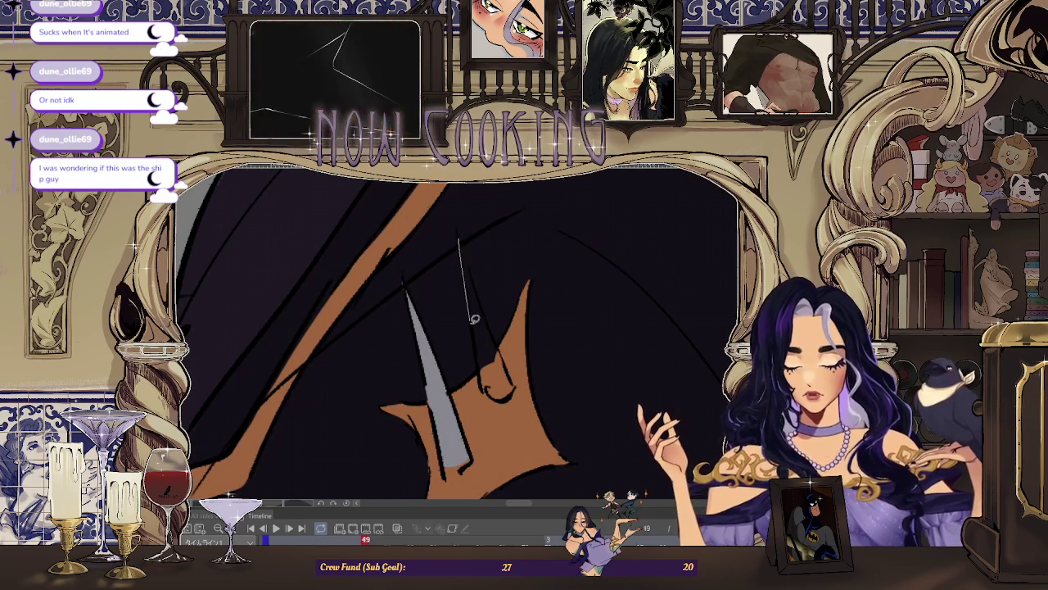
left_click_drag(517, 379, 503, 329)
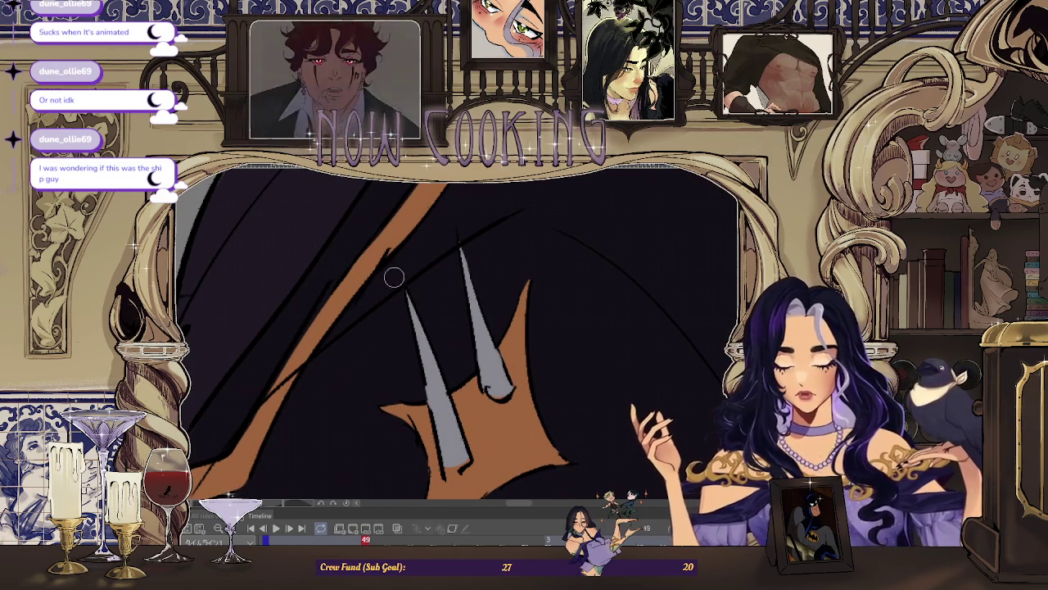
scroll(396, 293, "down", 2)
scroll(416, 328, "up", 2)
scroll(417, 327, "down", 4)
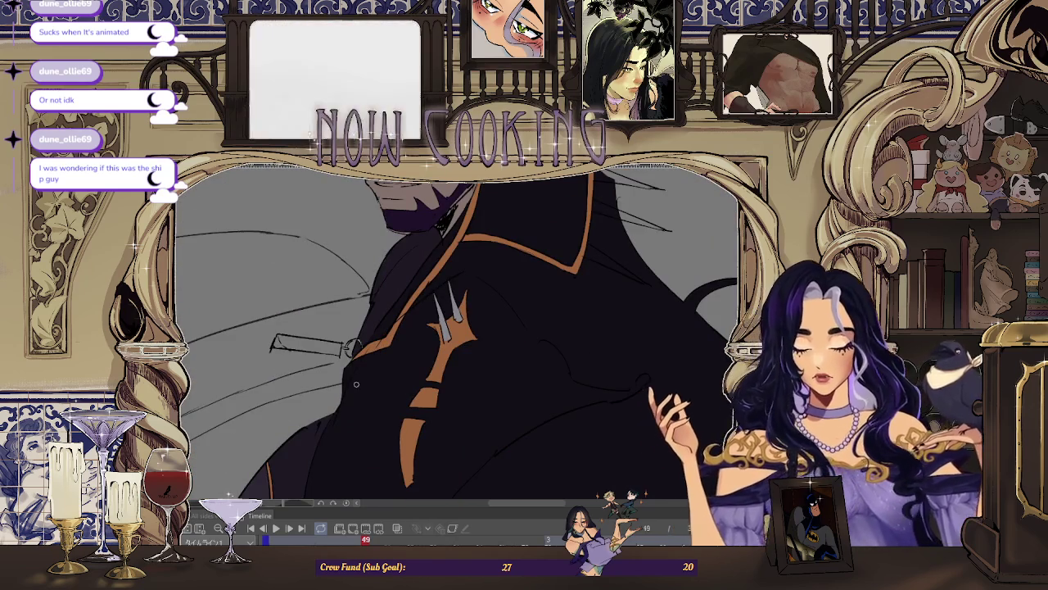
Step: Back on frame 43, fill both outlined collar spikes with grey
key("Left")
key("Left")
key("Left")
key("Left")
key("Left")
key("Left")
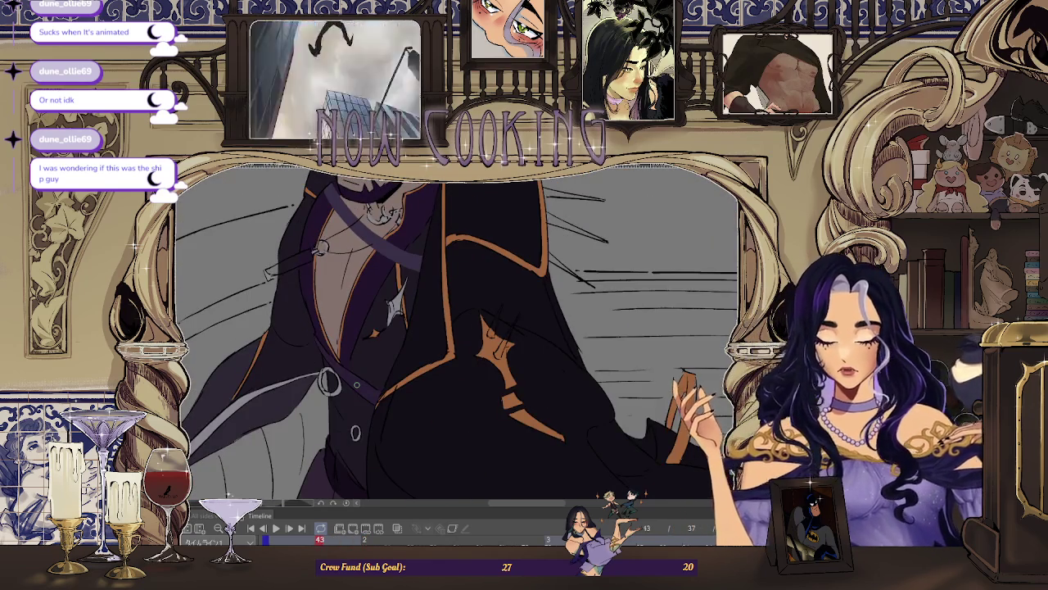
scroll(519, 303, "up", 2)
scroll(497, 300, "up", 2)
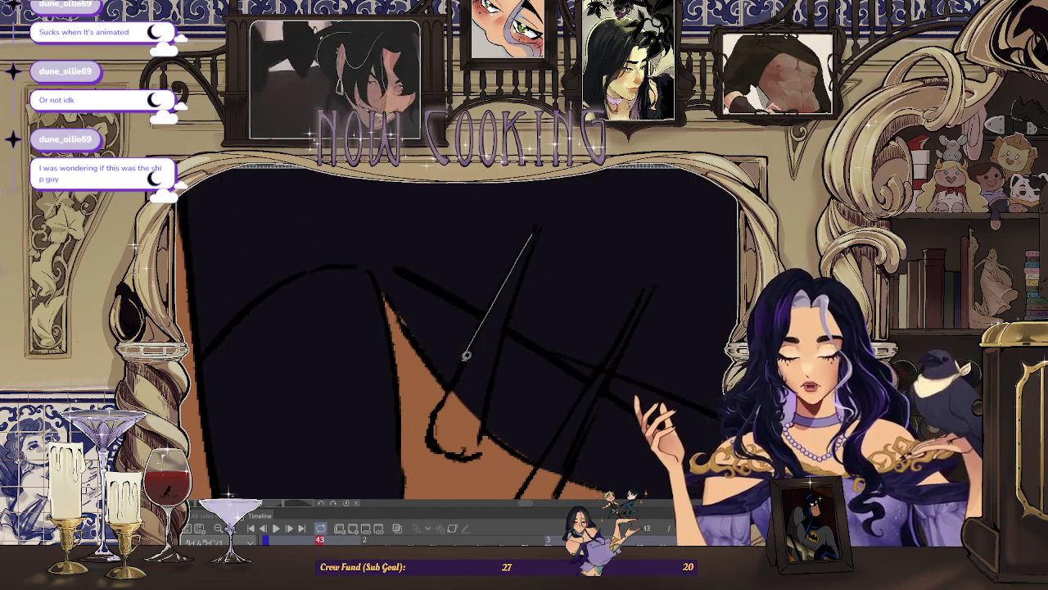
left_click(486, 420)
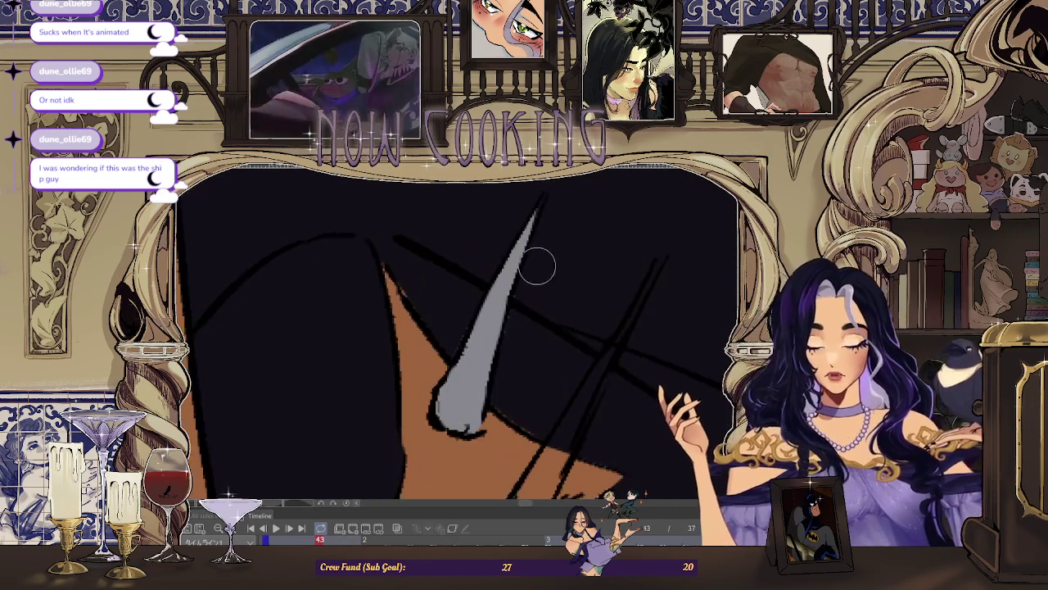
scroll(492, 287, "down", 3)
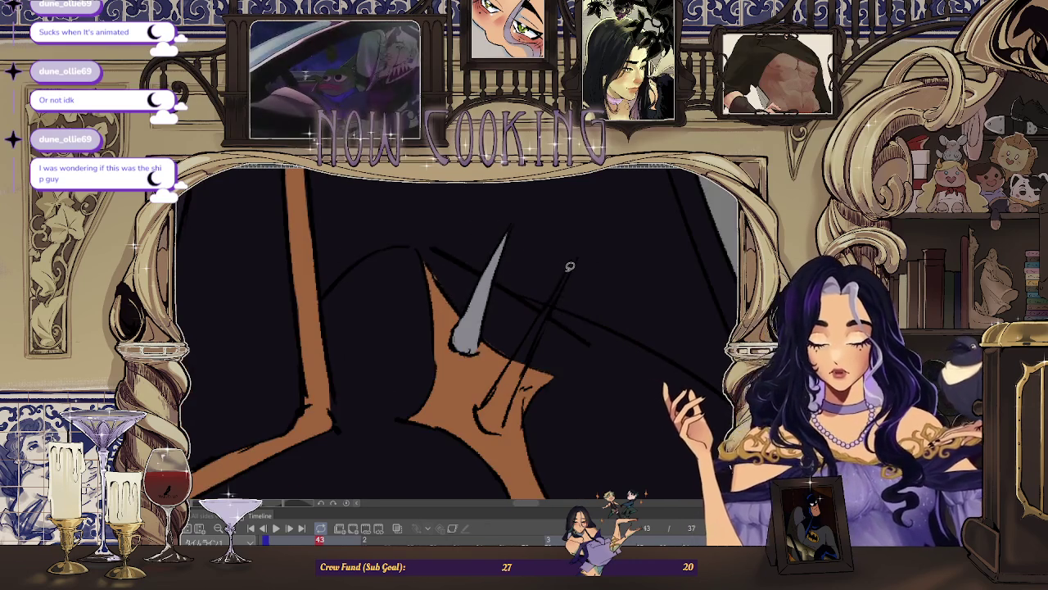
scroll(576, 256, "up", 3)
left_click(510, 405)
scroll(509, 404, "down", 3)
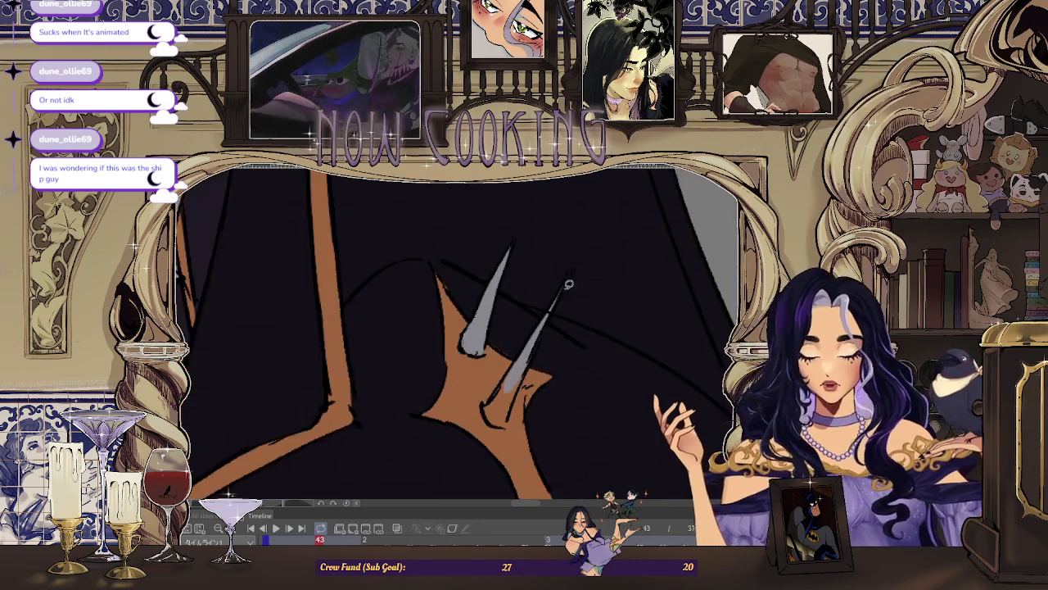
scroll(524, 347, "up", 3)
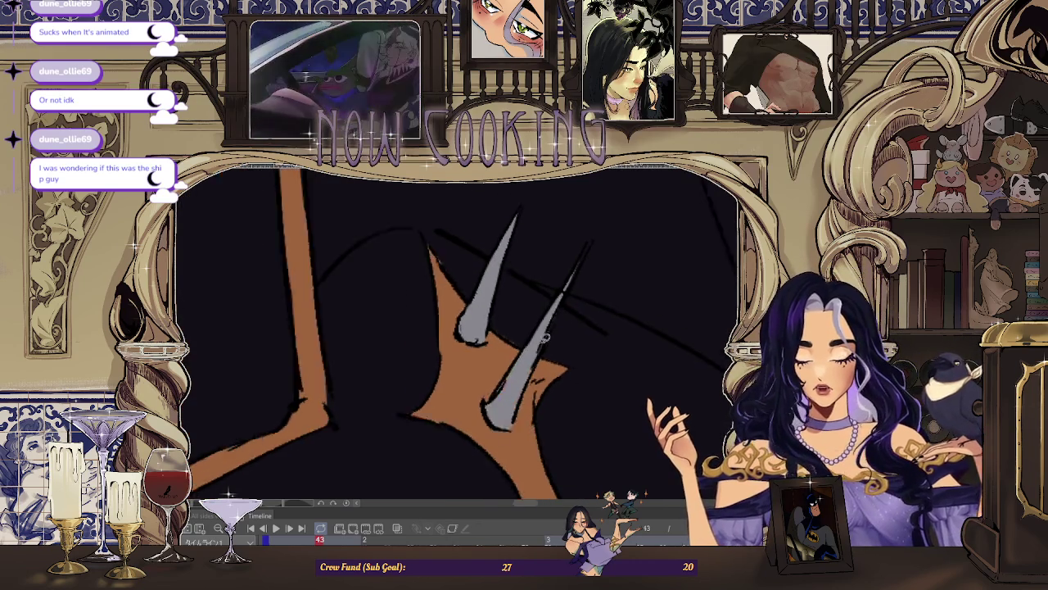
scroll(504, 448, "down", 5)
scroll(475, 319, "up", 5)
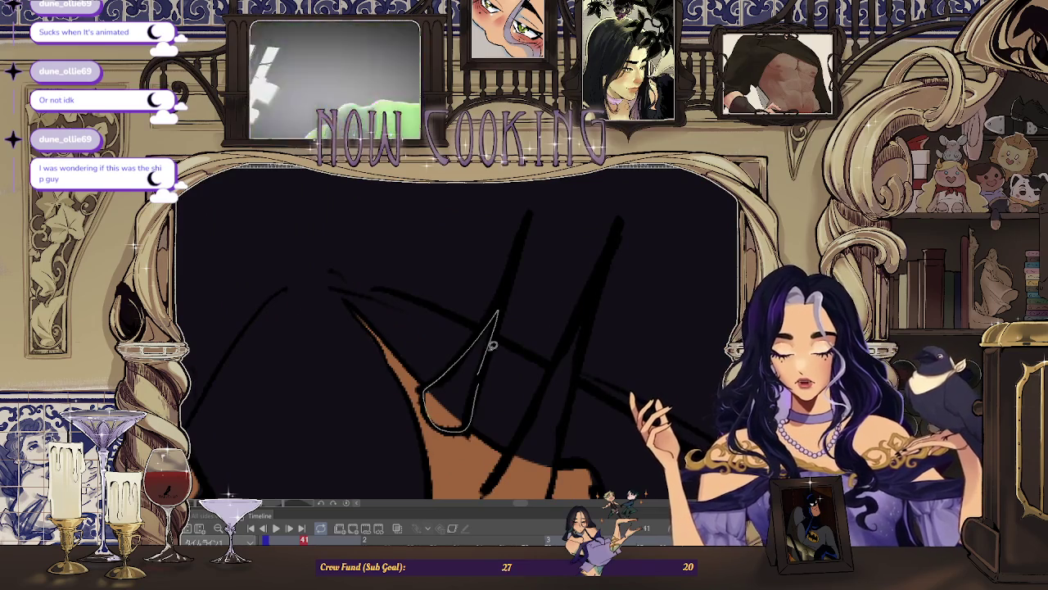
Step: Fill the outlined collar spikes grey on frames 41 and 39
left_click(484, 374)
scroll(507, 344, "down", 3)
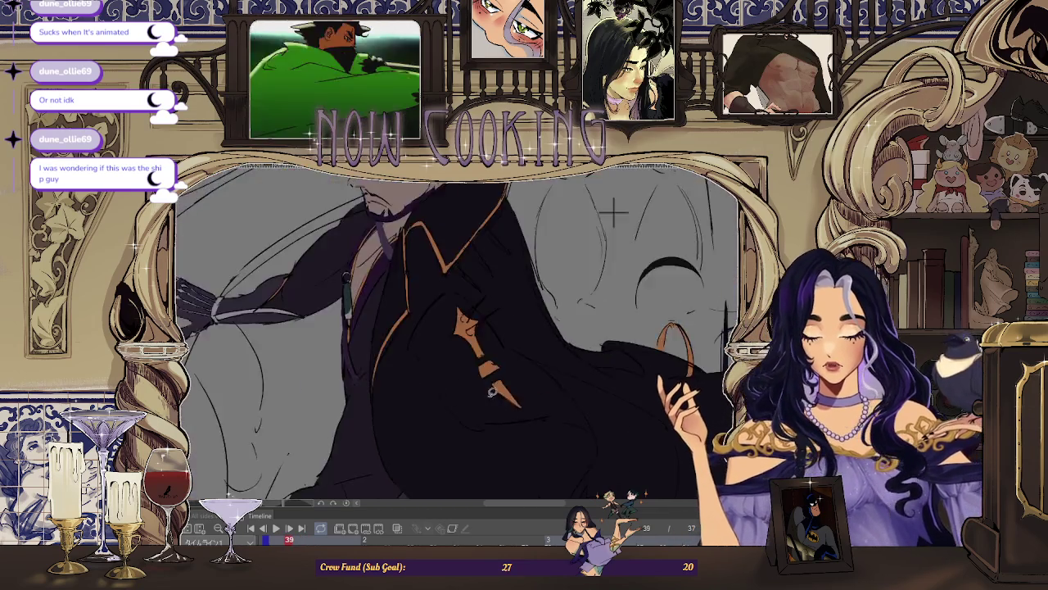
scroll(483, 420, "up", 3)
scroll(484, 299, "up", 2)
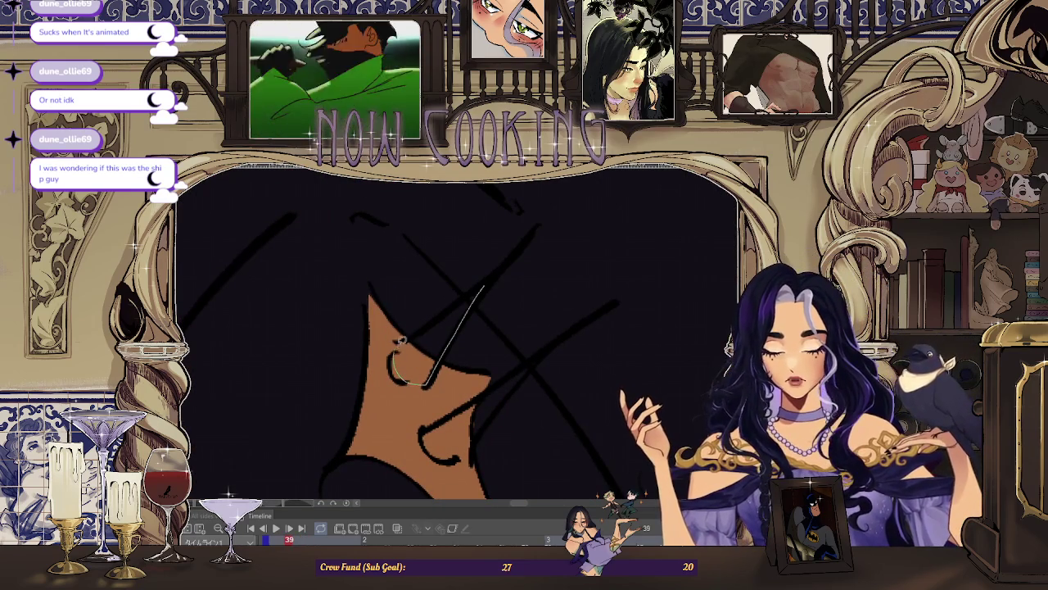
left_click_drag(400, 342, 402, 347)
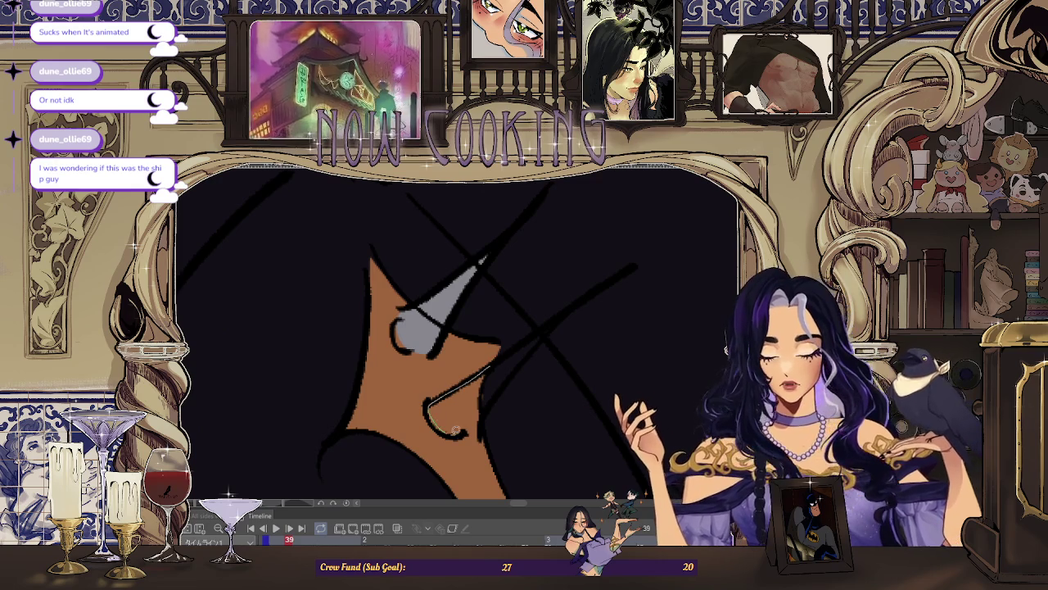
scroll(547, 326, "down", 1)
scroll(547, 326, "down", 1)
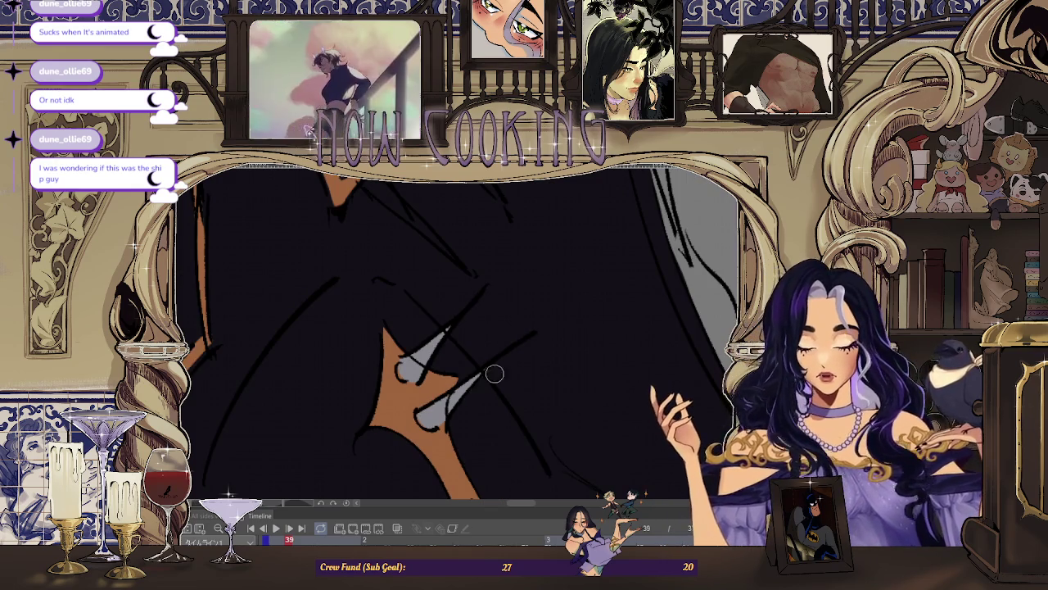
Step: Step back to frame 37 and lasso-fill its collar spike grey
key("Left")
key("Left")
key("Left")
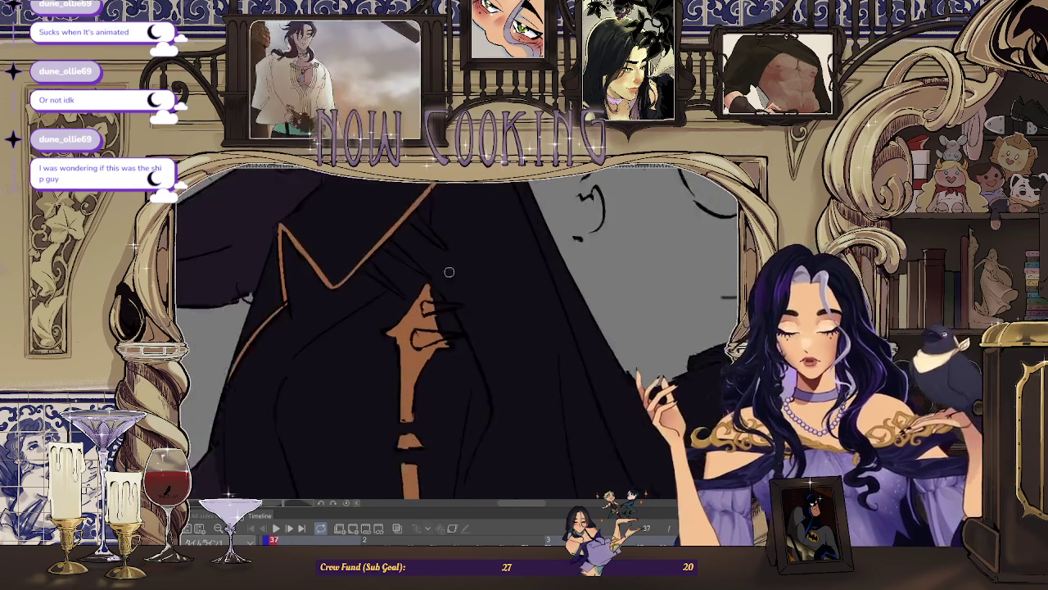
scroll(445, 315, "up", 1)
scroll(443, 303, "up", 1)
scroll(443, 303, "up", 1)
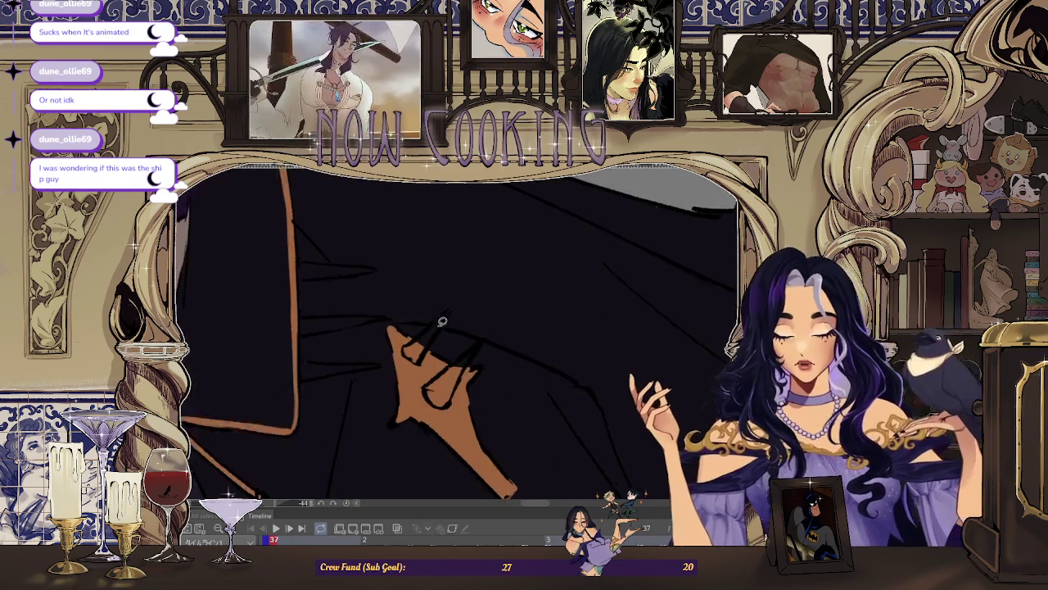
scroll(443, 303, "up", 1)
left_click_drag(452, 305, 453, 306)
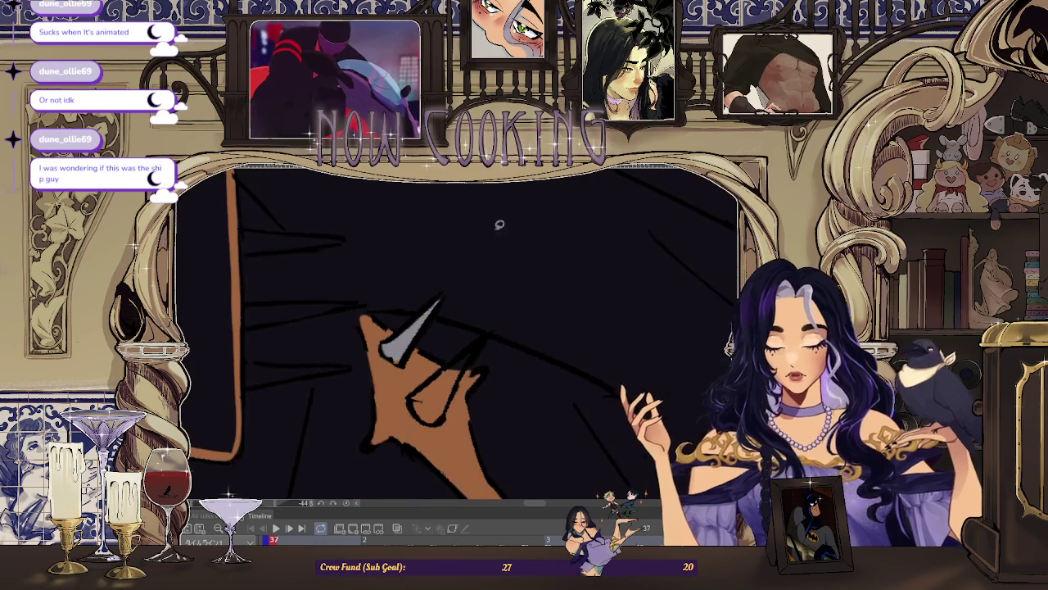
scroll(460, 357, "down", 1)
Step: Play the animation to review the spikes, then fill the triangular collar spike grey
key("space")
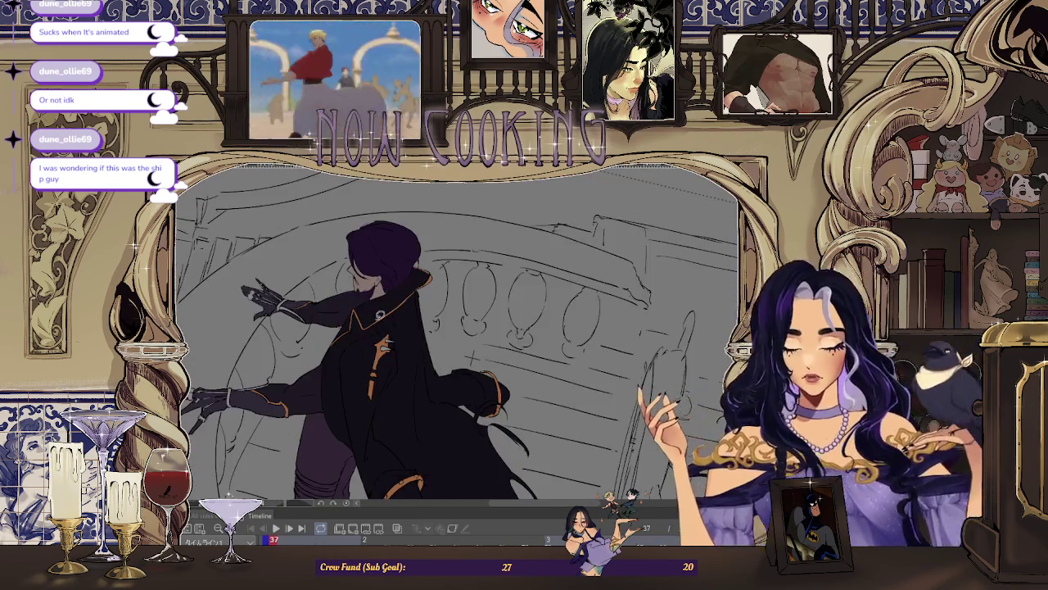
scroll(344, 320, "up", 3)
scroll(339, 307, "up", 2)
scroll(341, 327, "up", 2)
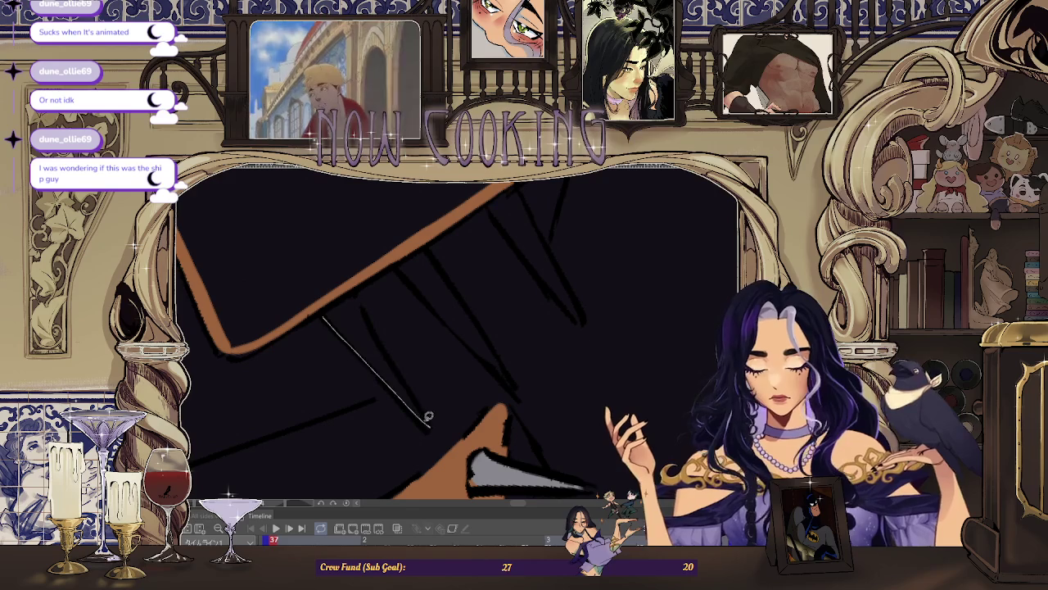
left_click_drag(358, 295, 375, 267)
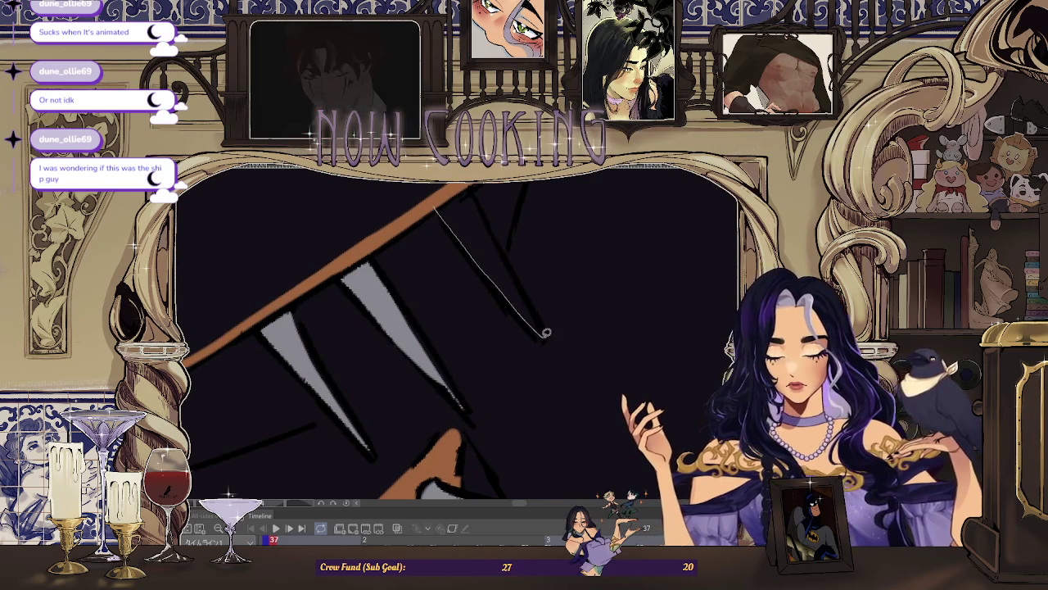
Step: Fill another collar spike grey, then trace and fill a collar spike on frame 39
left_click_drag(477, 193, 477, 195)
scroll(476, 195, "down", 3)
key("Right")
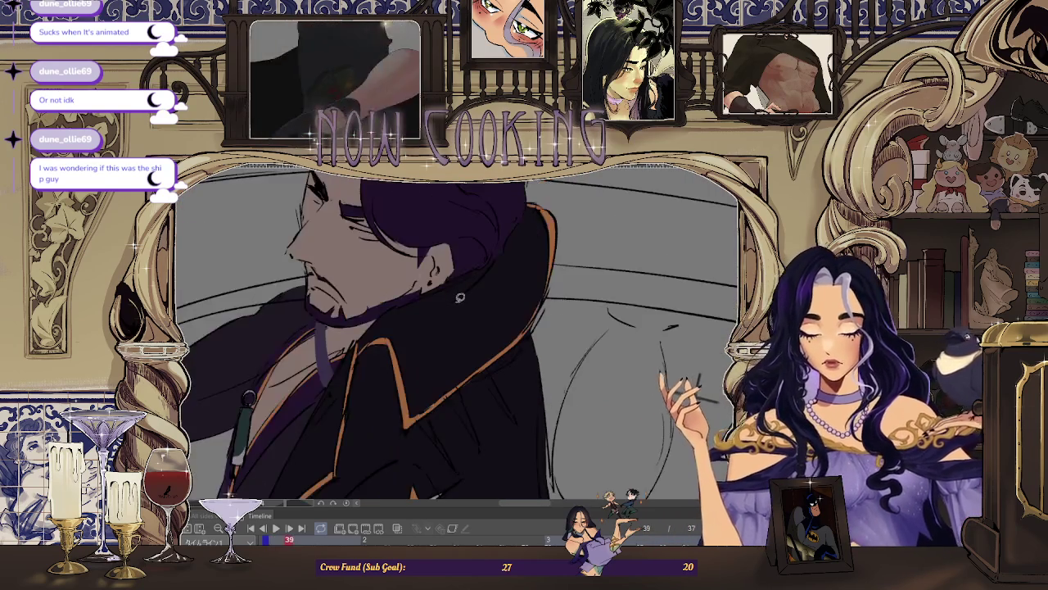
key("Right")
scroll(462, 461, "up", 3)
left_click_drag(384, 313, 378, 266)
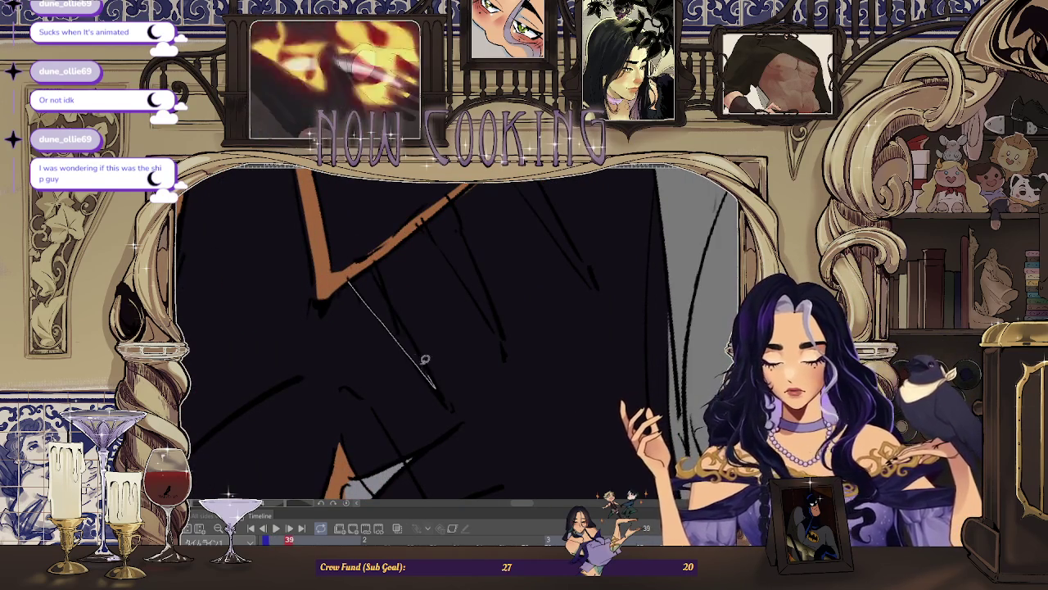
scroll(451, 234, "up", 2)
left_click_drag(414, 214, 485, 255)
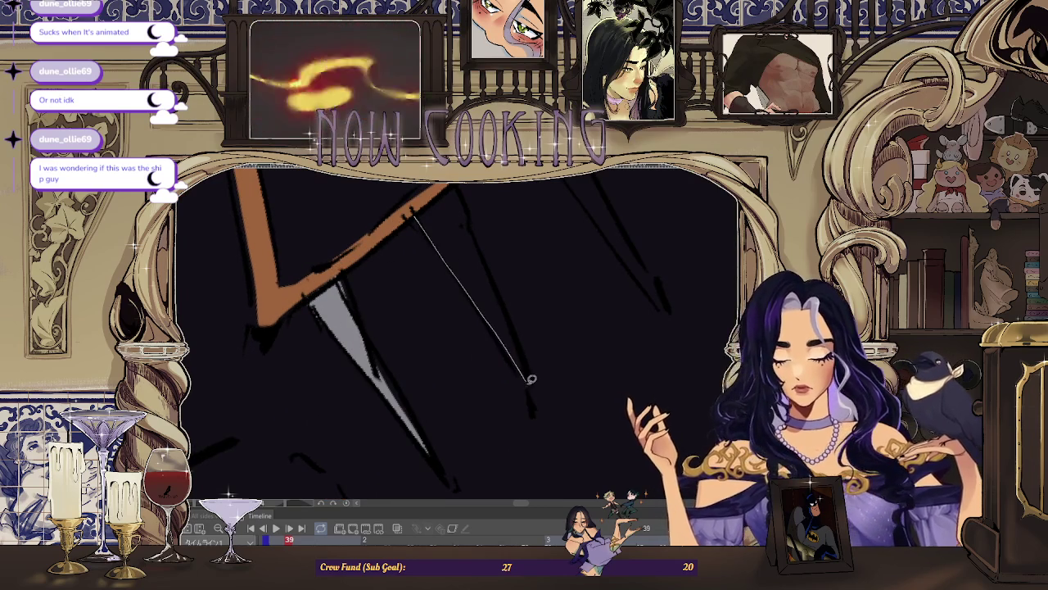
Step: Fill the spike on the right side of the collar grey
left_click_drag(530, 386, 530, 386)
scroll(402, 267, "up", 1)
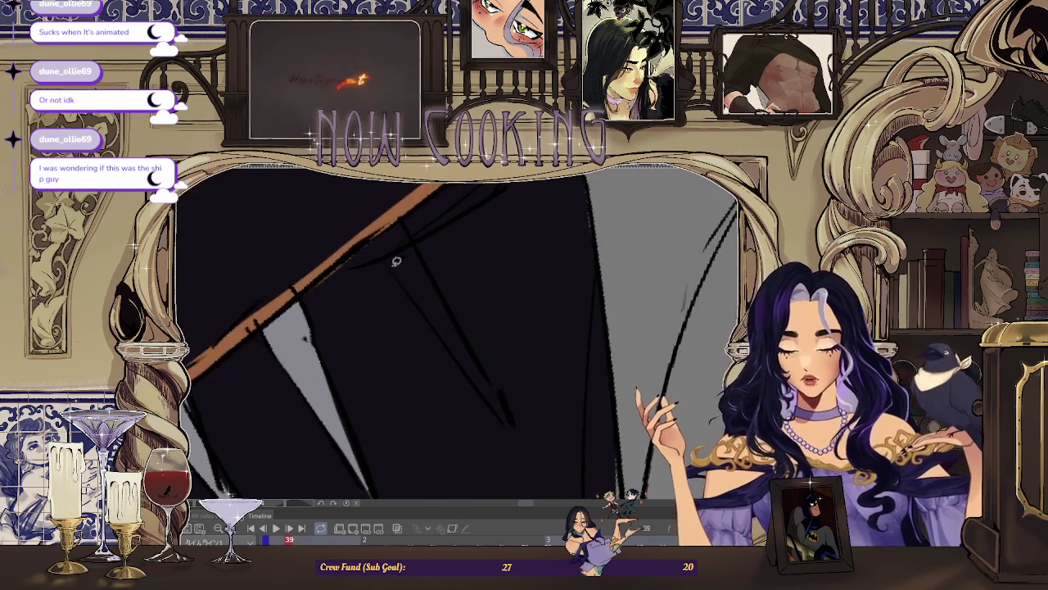
scroll(407, 217, "down", 3)
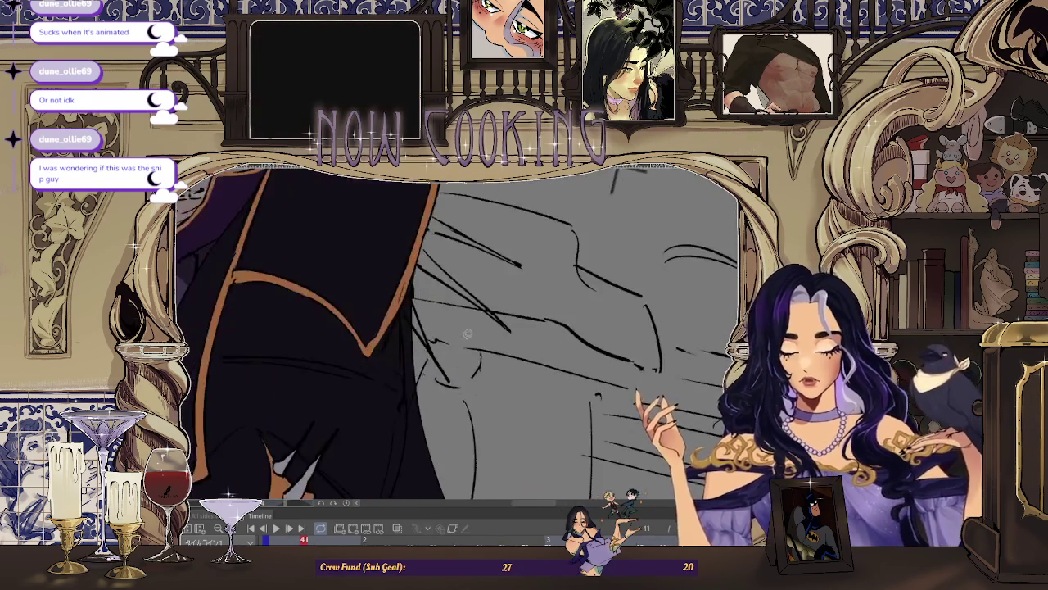
scroll(465, 339, "up", 2)
scroll(385, 270, "up", 1)
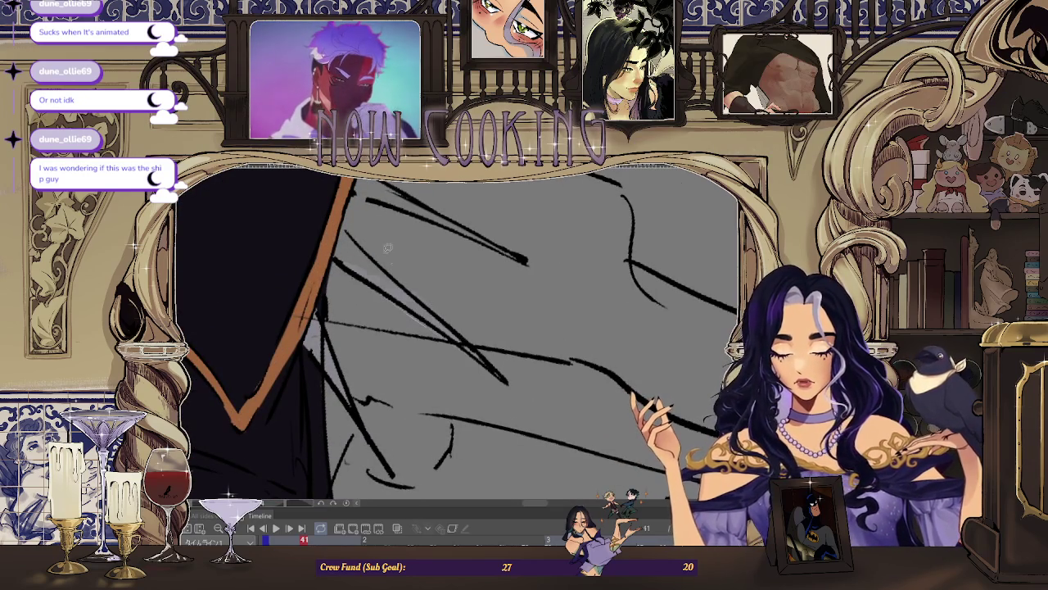
scroll(336, 255, "up", 1)
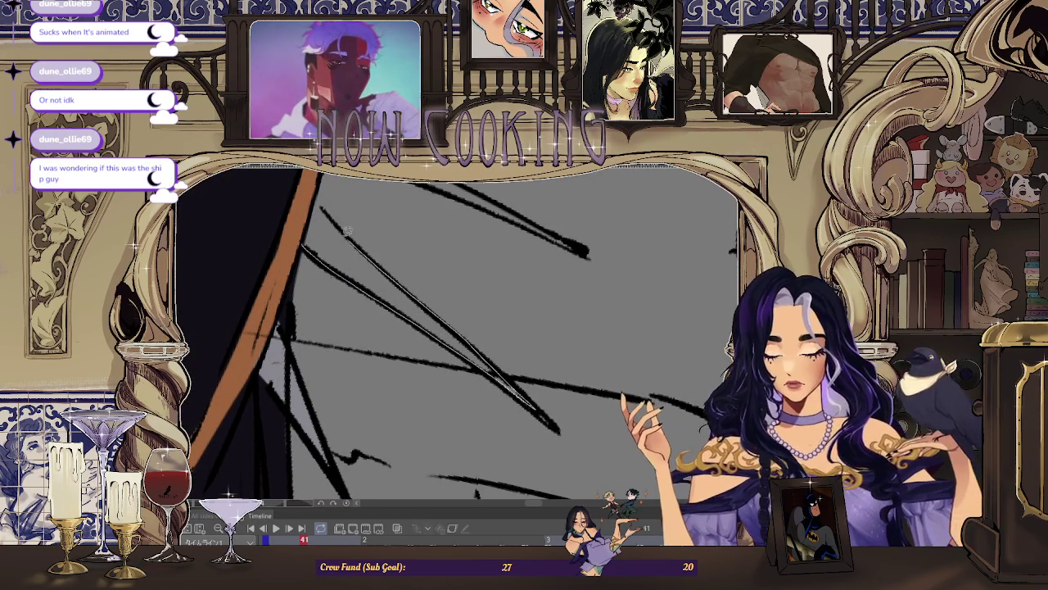
Step: Advance to frame 49 and rotate the canvas to line up the collar stripes
key("Right")
key("Right")
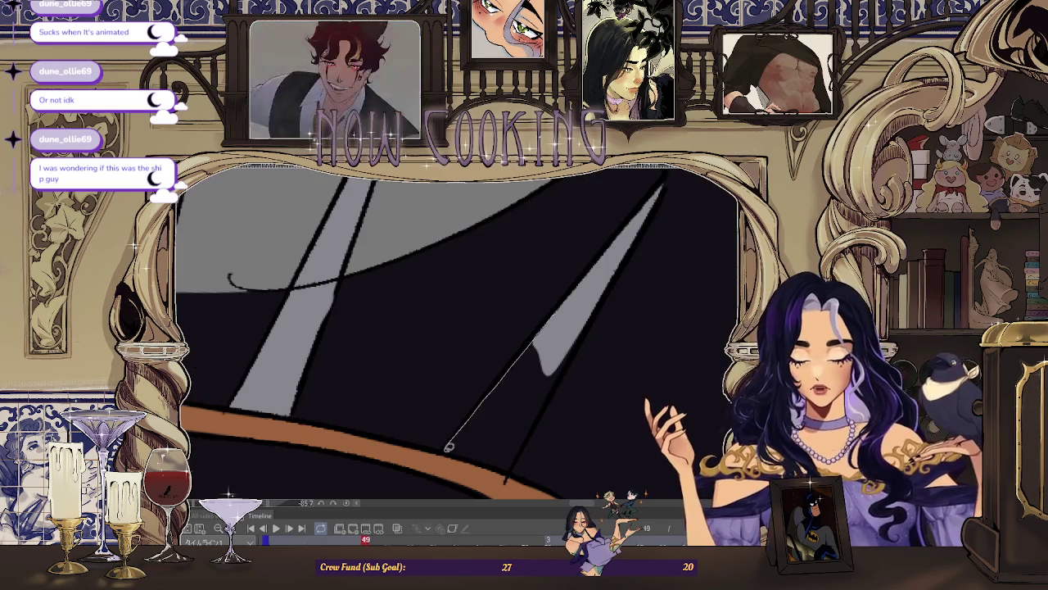
key("Right")
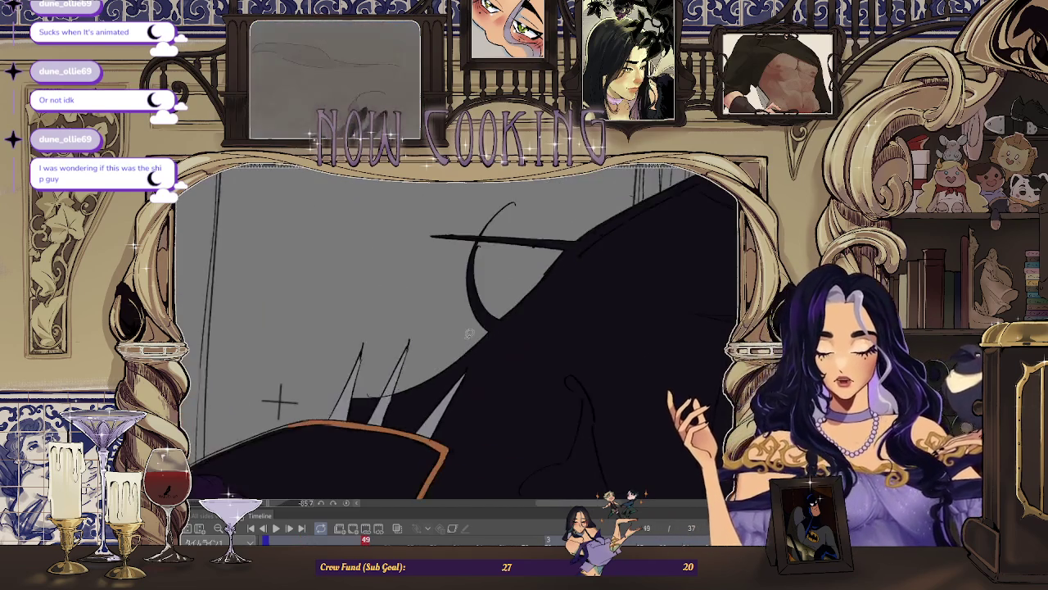
key("Right")
scroll(529, 240, "up", 5)
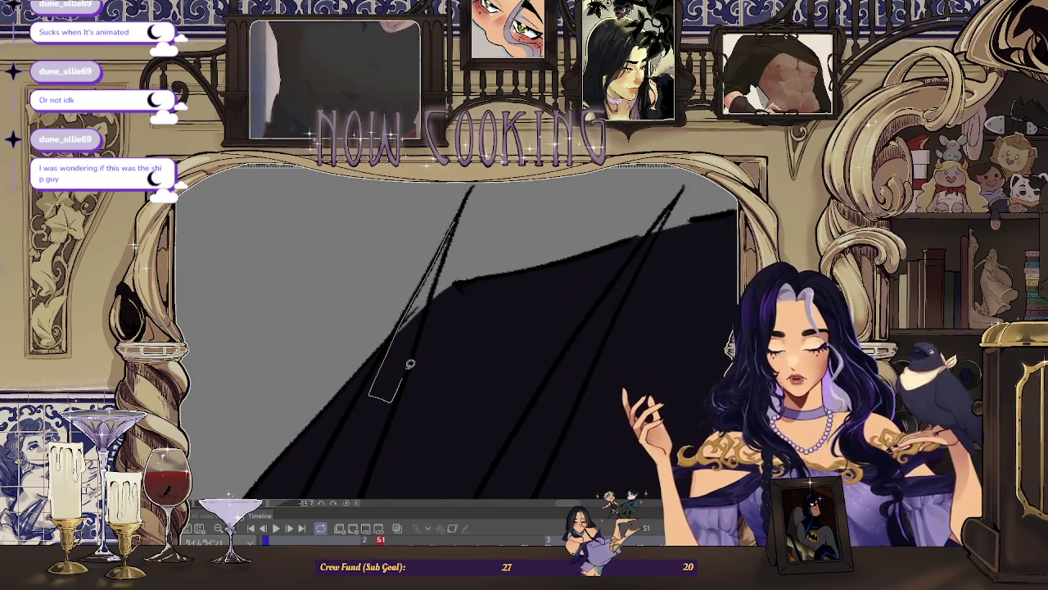
key("-")
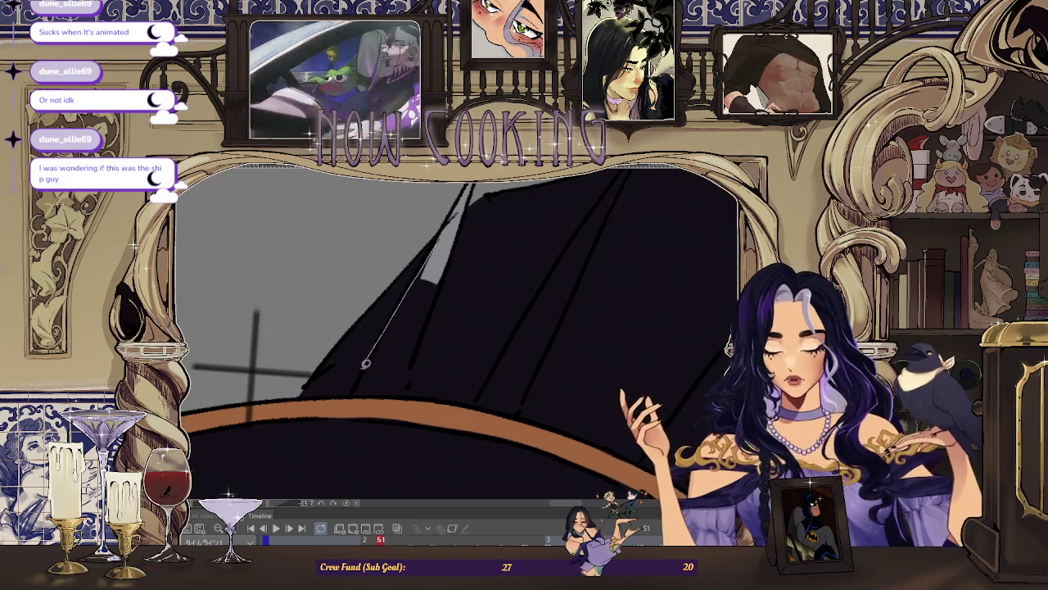
left_click_drag(435, 305, 406, 327)
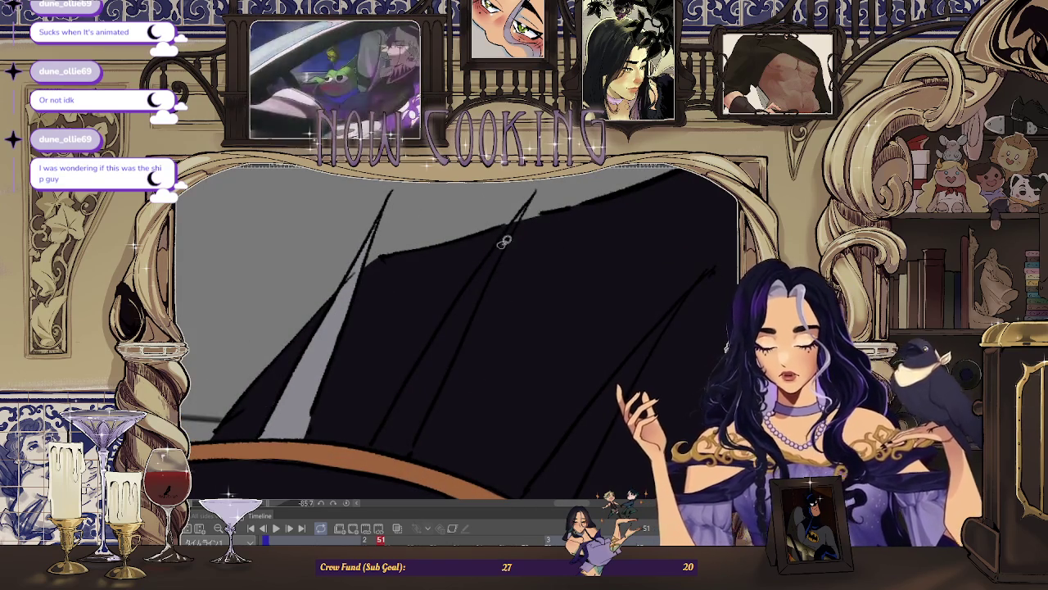
key("-")
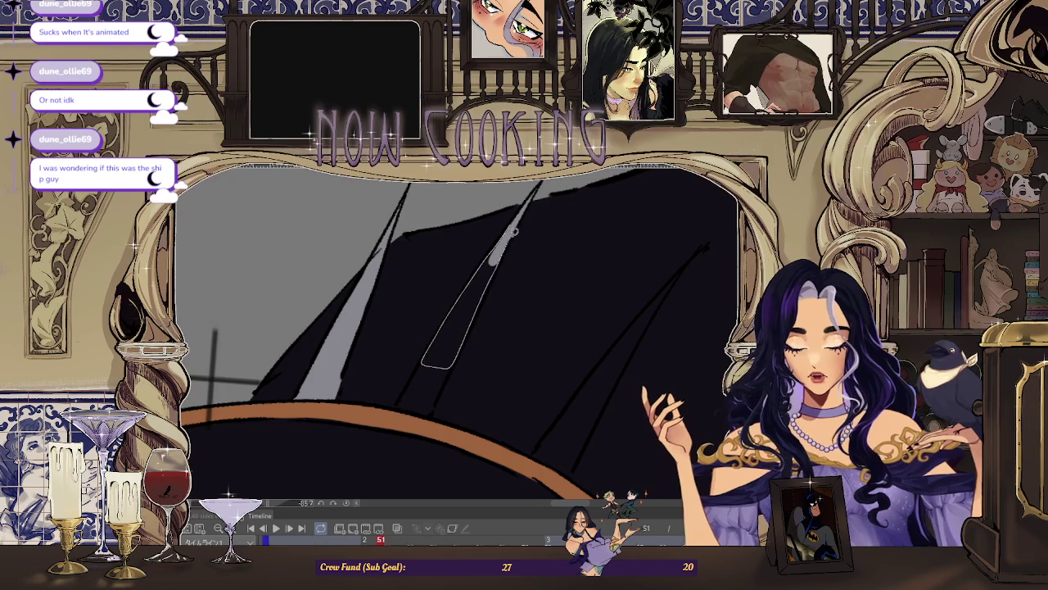
Step: Lasso-fill light grey highlight slashes along the collar stripes, then zoom out to the whole character
left_click_drag(510, 238, 503, 253)
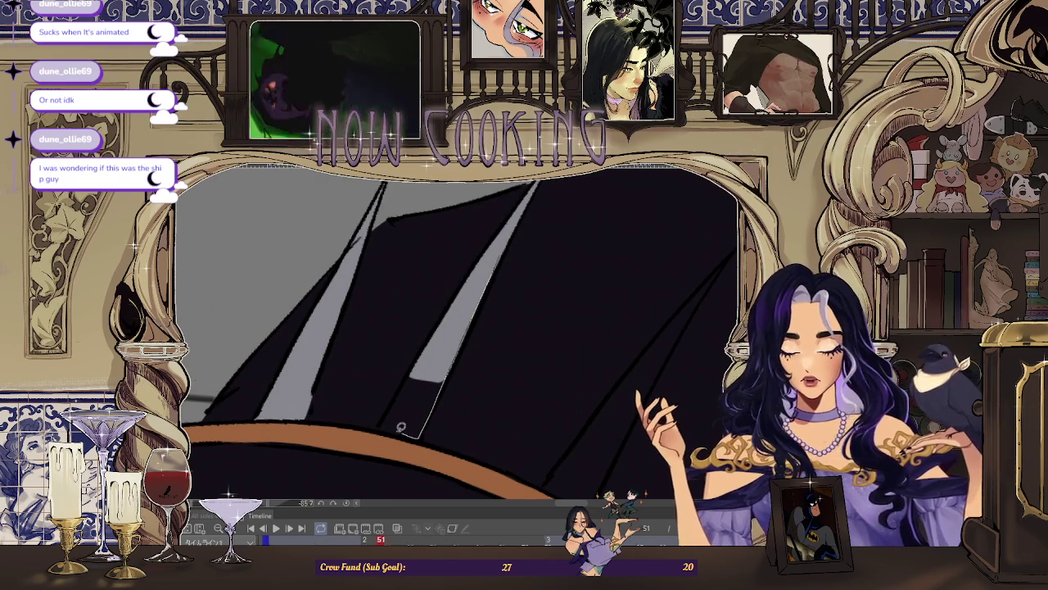
left_click_drag(420, 361, 417, 366)
key("-")
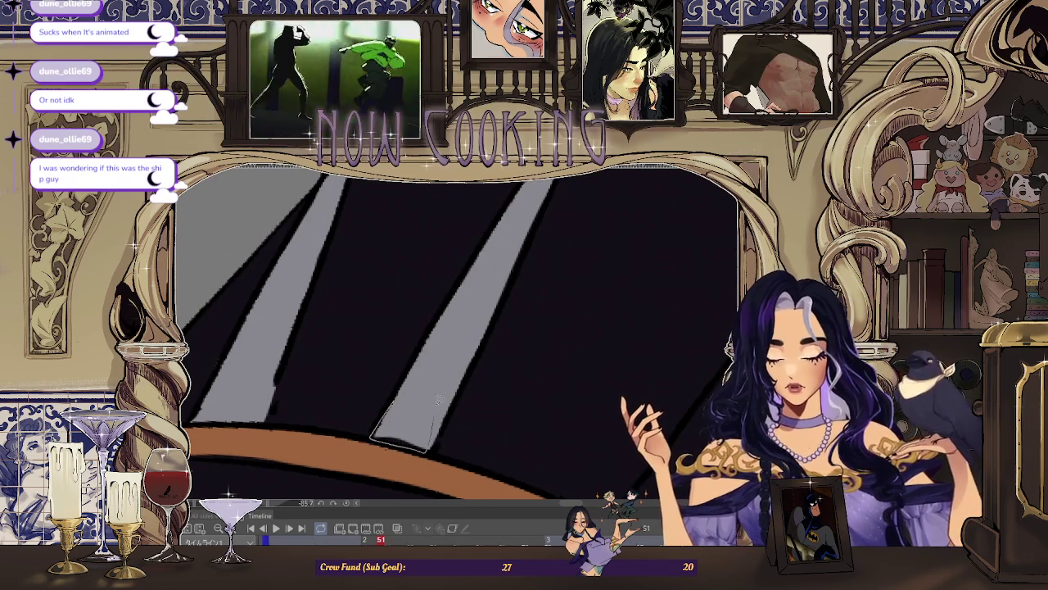
key("-")
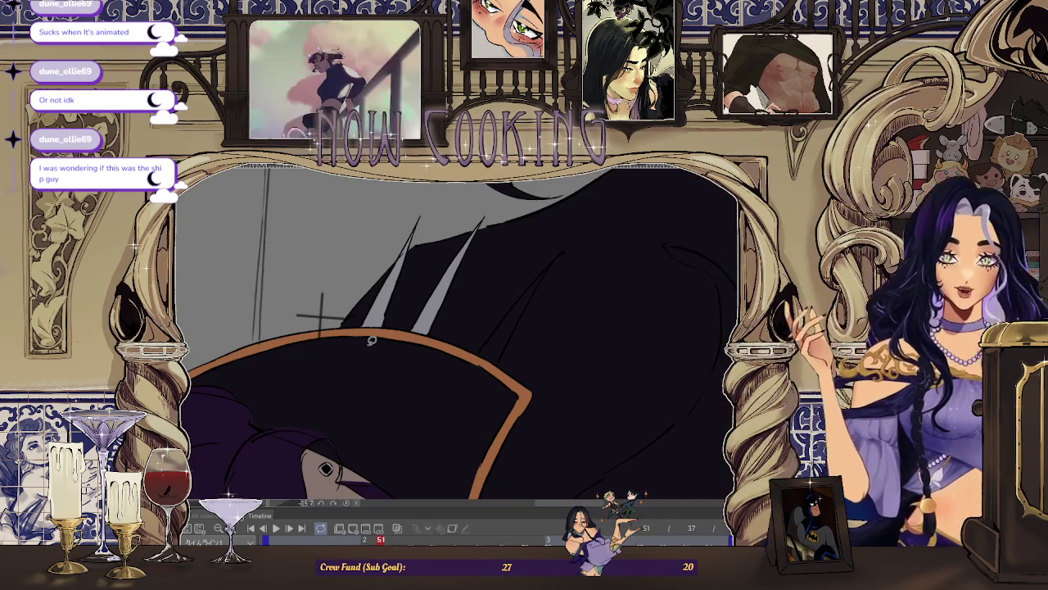
scroll(538, 312, "up", 3)
left_click_drag(546, 202, 557, 231)
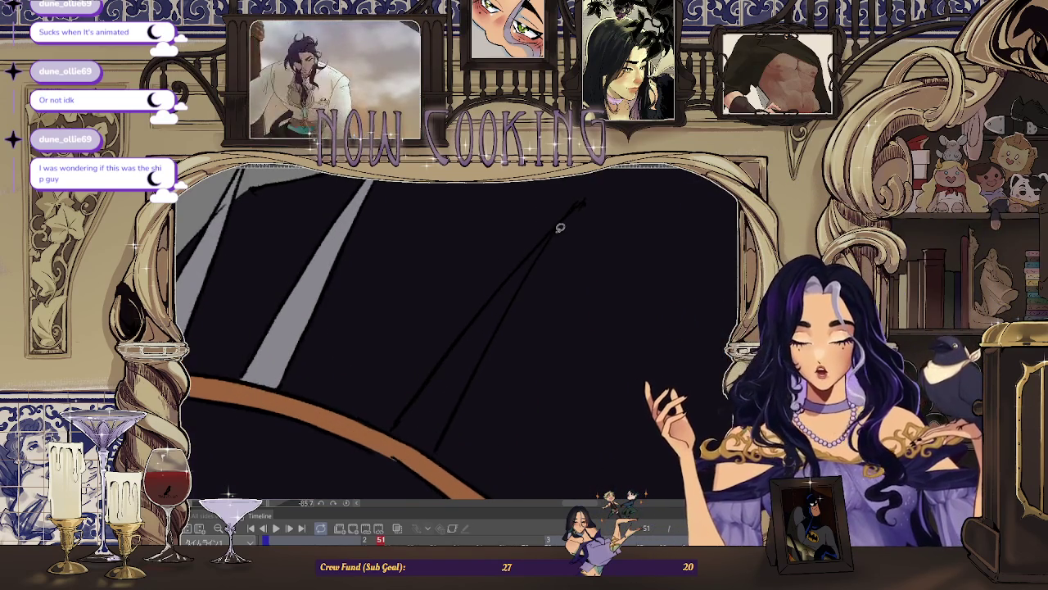
left_click_drag(526, 279, 533, 245)
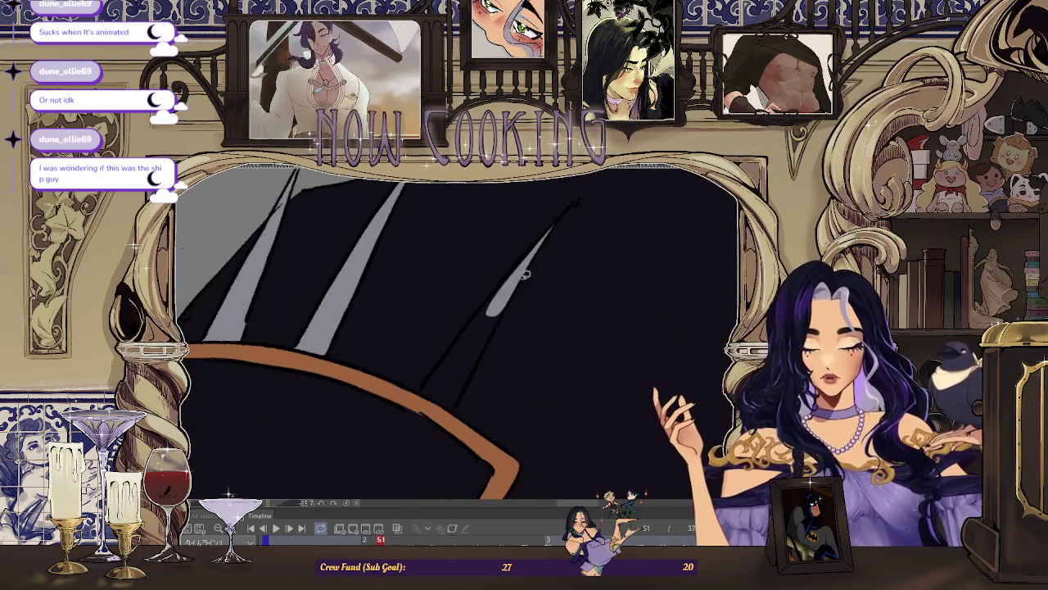
left_click_drag(453, 339, 397, 419)
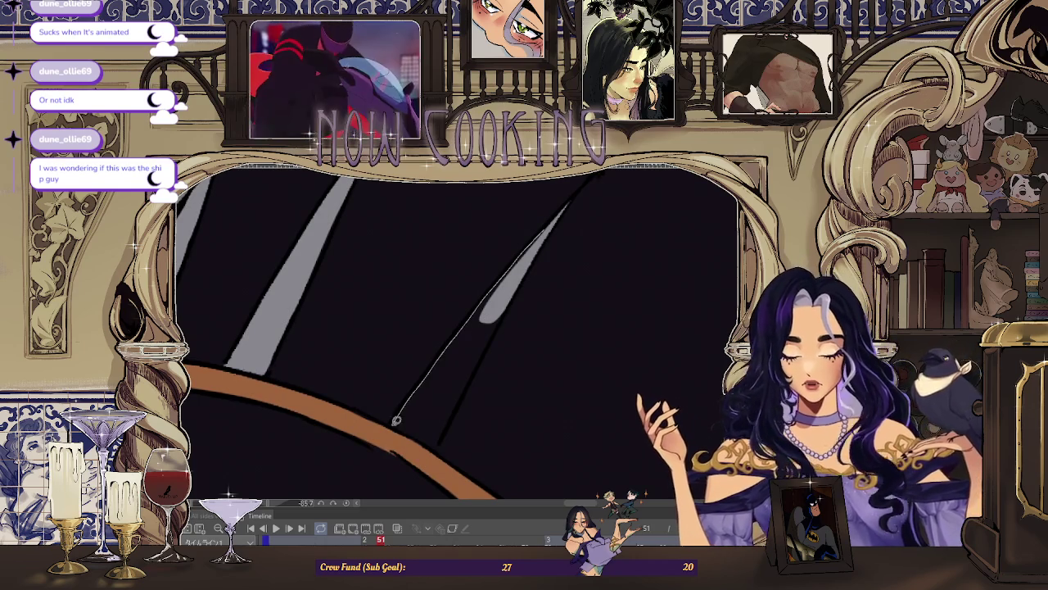
left_click_drag(508, 308, 520, 255)
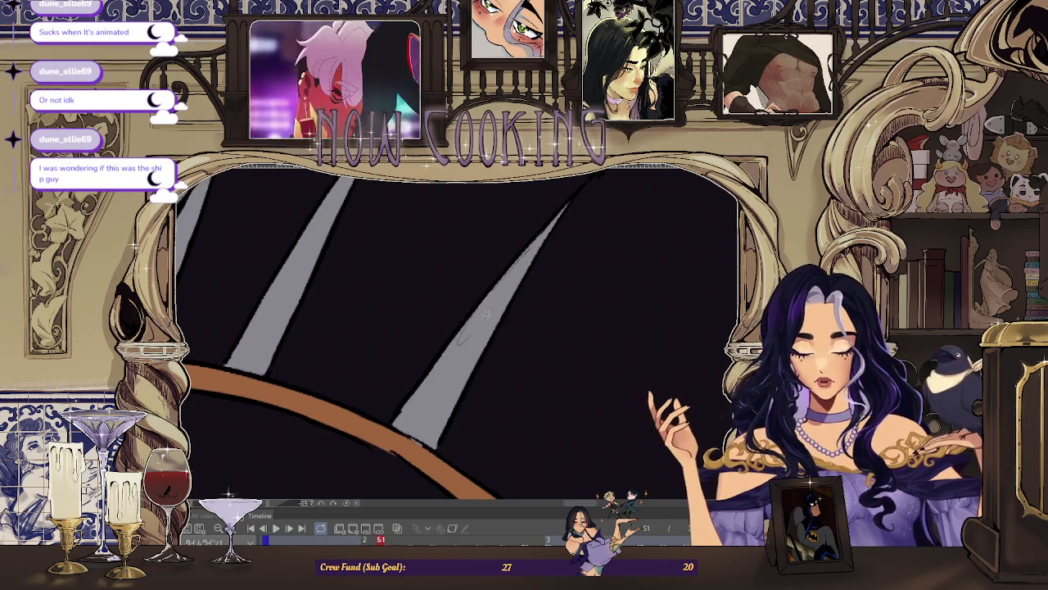
key("ctrl+minus")
key("ctrl+minus")
key("ctrl+minus")
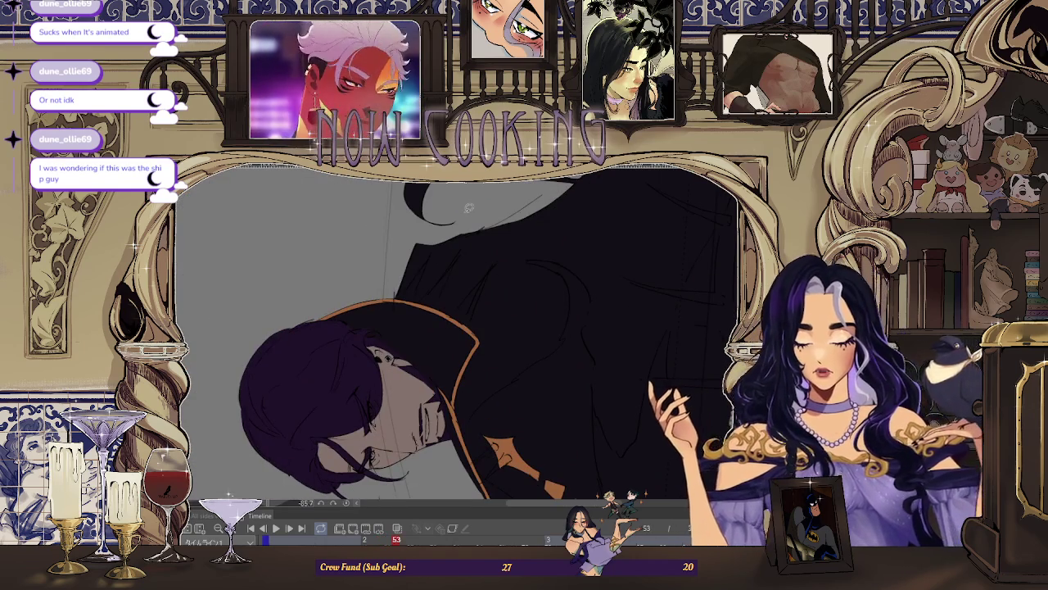
Step: Reset the view upright and lasso-fill a light grey shape on the face beside the earring
key("ctrl+0")
key("ctrl+@")
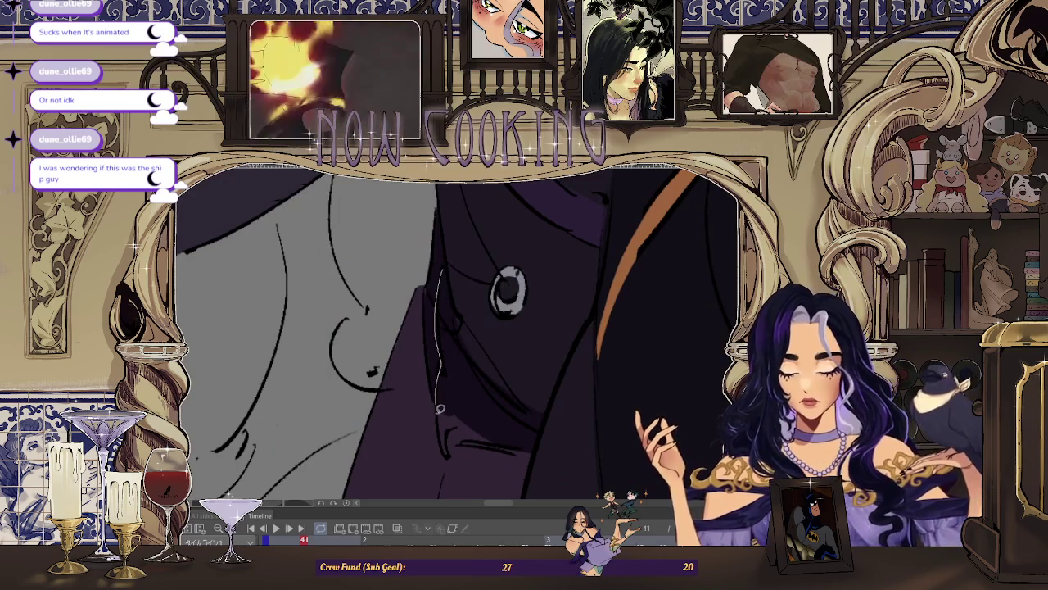
left_click_drag(496, 438, 441, 278)
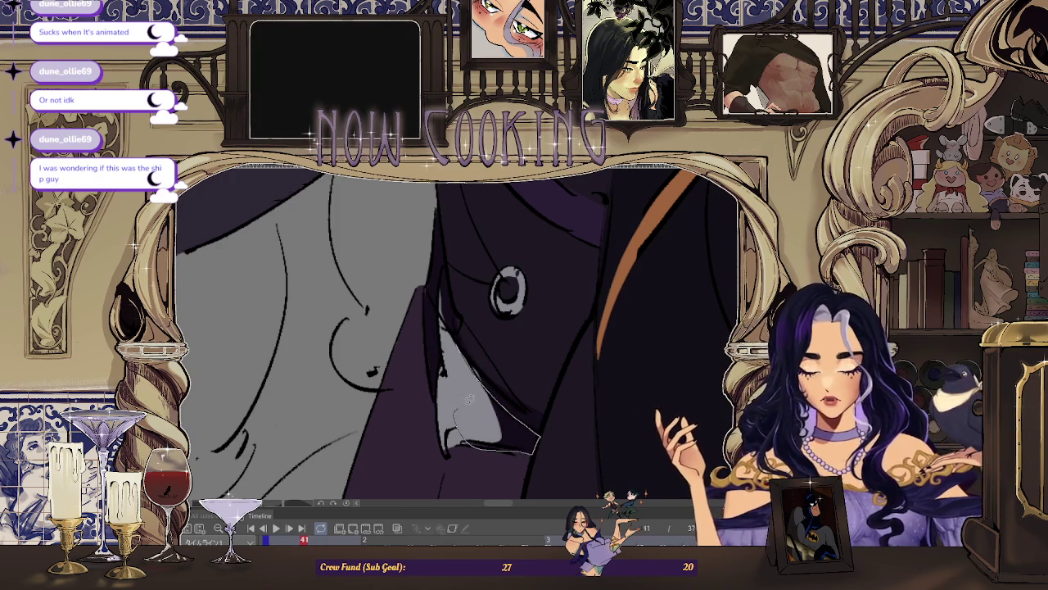
scroll(460, 405, "up", 1)
scroll(491, 426, "up", 1)
scroll(535, 411, "down", 3)
scroll(516, 328, "up", 2)
scroll(511, 286, "up", 1)
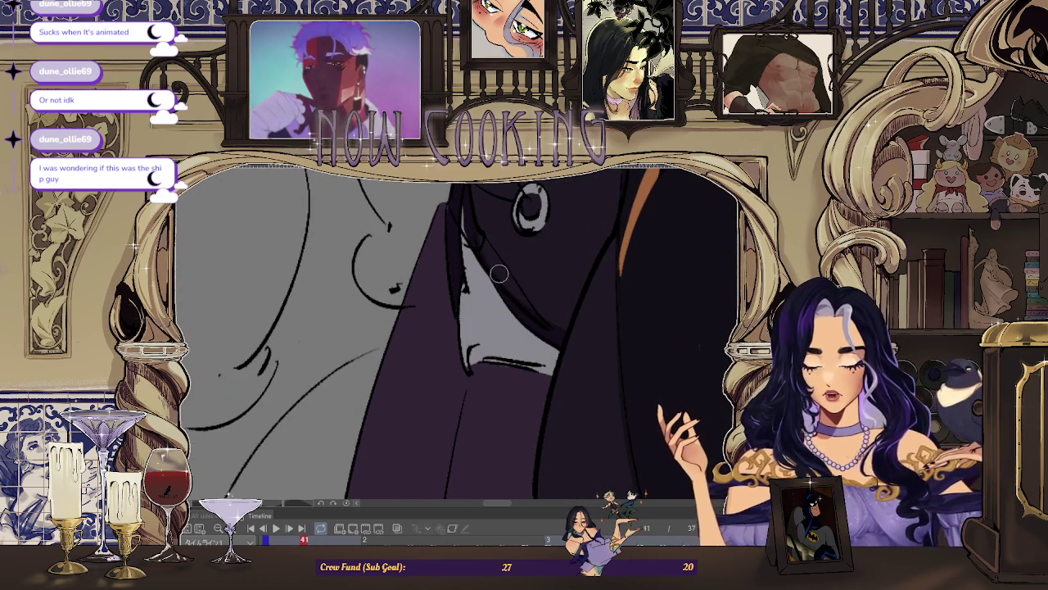
scroll(539, 377, "down", 2)
scroll(491, 378, "down", 2)
scroll(430, 379, "down", 1)
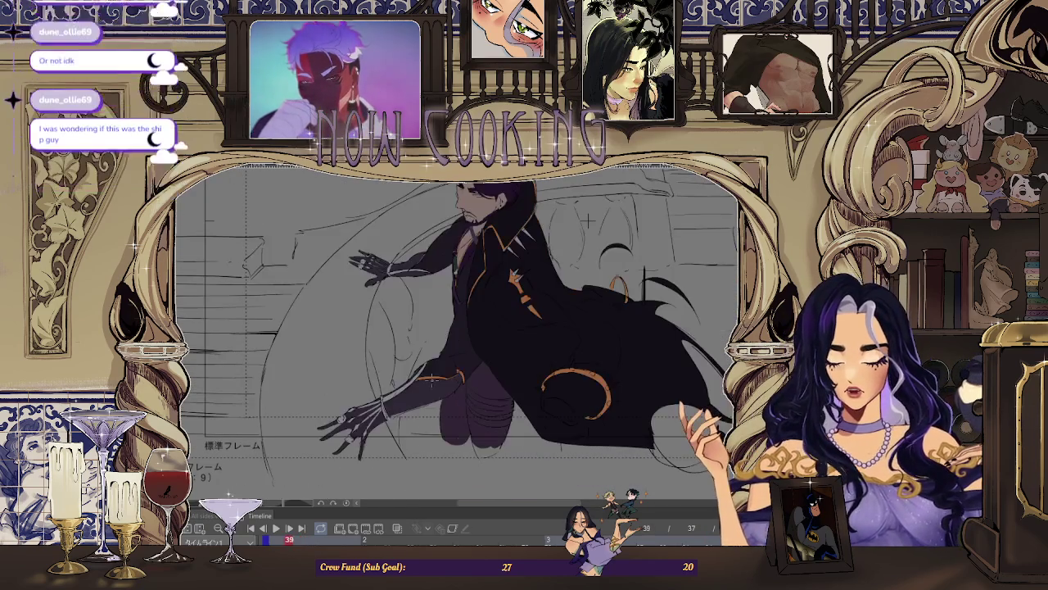
Step: Fill a dark shape and two light grey fold highlights on the coat below the earring
scroll(588, 219, "up", 1)
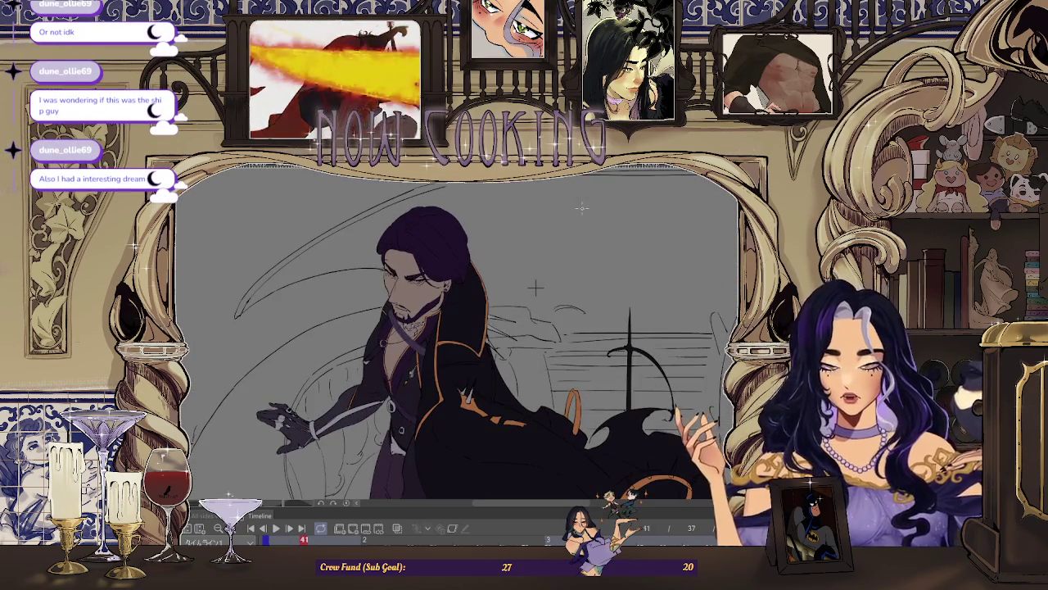
scroll(561, 242, "down", 2)
scroll(582, 226, "up", 1)
scroll(599, 211, "down", 1)
scroll(599, 211, "up", 2)
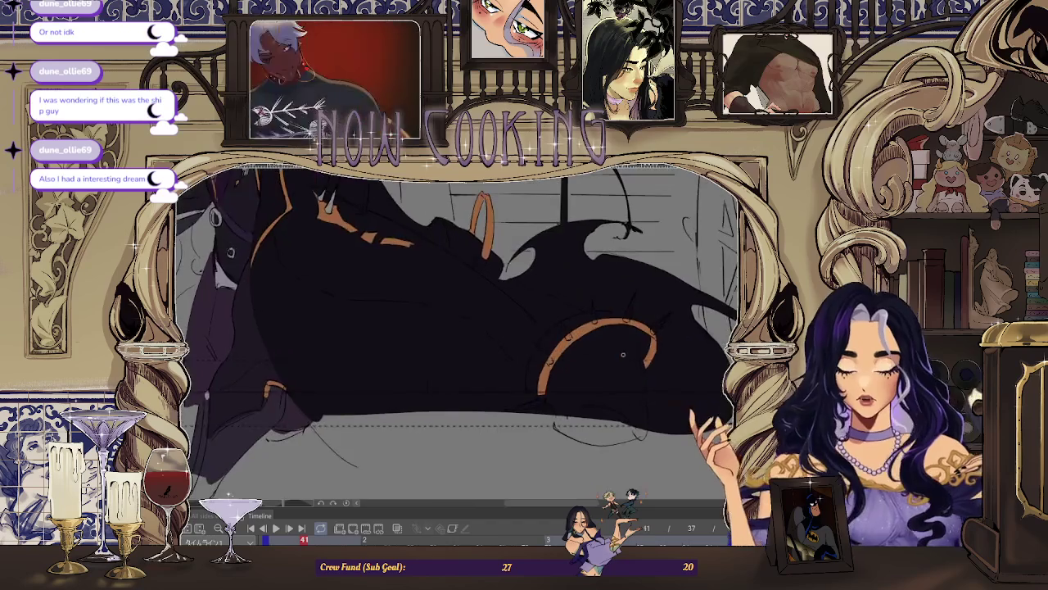
scroll(564, 356, "up", 1)
scroll(456, 351, "up", 1)
scroll(440, 334, "up", 1)
scroll(440, 333, "down", 3)
scroll(492, 344, "down", 1)
scroll(500, 328, "down", 1)
scroll(511, 297, "up", 2)
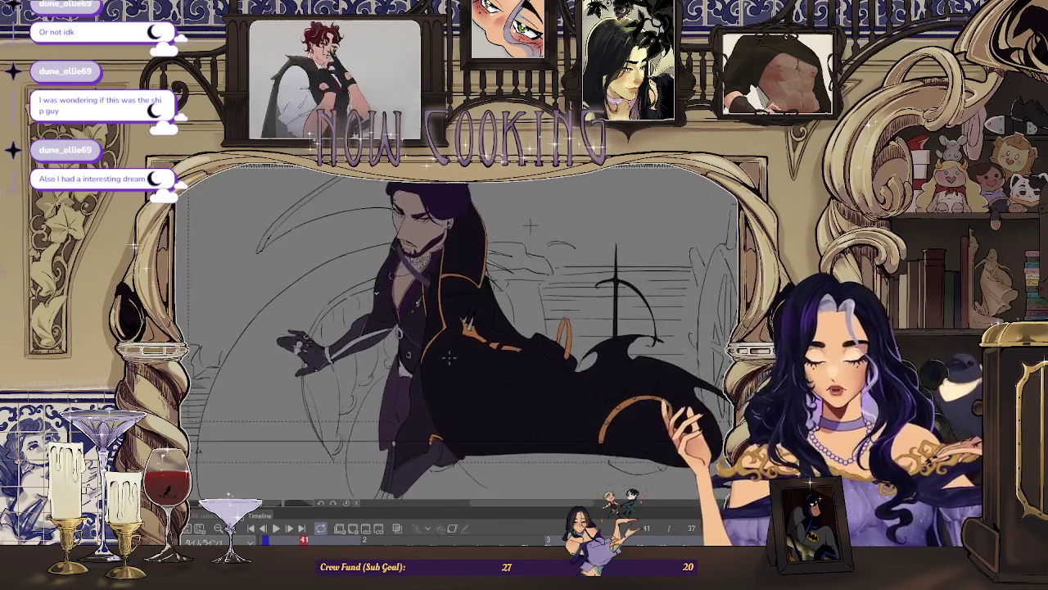
scroll(508, 393, "up", 1)
scroll(371, 422, "up", 1)
scroll(414, 369, "up", 2)
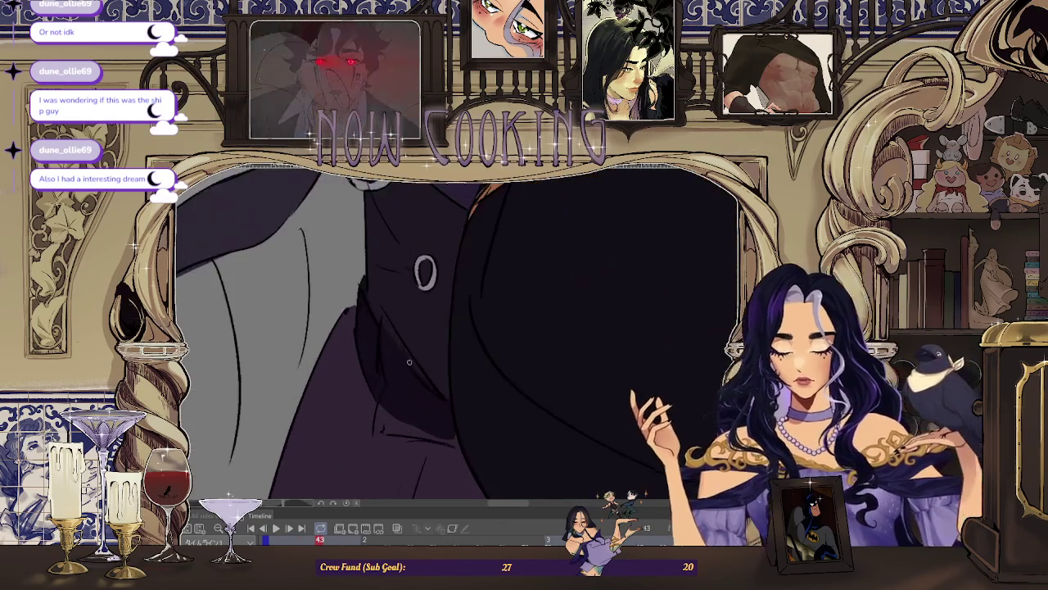
scroll(390, 311, "up", 1)
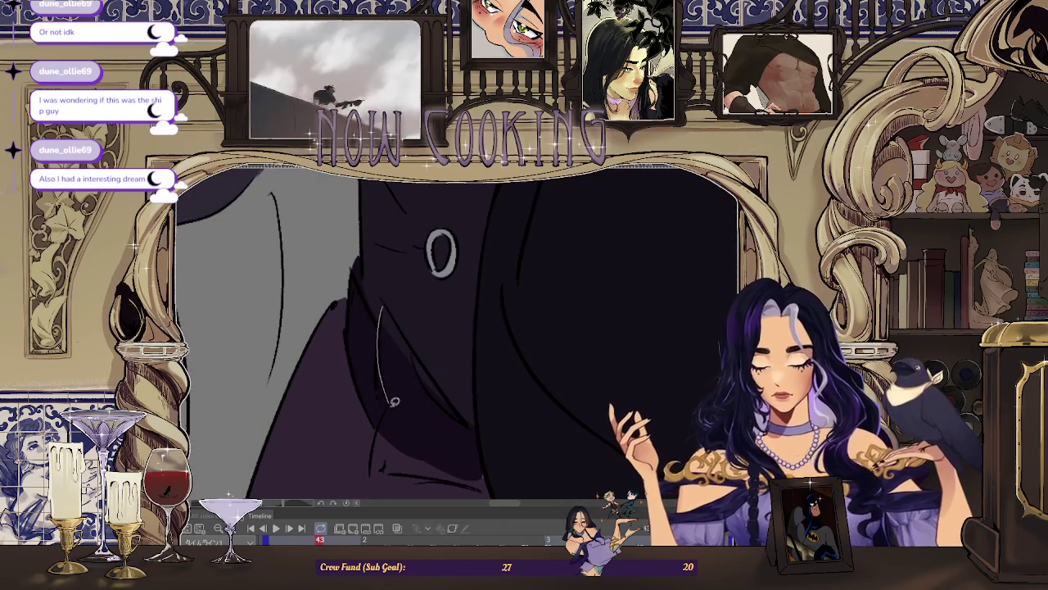
left_click_drag(394, 305, 393, 285)
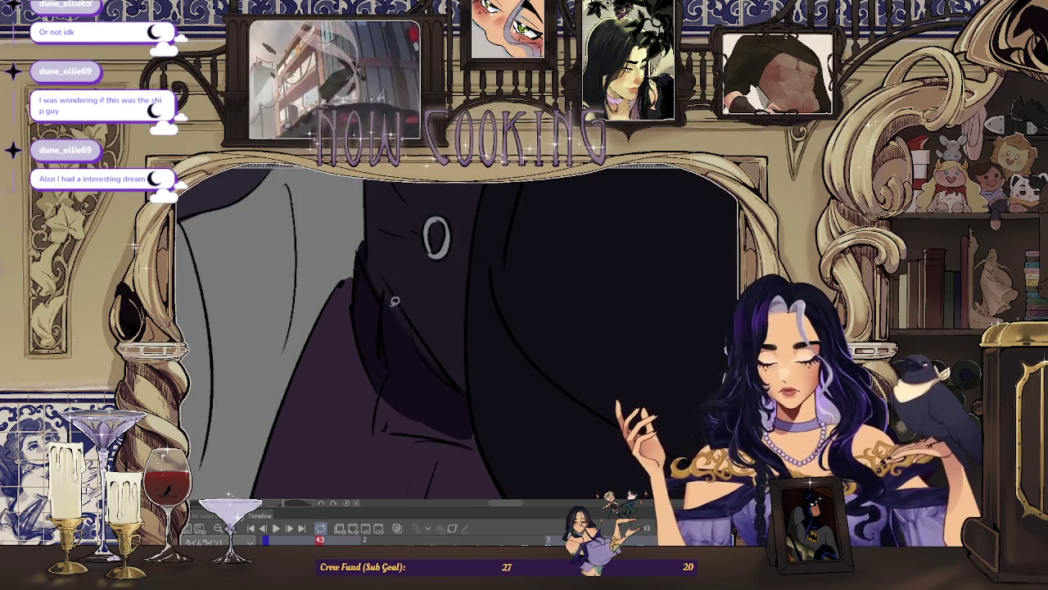
left_click_drag(453, 397, 407, 294)
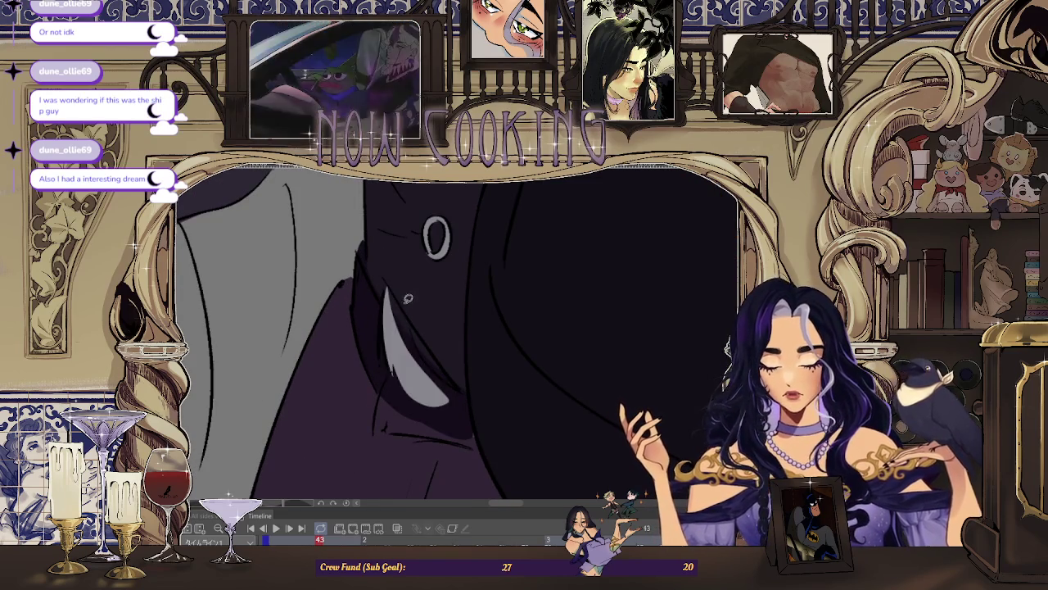
left_click_drag(461, 400, 392, 365)
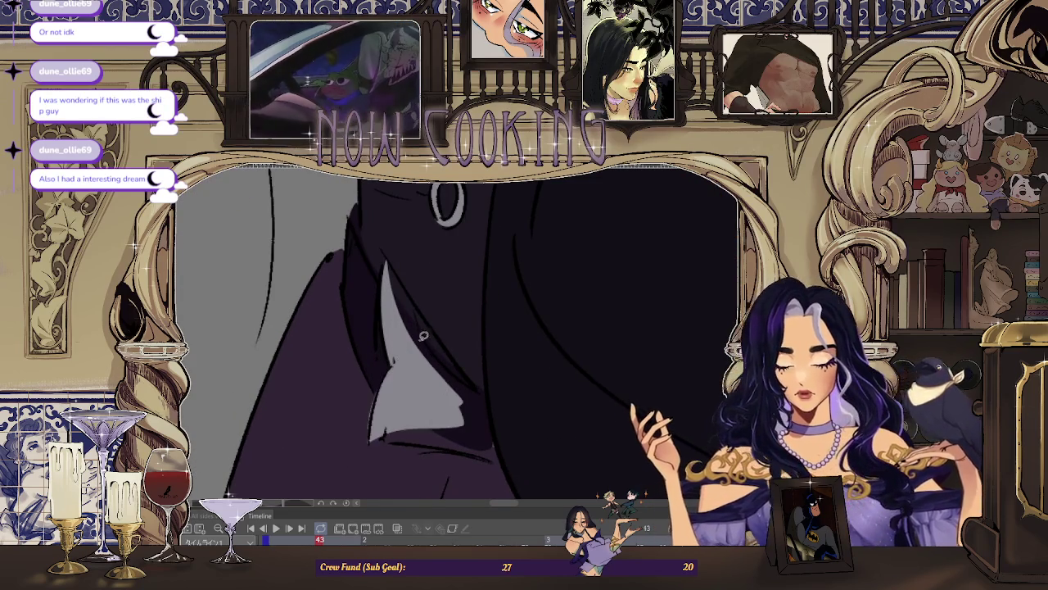
Step: Zoom out and step forward toward frame 43
scroll(483, 430, "up", 2)
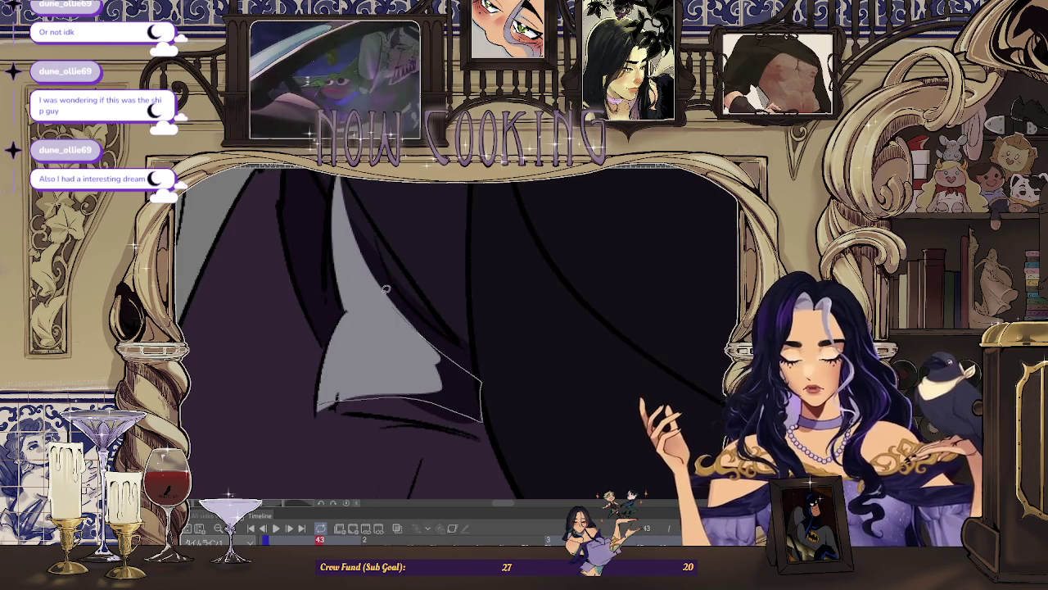
scroll(396, 302, "down", 1)
scroll(458, 344, "down", 2)
scroll(508, 369, "down", 1)
scroll(544, 383, "down", 1)
key("Right")
key("Right")
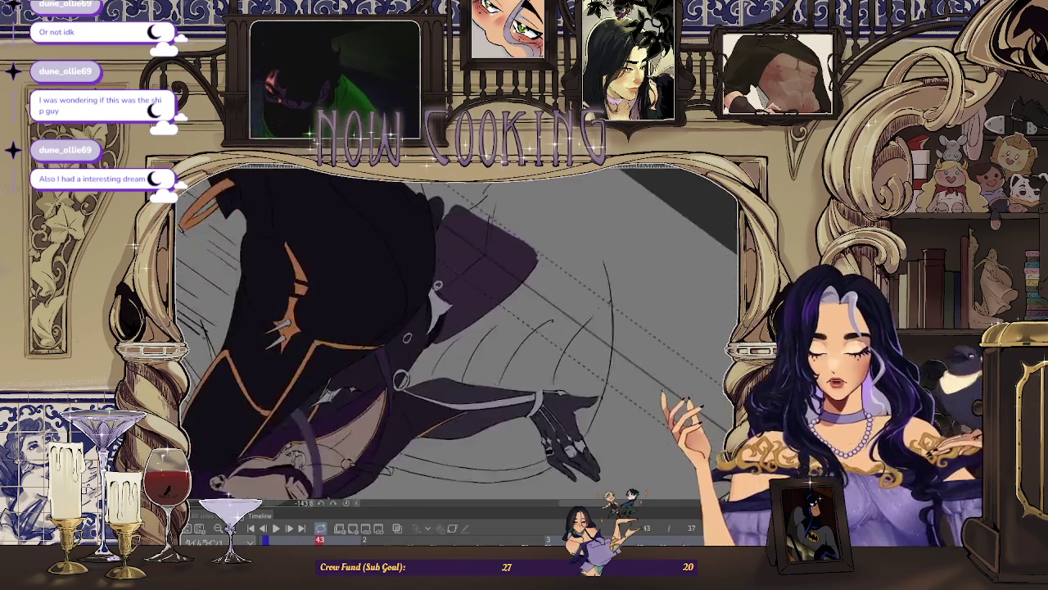
Step: Try a light stroke along the fold's left edge, undoing and redoing it
scroll(439, 284, "up", 3)
left_click_drag(413, 301, 416, 421)
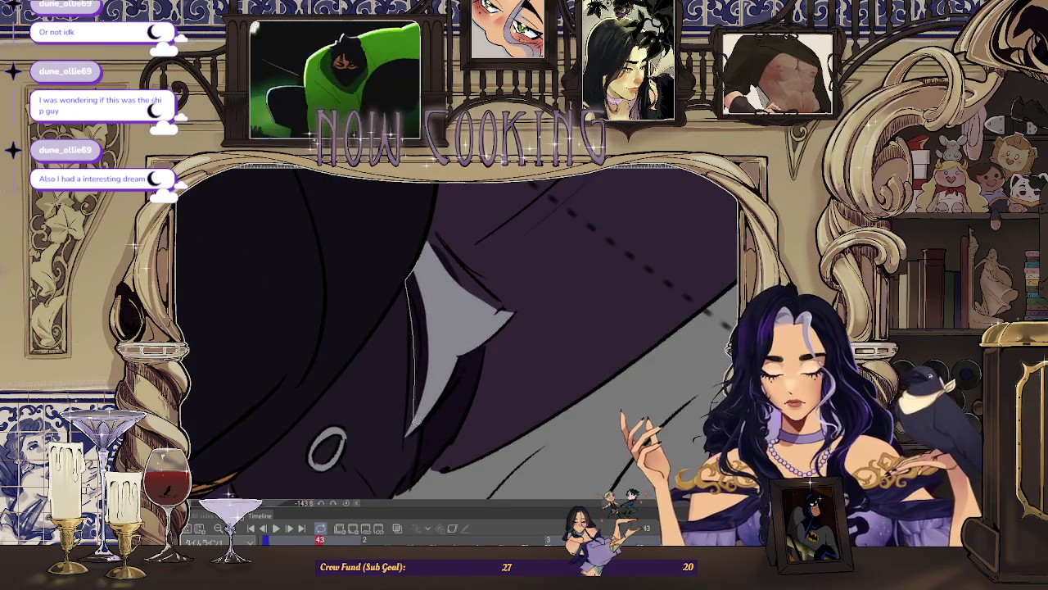
key("ctrl+z")
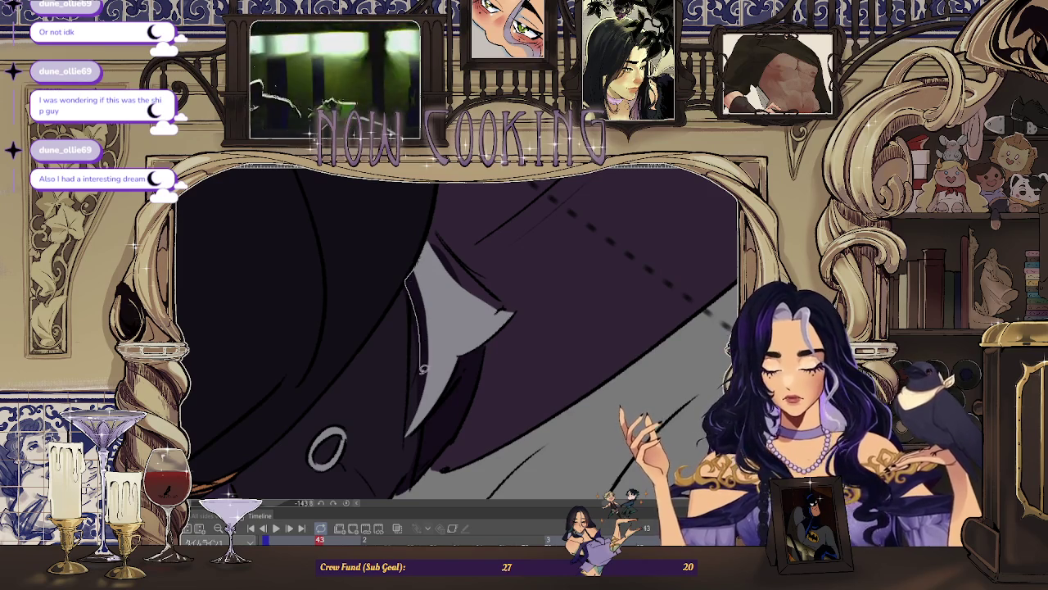
left_click_drag(411, 272, 416, 427)
key("ctrl+z")
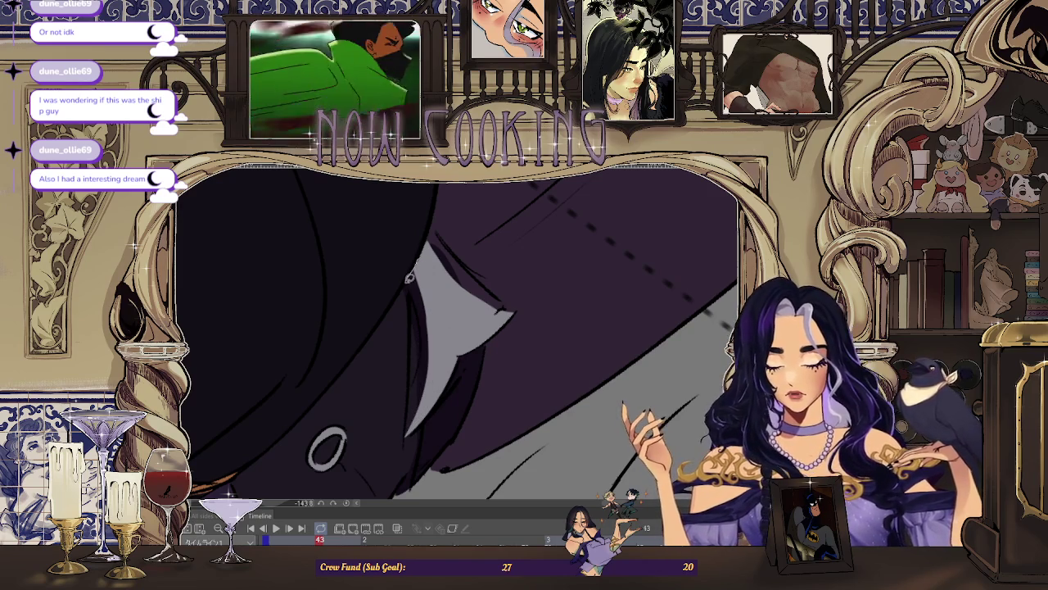
scroll(433, 258, "down", 2)
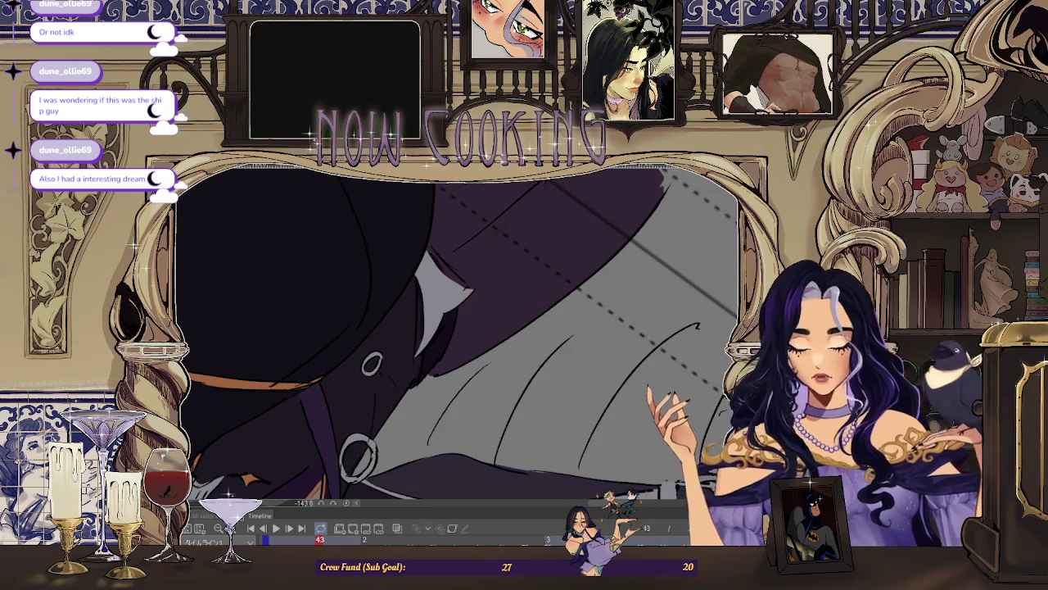
scroll(411, 262, "up", 2)
key("ctrl+y")
Step: Zoom out and advance to frame 45
scroll(428, 366, "down", 2)
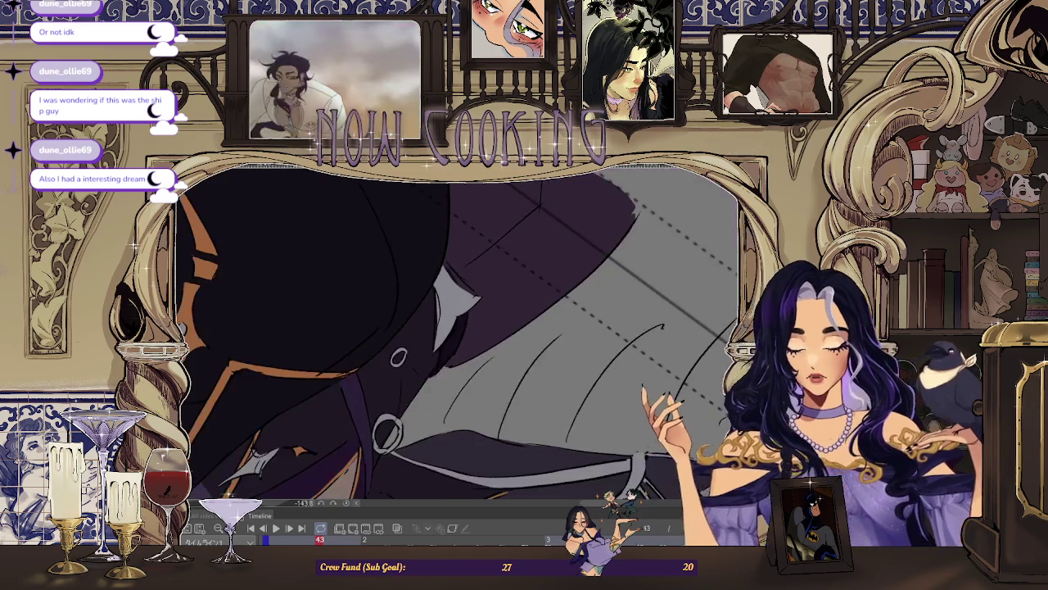
scroll(457, 441, "down", 2)
scroll(456, 440, "down", 1)
scroll(457, 441, "down", 2)
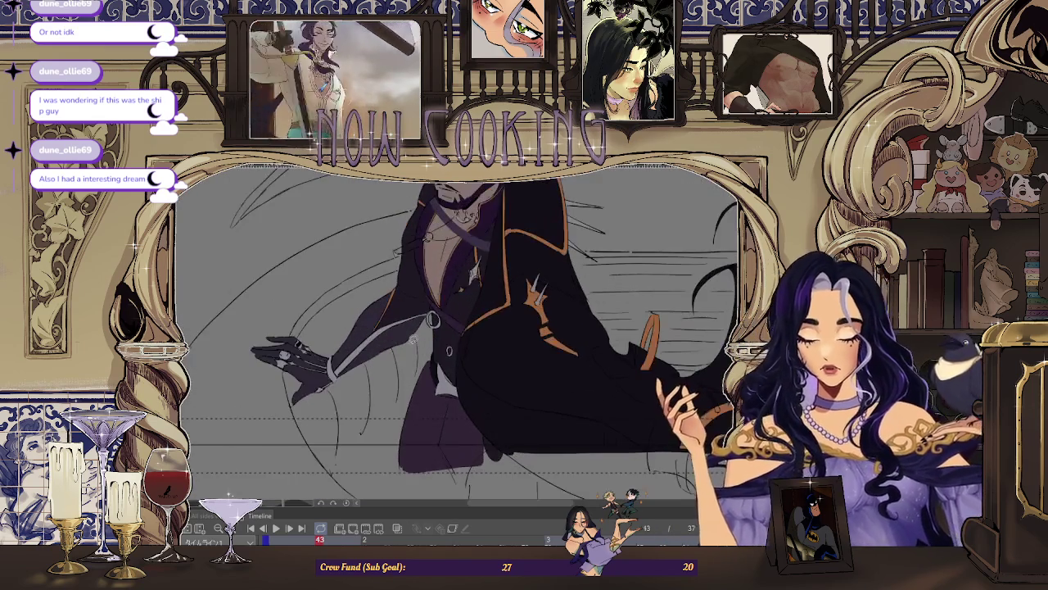
key("Right")
key("Right")
Step: Fill the outlined spike on the coat's lower fold light grey
scroll(438, 338, "up", 3)
scroll(423, 392, "up", 2)
scroll(422, 392, "up", 1)
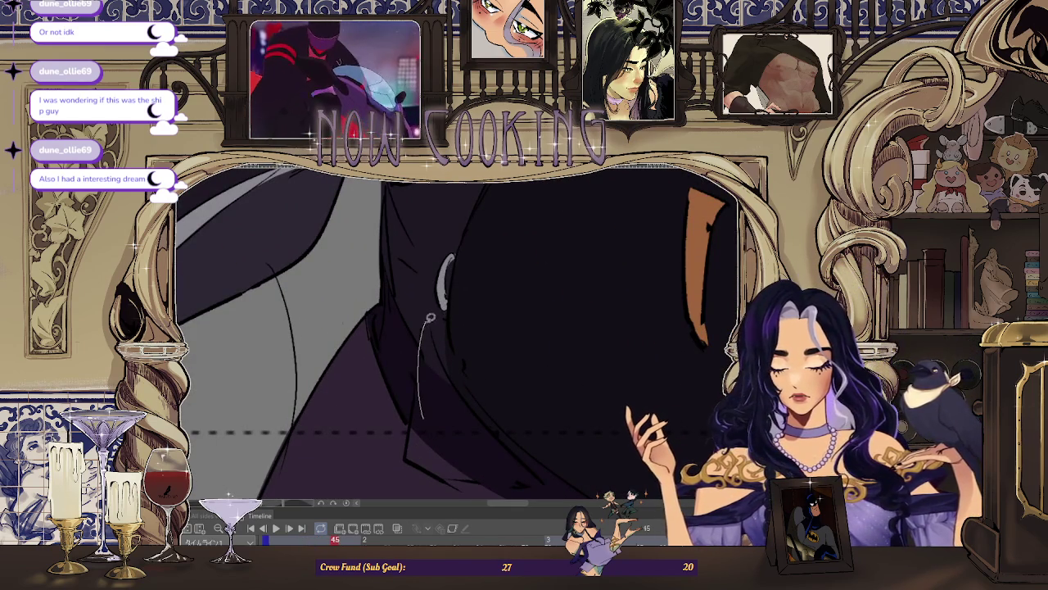
scroll(472, 413, "down", 2)
scroll(432, 350, "up", 2)
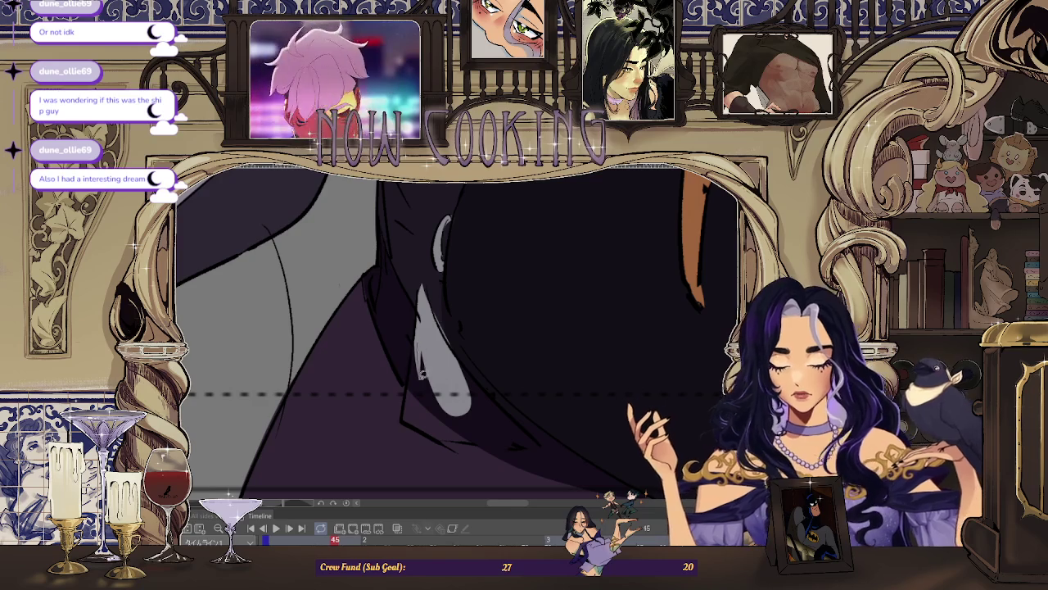
scroll(427, 330, "down", 1)
scroll(376, 354, "up", 2)
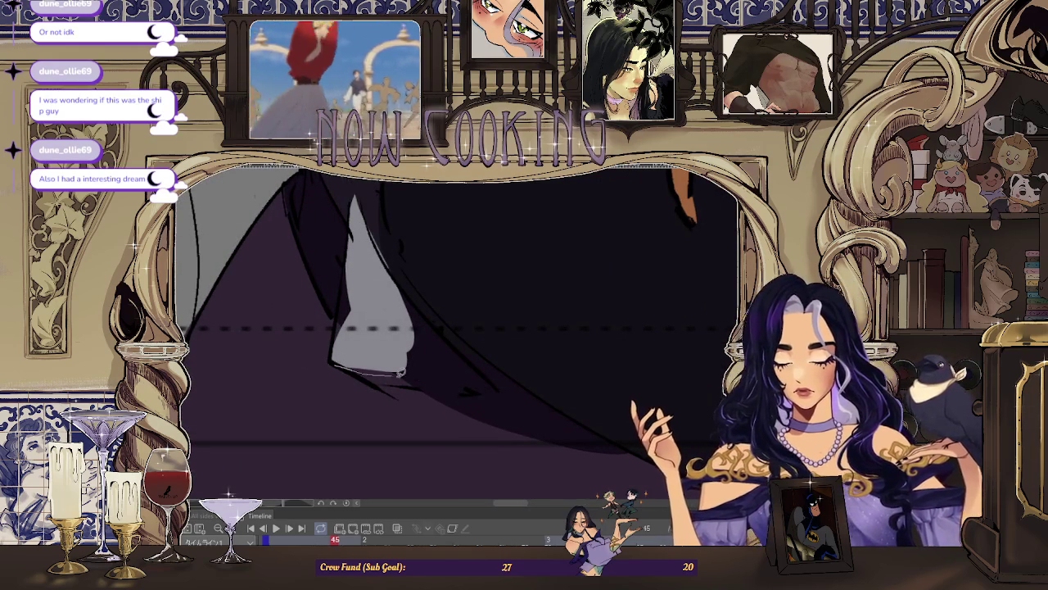
left_click(405, 287)
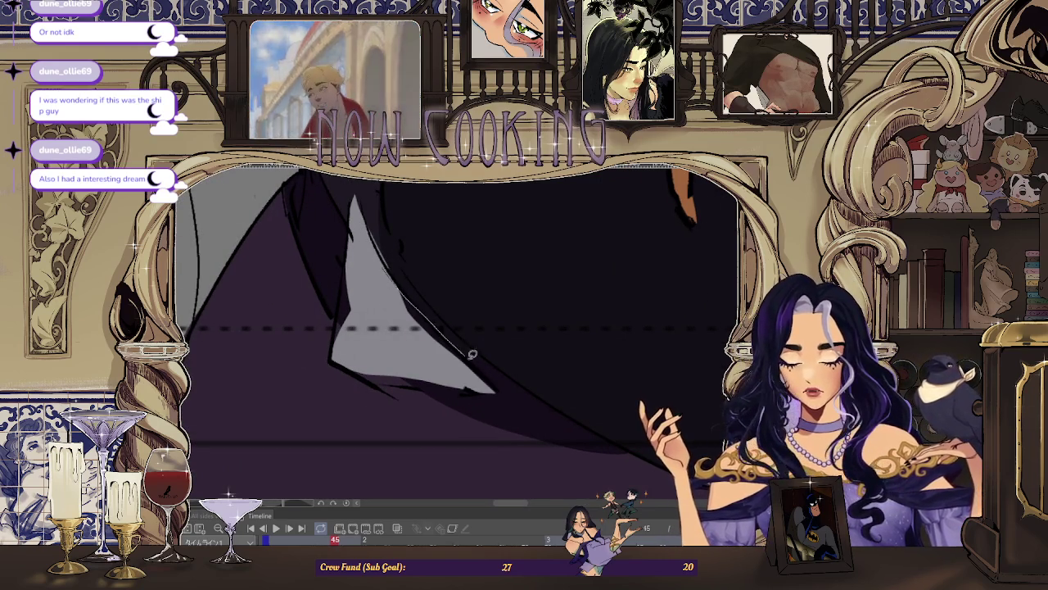
scroll(443, 368, "down", 2)
scroll(393, 409, "down", 2)
scroll(352, 442, "down", 1)
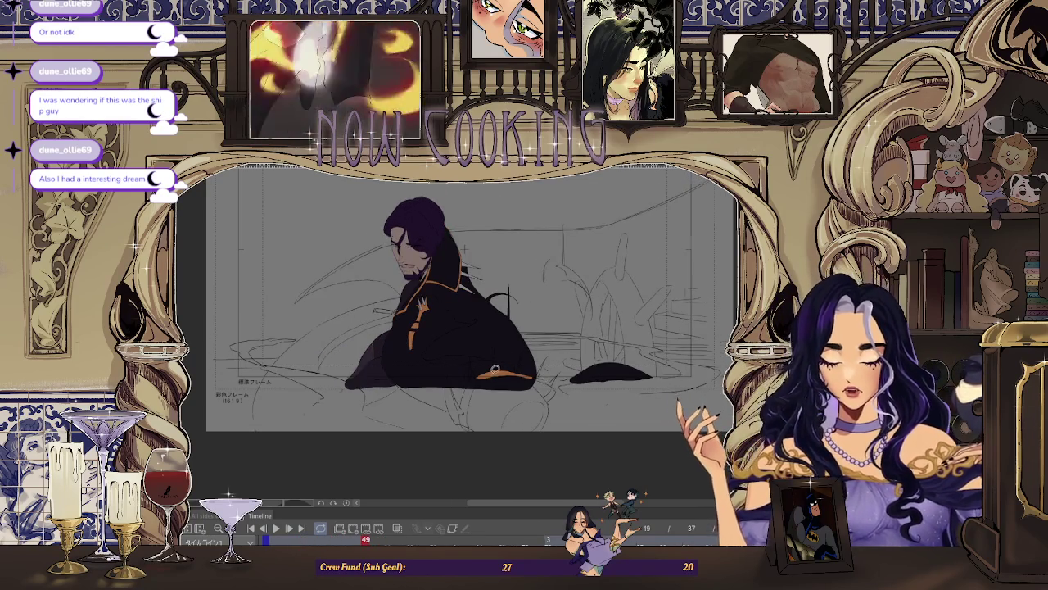
Step: Lasso-fill a grey spike on the coat's gold-trimmed hem on frame 49
scroll(496, 368, "up", 5)
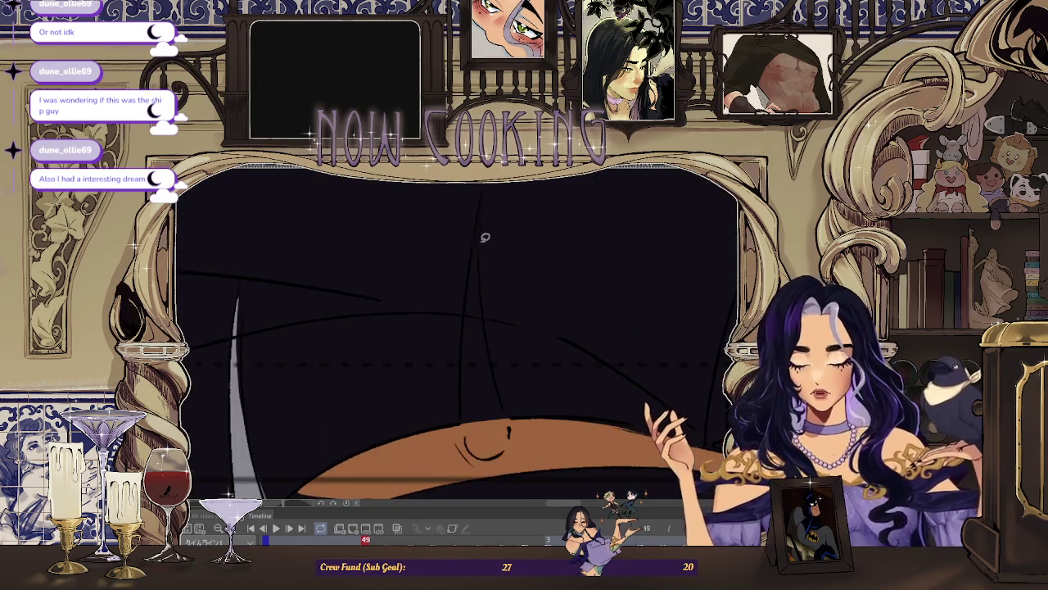
left_click_drag(490, 451, 512, 418)
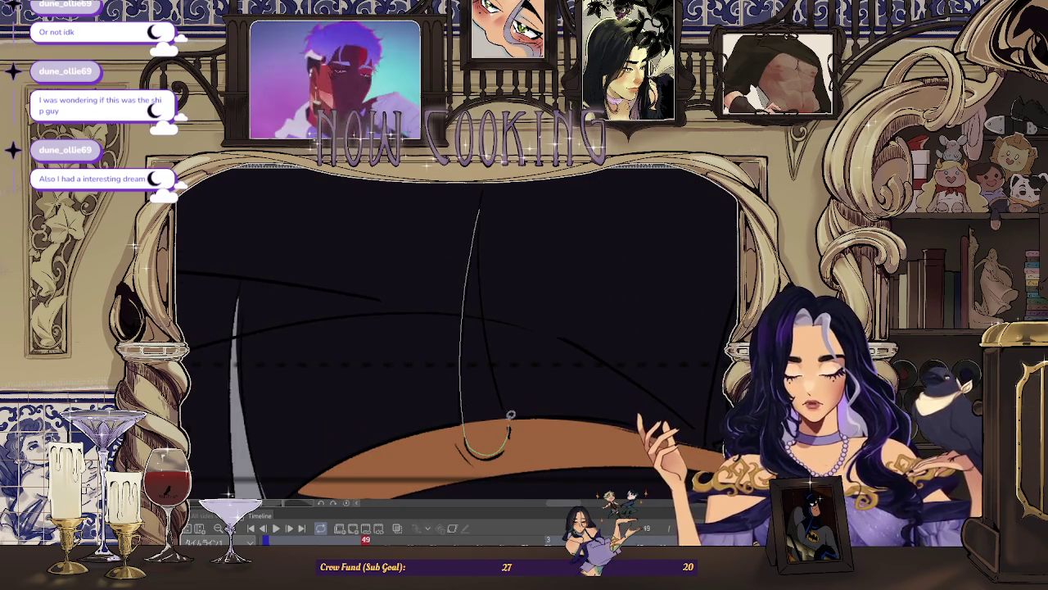
left_click_drag(487, 325, 480, 226)
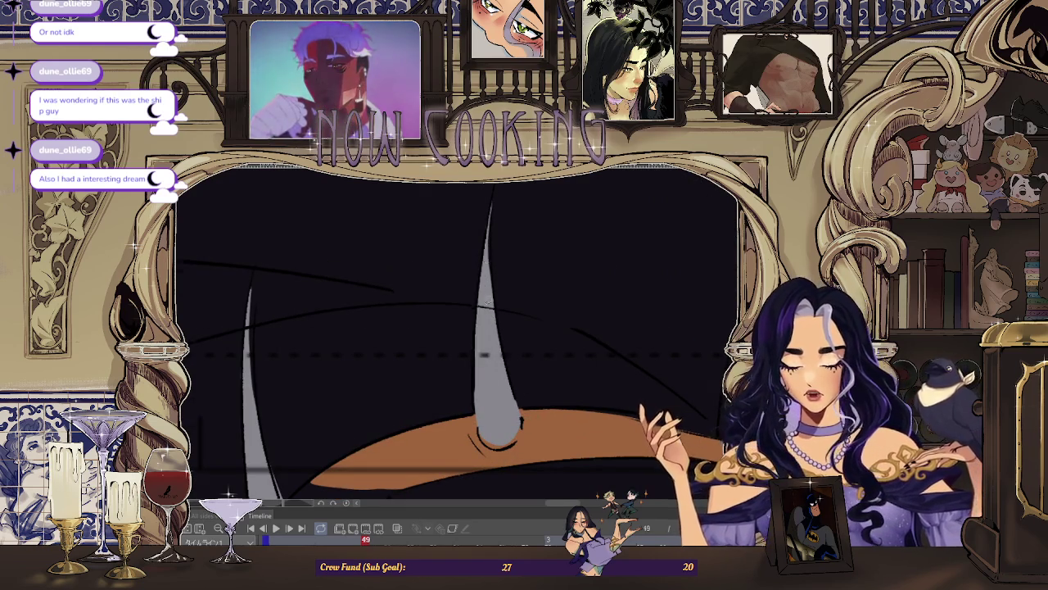
scroll(491, 299, "down", 2)
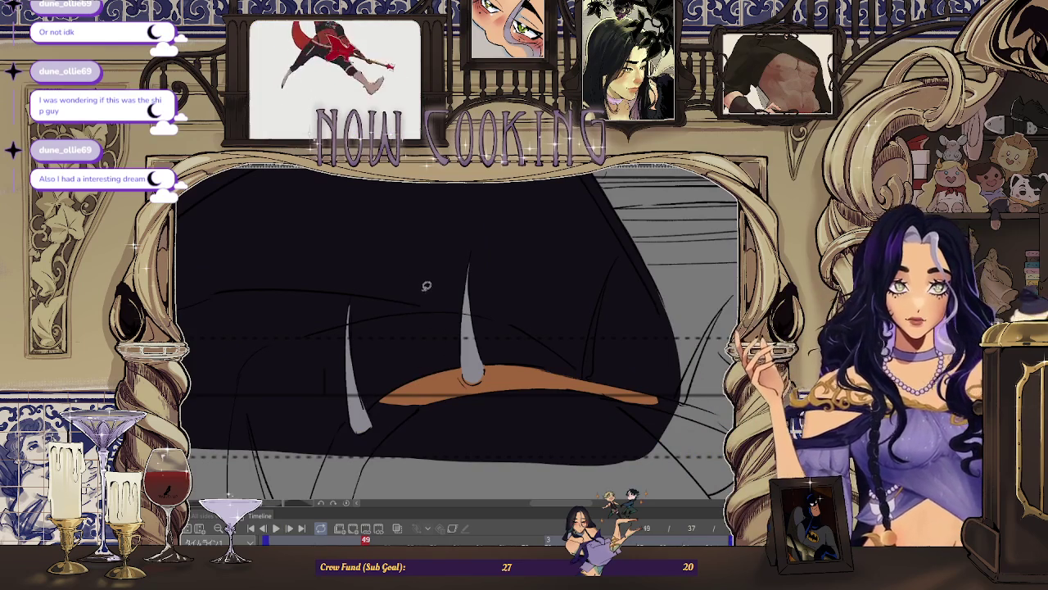
scroll(434, 295, "down", 2)
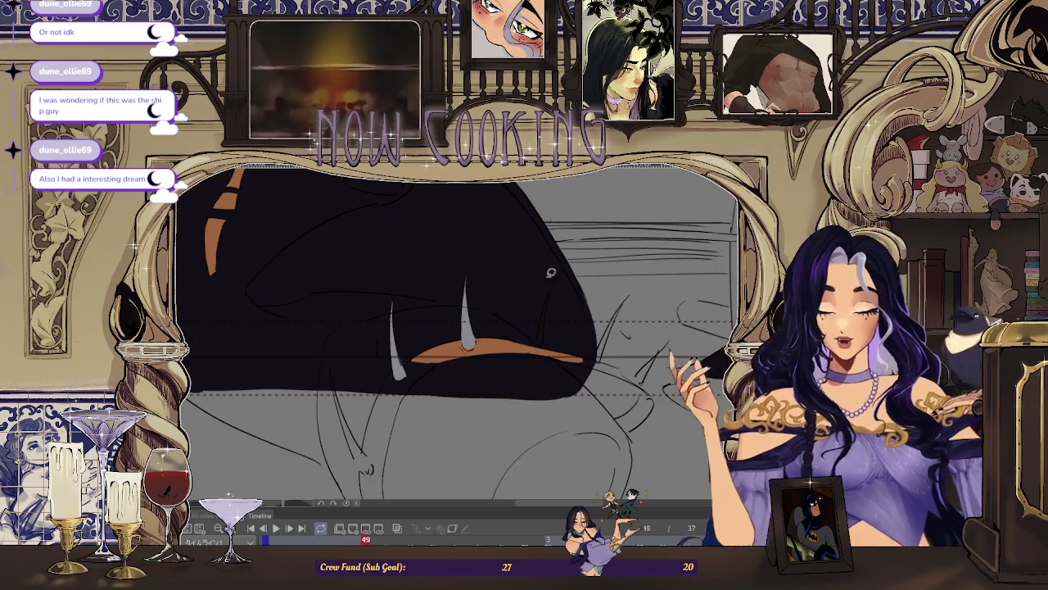
scroll(540, 272, "up", 1)
scroll(564, 250, "up", 1)
scroll(547, 238, "up", 1)
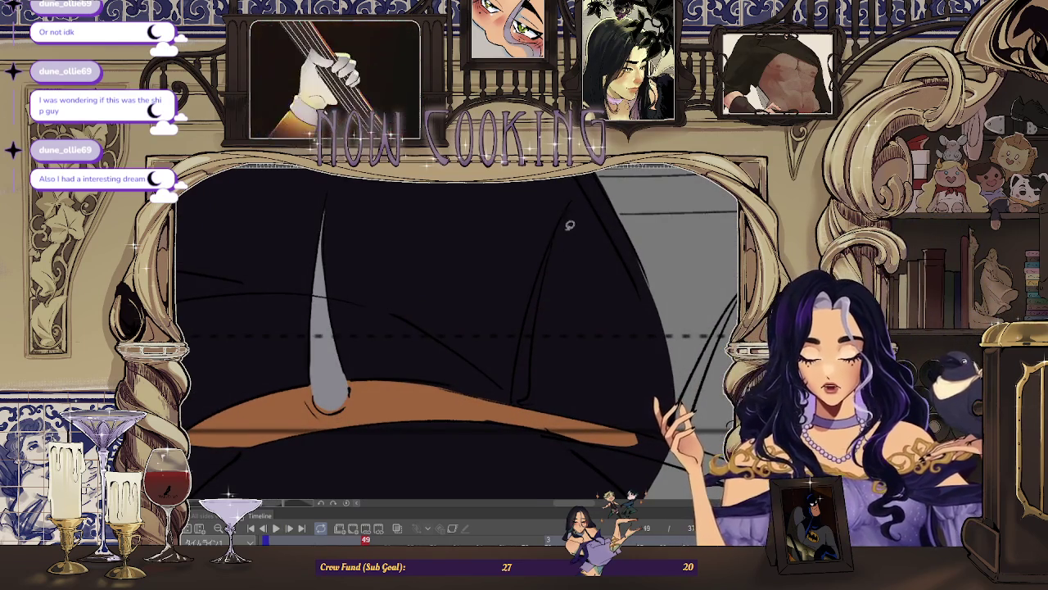
scroll(576, 214, "up", 1)
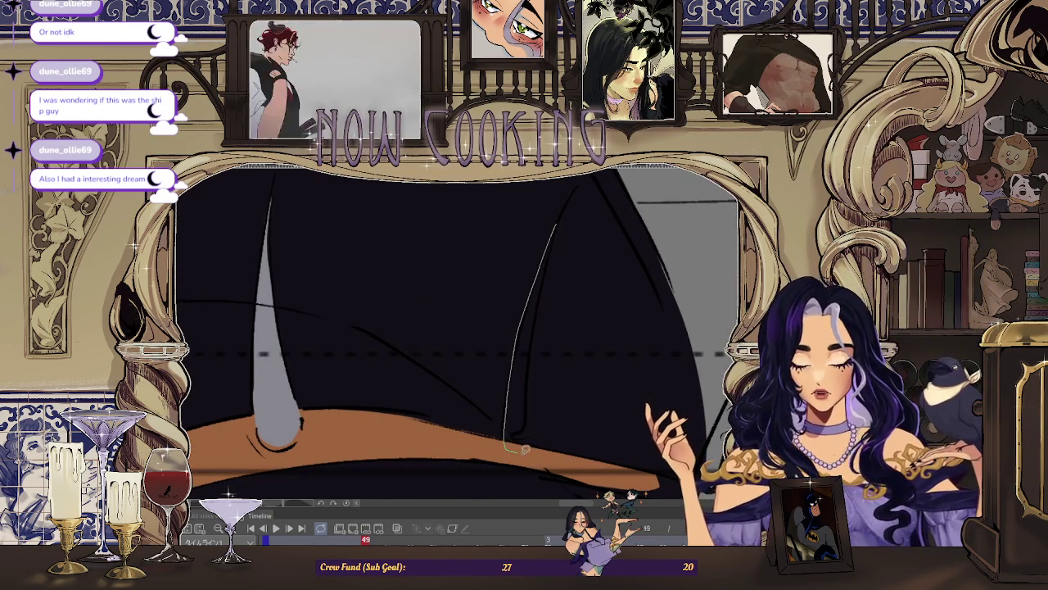
scroll(555, 244, "down", 1)
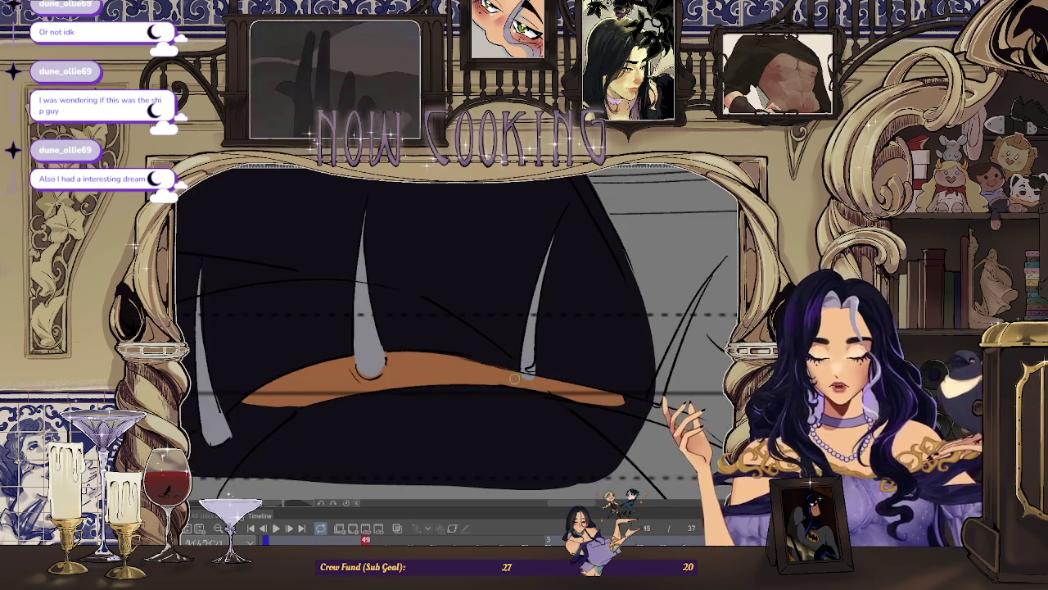
Step: Rotate the view, fill the long diagonal hem spike grey, then step back to frame 47
mouse_move(515, 377)
left_mouse_down()
mouse_move(572, 353)
mouse_move(579, 334)
left_mouse_up()
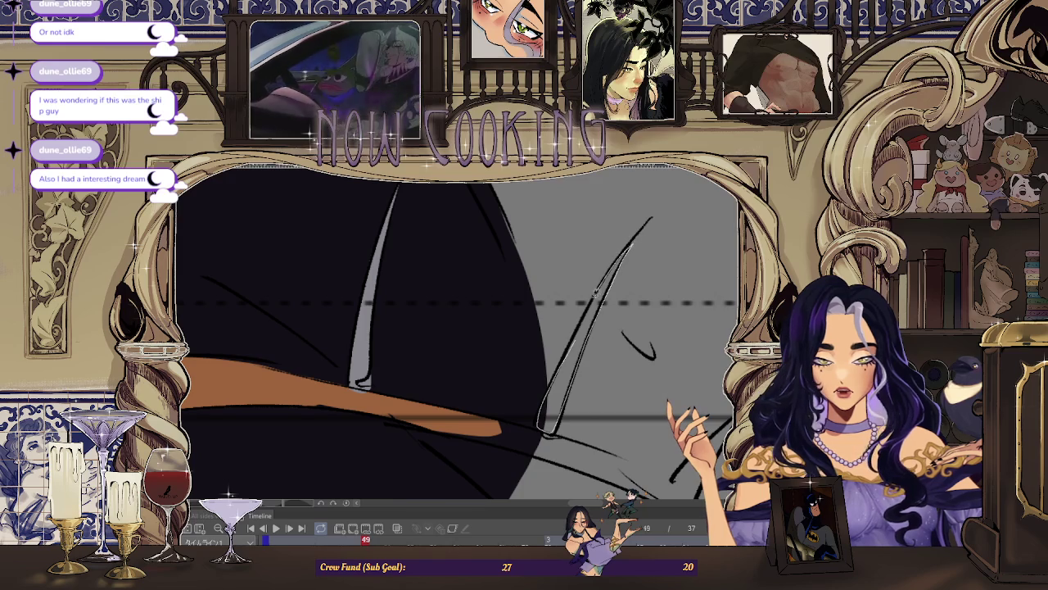
left_click_drag(602, 283, 577, 335)
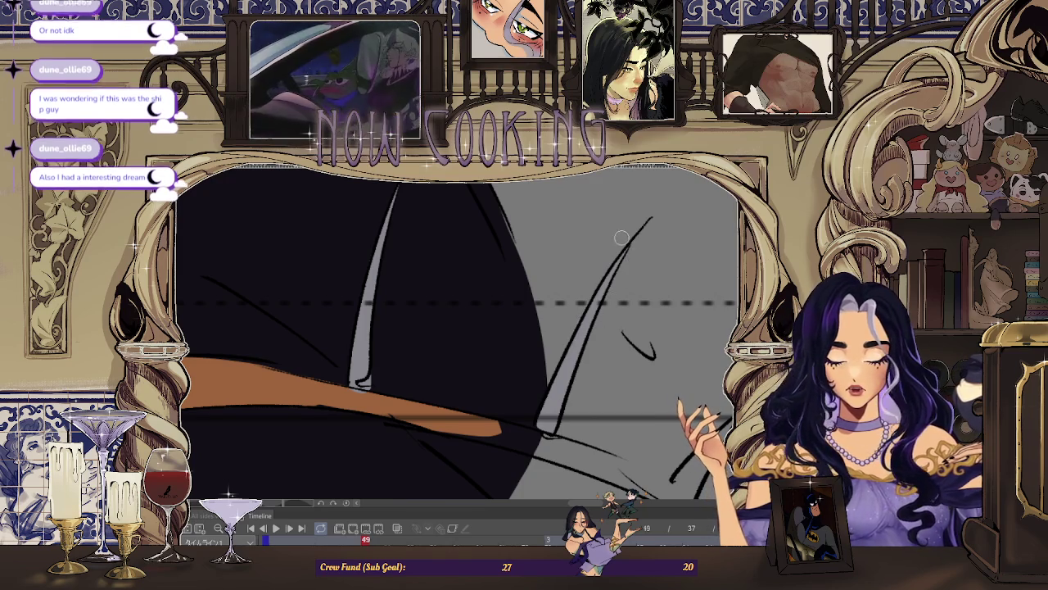
left_click_drag(626, 268, 658, 341)
mouse_move(501, 384)
left_mouse_down()
mouse_move(584, 343)
mouse_move(612, 313)
left_mouse_up()
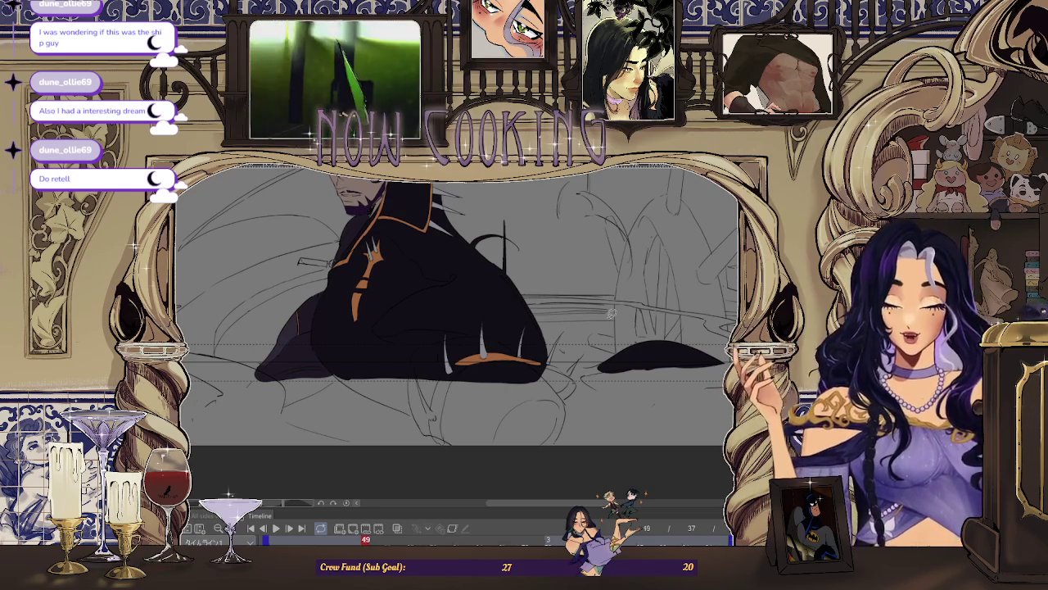
key("Left")
key("Left")
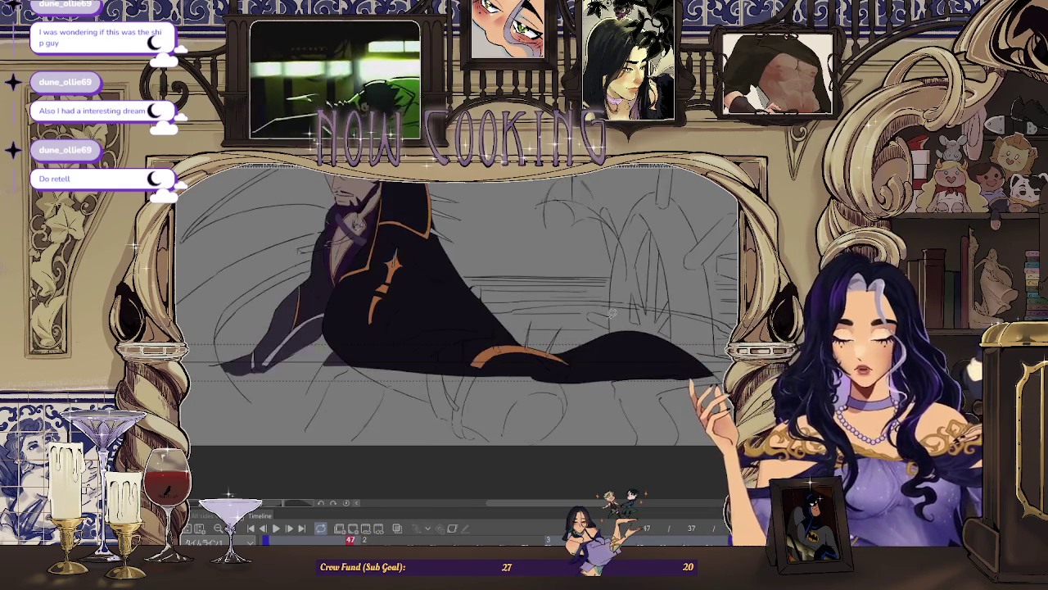
Step: After comparing with frame 49, outline and fill the thin spike on the coat with grey
key("Right")
key("Right")
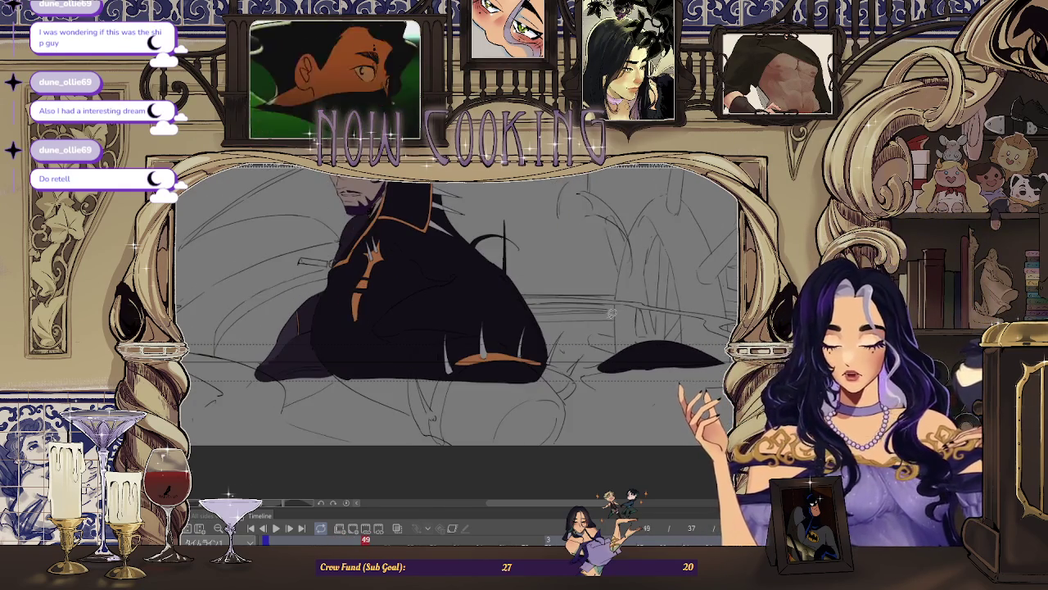
key("Left")
key("Left")
scroll(472, 340, "up", 2)
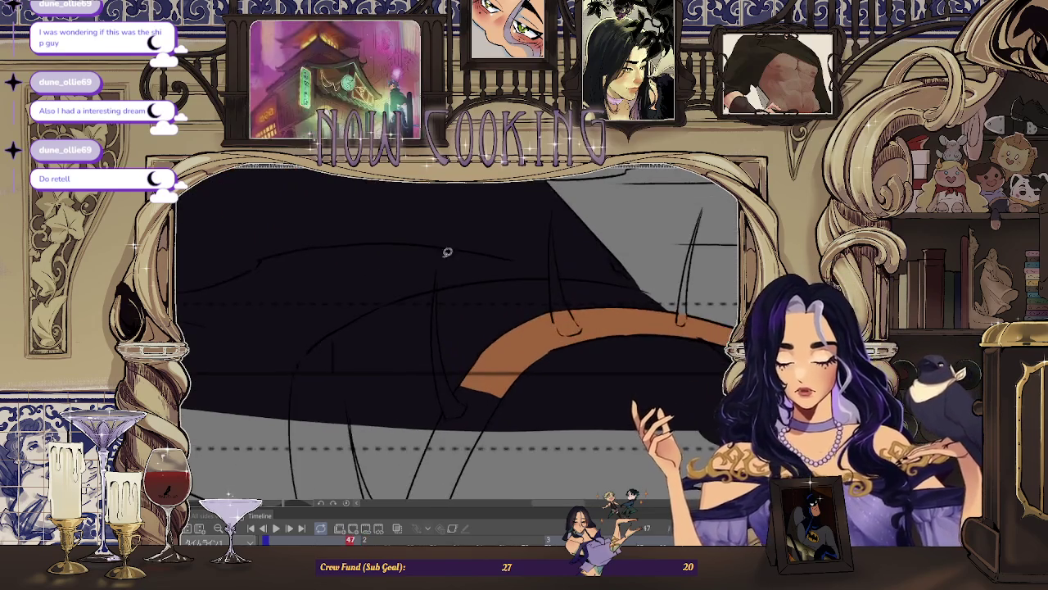
scroll(444, 234, "up", 2)
scroll(437, 286, "up", 2)
left_click_drag(432, 255, 437, 385)
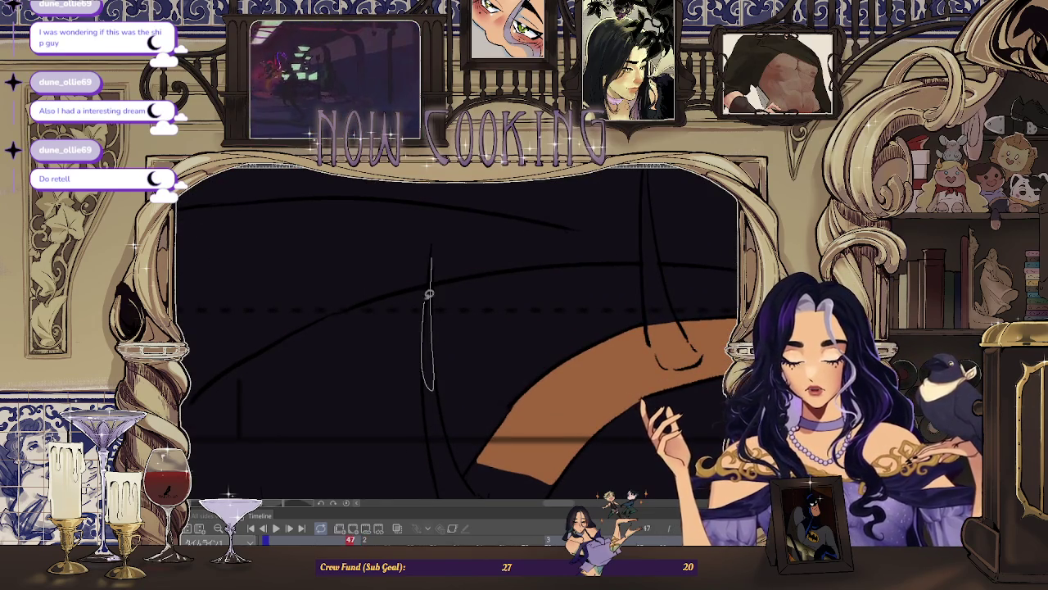
scroll(428, 304, "down", 2)
scroll(431, 230, "up", 2)
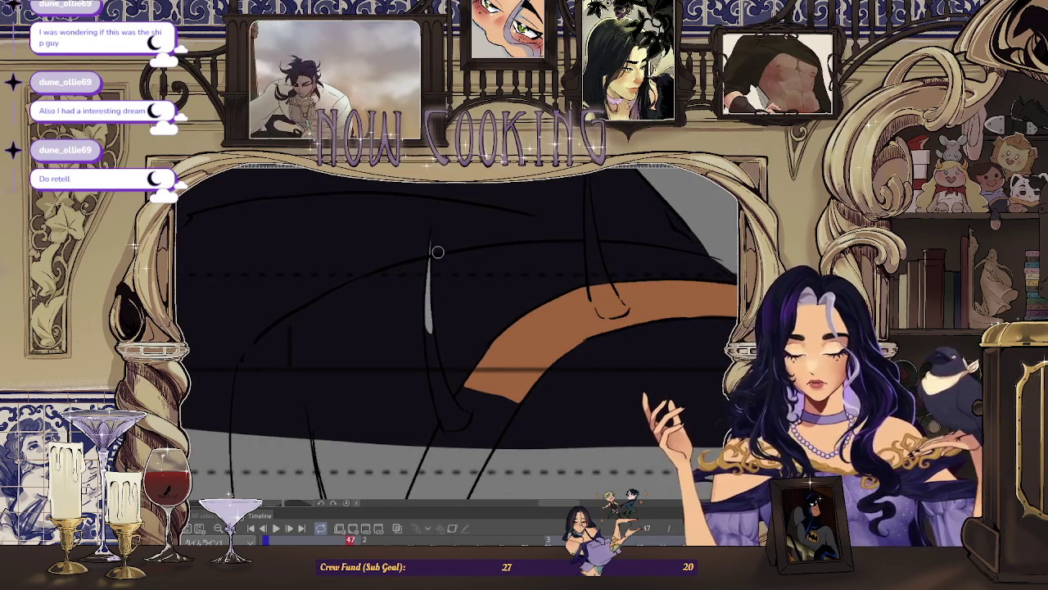
scroll(439, 271, "down", 2)
scroll(434, 275, "up", 2)
scroll(430, 272, "up", 1)
scroll(427, 271, "up", 1)
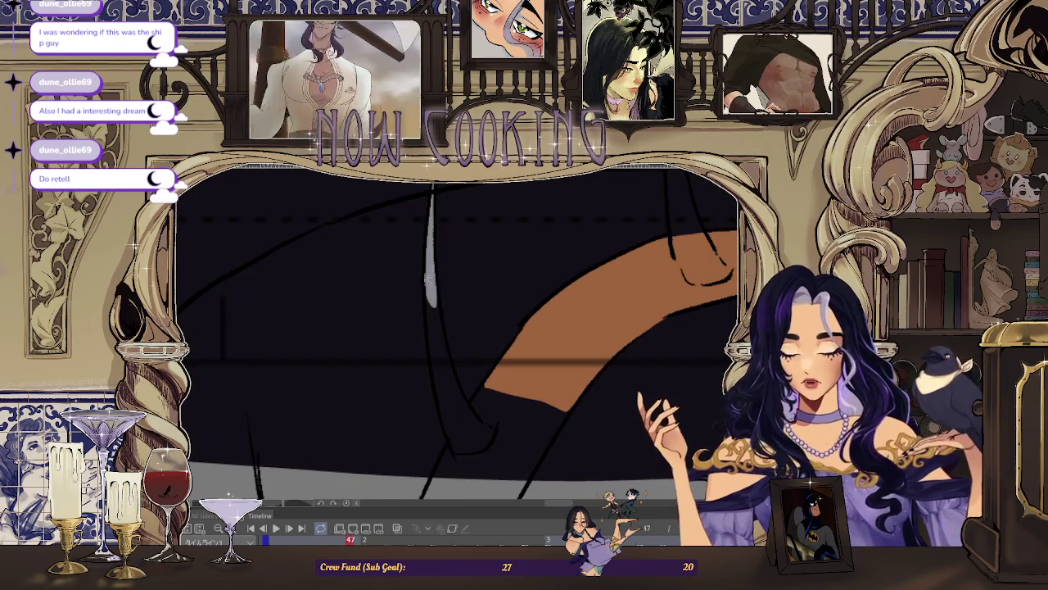
left_click_drag(451, 347, 449, 346)
Step: Fill the spike's lower tip and the pointed central spike solid grey
scroll(449, 346, "up", 1)
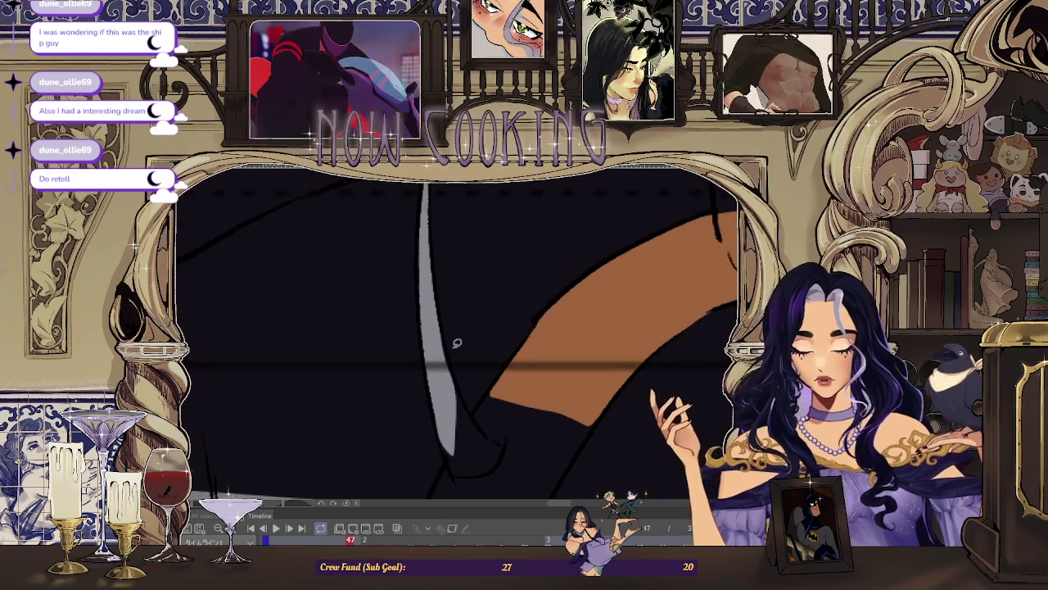
scroll(448, 345, "up", 1)
scroll(447, 343, "up", 1)
scroll(443, 435, "down", 1)
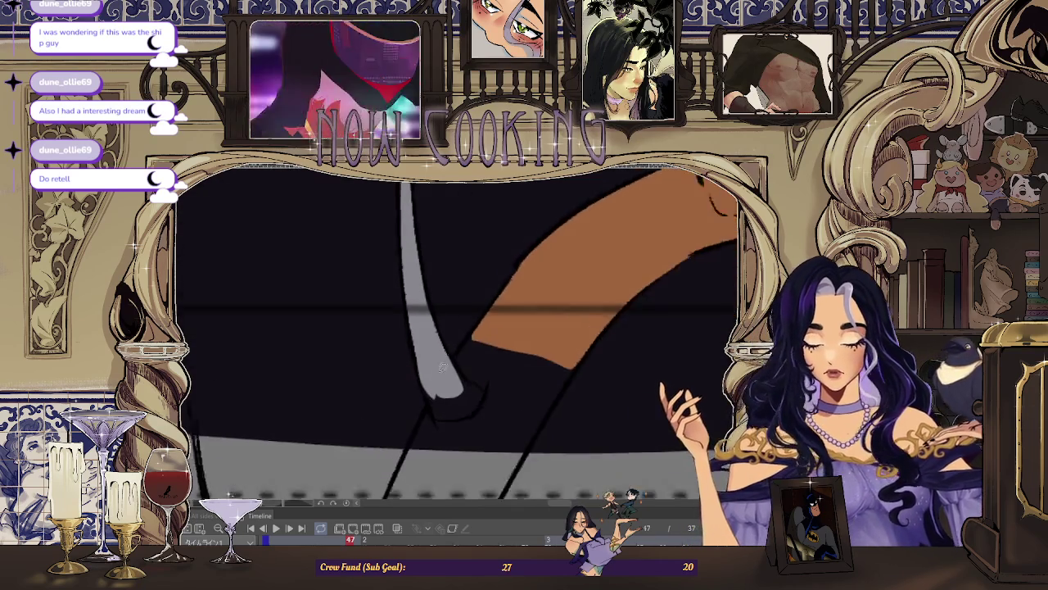
left_click(429, 393)
scroll(407, 340, "up", 1)
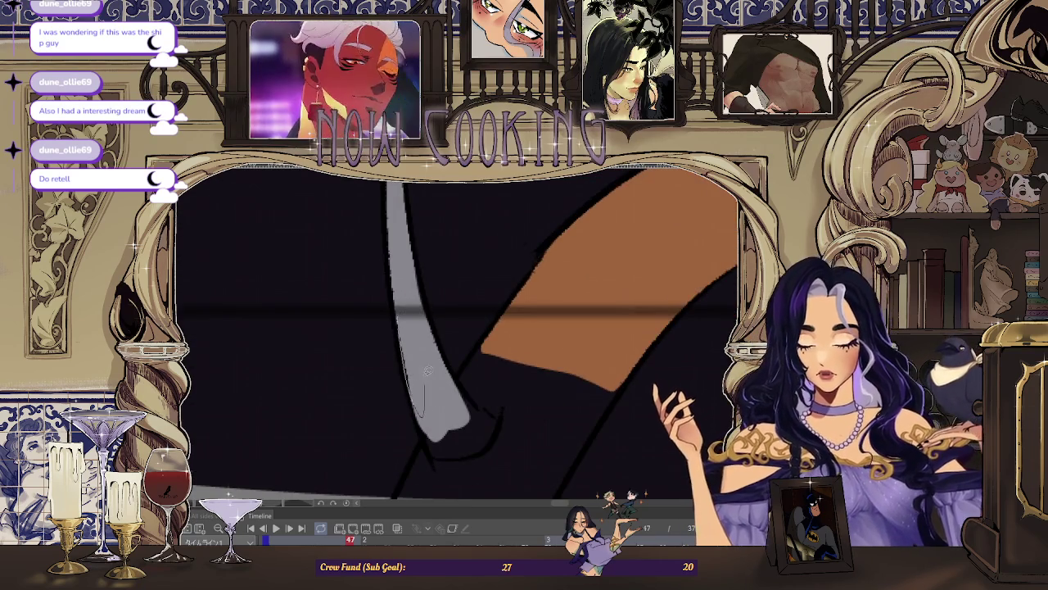
scroll(442, 372, "down", 1)
scroll(458, 373, "down", 1)
scroll(462, 368, "down", 1)
scroll(533, 312, "up", 1)
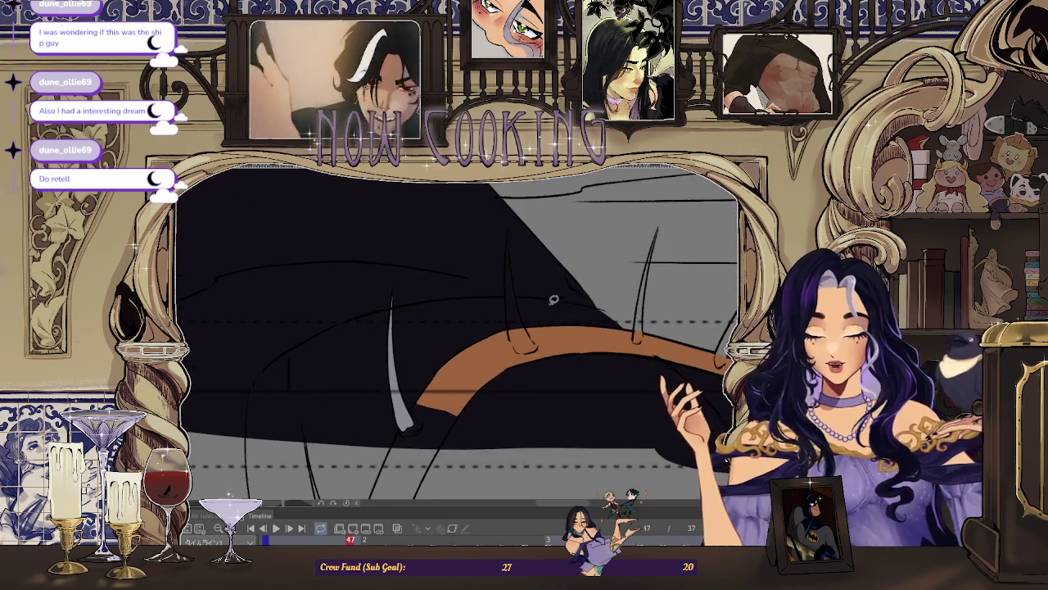
scroll(512, 236, "up", 1)
scroll(513, 226, "up", 1)
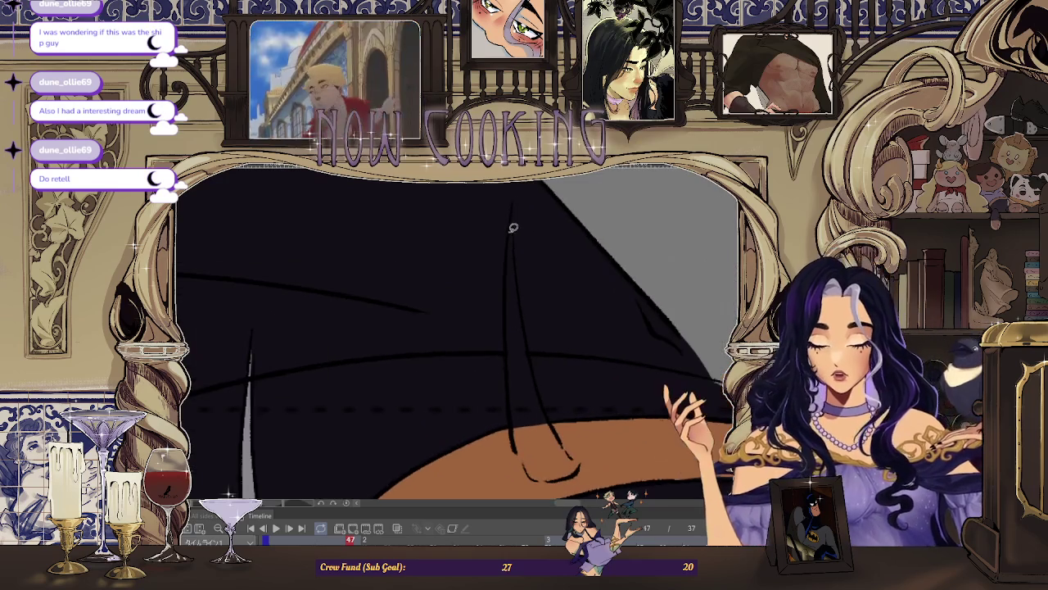
left_click_drag(521, 346, 514, 245)
scroll(514, 252, "up", 1)
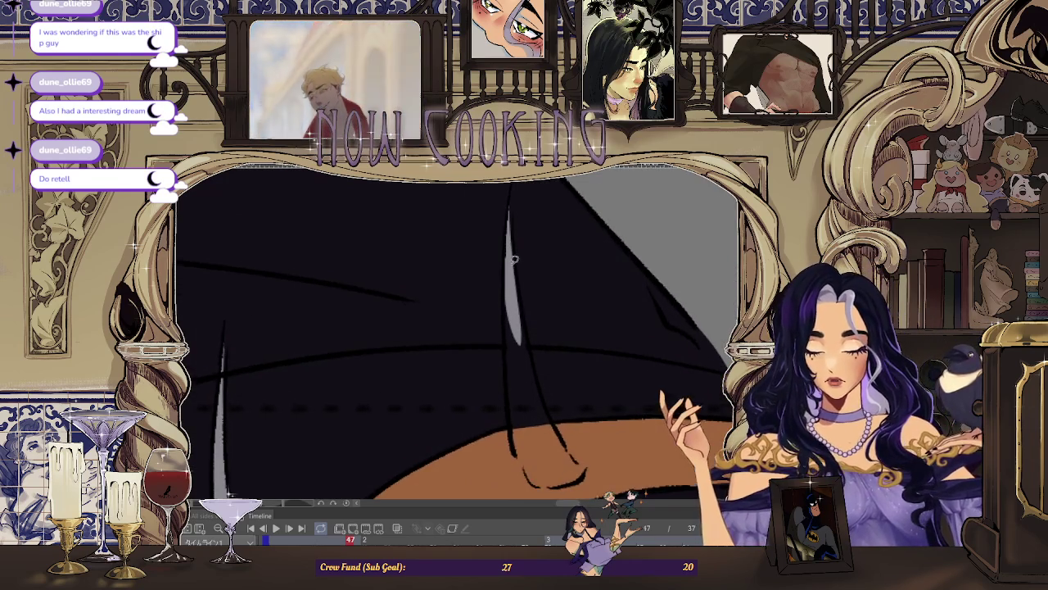
left_click_drag(524, 434, 538, 330)
scroll(538, 330, "down", 1)
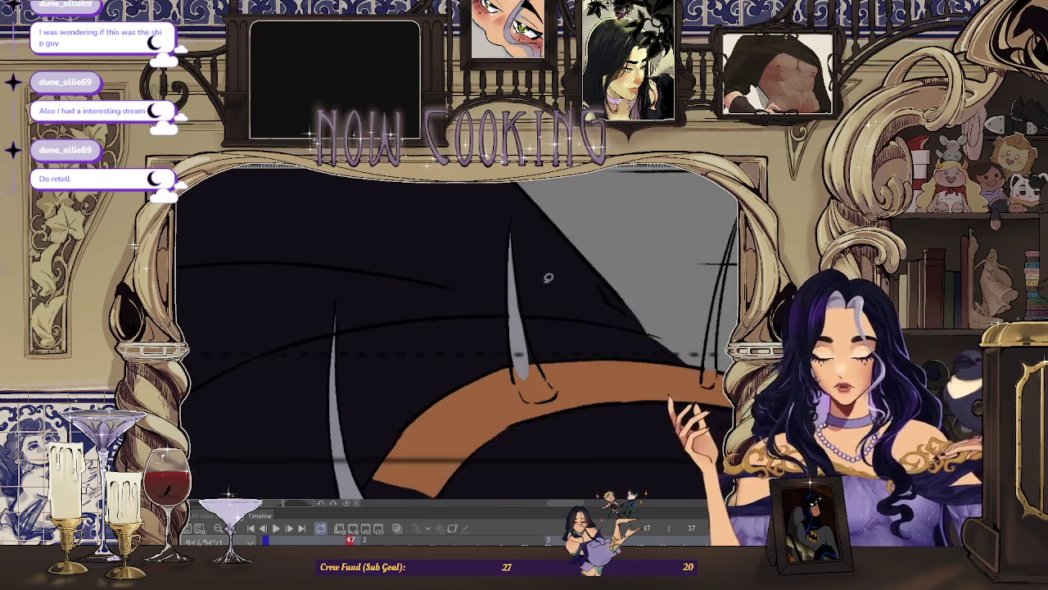
scroll(530, 358, "up", 1)
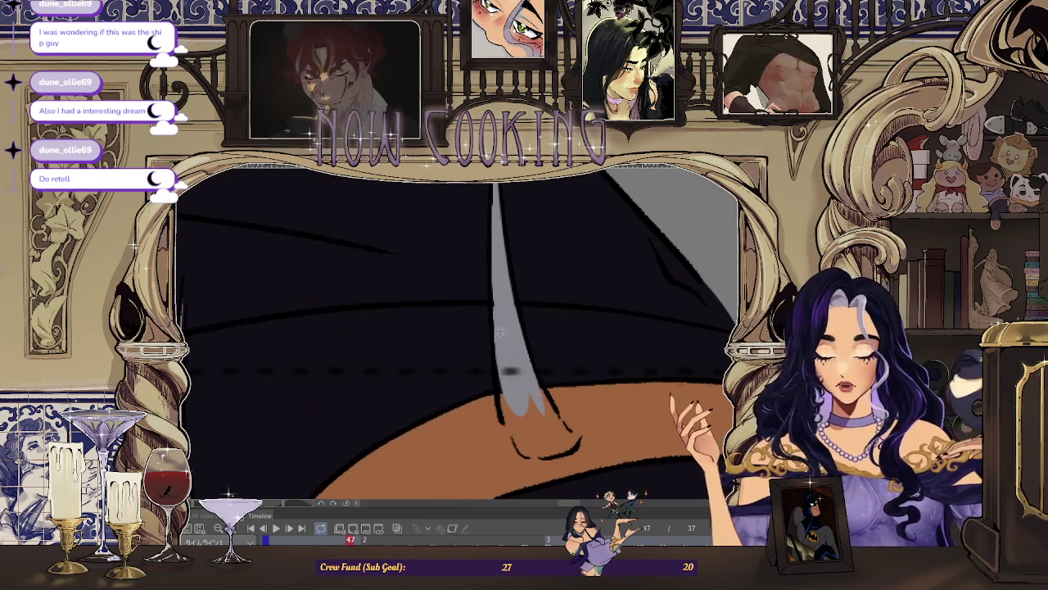
mouse_move(524, 450)
left_mouse_down()
mouse_move(532, 365)
mouse_move(524, 370)
left_mouse_up()
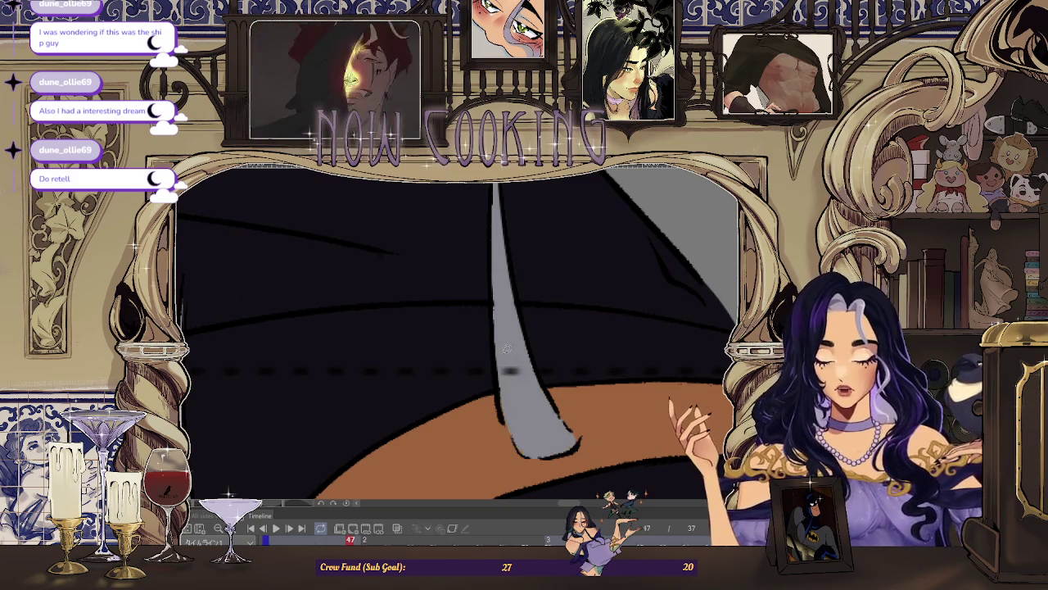
Step: Fill the lower right spike completely with grey
scroll(437, 320, "down", 2)
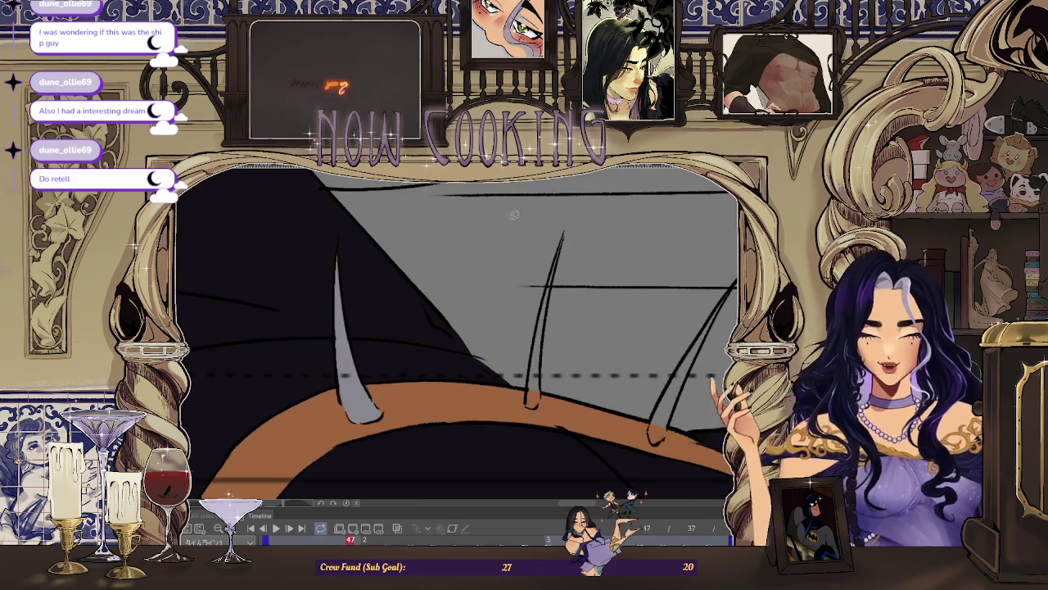
scroll(633, 289, "up", 1)
scroll(573, 221, "up", 2)
scroll(570, 208, "down", 2)
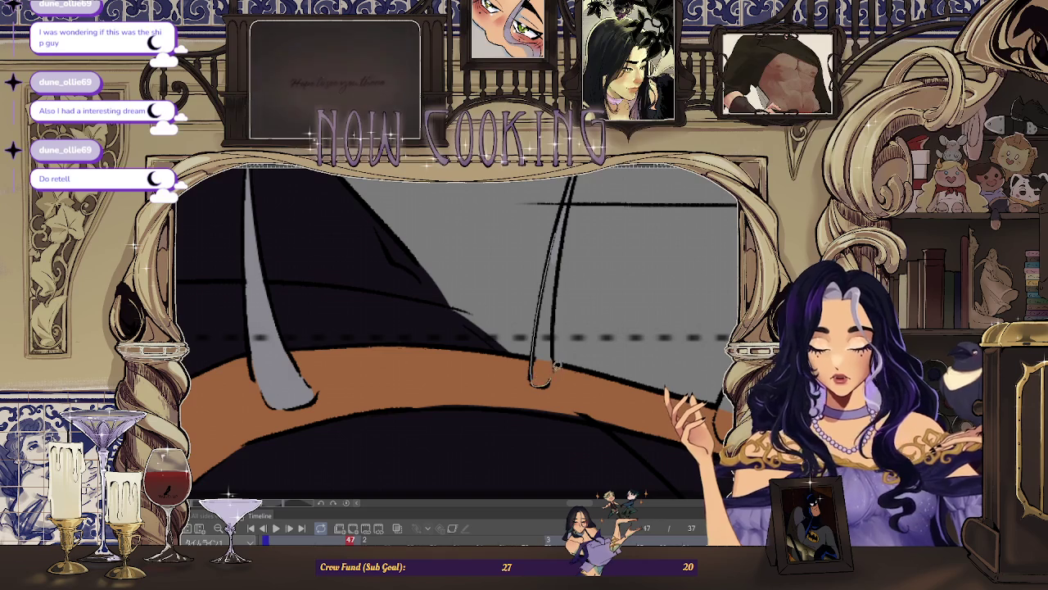
scroll(565, 311, "down", 2)
scroll(655, 208, "up", 2)
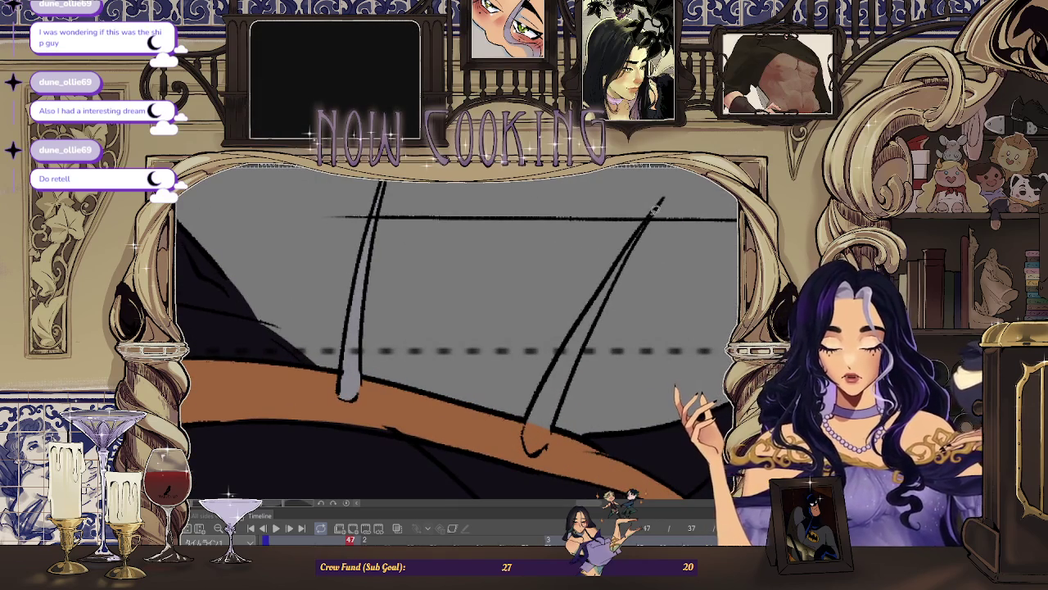
left_click_drag(578, 329, 540, 416)
scroll(598, 295, "up", 1)
left_click_drag(601, 299, 528, 459)
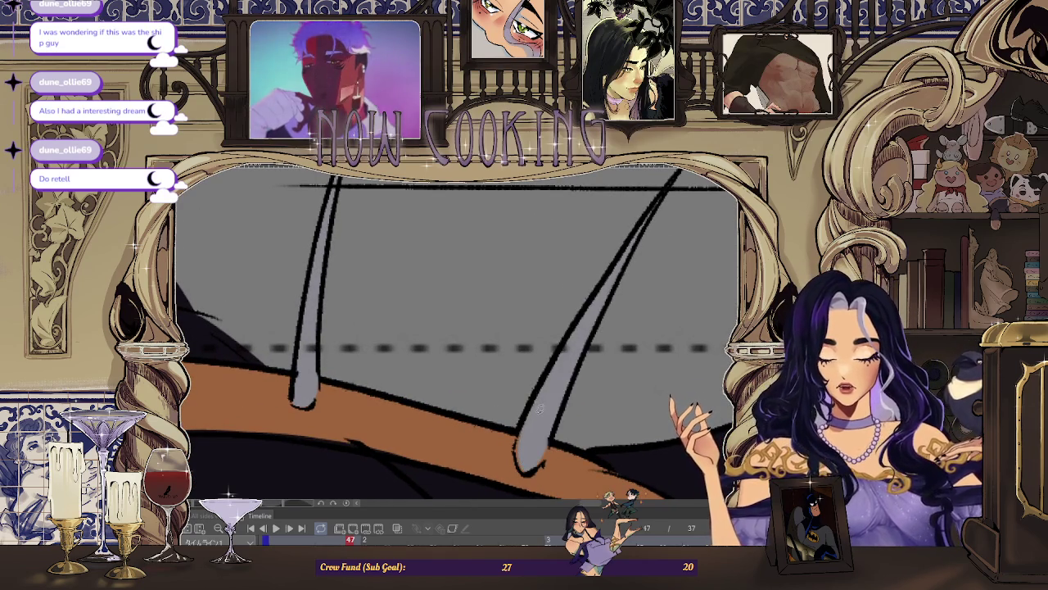
Step: Fill the wedge-shaped spike with grey
scroll(544, 442, "down", 1)
scroll(557, 417, "down", 1)
scroll(569, 393, "down", 1)
scroll(583, 366, "down", 1)
scroll(565, 344, "up", 2)
scroll(519, 303, "up", 1)
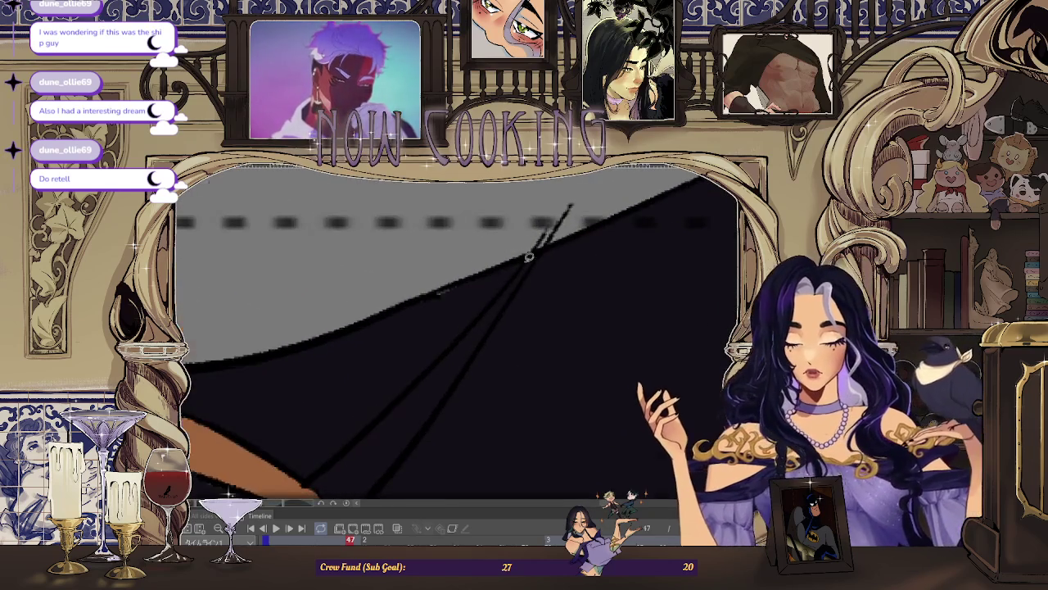
scroll(533, 270, "up", 1)
scroll(547, 235, "up", 1)
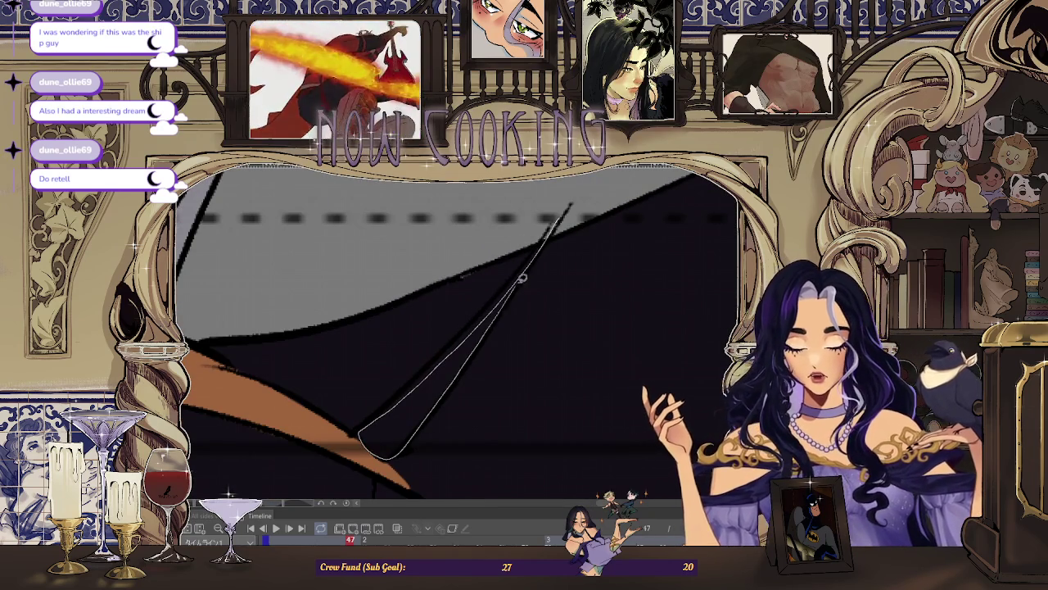
left_click_drag(514, 288, 543, 247)
scroll(457, 343, "up", 2)
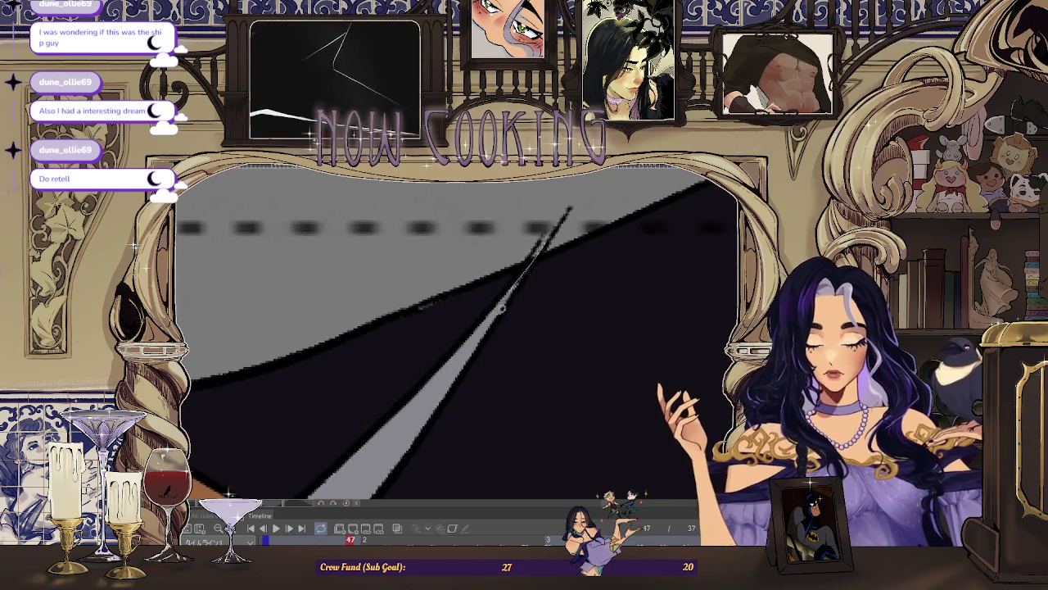
scroll(547, 257, "down", 2)
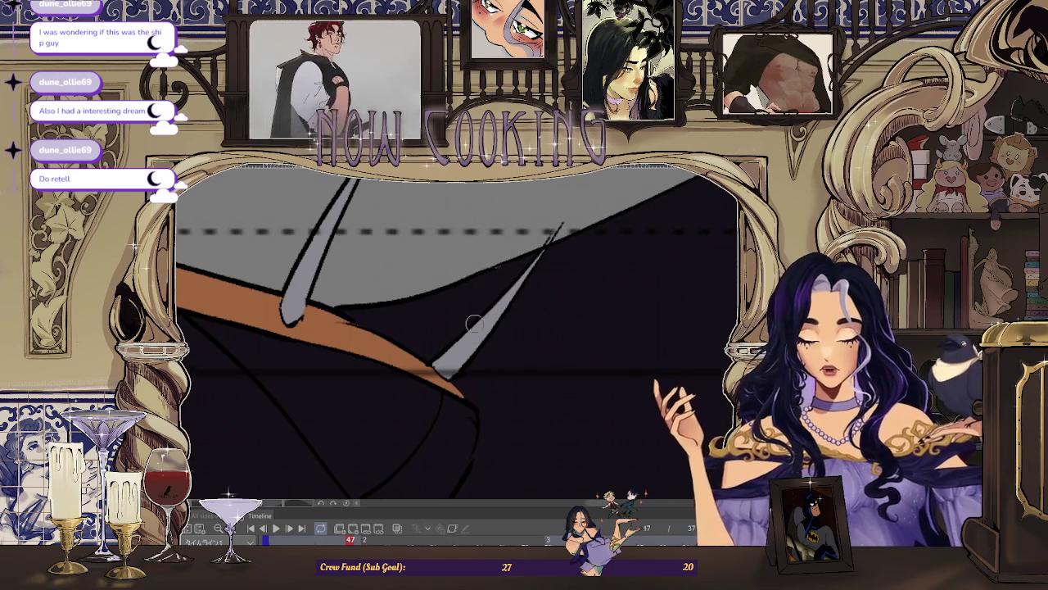
scroll(472, 339, "down", 3)
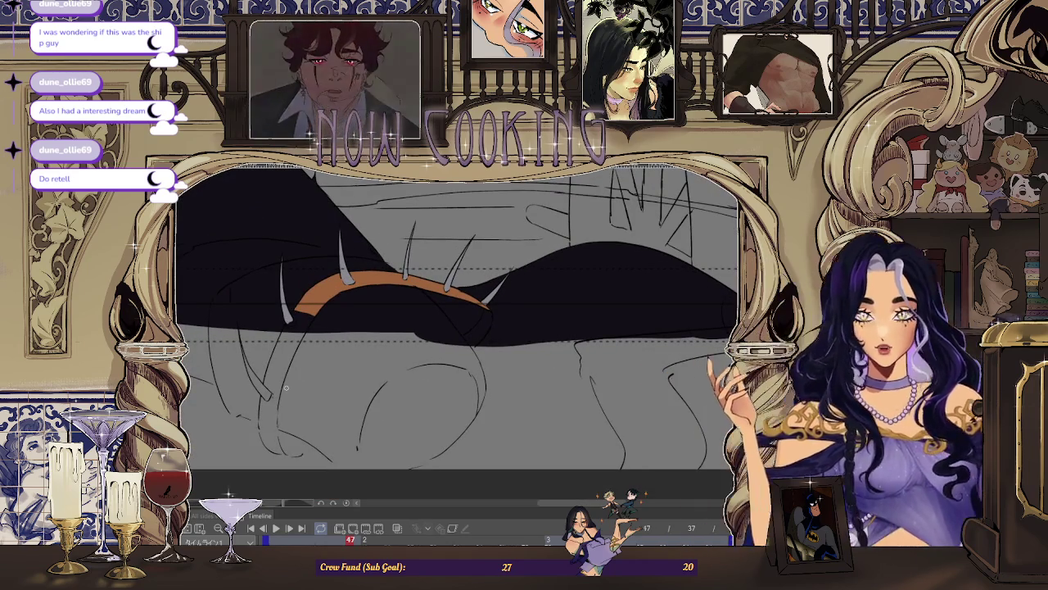
Step: On frame 45, fill the thin spike sliver grey and extend it downward
key("Left")
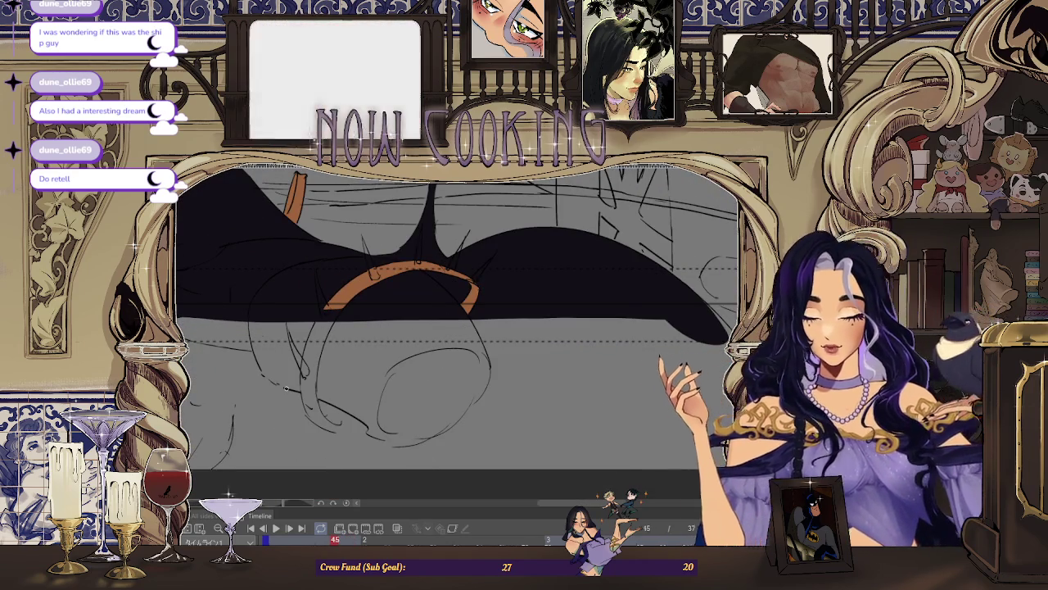
scroll(319, 267, "up", 1)
scroll(320, 268, "up", 2)
scroll(304, 237, "up", 2)
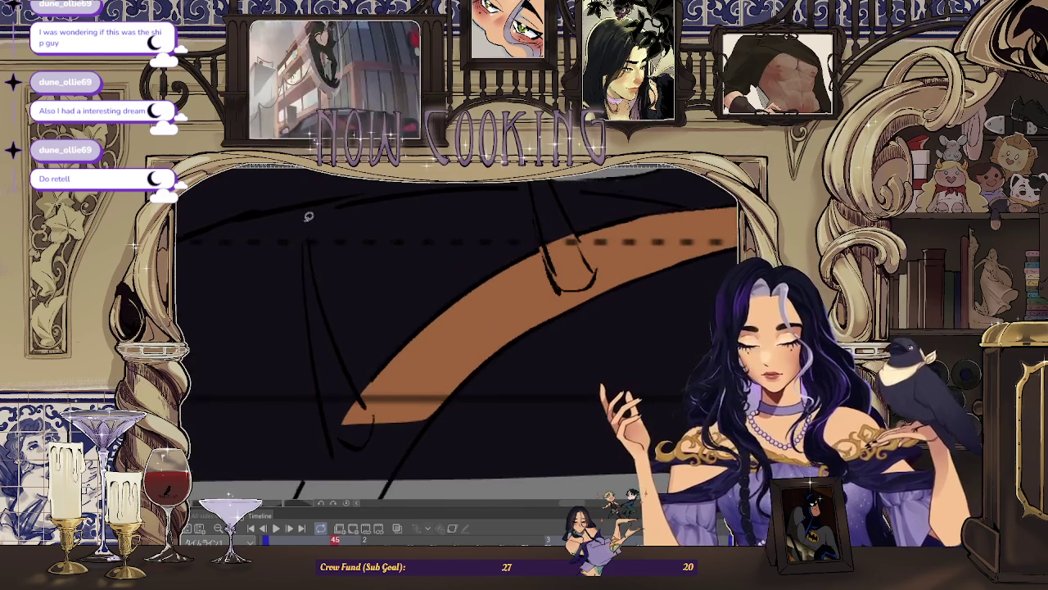
left_click_drag(317, 275, 327, 217)
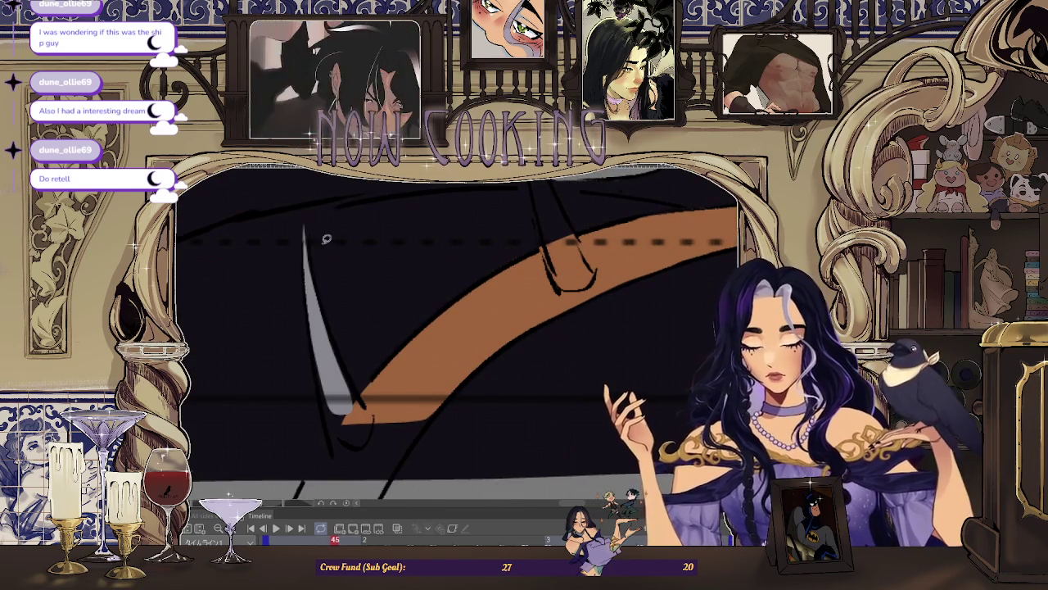
left_click_drag(335, 348, 324, 321)
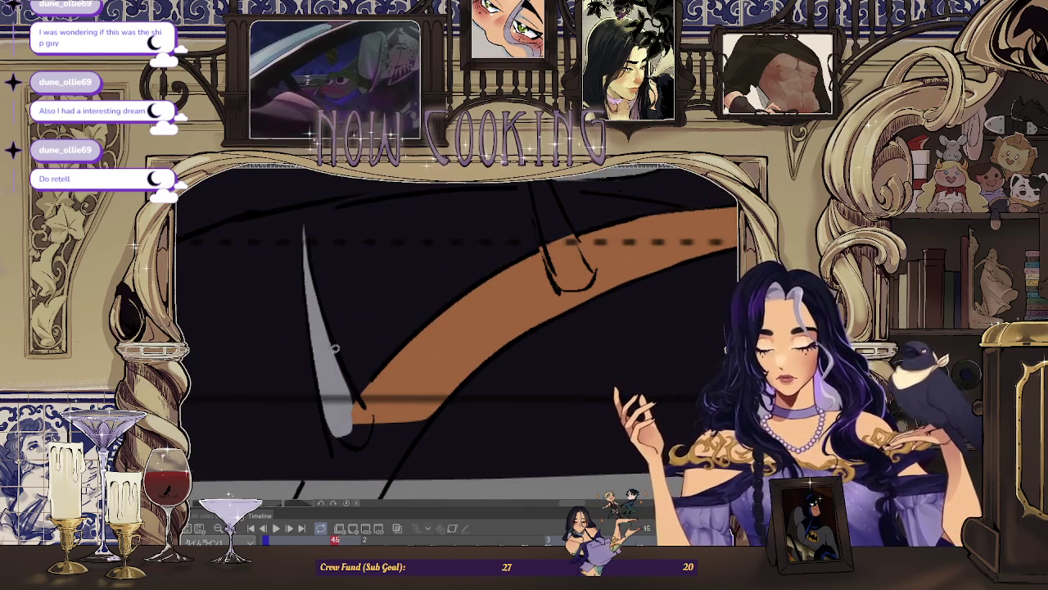
Step: Fill the next spike and its base with solid grey
scroll(362, 401, "down", 1)
scroll(362, 402, "down", 1)
scroll(362, 401, "down", 1)
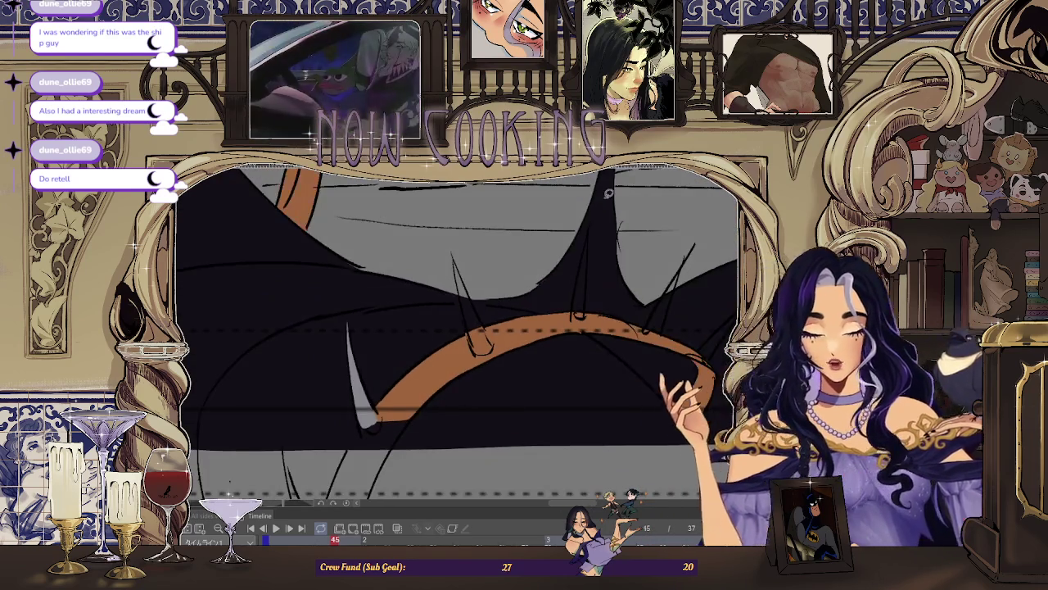
scroll(491, 246, "up", 1)
scroll(475, 250, "up", 1)
scroll(461, 251, "up", 1)
scroll(461, 251, "up", 1)
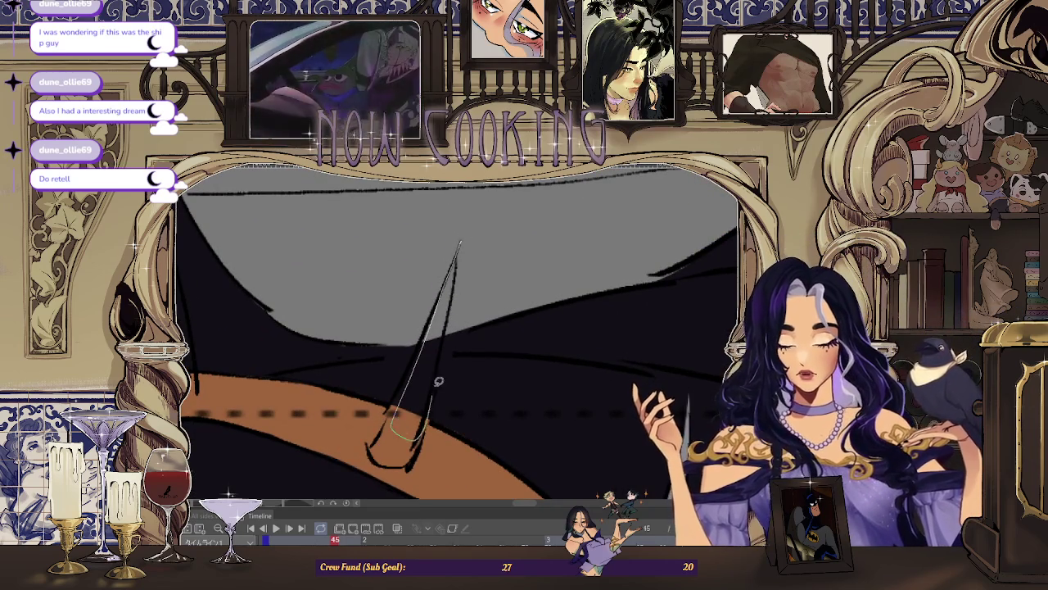
left_click_drag(463, 244, 447, 283)
scroll(447, 283, "up", 1)
scroll(427, 370, "down", 1)
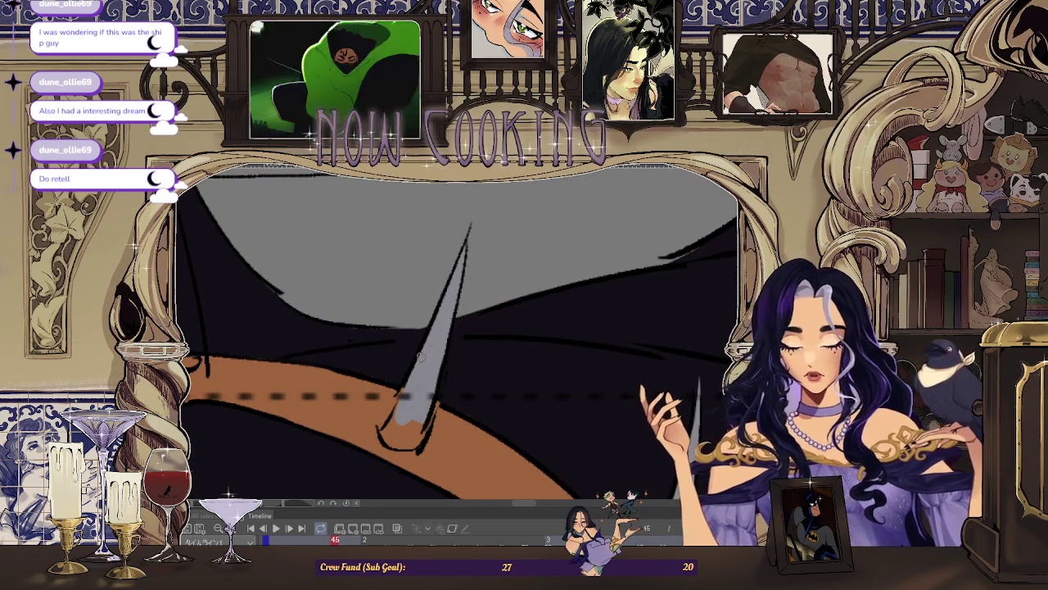
left_click_drag(432, 418, 432, 416)
scroll(434, 376, "up", 1)
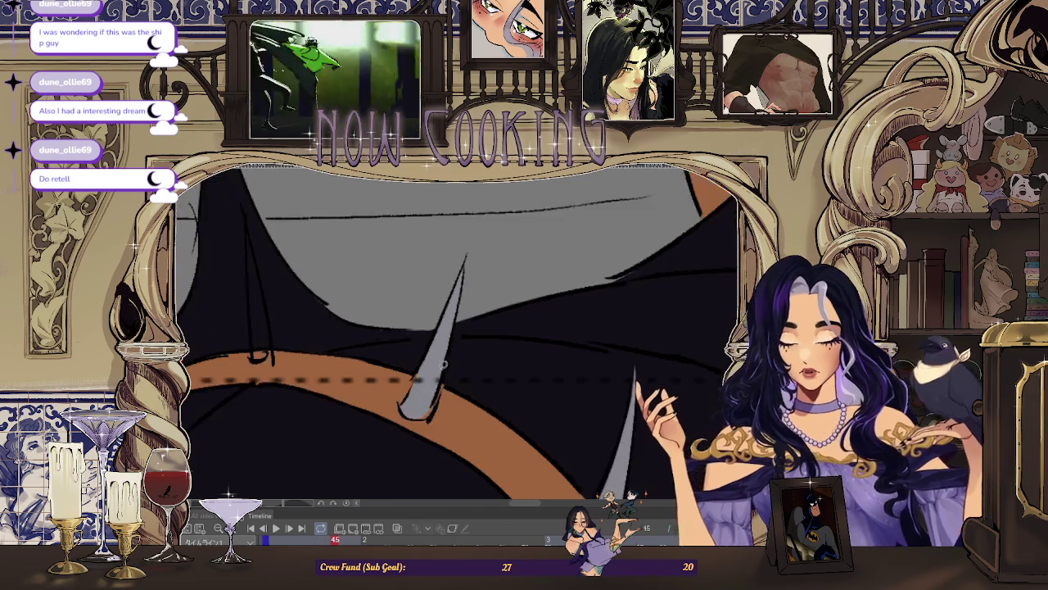
left_click_drag(458, 345, 422, 419)
scroll(422, 419, "up", 1)
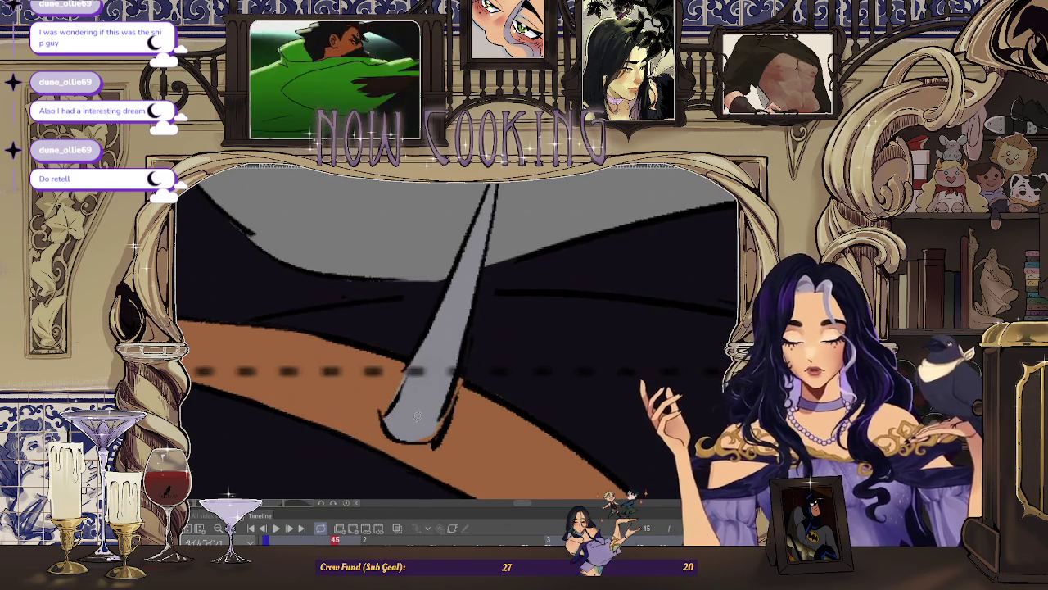
scroll(468, 324, "down", 2)
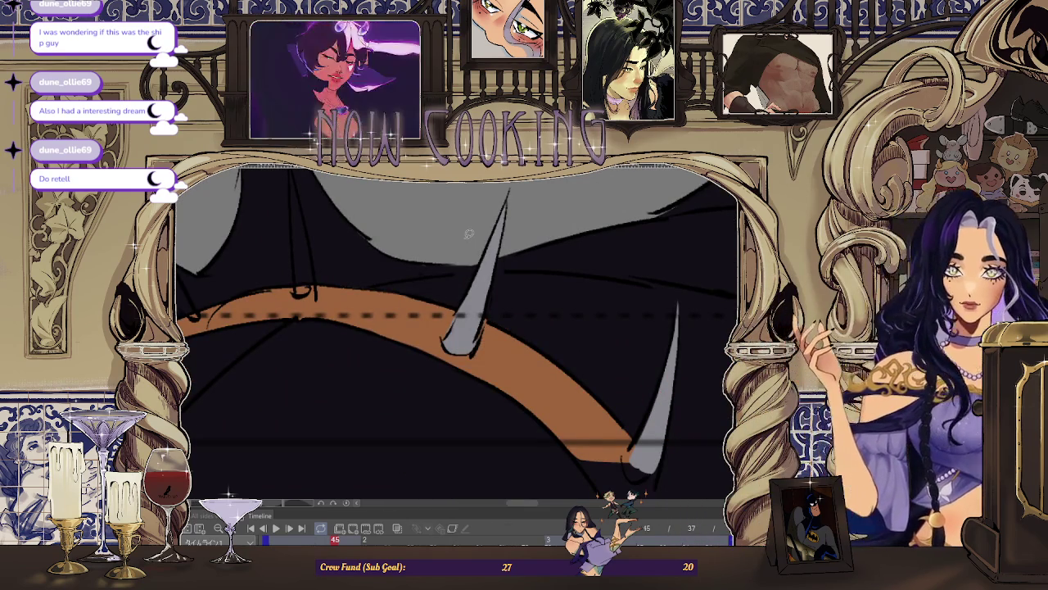
scroll(508, 328, "down", 1)
scroll(542, 419, "down", 1)
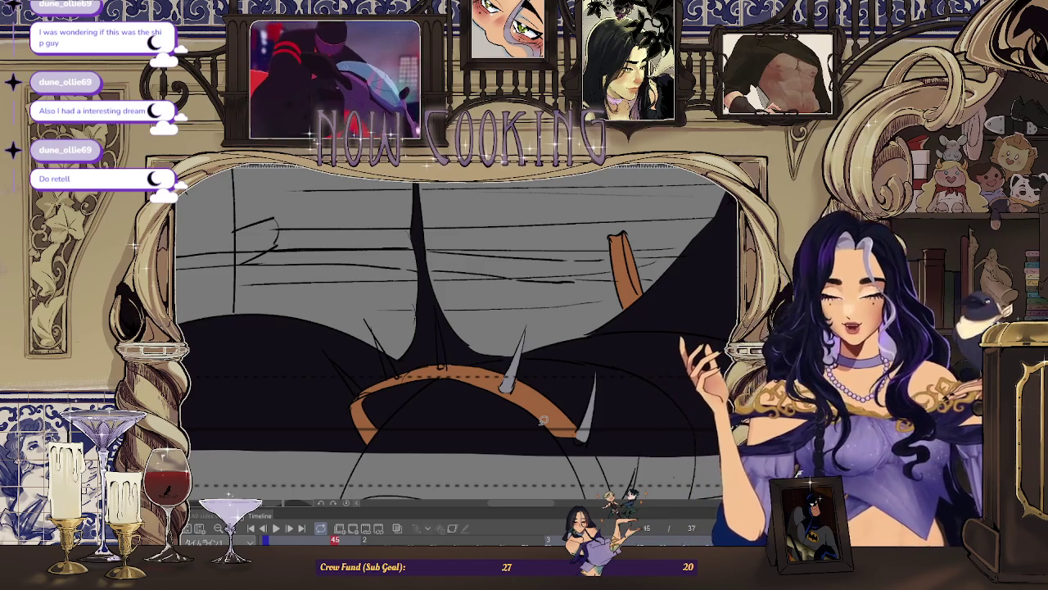
Step: Draw a curved spike outline on the strap and fill another band spike grey
key("Right")
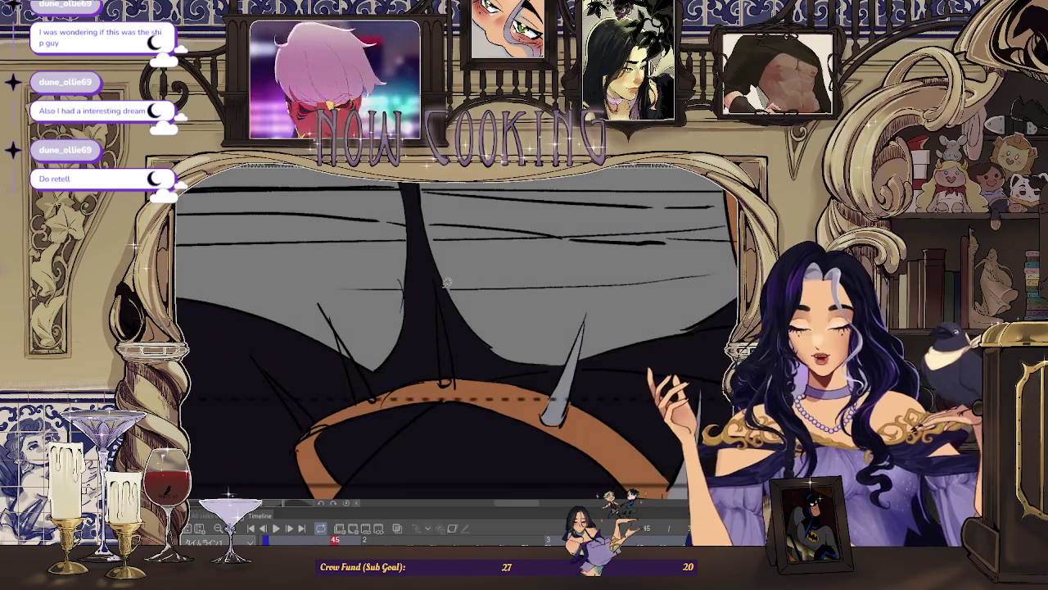
scroll(428, 294, "up", 2)
scroll(426, 295, "up", 2)
scroll(424, 297, "up", 1)
left_click_drag(427, 447, 444, 394)
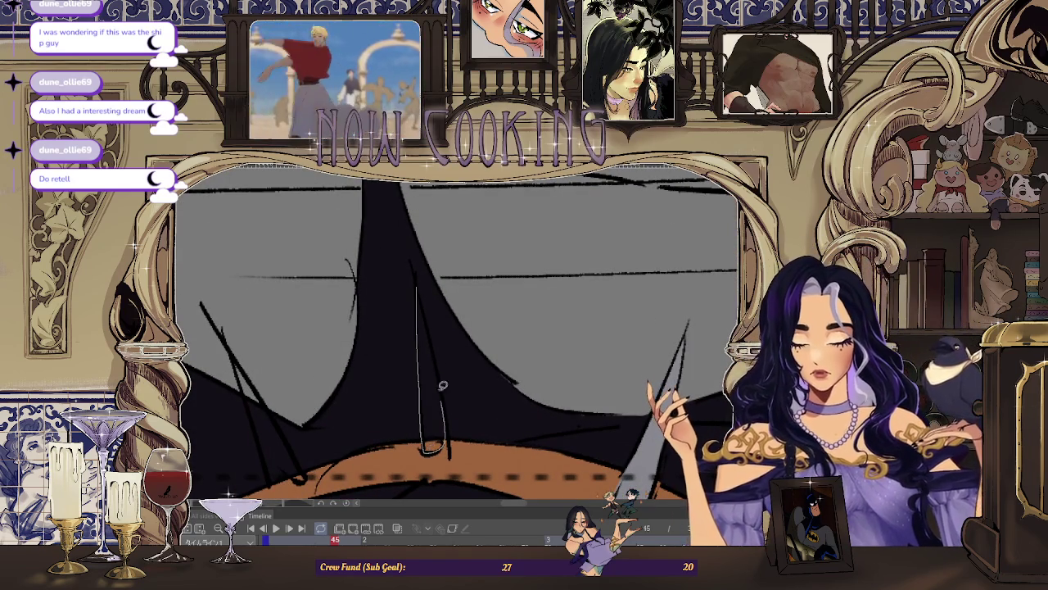
scroll(424, 295, "down", 2)
scroll(474, 339, "down", 1)
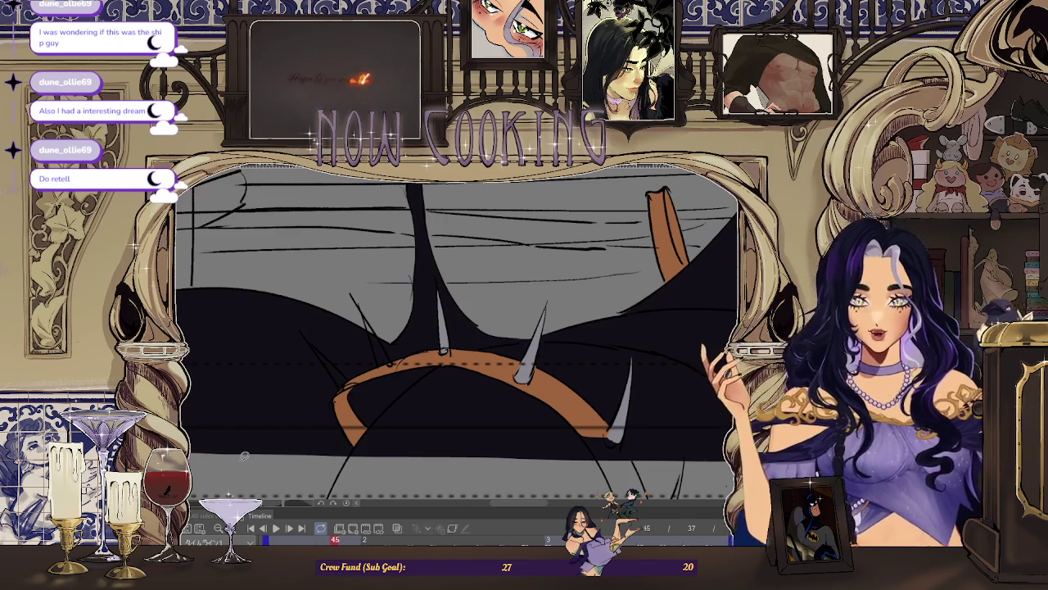
scroll(385, 386, "up", 3)
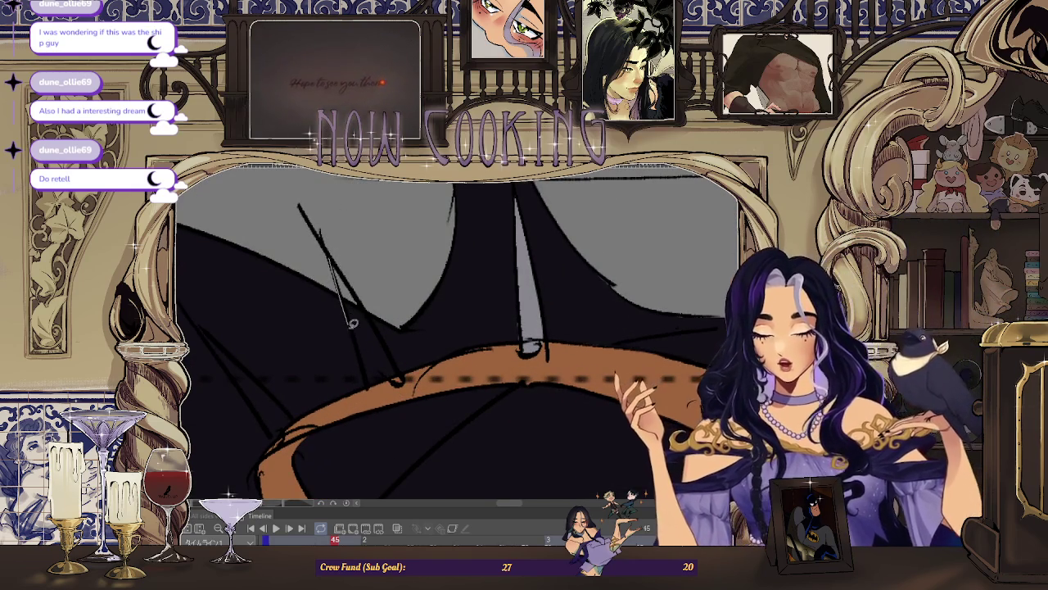
scroll(327, 230, "down", 2)
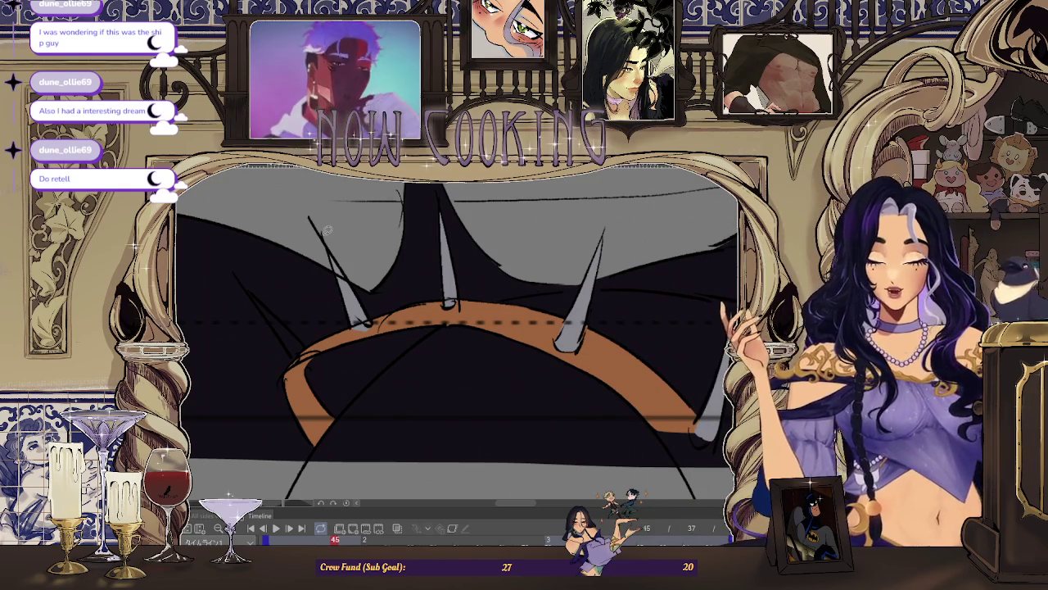
scroll(327, 231, "up", 2)
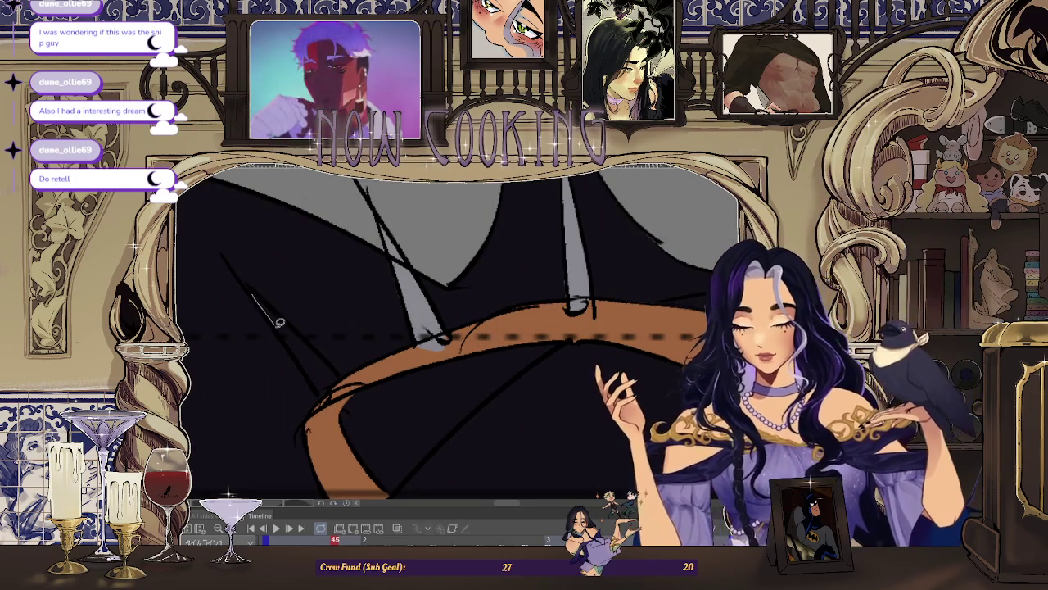
left_click_drag(331, 393, 245, 278)
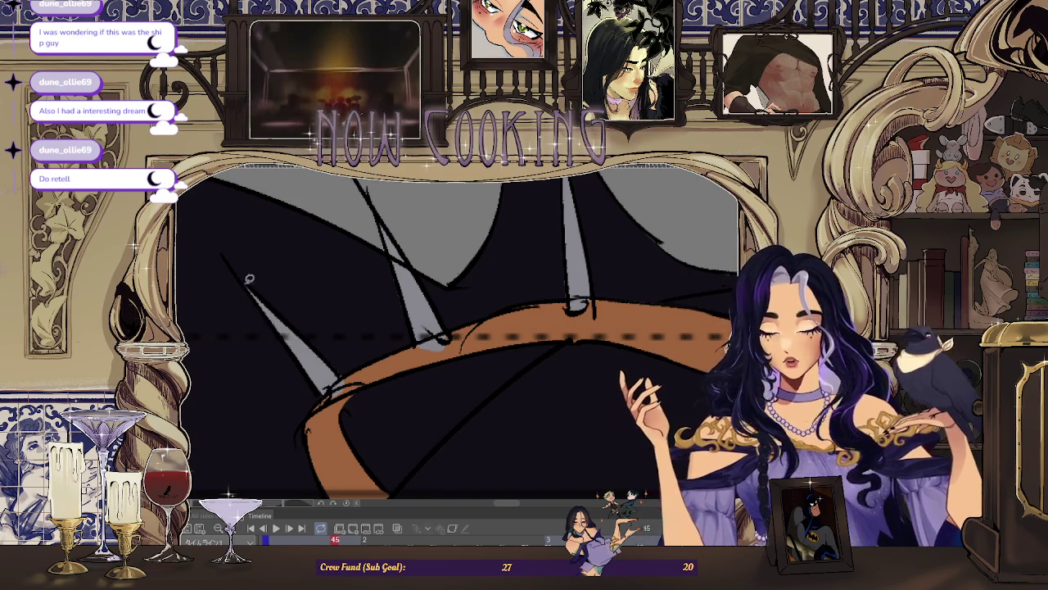
scroll(239, 275, "down", 1)
scroll(239, 275, "down", 1)
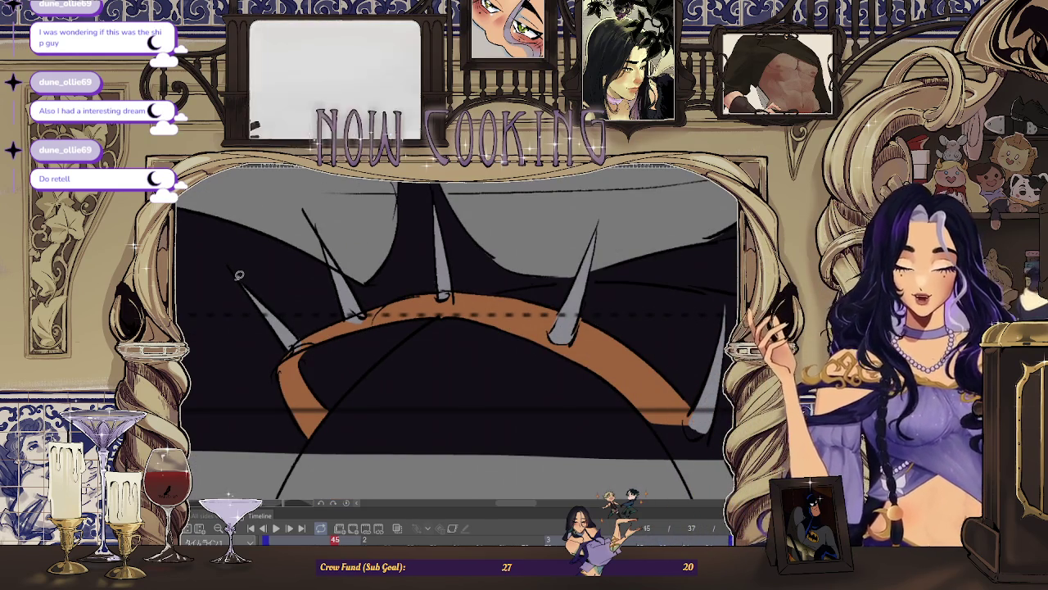
scroll(239, 275, "down", 2)
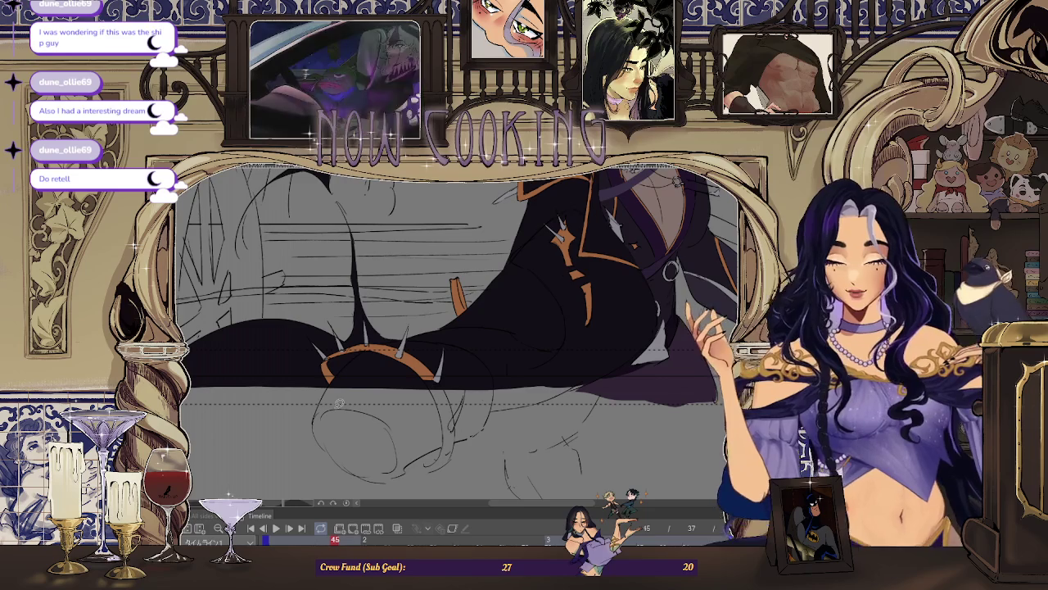
key("Left")
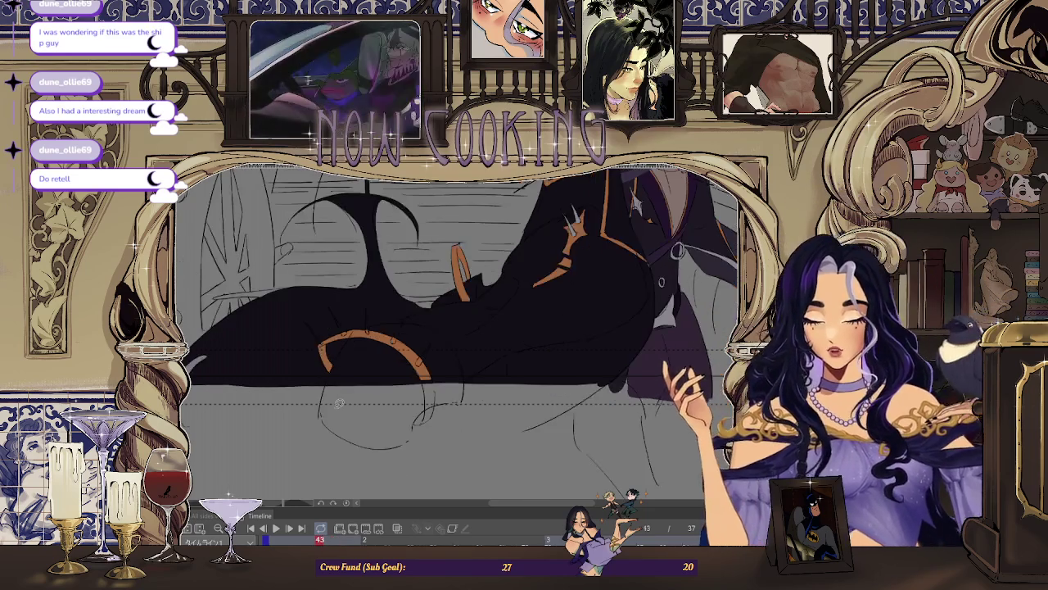
Step: After comparing with frame 45, outline and fill a band spike grey on frame 43
key("Right")
key("Left")
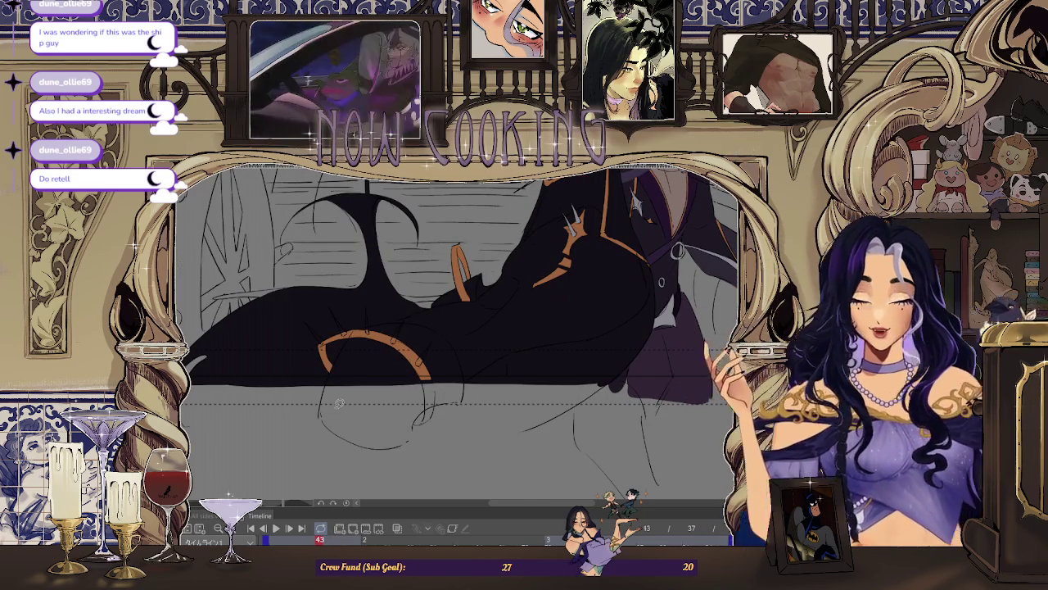
scroll(338, 403, "up", 5)
left_click_drag(255, 257, 381, 418)
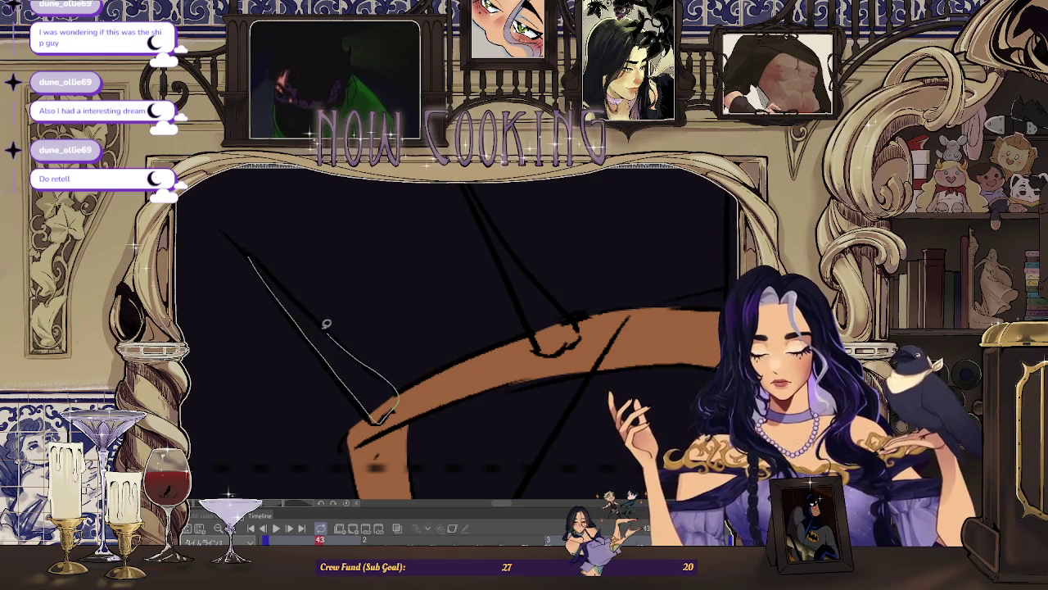
left_click_drag(272, 269, 254, 262)
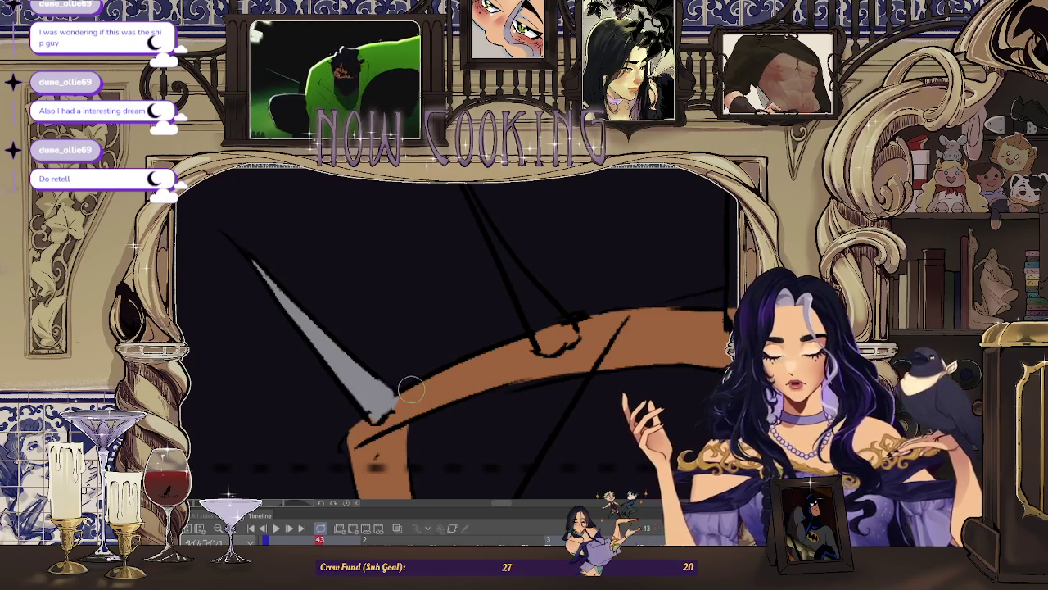
Step: Play back to check, then fill another spike with grey
key("space")
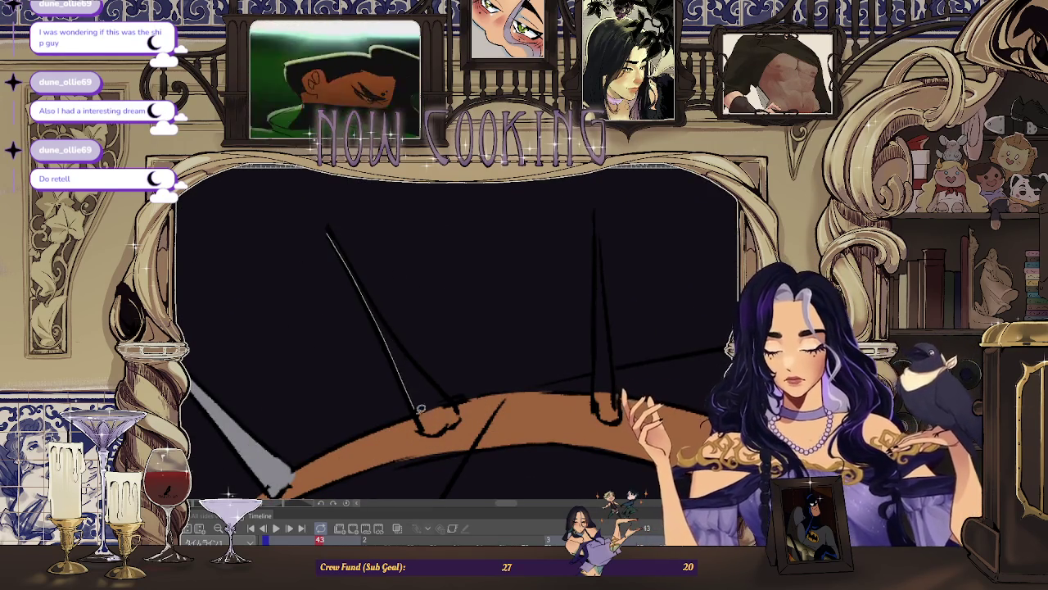
left_click_drag(427, 366, 334, 231)
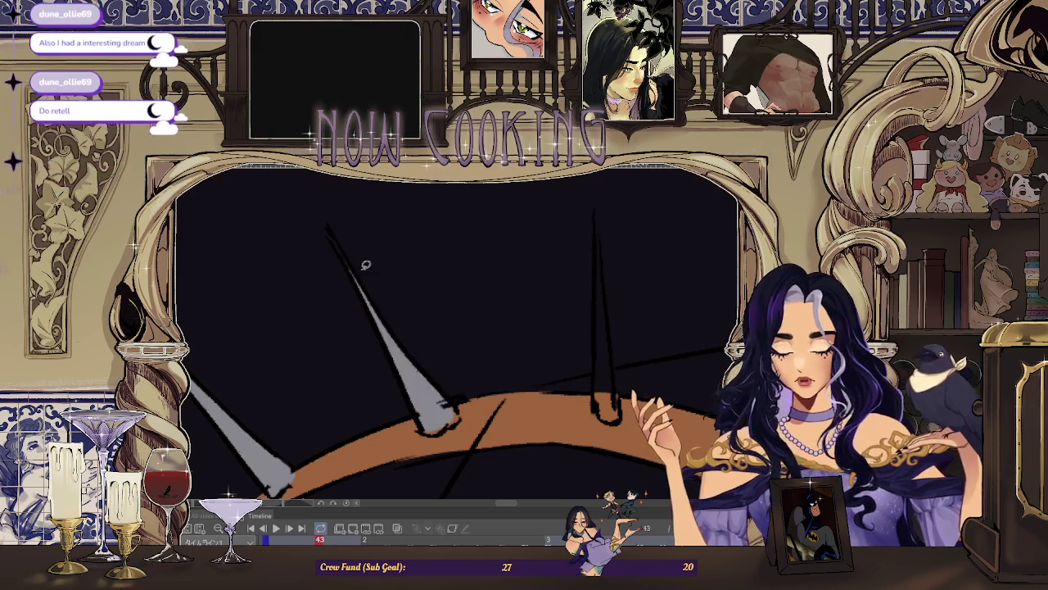
key("space")
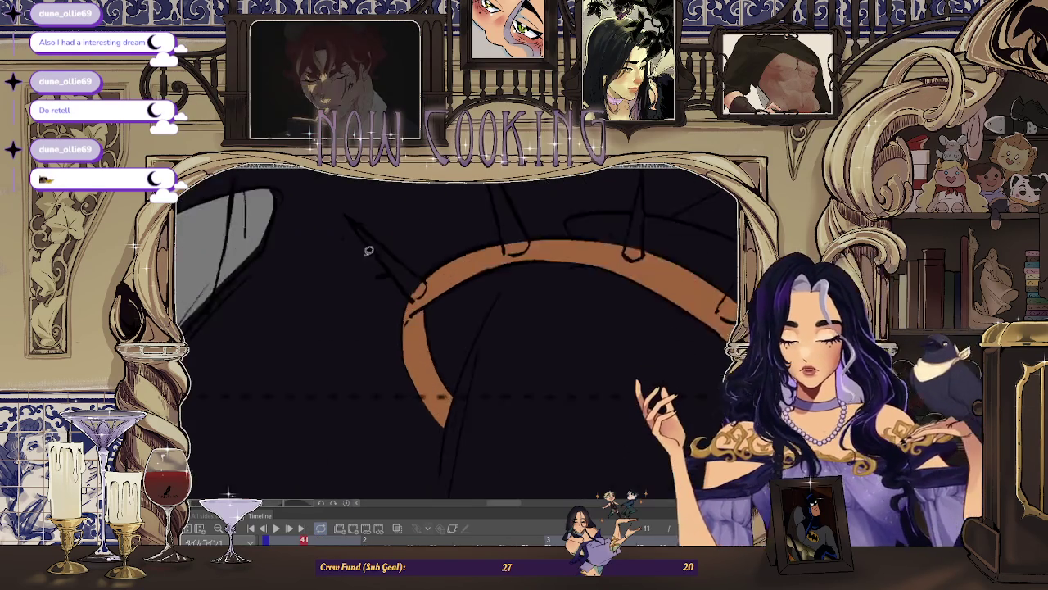
Step: Trace and fill the first spikes along frame 41's band, including the right spike, in grey
mouse_move(407, 297)
left_mouse_down()
mouse_move(389, 248)
mouse_move(344, 219)
left_mouse_up()
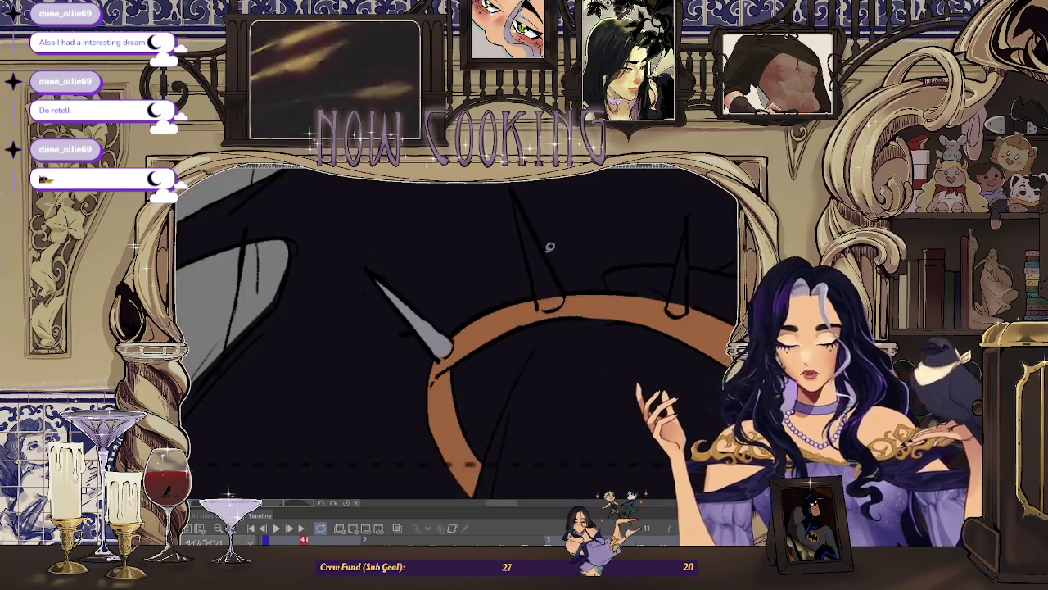
scroll(421, 372, "down", 2)
scroll(519, 240, "down", 2)
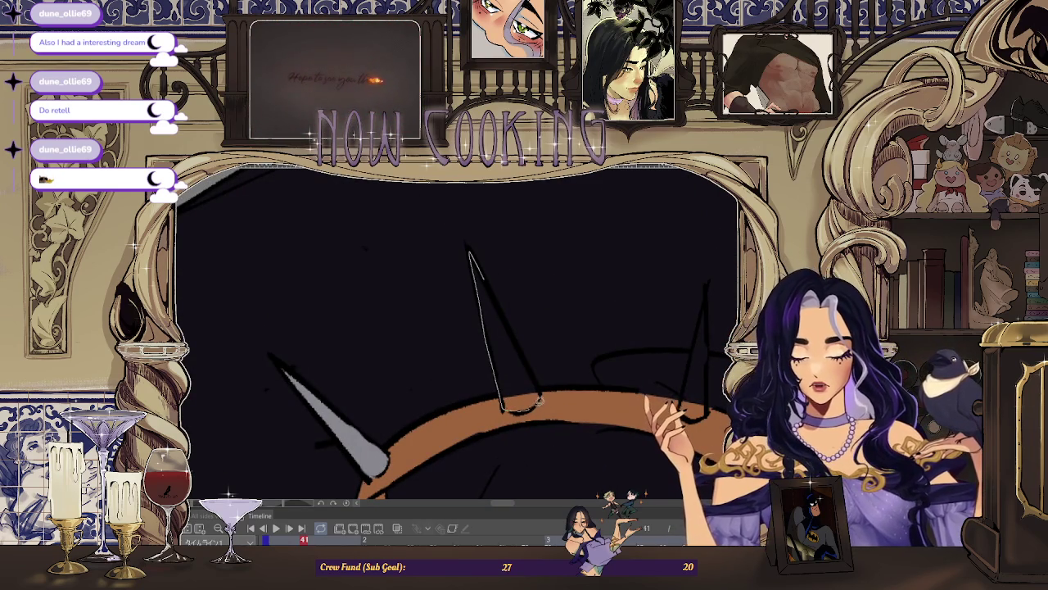
left_click_drag(517, 334, 501, 402)
mouse_move(598, 307)
left_mouse_down()
mouse_move(581, 401)
mouse_move(599, 434)
left_mouse_up()
left_click_drag(603, 347, 590, 434)
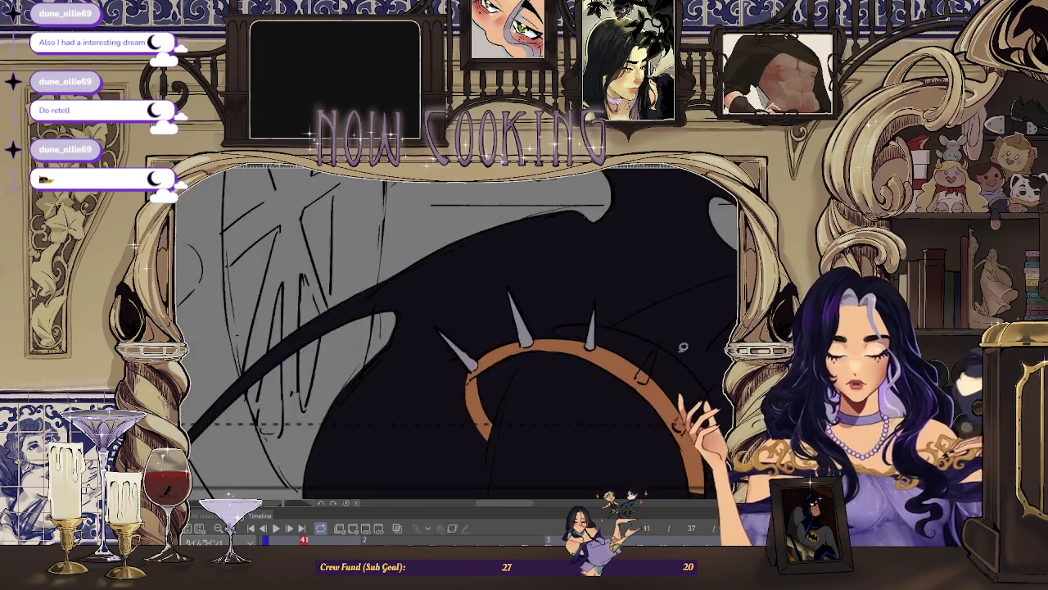
Step: Fill the remaining spikes through the lower-right one grey, then step back to frame 39
left_click_drag(637, 336, 612, 371)
mouse_move(601, 424)
left_mouse_down()
mouse_move(616, 409)
mouse_move(630, 333)
left_mouse_up()
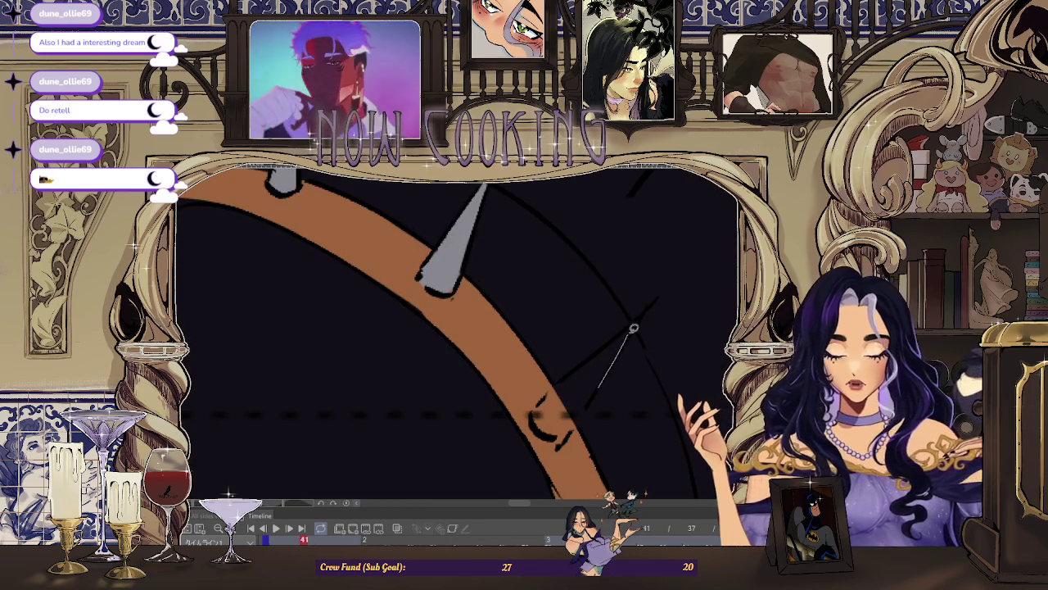
left_click_drag(595, 394, 550, 396)
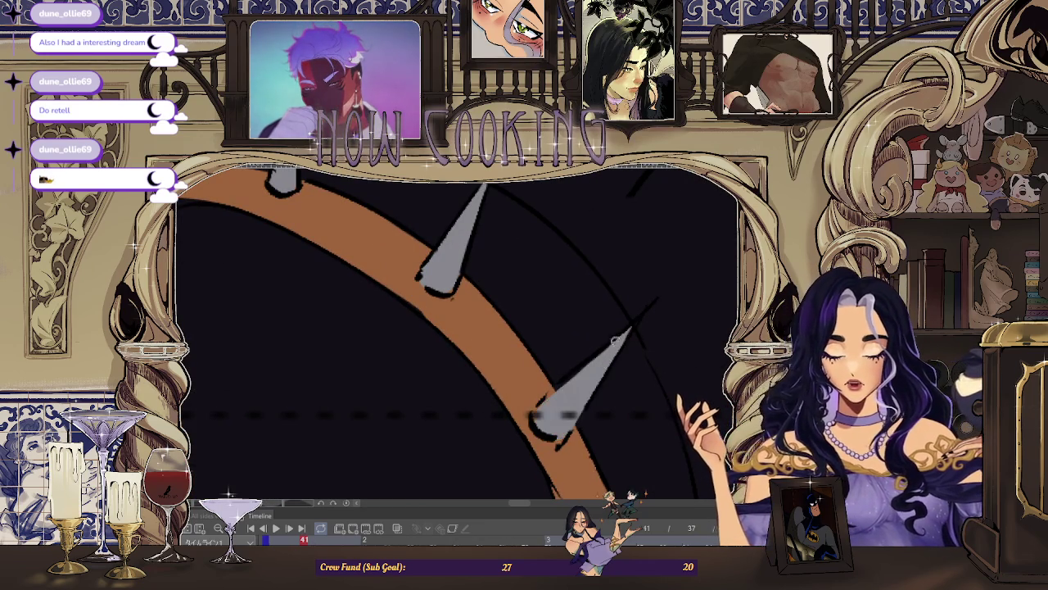
scroll(660, 286, "down", 3)
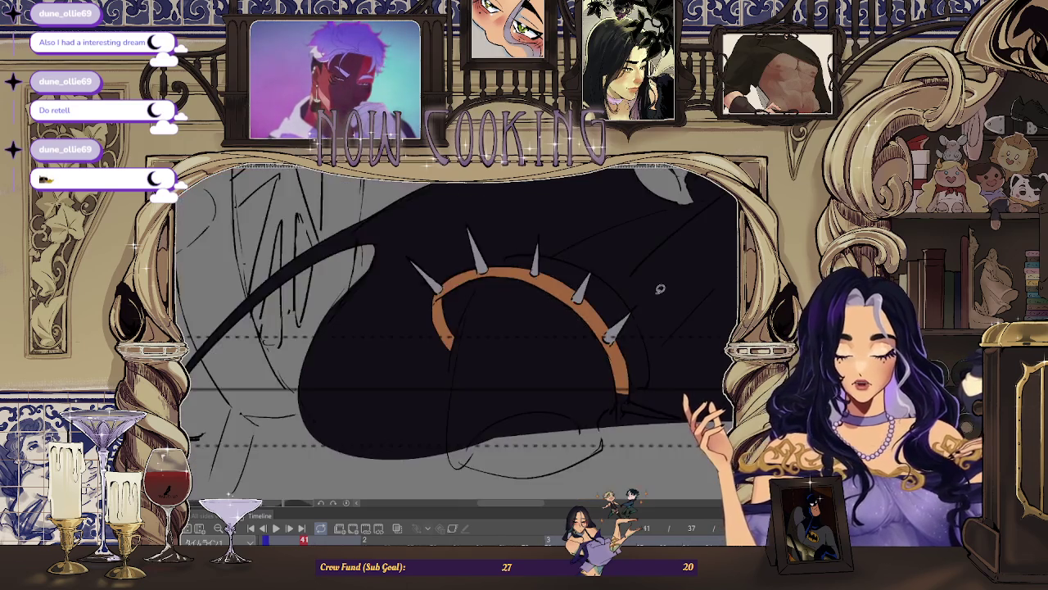
key("Left")
key("Left")
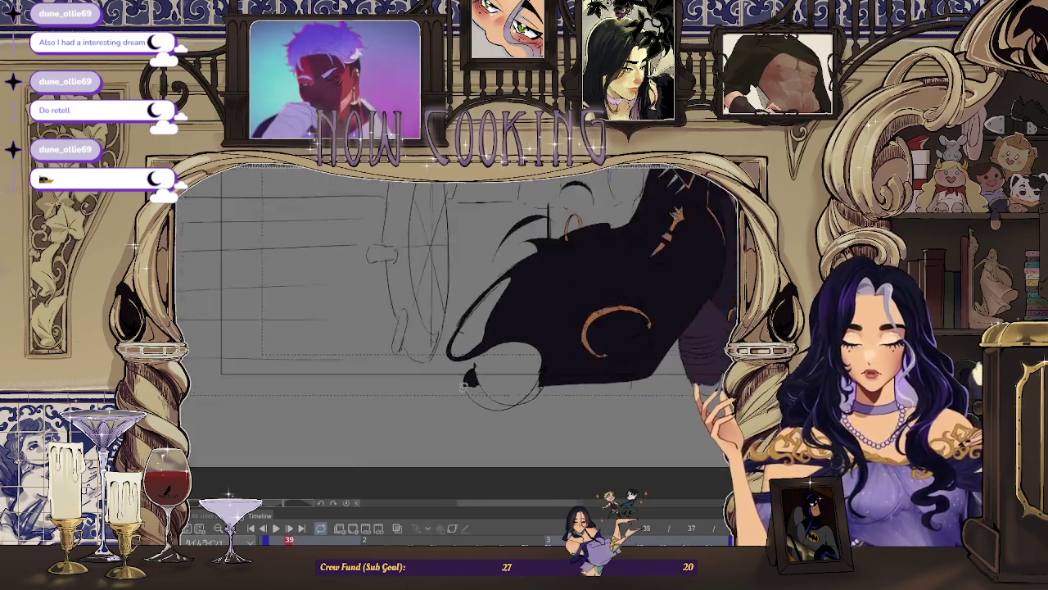
Step: Fill the first three spikes on frame 39's band with light grey
scroll(680, 302, "up", 5)
scroll(503, 273, "up", 2)
left_click_drag(489, 280, 531, 350)
left_click_drag(506, 284, 491, 282)
scroll(611, 262, "up", 2)
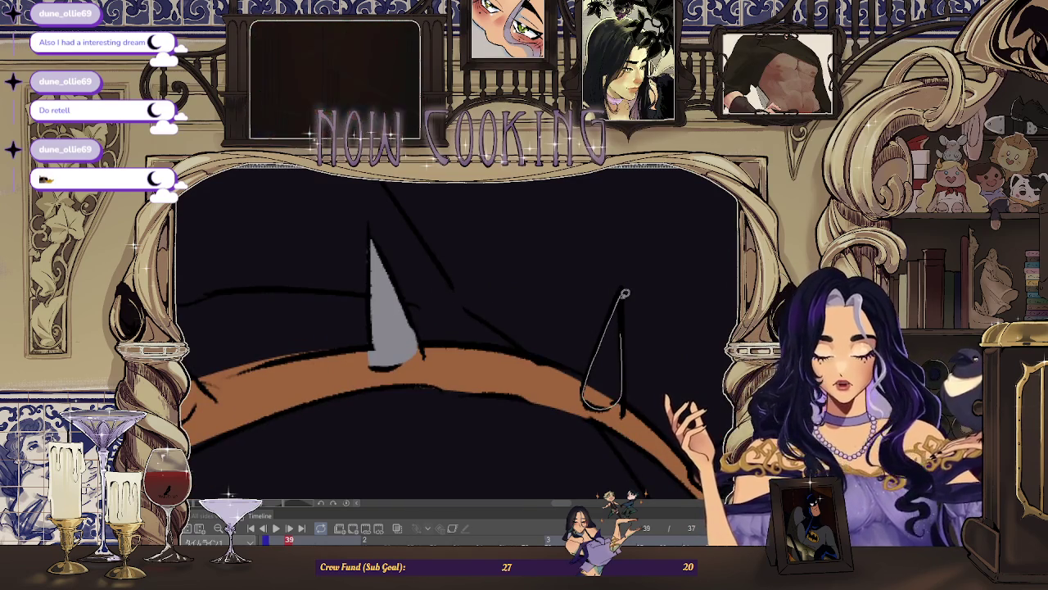
left_click_drag(625, 312, 621, 295)
scroll(702, 346, "down", 2)
scroll(683, 324, "up", 2)
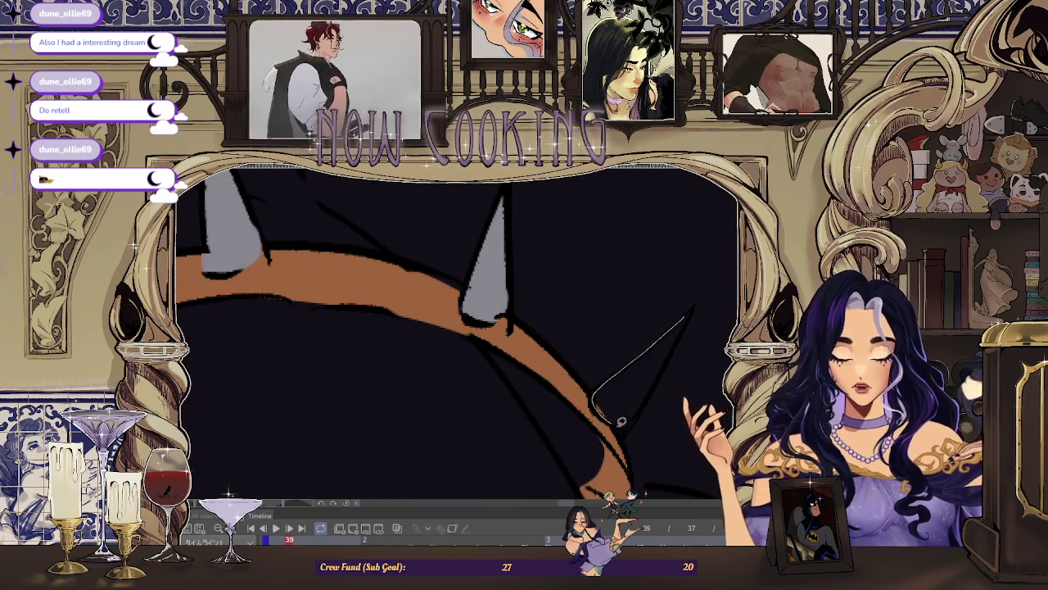
scroll(680, 360, "down", 2)
left_click_drag(668, 361, 672, 371)
Step: Outline and fill two more spikes on the left side of the band in grey
scroll(686, 357, "up", 2)
scroll(671, 371, "down", 2)
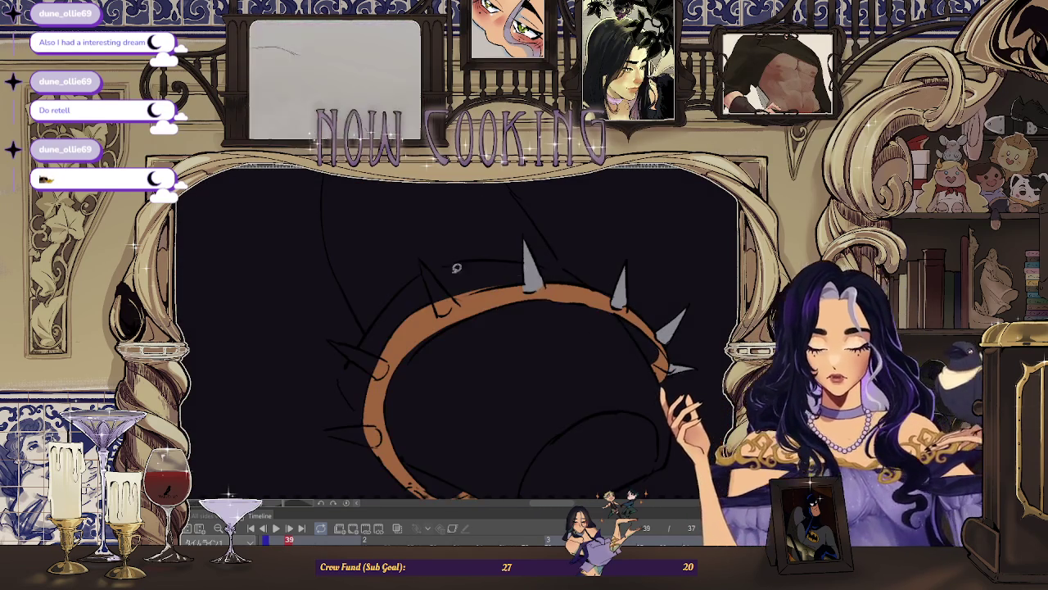
scroll(419, 260, "up", 2)
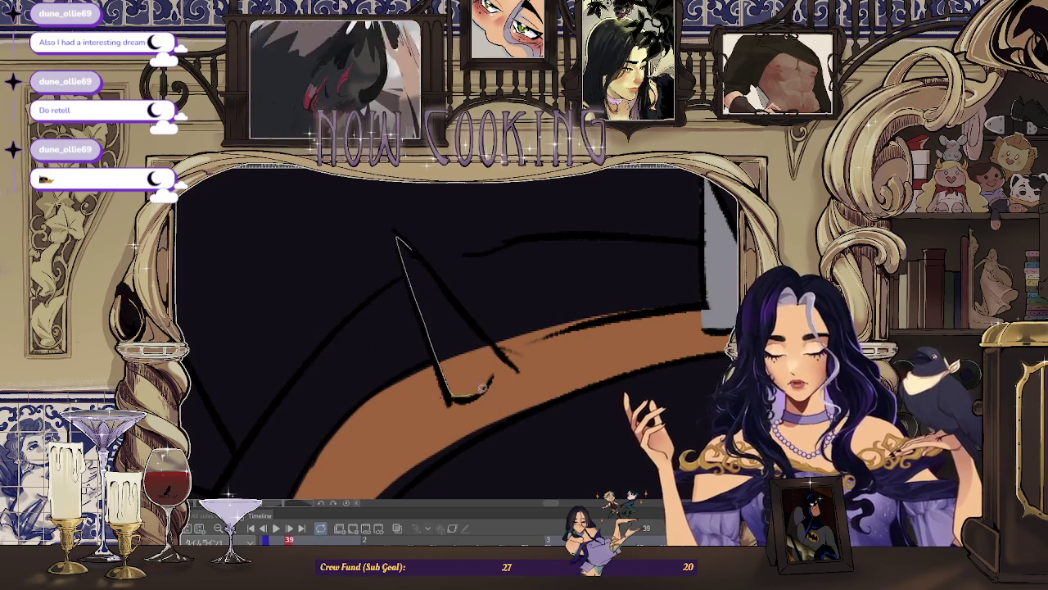
left_click_drag(433, 267, 434, 267)
scroll(434, 267, "down", 2)
scroll(344, 341, "up", 2)
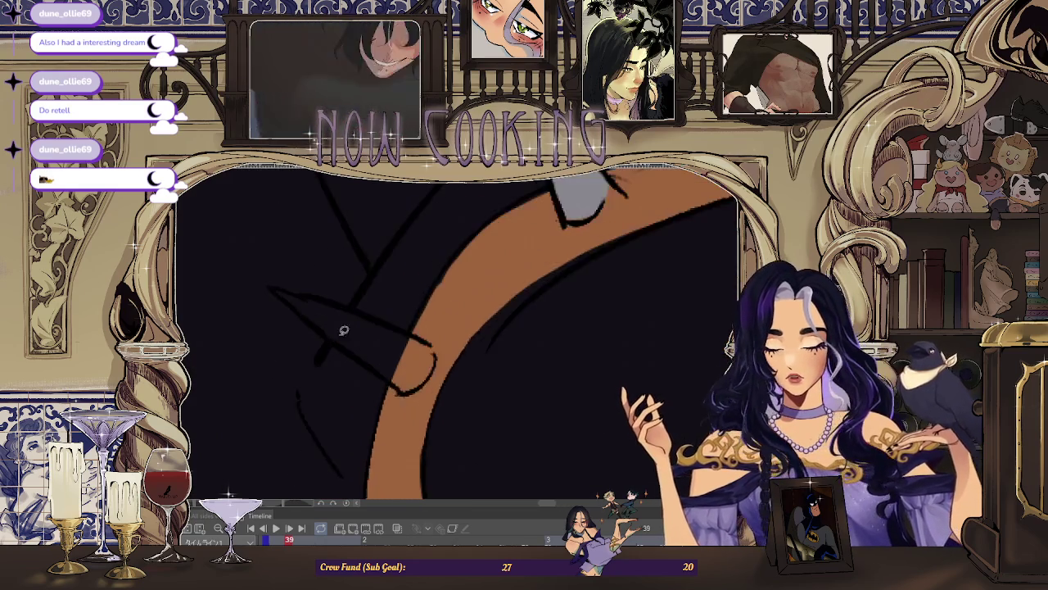
mouse_move(313, 296)
left_mouse_down()
mouse_move(266, 283)
mouse_move(429, 412)
mouse_move(479, 396)
left_mouse_up()
left_click_drag(401, 323, 400, 324)
Step: Fill the last spike on the band grey and zoom out to check the ring
scroll(401, 323, "down", 2)
scroll(573, 328, "up", 2)
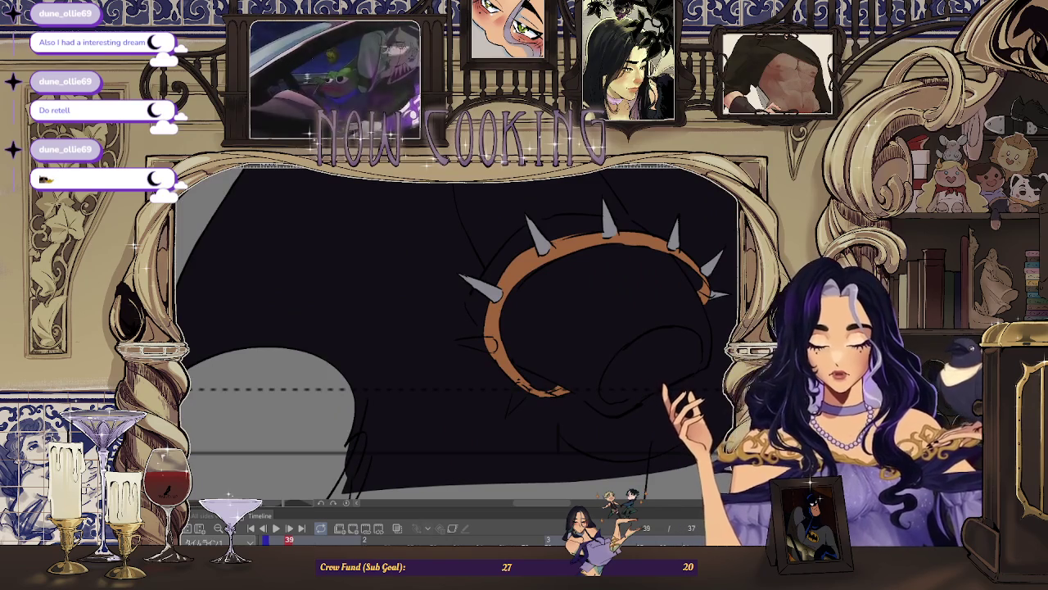
scroll(473, 316, "up", 2)
scroll(473, 315, "up", 2)
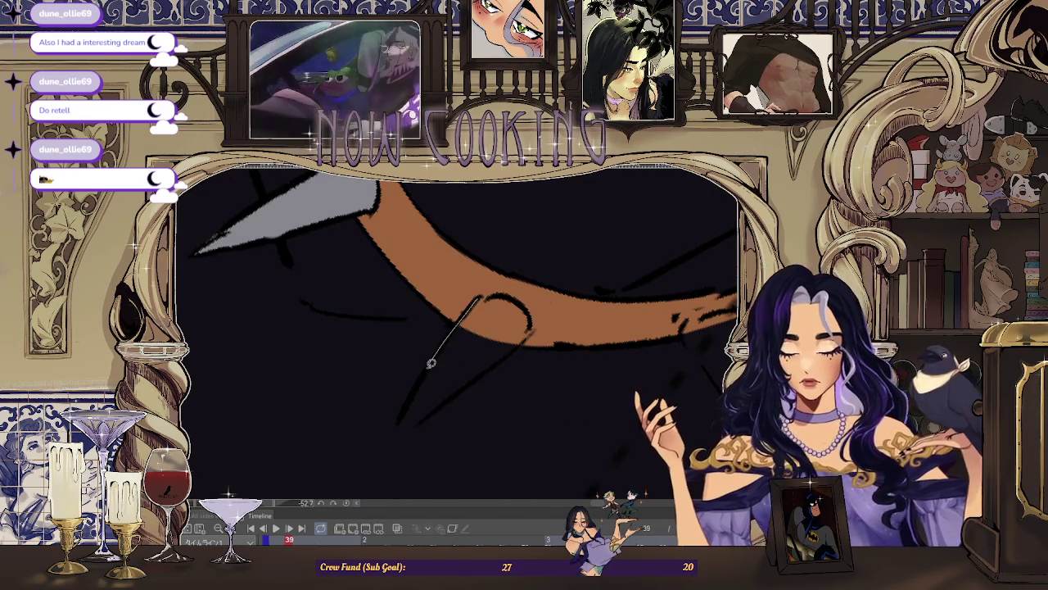
scroll(512, 293, "down", 2)
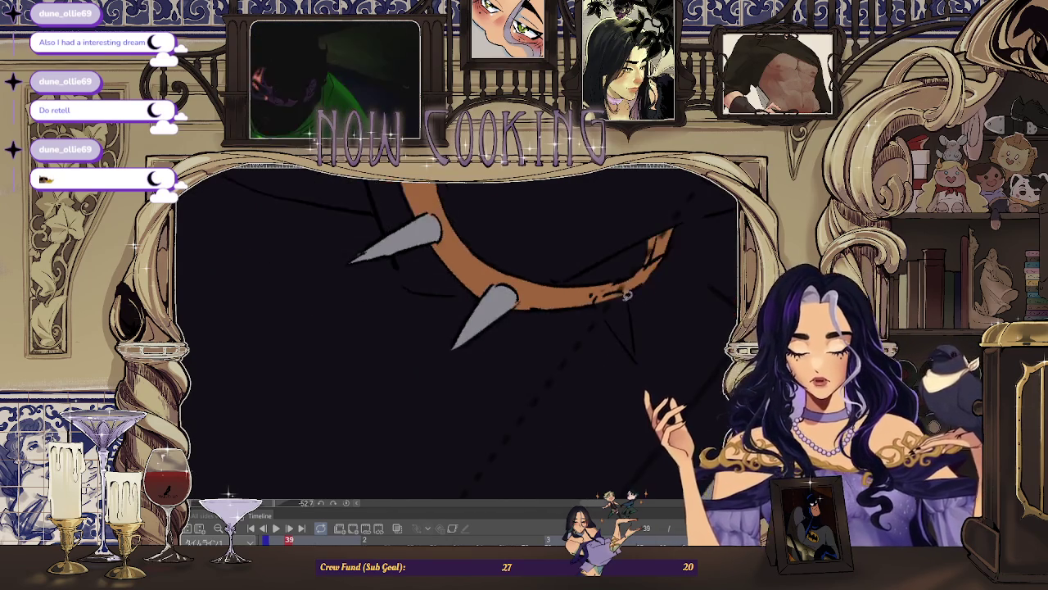
scroll(608, 287, "up", 2)
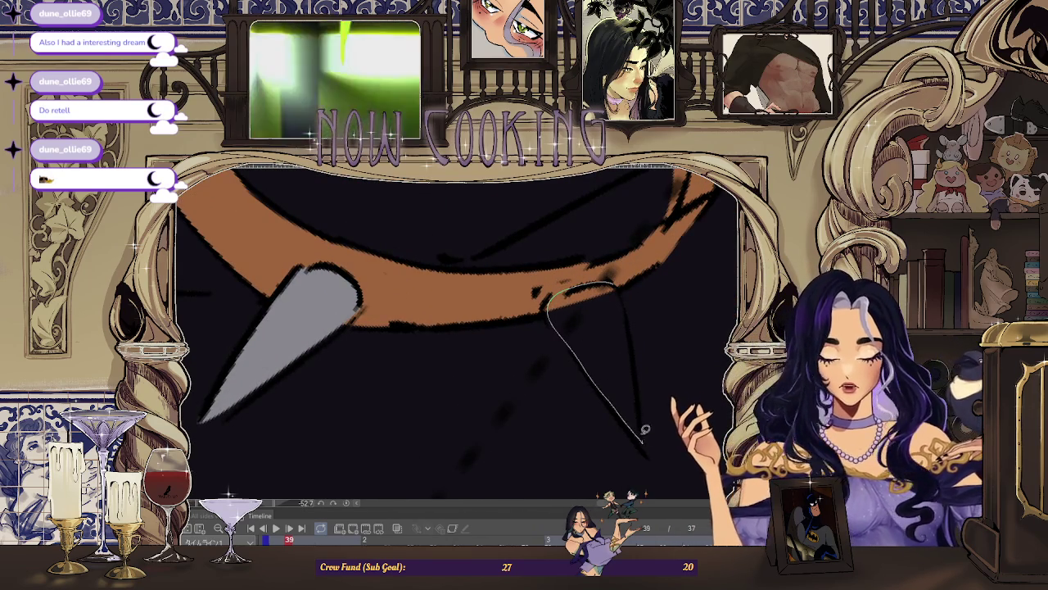
left_click_drag(623, 303, 623, 302)
scroll(630, 290, "down", 2)
scroll(603, 302, "down", 2)
scroll(506, 324, "down", 3)
scroll(463, 258, "up", 3)
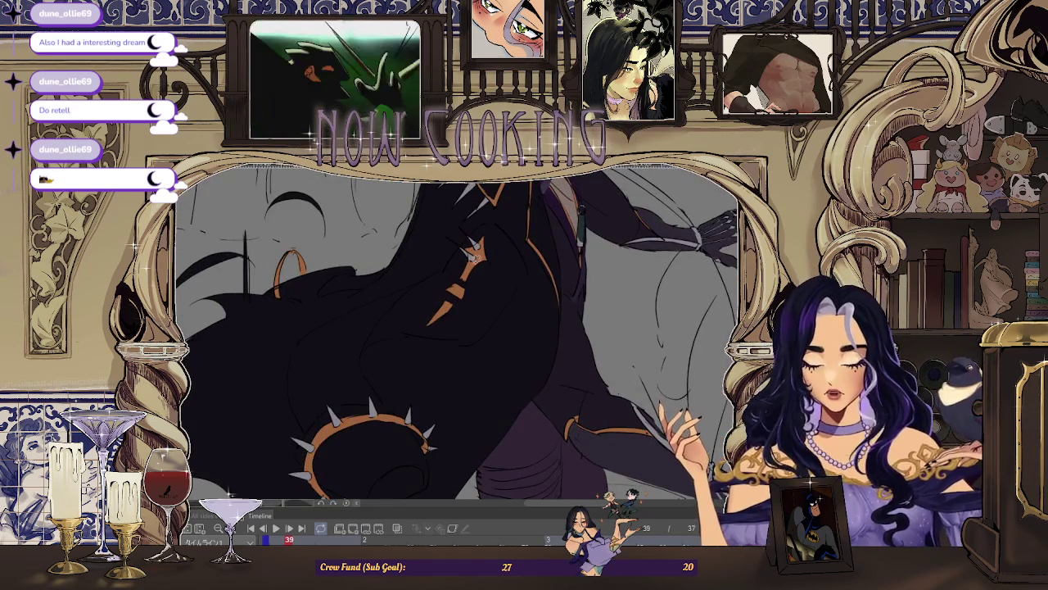
scroll(647, 310, "down", 2)
scroll(646, 310, "down", 1)
scroll(646, 309, "down", 1)
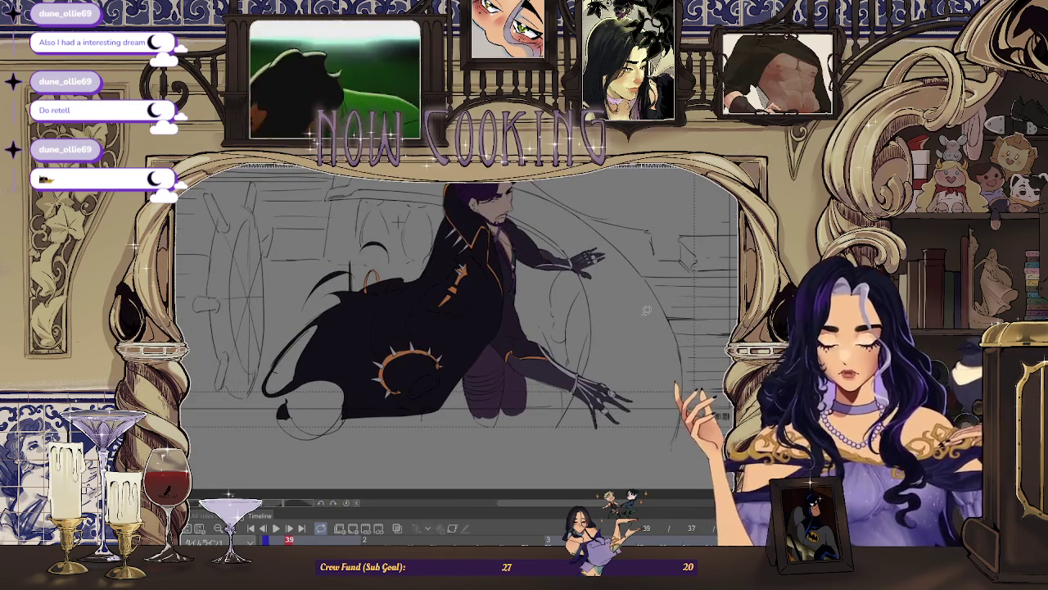
Step: On frame 37, fill three grey spikes along the waist band and outline a fourth
key("Left")
key("Left")
scroll(394, 346, "up", 2)
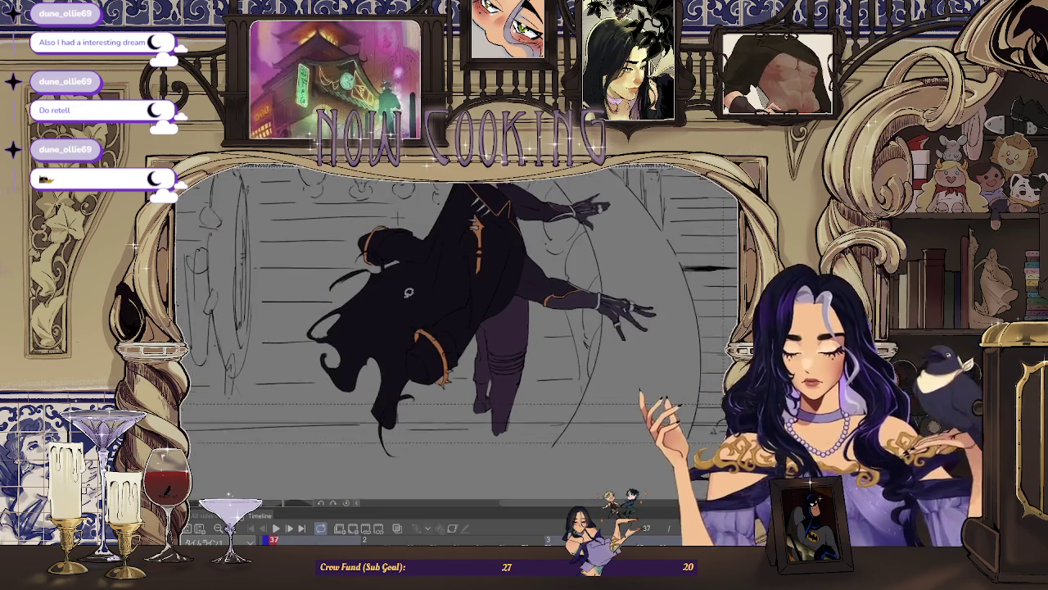
scroll(393, 346, "up", 3)
scroll(394, 345, "up", 2)
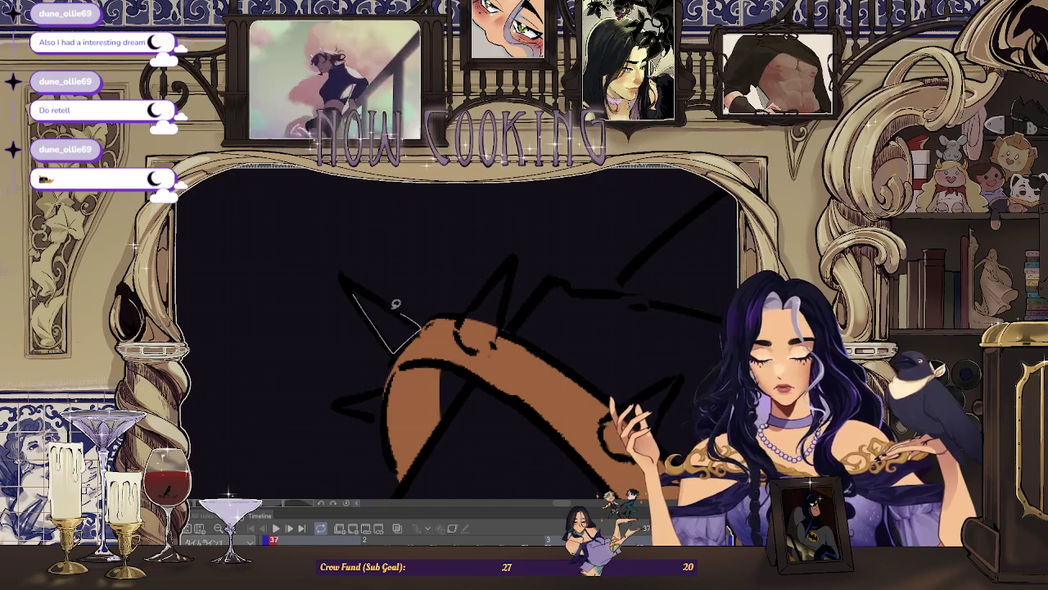
left_click_drag(403, 308, 408, 317)
left_click_drag(340, 402, 360, 426)
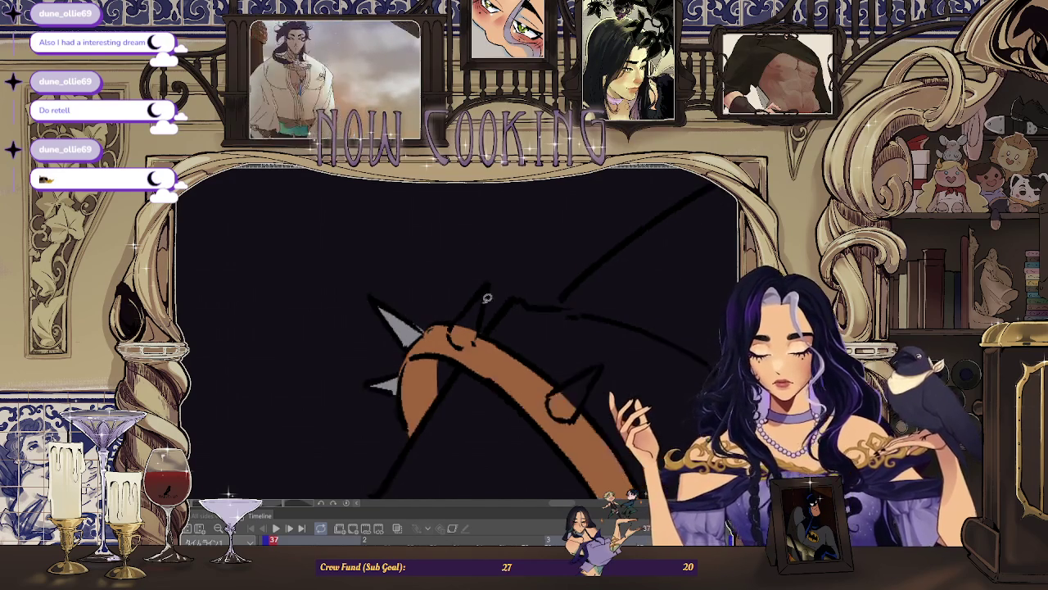
left_click_drag(469, 299, 427, 357)
mouse_move(479, 290)
left_mouse_down()
mouse_move(516, 364)
mouse_move(473, 434)
mouse_move(479, 409)
left_mouse_up()
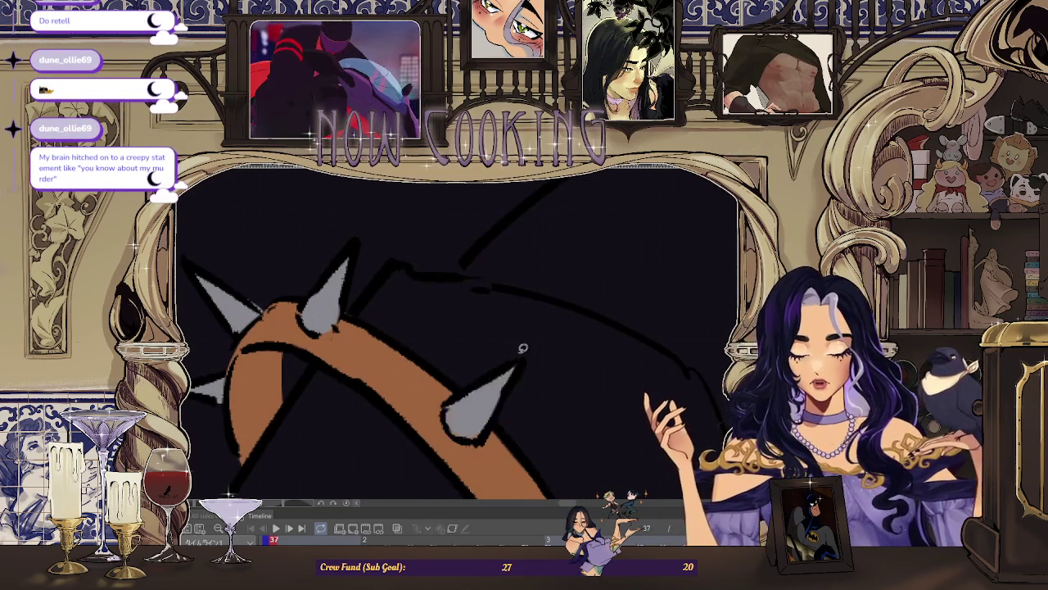
Step: Complete the fourth spike and reset the view to inspect the band
key("ctrl+0")
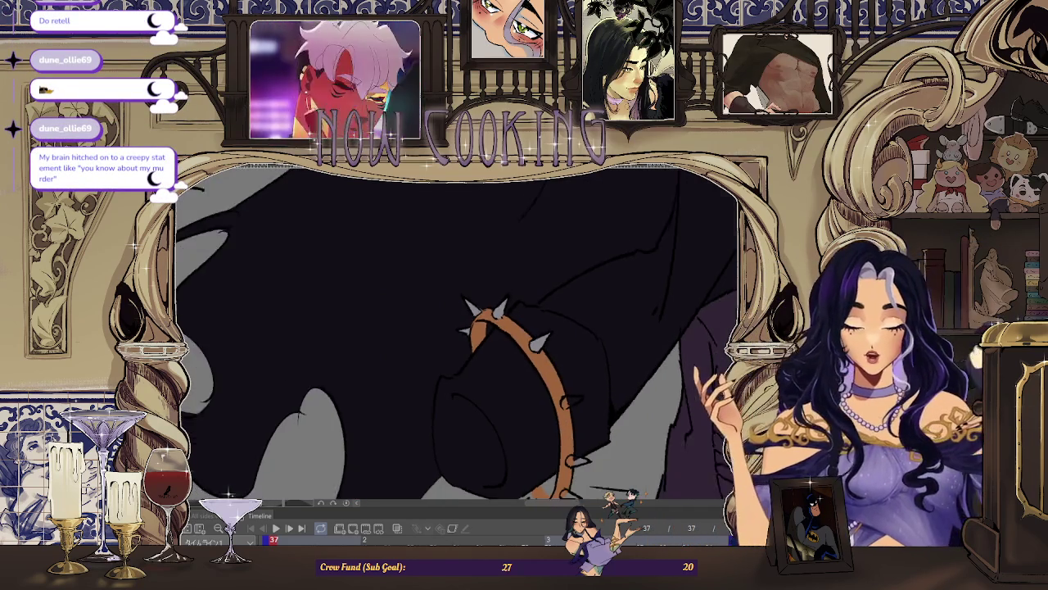
scroll(541, 305, "up", 5)
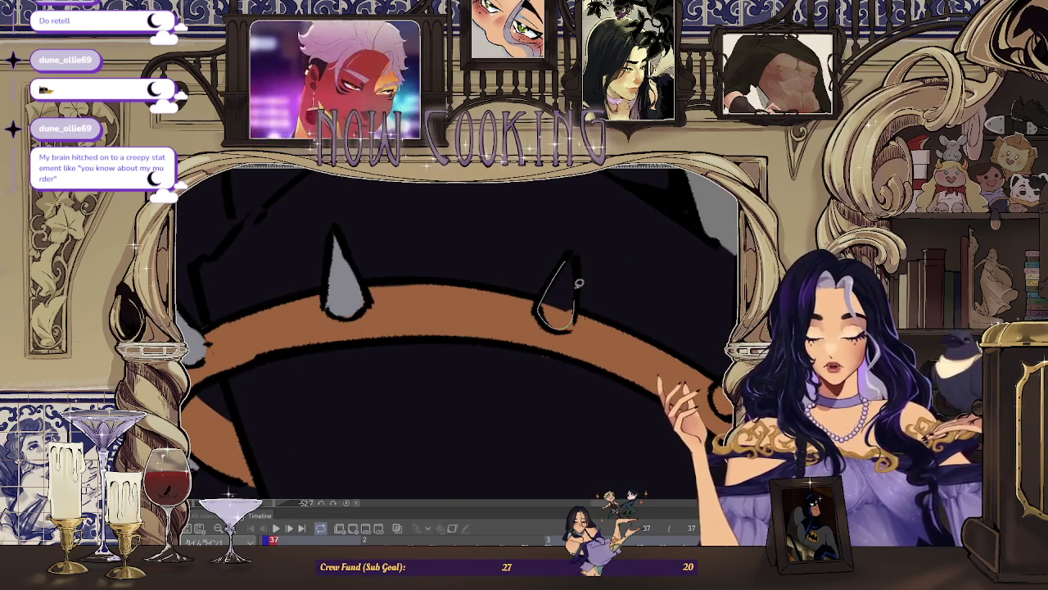
scroll(540, 305, "down", 3)
scroll(642, 341, "up", 3)
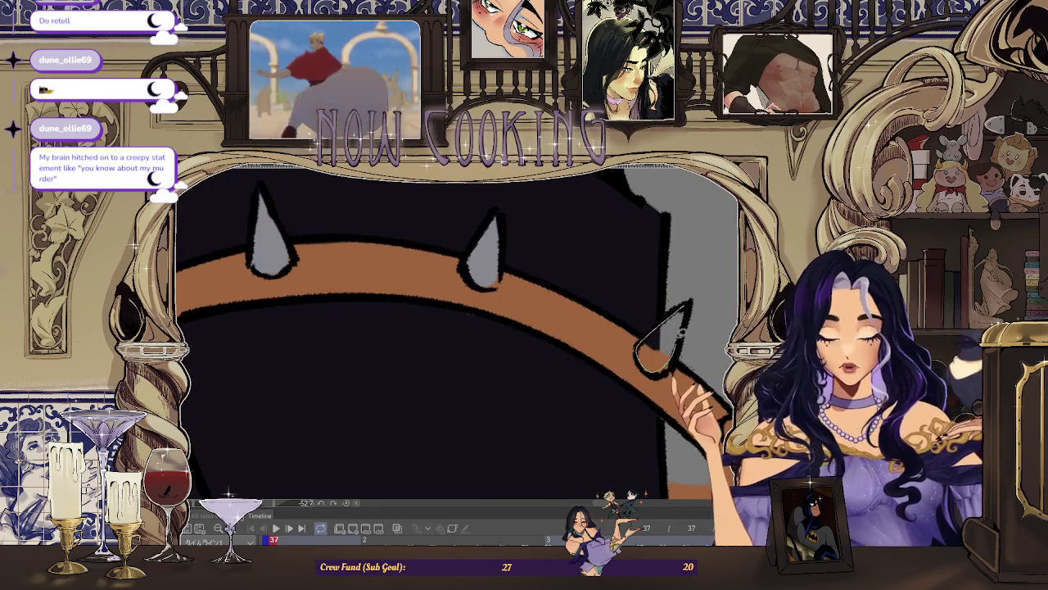
scroll(679, 341, "down", 3)
scroll(616, 348, "up", 3)
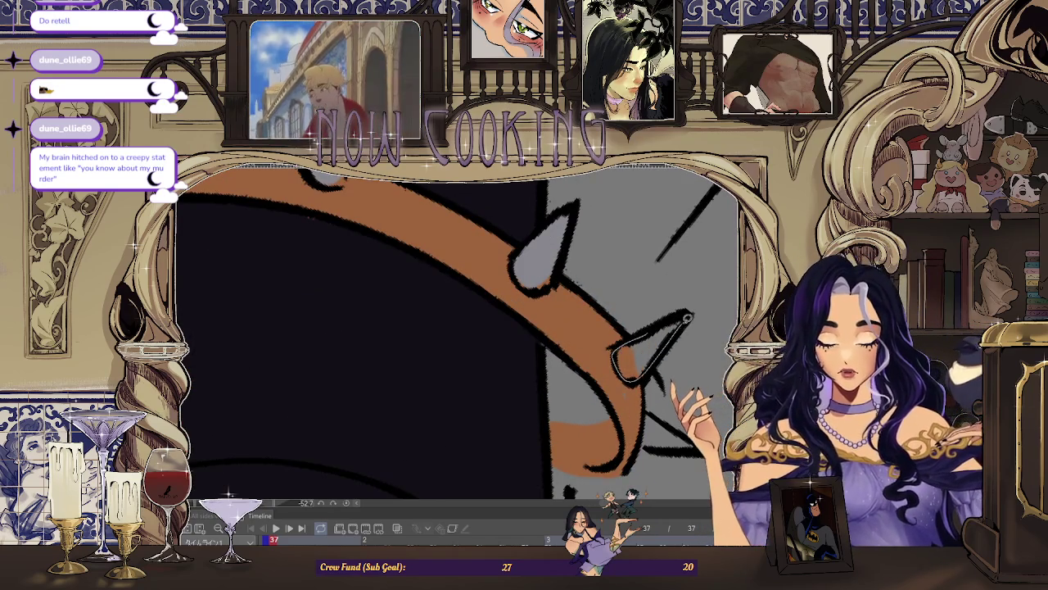
scroll(683, 322, "down", 3)
scroll(683, 322, "up", 3)
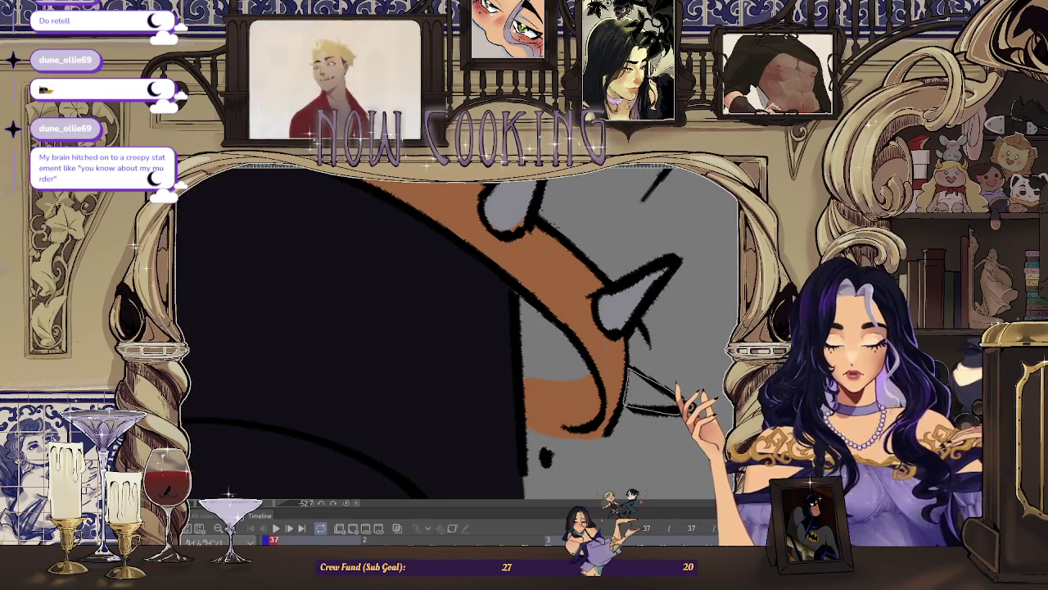
scroll(457, 336, "down", 2)
scroll(457, 336, "down", 2)
scroll(457, 336, "down", 1)
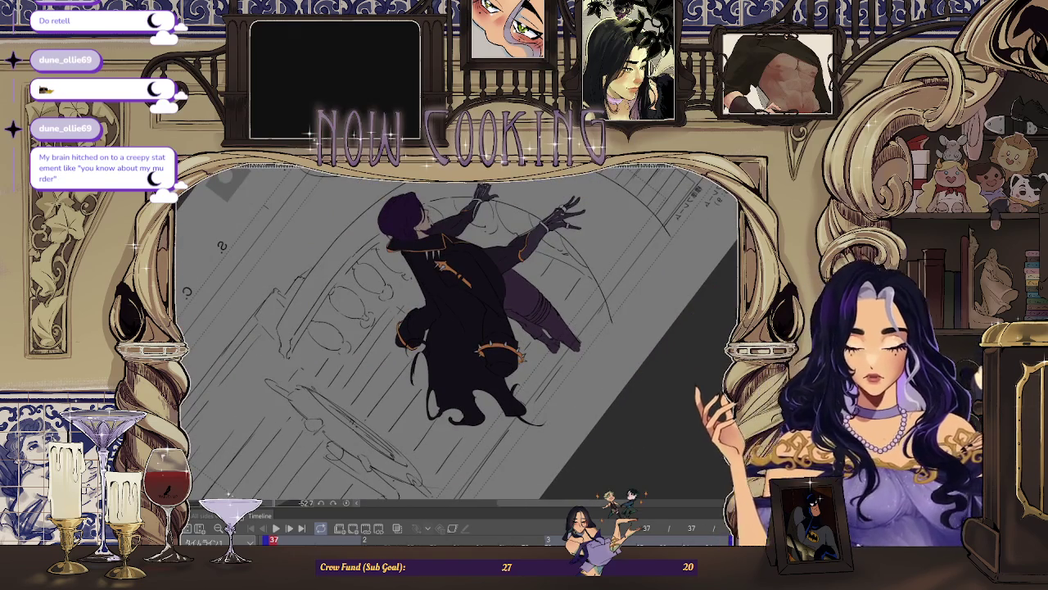
scroll(457, 335, "up", 2)
scroll(509, 484, "up", 1)
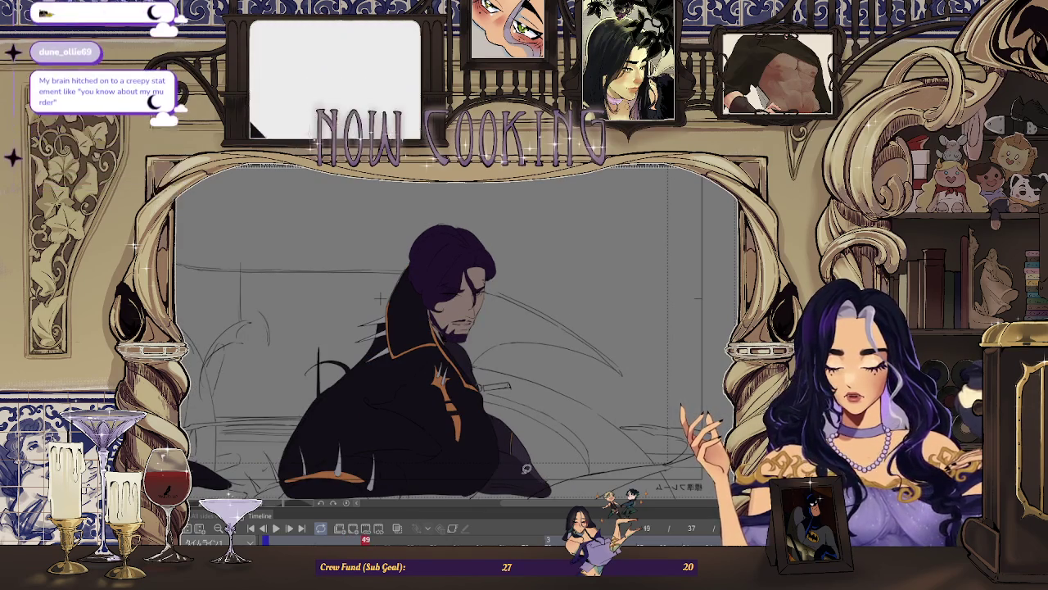
Step: On frame 49, draw two curved strap lines beside the handle and a line at its end
scroll(531, 349, "up", 5)
scroll(530, 349, "up", 1)
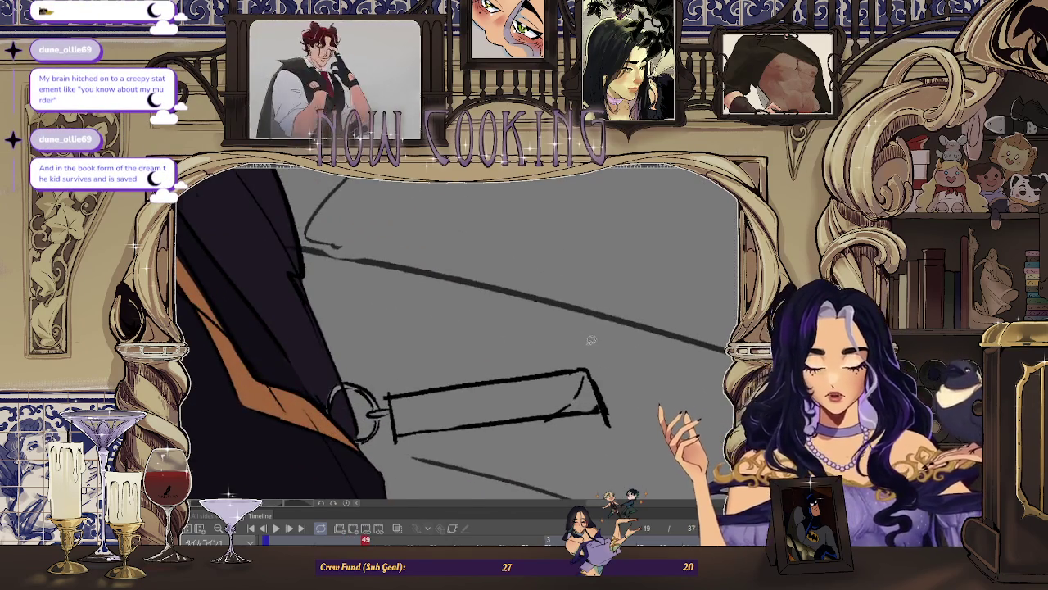
scroll(591, 341, "up", 1)
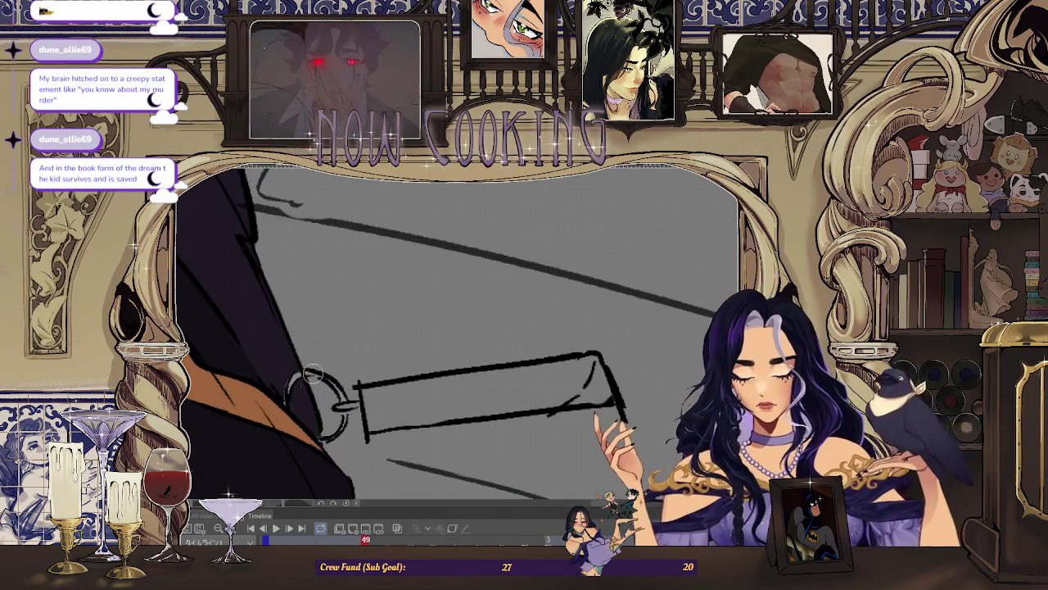
scroll(458, 287, "down", 2)
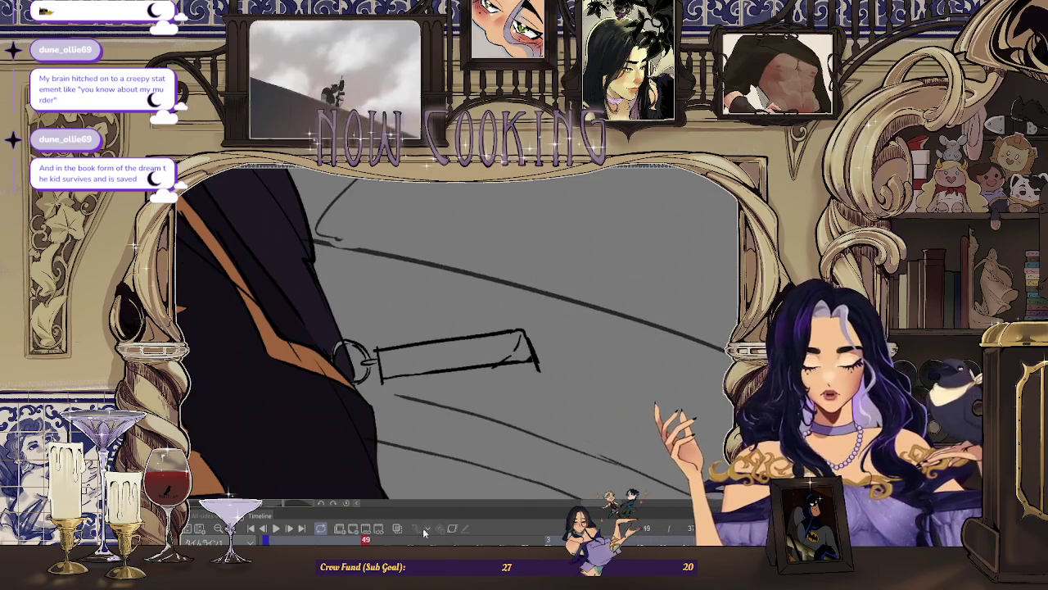
key("Right")
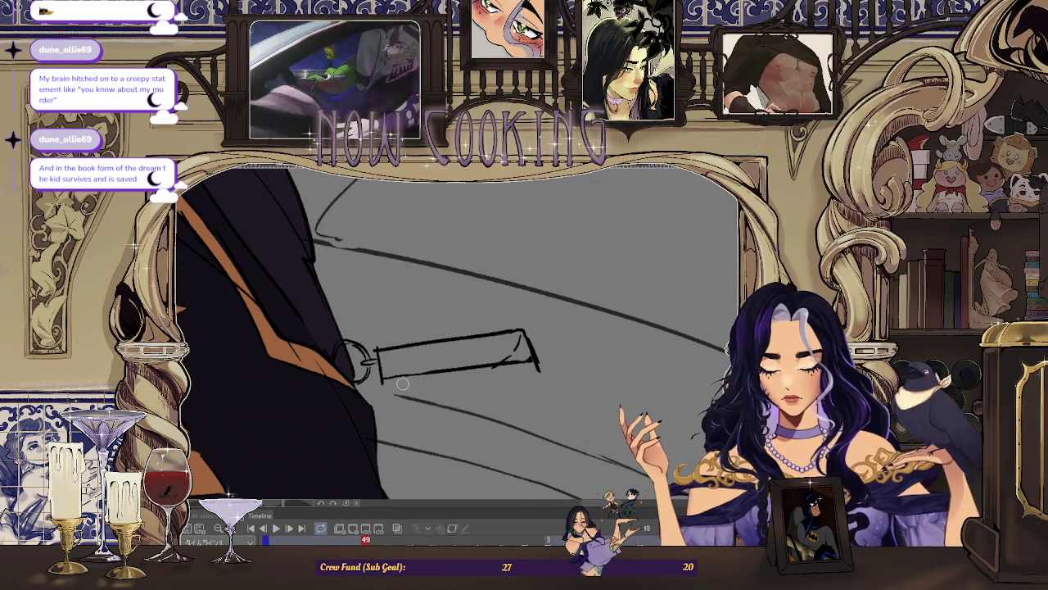
scroll(462, 418, "down", 3)
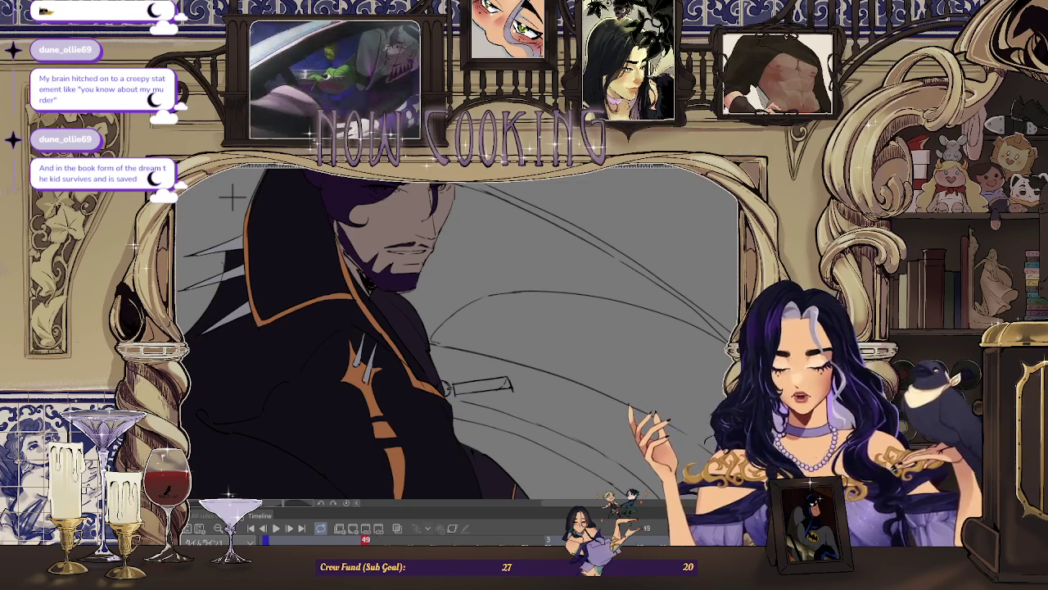
scroll(385, 410, "up", 1)
scroll(386, 410, "up", 1)
scroll(386, 410, "up", 1)
scroll(386, 410, "up", 1)
left_click_drag(386, 410, 450, 350)
mouse_move(385, 396)
left_mouse_down()
mouse_move(432, 348)
mouse_move(513, 414)
left_mouse_up()
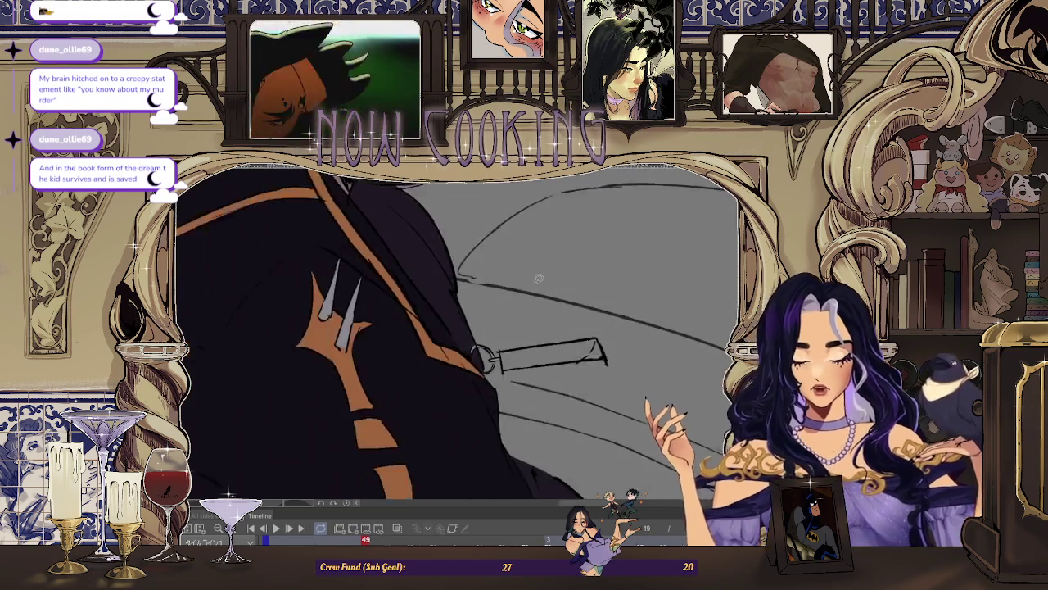
left_click_drag(576, 317, 528, 391)
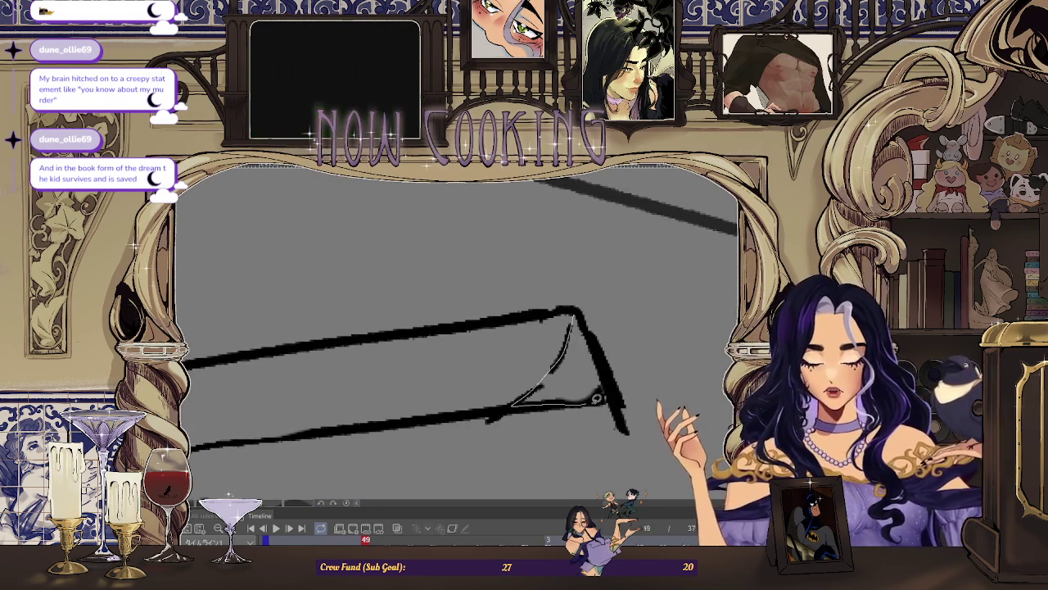
Step: Fit the whole character in view and settle on animation frame 51
key("ctrl+0")
scroll(312, 301, "up", 3)
key("Right")
key("Left")
key("Right")
key("Right")
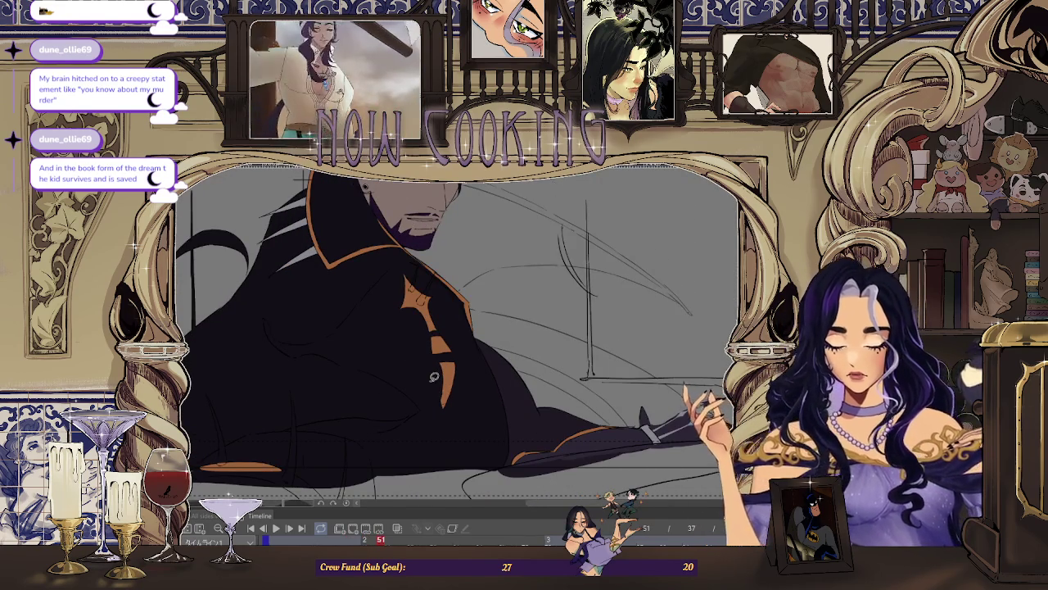
Step: Fill two grey spikes on the collar trim of frame 53
scroll(434, 376, "up", 3)
scroll(420, 241, "up", 2)
scroll(420, 240, "up", 2)
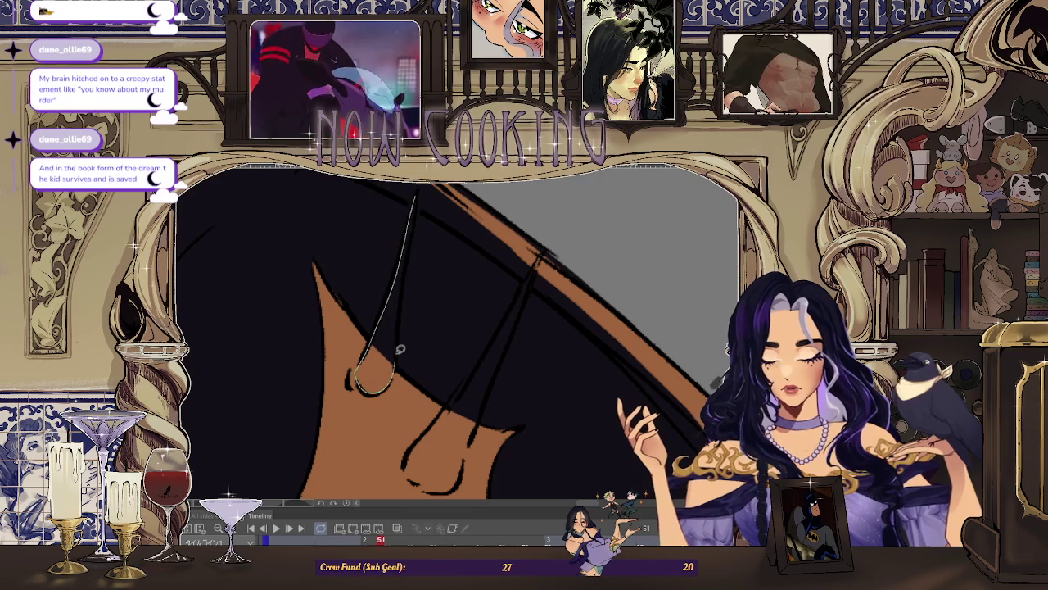
left_click_drag(399, 354, 413, 200)
scroll(469, 273, "down", 1)
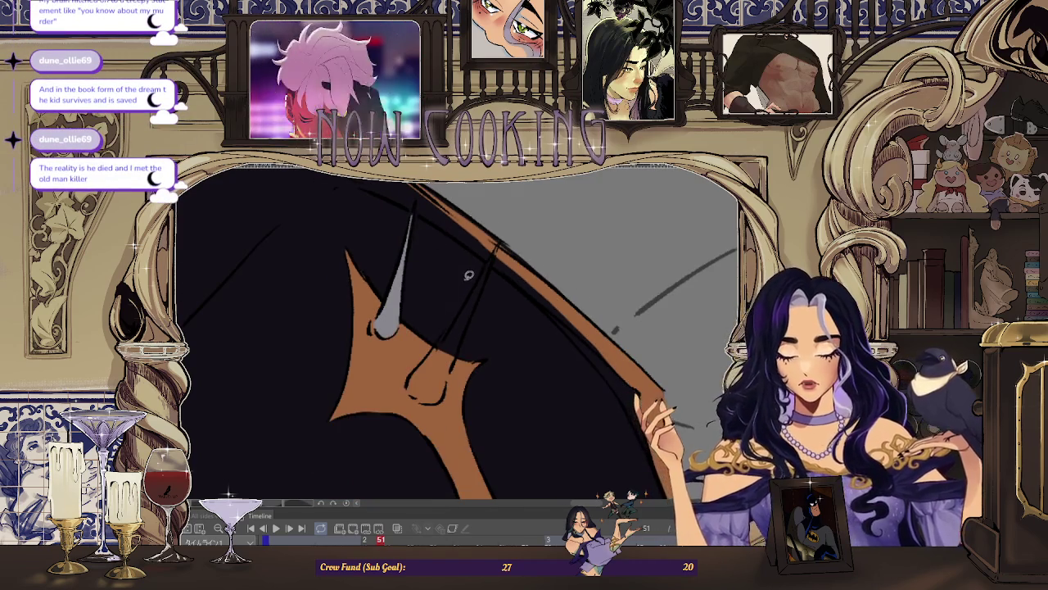
scroll(469, 273, "up", 1)
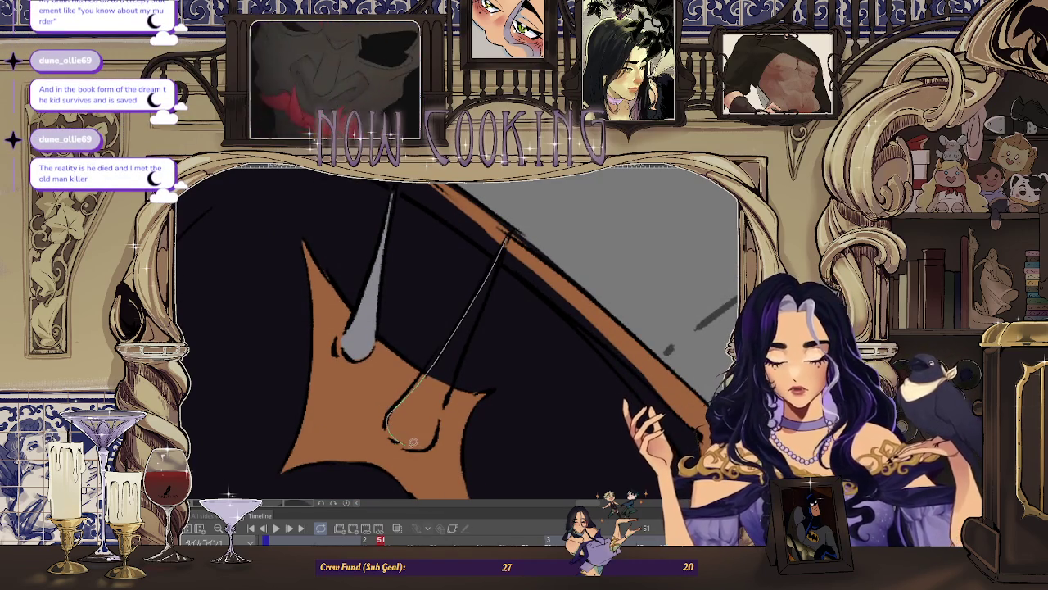
left_click_drag(506, 254, 508, 242)
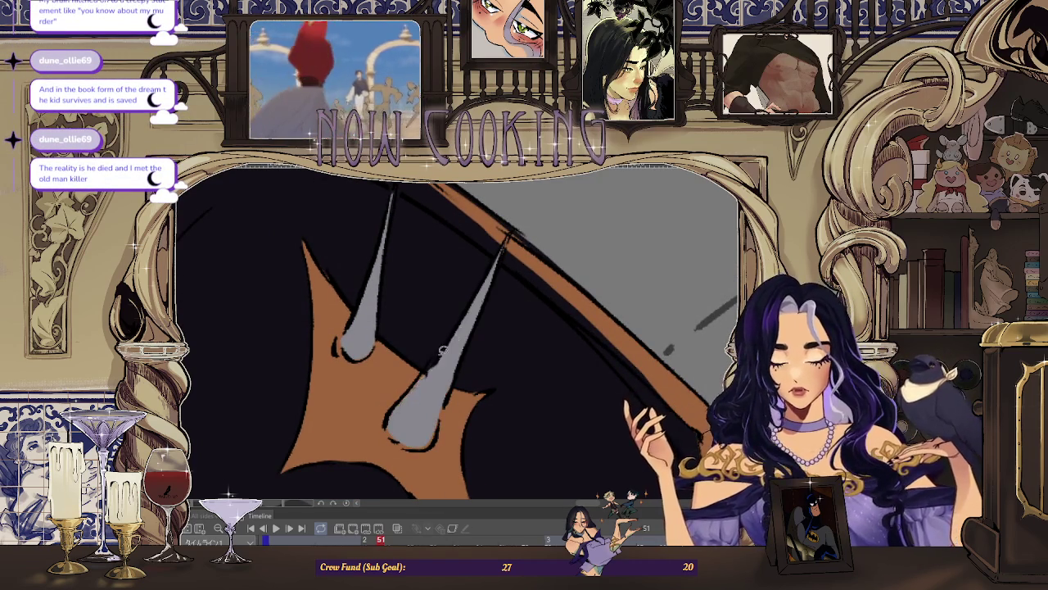
Step: Add two more grey spikes over the collar band and brown trim on frame 53
scroll(507, 235, "down", 3)
scroll(464, 280, "up", 1)
scroll(464, 280, "up", 1)
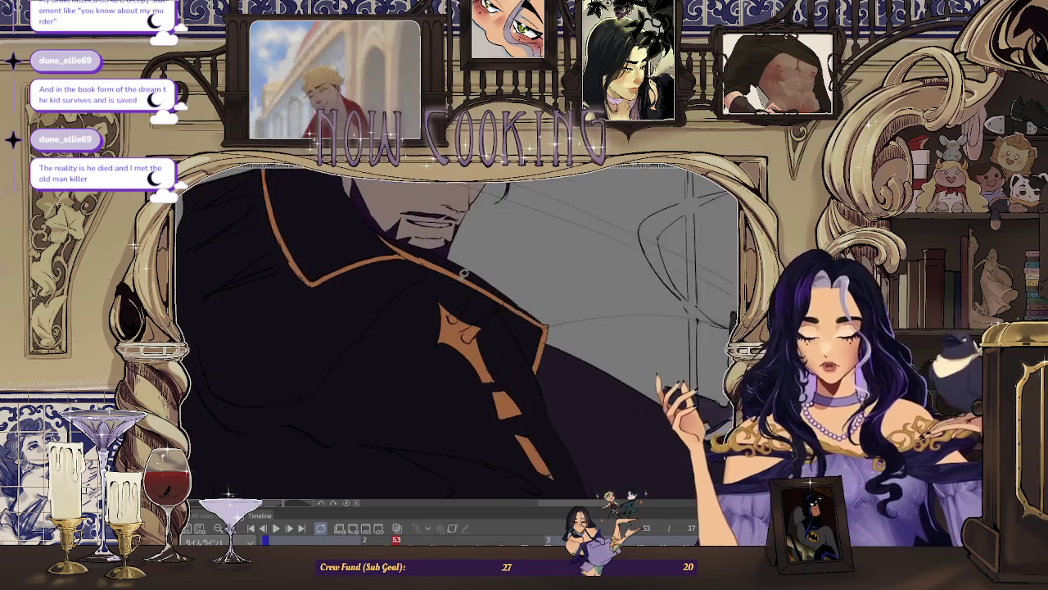
scroll(464, 280, "up", 2)
scroll(505, 328, "up", 1)
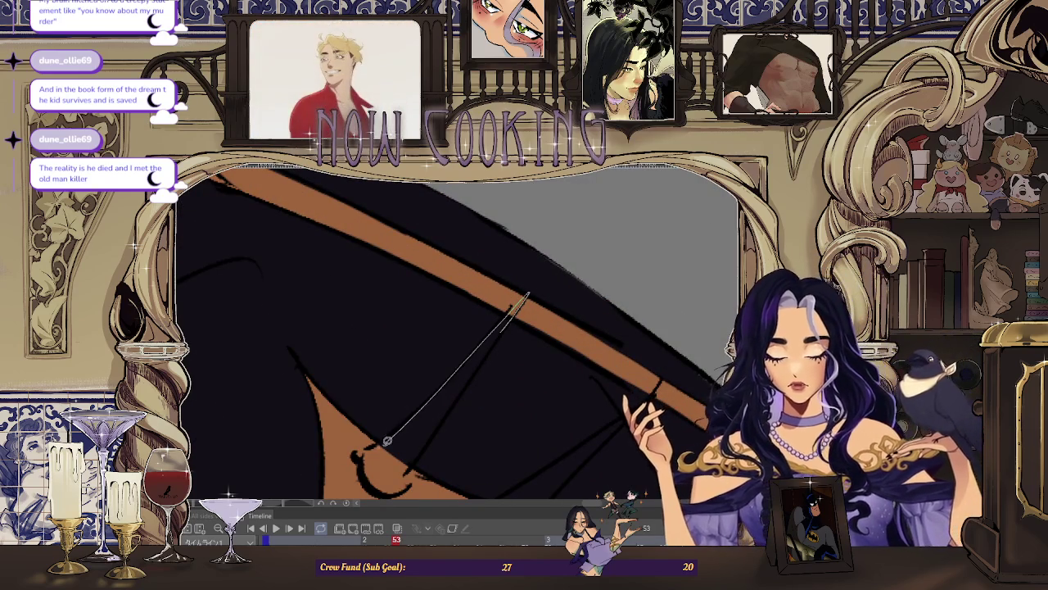
left_click_drag(381, 485, 515, 323)
scroll(492, 332, "down", 1)
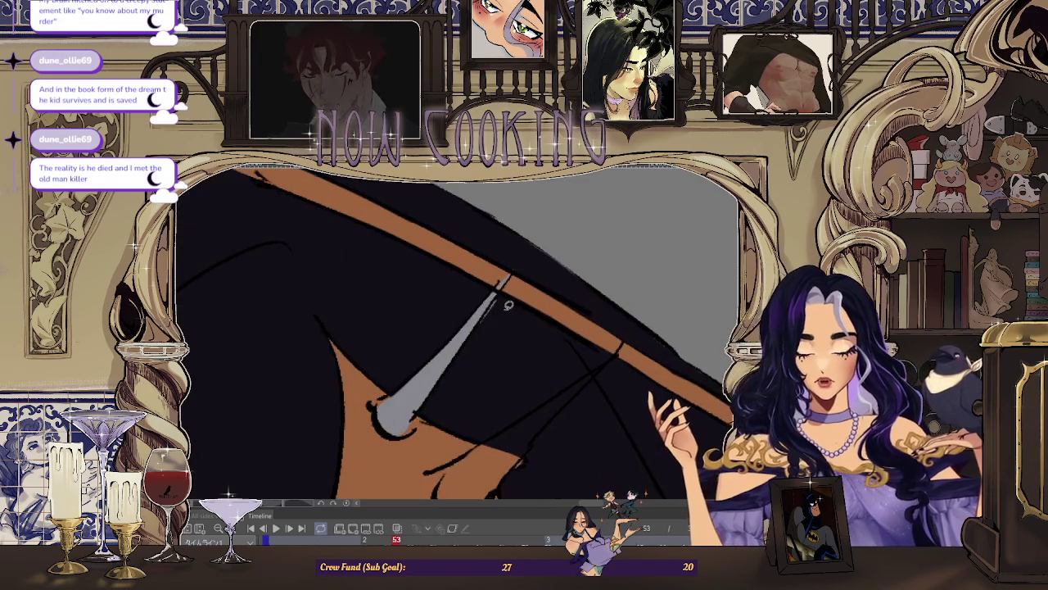
scroll(514, 259, "down", 1)
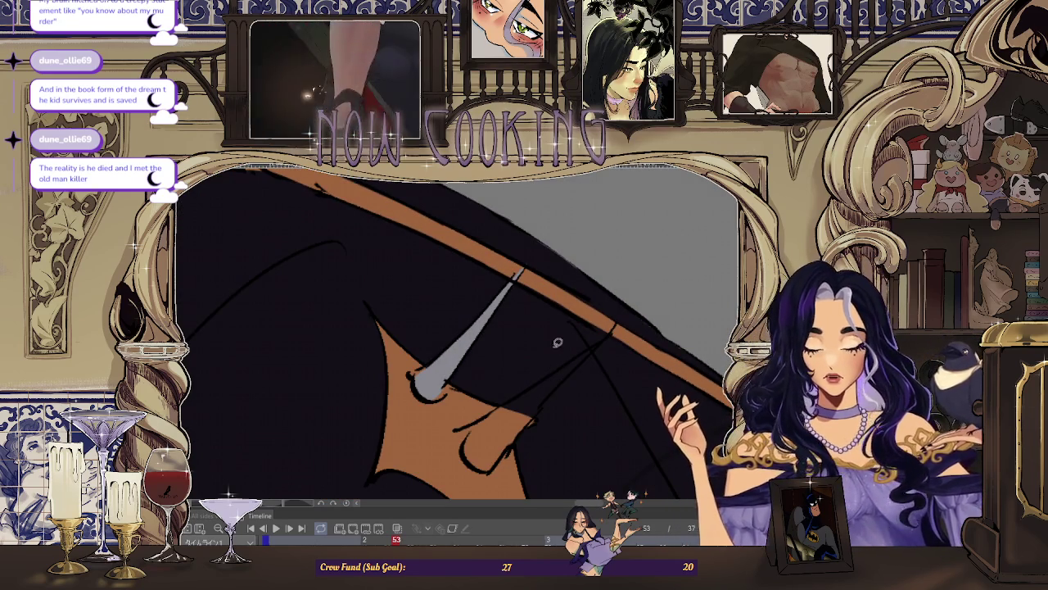
scroll(546, 351, "down", 1)
scroll(469, 380, "up", 2)
scroll(469, 380, "down", 1)
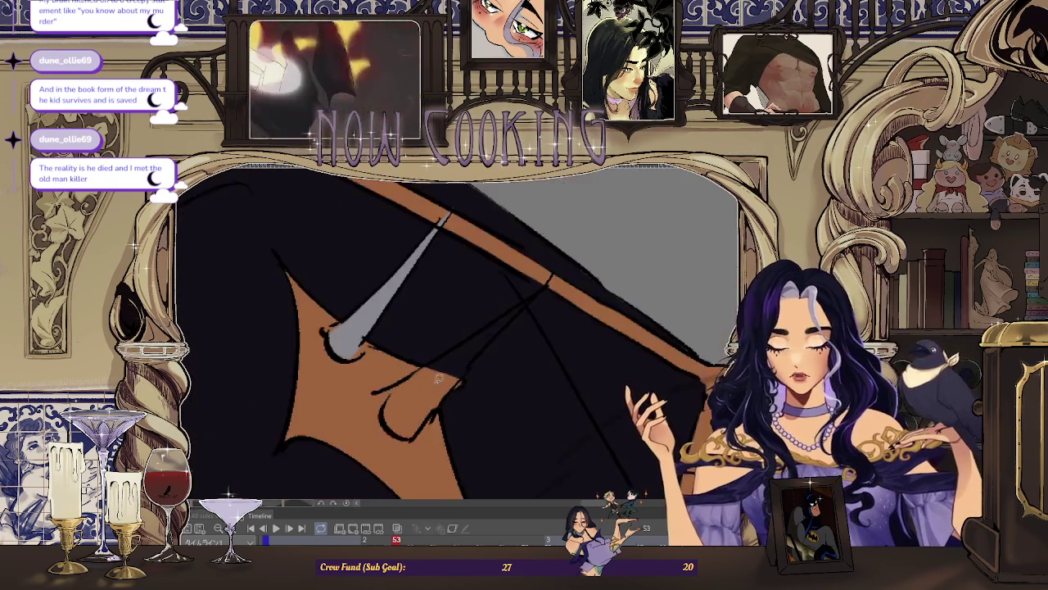
scroll(375, 384, "up", 1)
left_click_drag(374, 384, 480, 384)
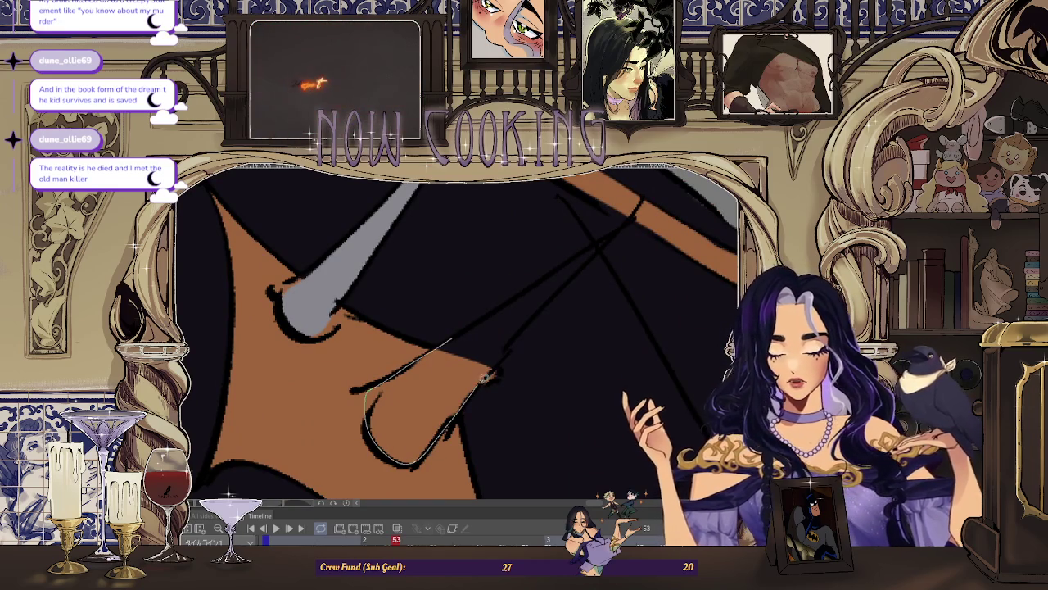
key("ctrl+Right")
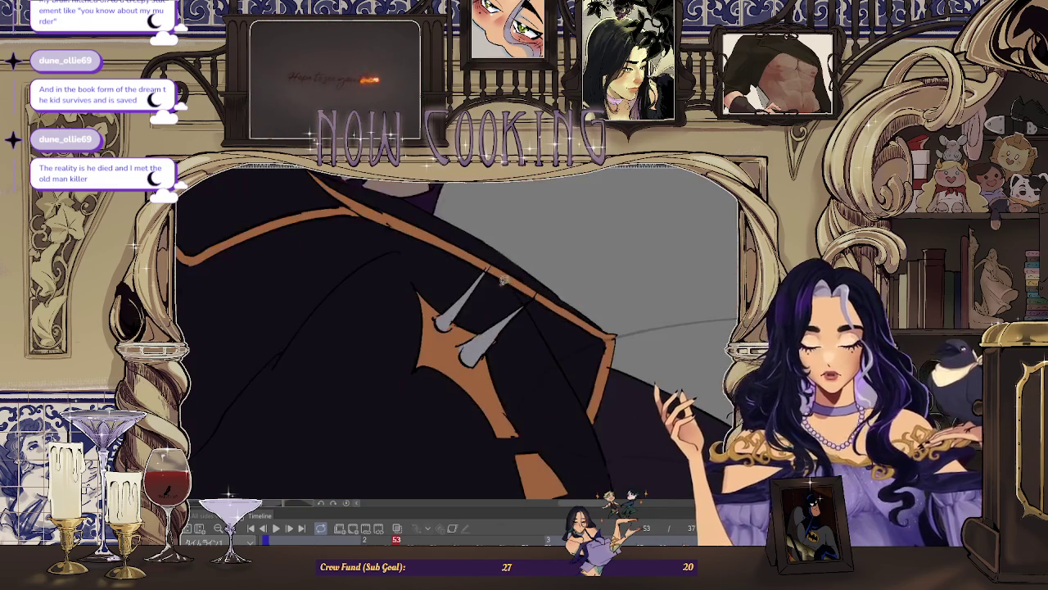
Step: On frame 55, fill two grey spikes side by side over the trim
key("ctrl+Right")
scroll(541, 304, "down", 2)
scroll(388, 274, "up", 2)
scroll(339, 316, "up", 1)
scroll(302, 372, "up", 1)
left_click_drag(301, 373, 337, 365)
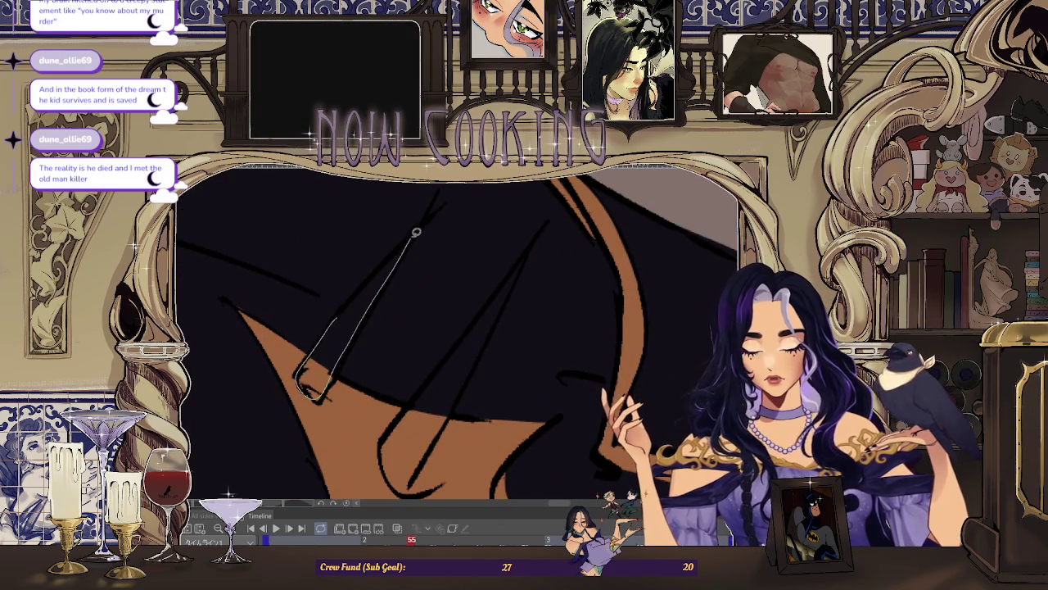
left_click_drag(330, 323, 324, 328)
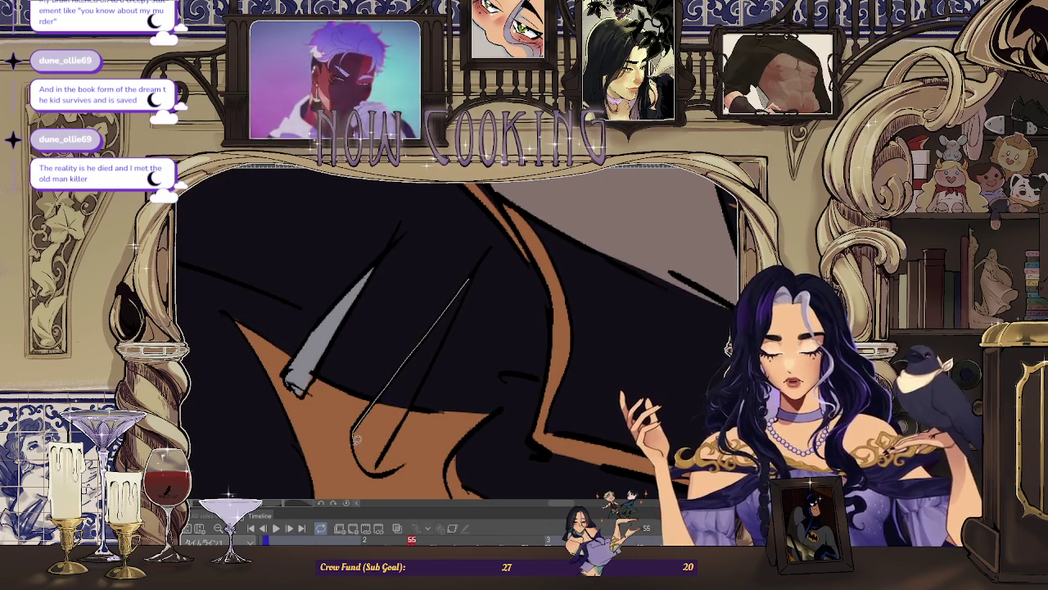
left_click_drag(357, 436, 379, 463)
left_click_drag(440, 356, 479, 271)
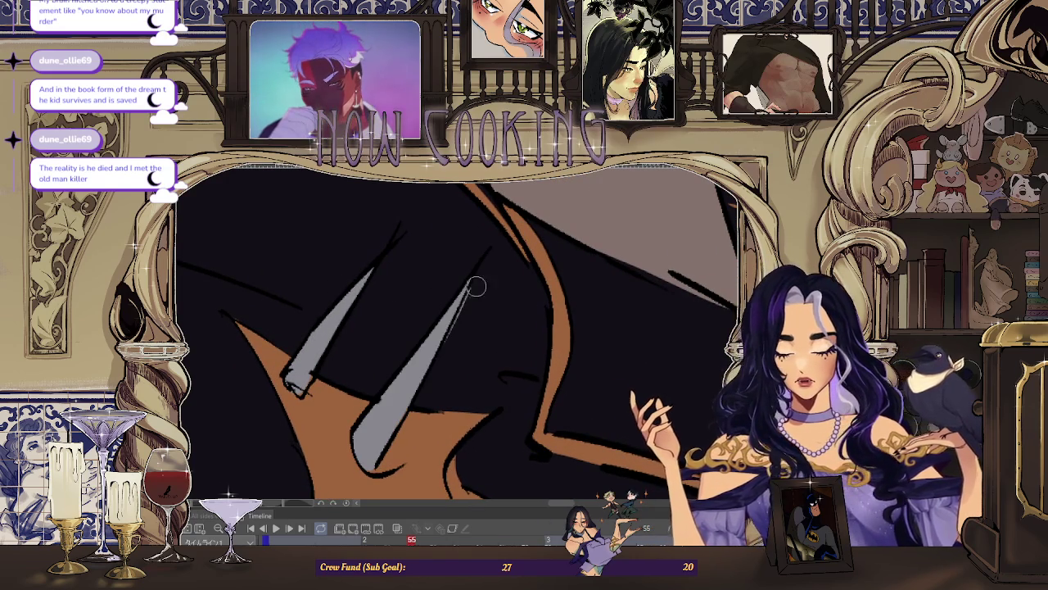
scroll(454, 281, "down", 1)
scroll(491, 295, "down", 1)
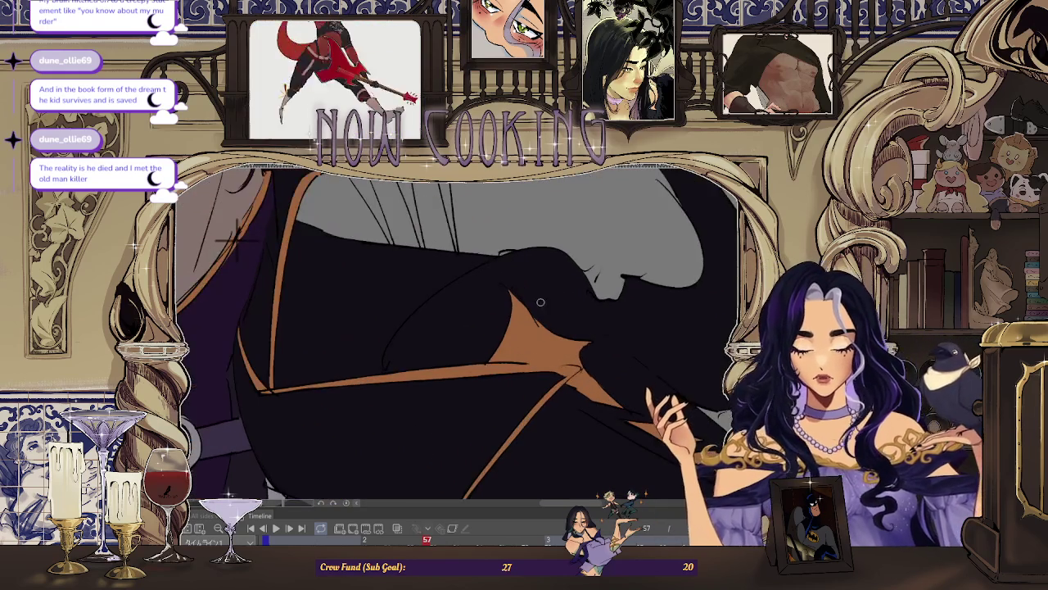
Step: On frame 59, undo a stray grey stroke on the trim and fill a lighter-grey spike instead
left_click_drag(531, 331, 554, 280)
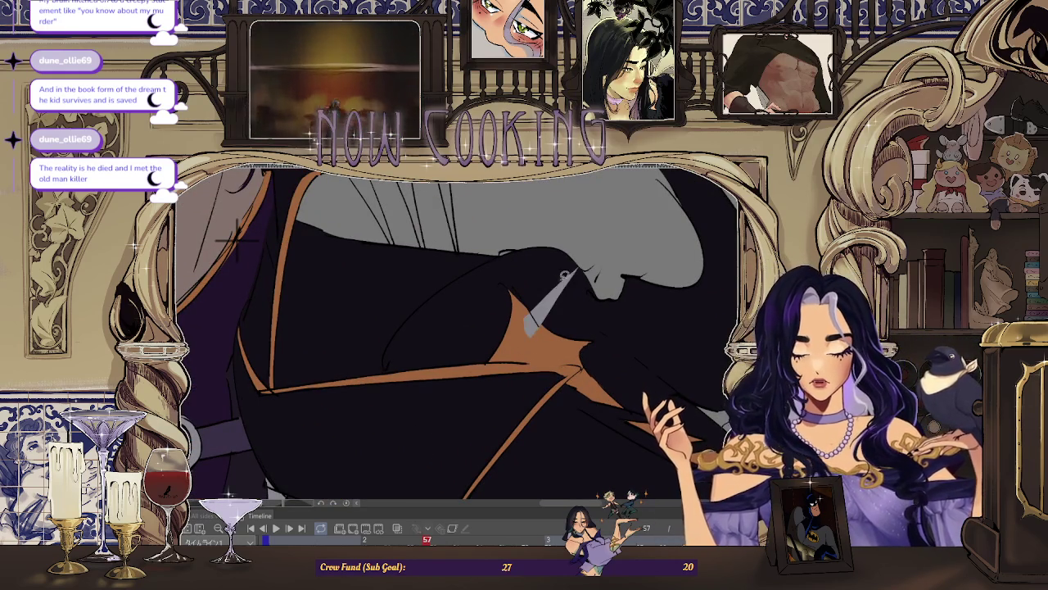
key("ctrl+z")
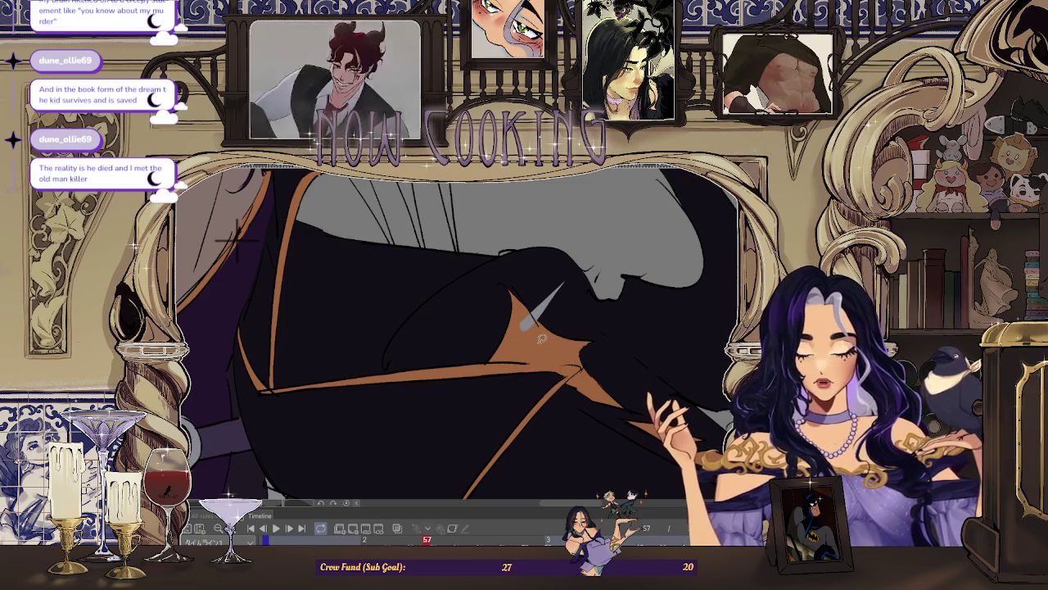
key("ctrl+0")
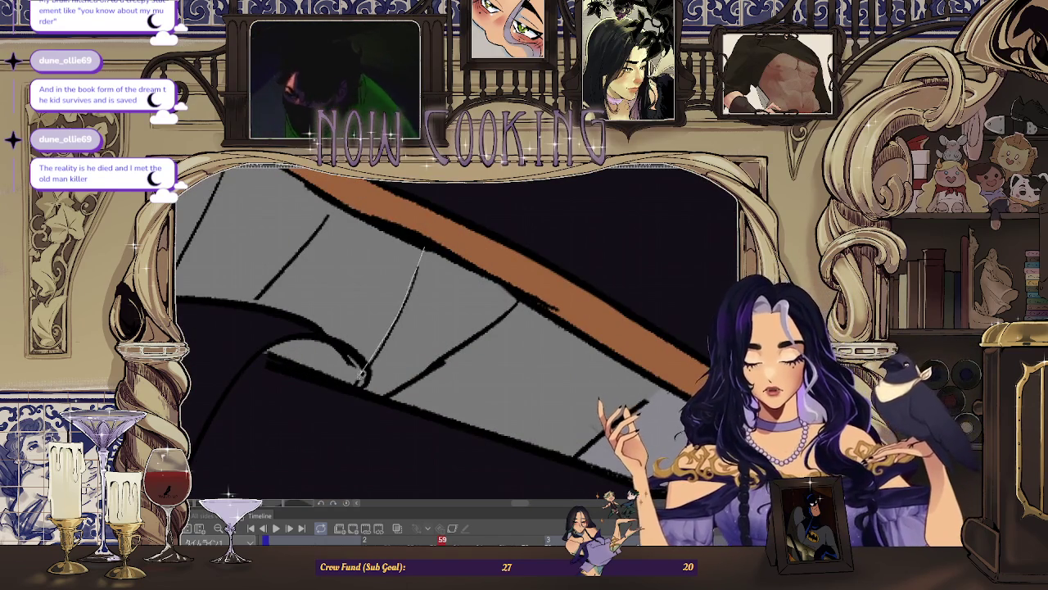
left_click_drag(519, 290, 519, 291)
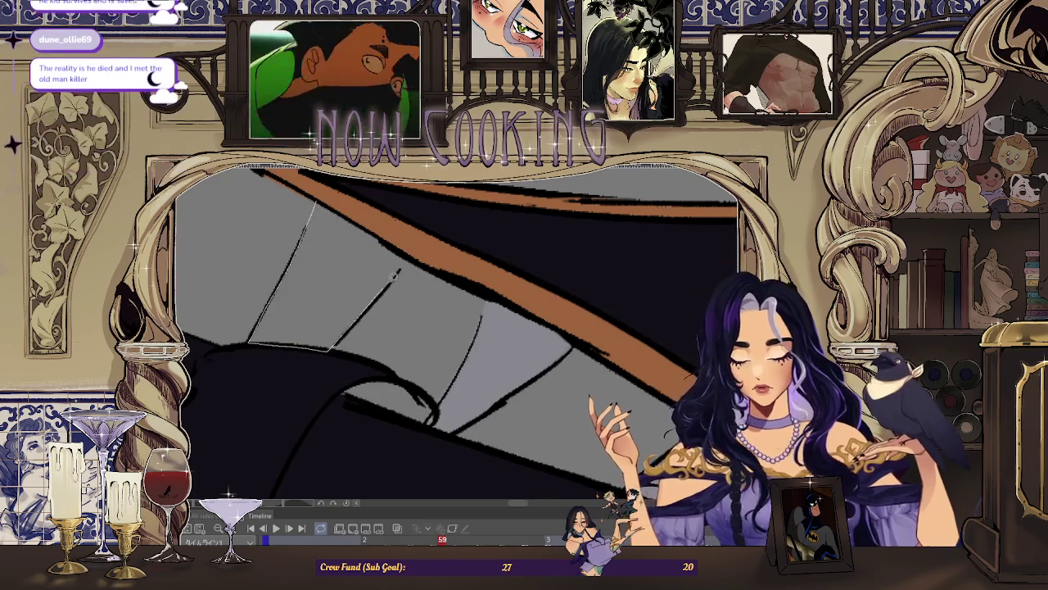
Step: On frame 57, fill grey spikes between the dark strokes under the trim
key("Left")
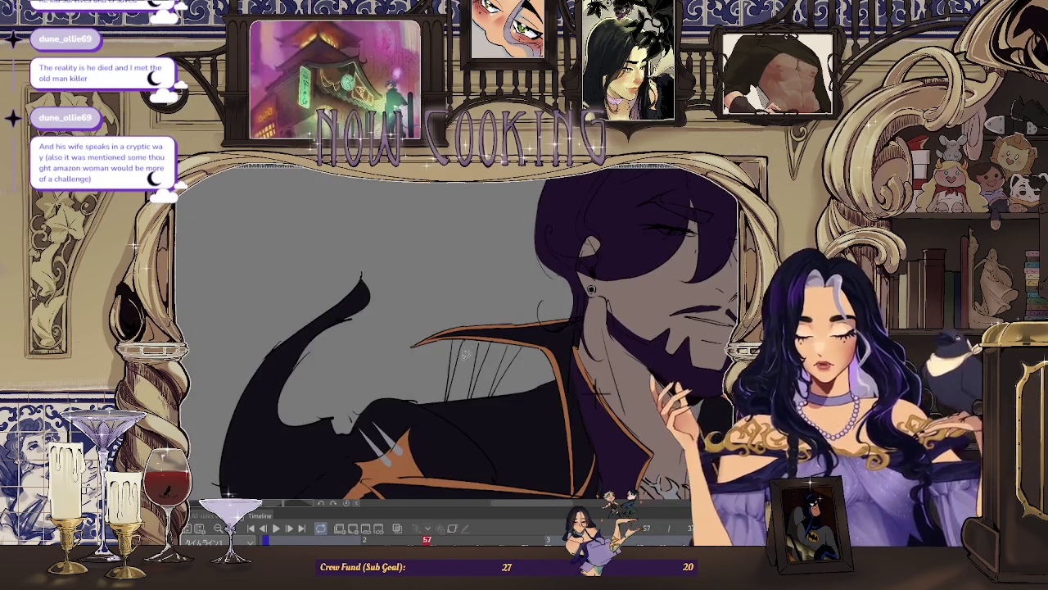
key("Left")
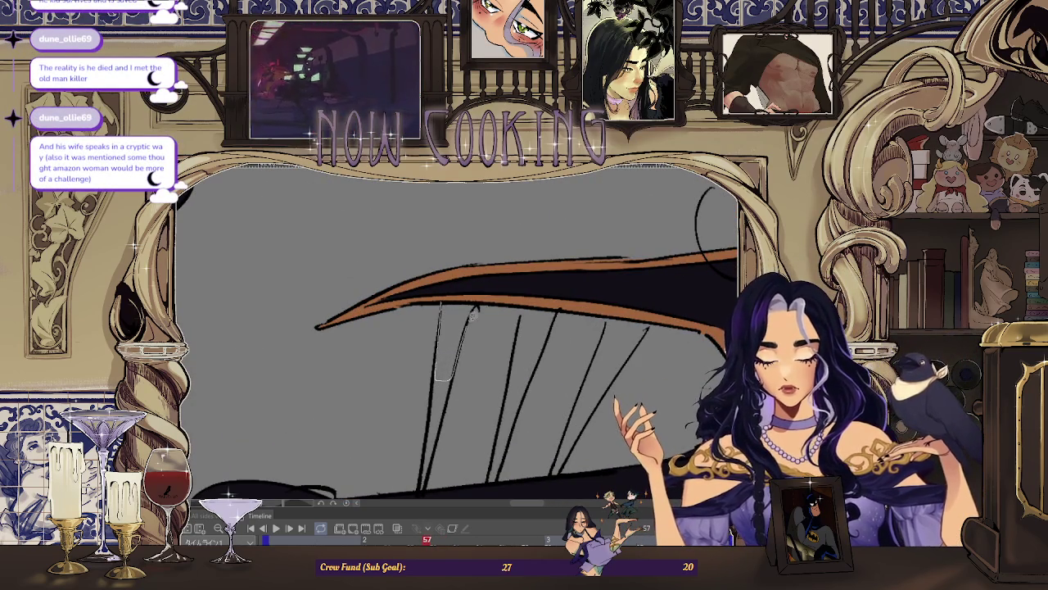
left_click_drag(472, 319, 474, 310)
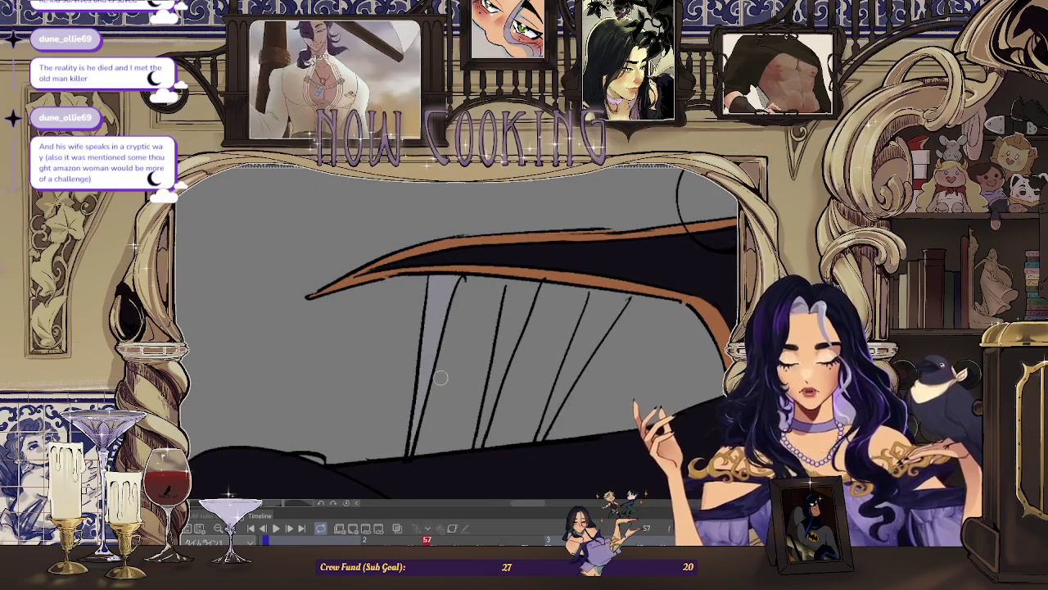
left_click_drag(506, 281, 485, 419)
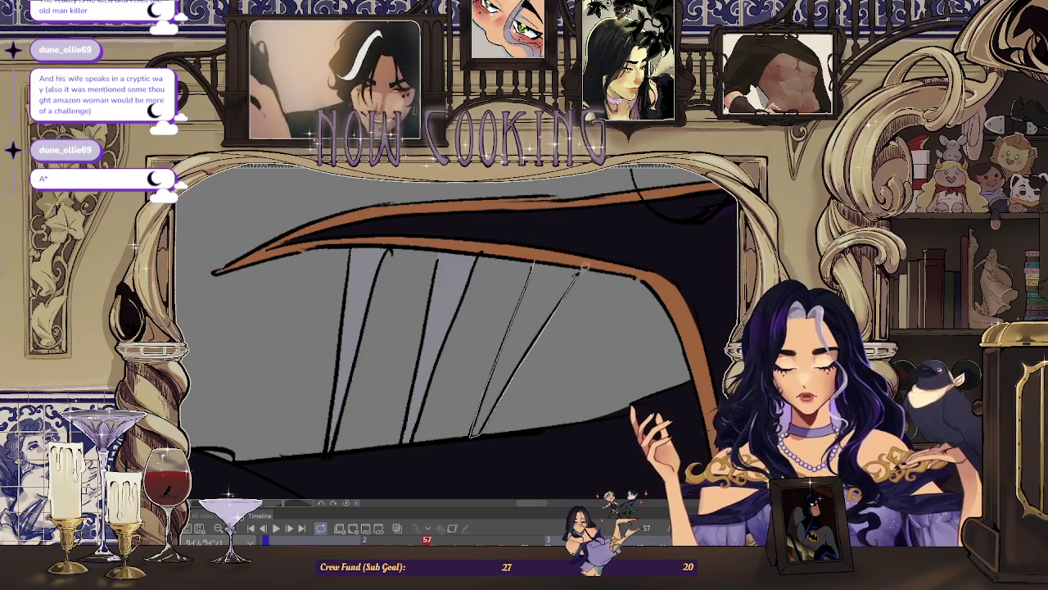
key("Left")
key("Left")
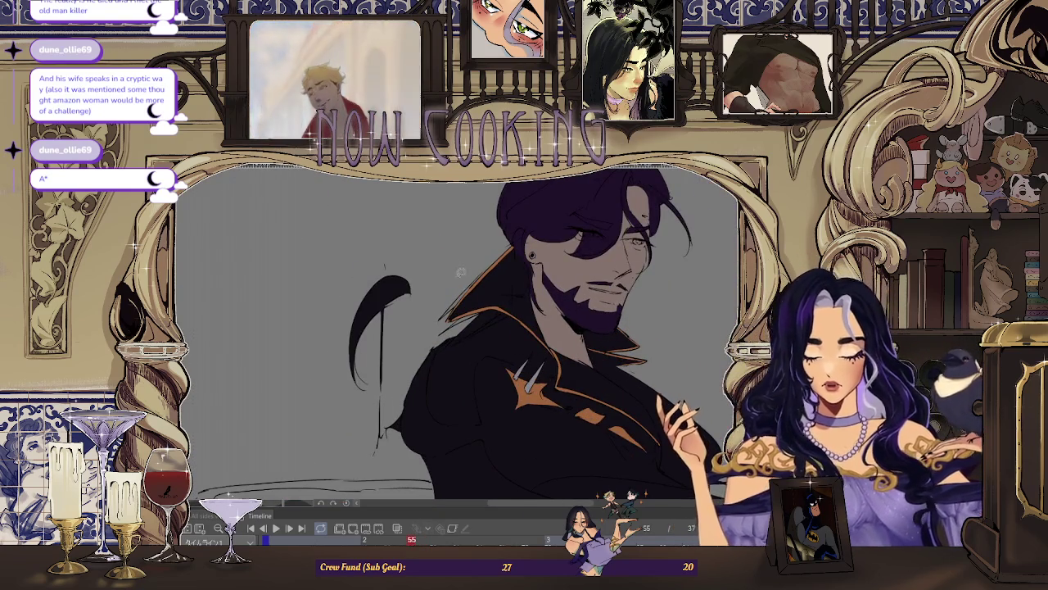
Step: On frame 55, fill a long light-grey wedge spike across the cloak at the collar tip
left_click_drag(476, 288, 348, 426)
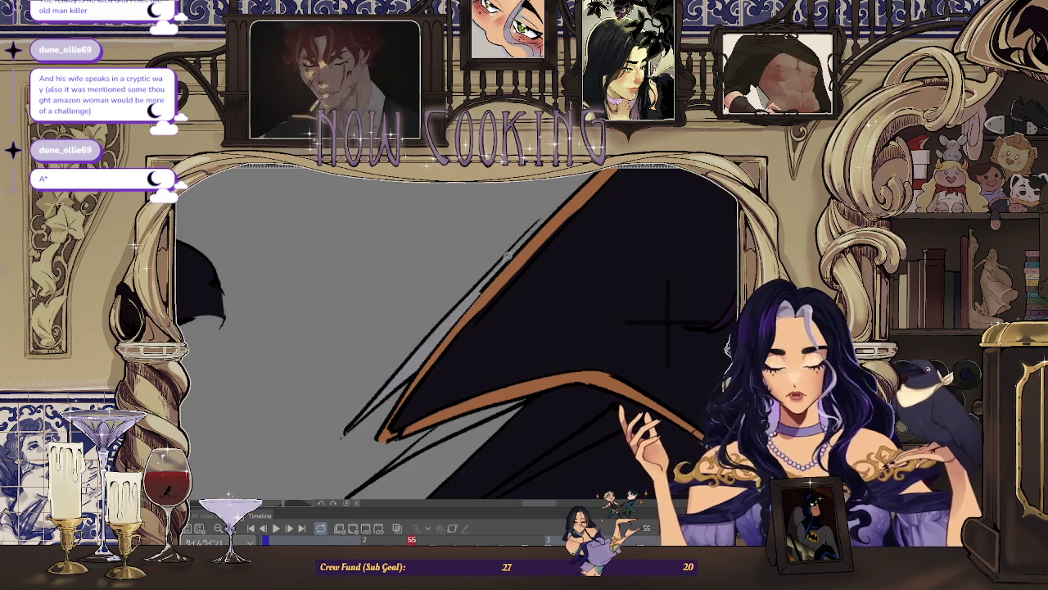
mouse_move(535, 164)
left_mouse_down()
mouse_move(551, 221)
mouse_move(458, 356)
left_mouse_up()
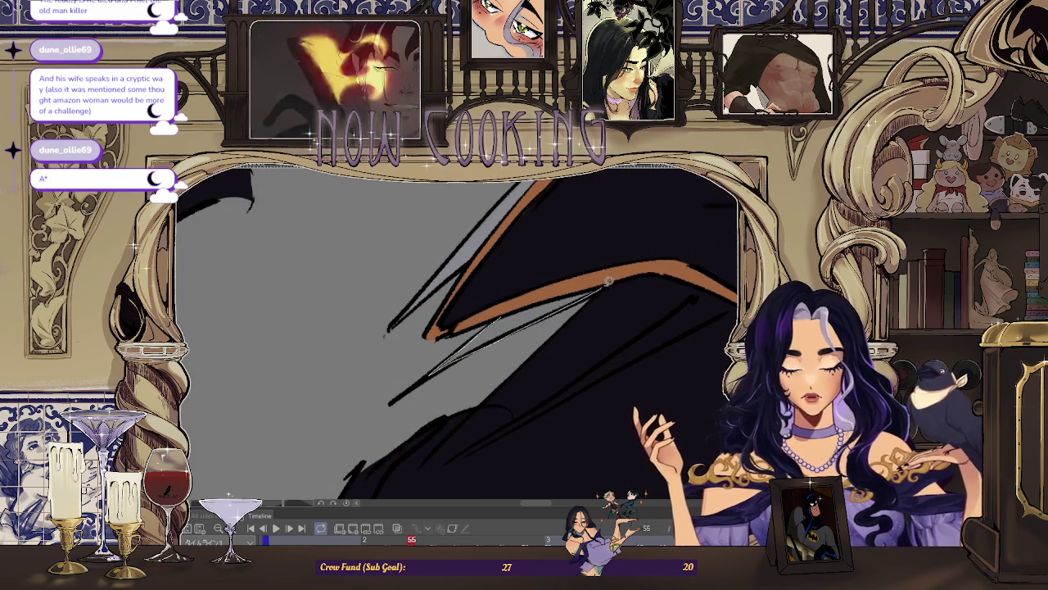
mouse_move(460, 357)
left_mouse_down()
mouse_move(508, 281)
mouse_move(597, 312)
mouse_move(433, 327)
left_mouse_up()
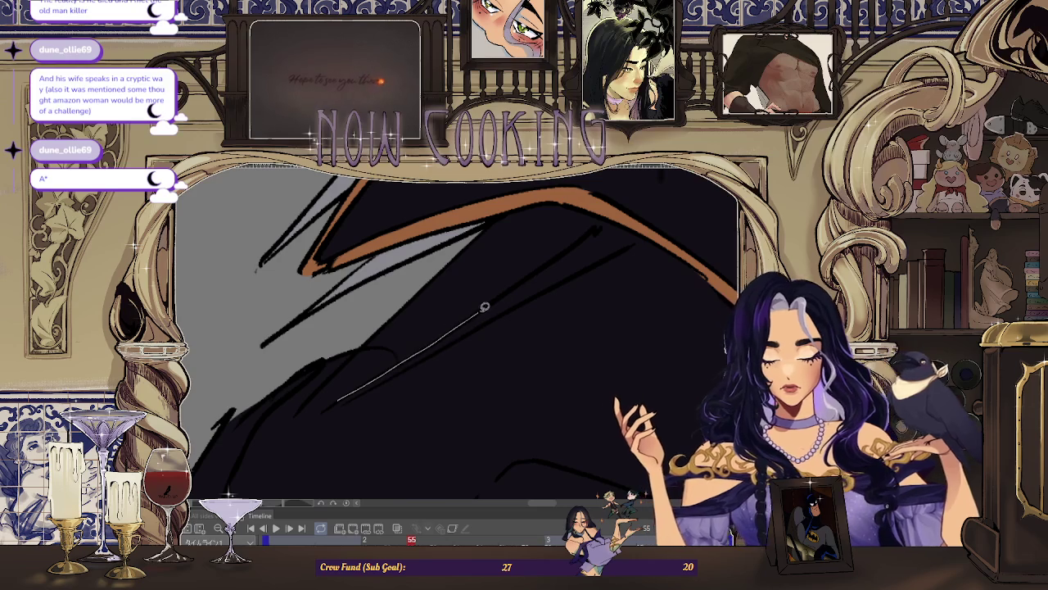
left_click_drag(340, 388, 577, 245)
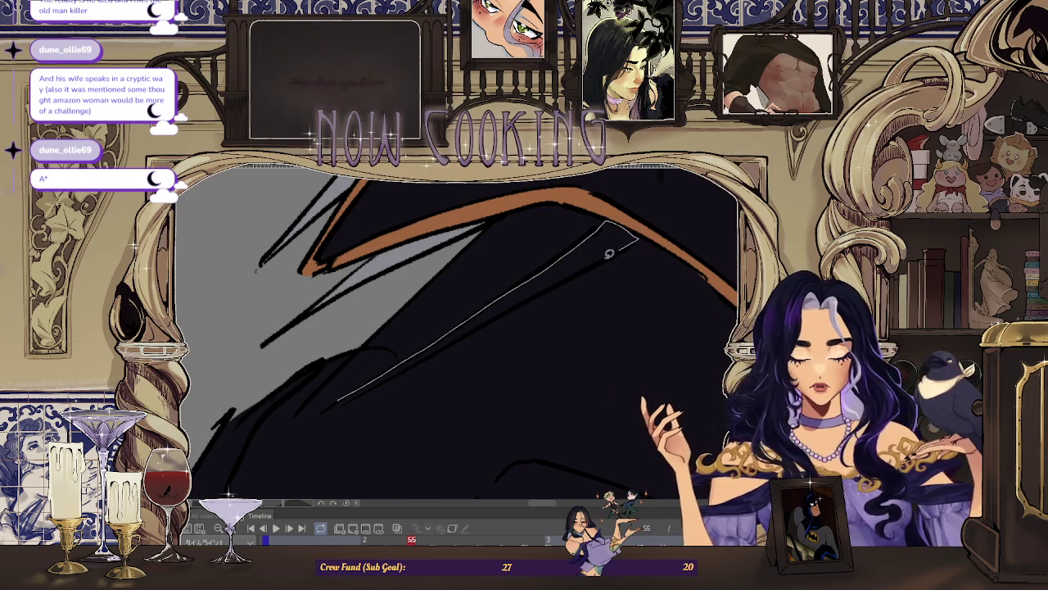
left_click_drag(637, 232, 422, 354)
key("ctrl+0")
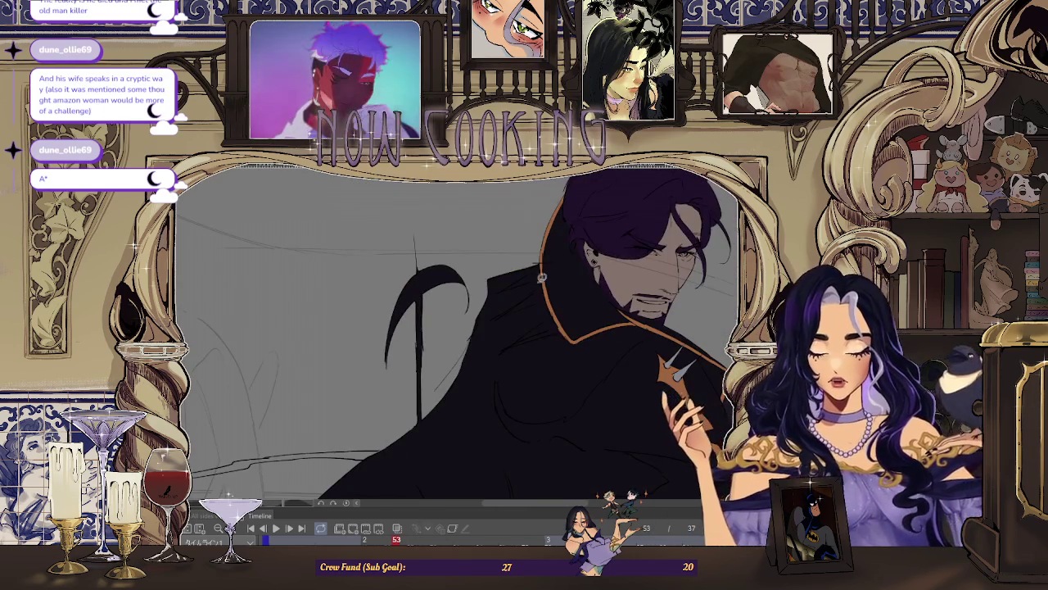
Step: On frame 53, tilt the view, fill a light-grey spike on the dark cloak, and fit the canvas
scroll(573, 303, "up", 5)
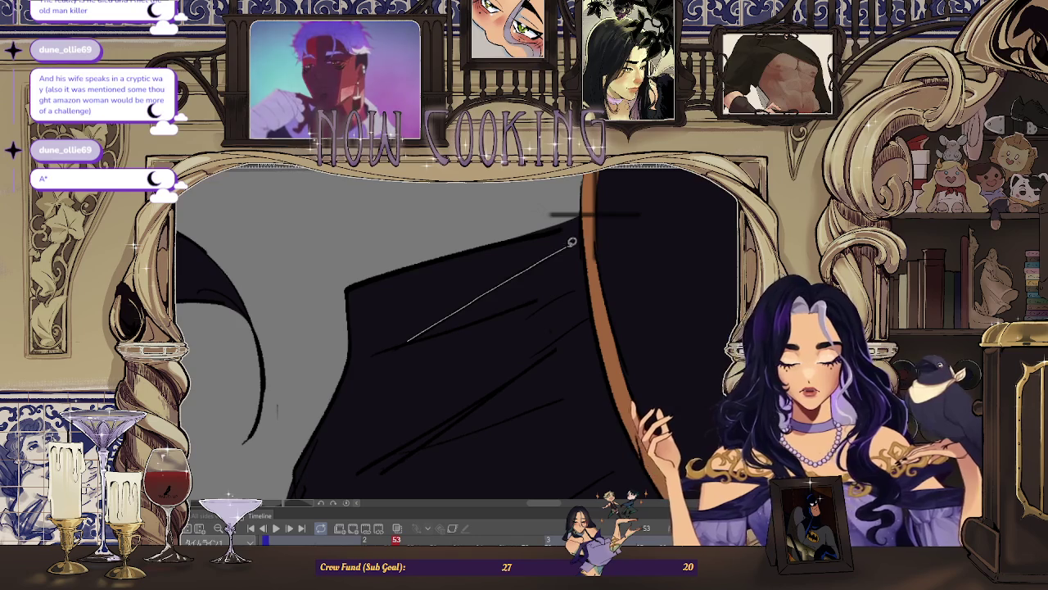
left_click_drag(498, 311, 441, 376)
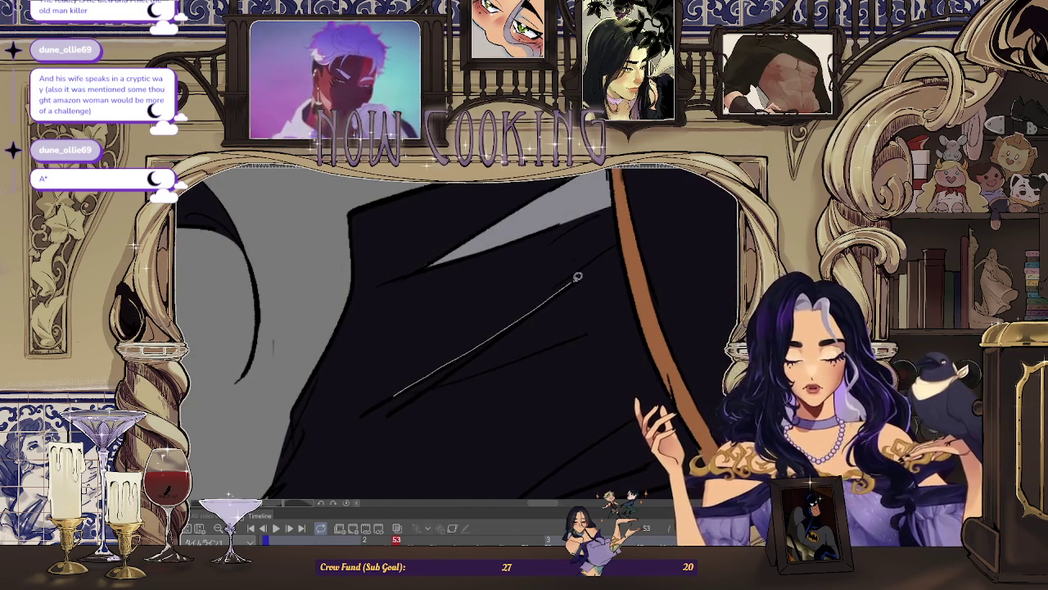
left_click_drag(642, 311, 545, 259)
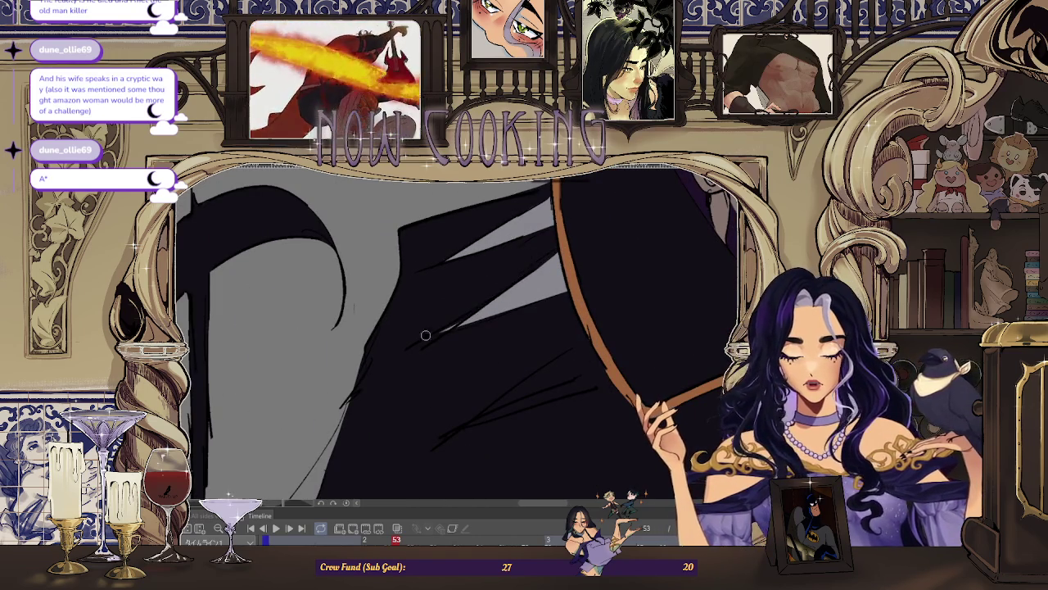
scroll(562, 295, "down", 3)
scroll(494, 355, "up", 3)
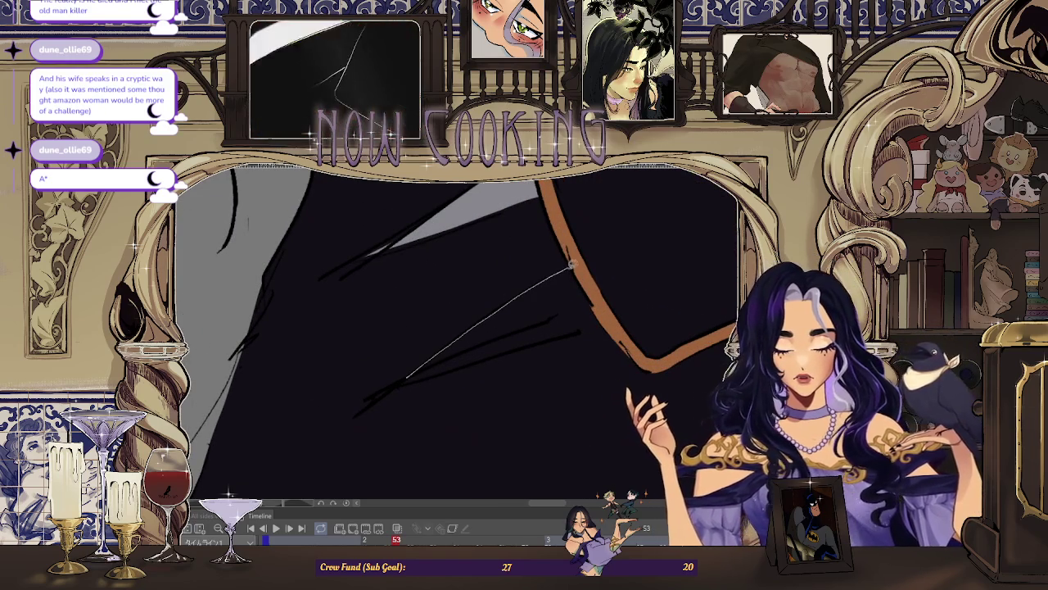
left_click_drag(423, 362, 433, 388)
scroll(433, 388, "down", 3)
scroll(455, 352, "up", 2)
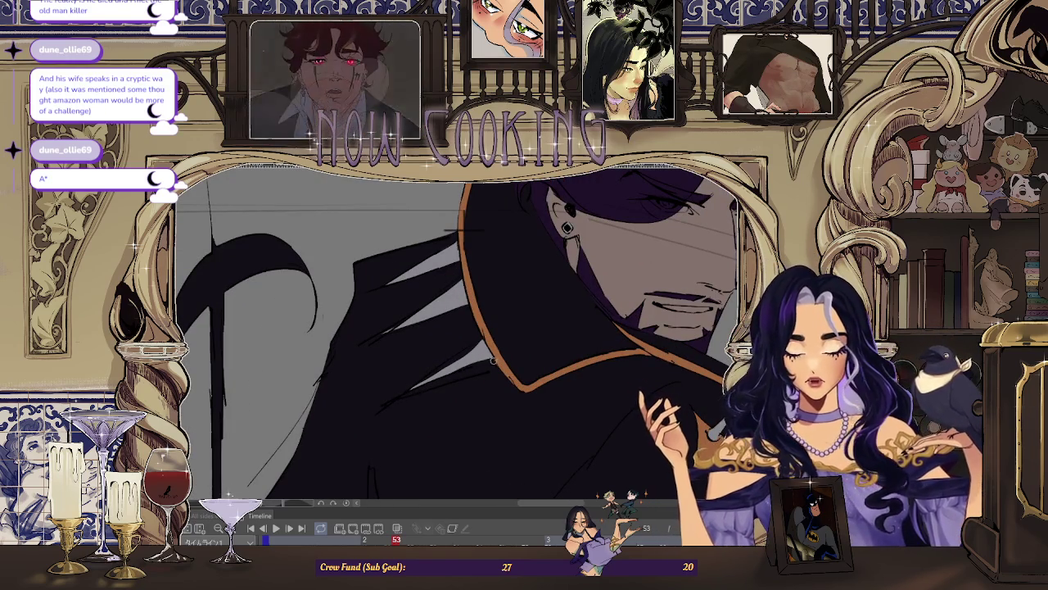
scroll(477, 341, "down", 2)
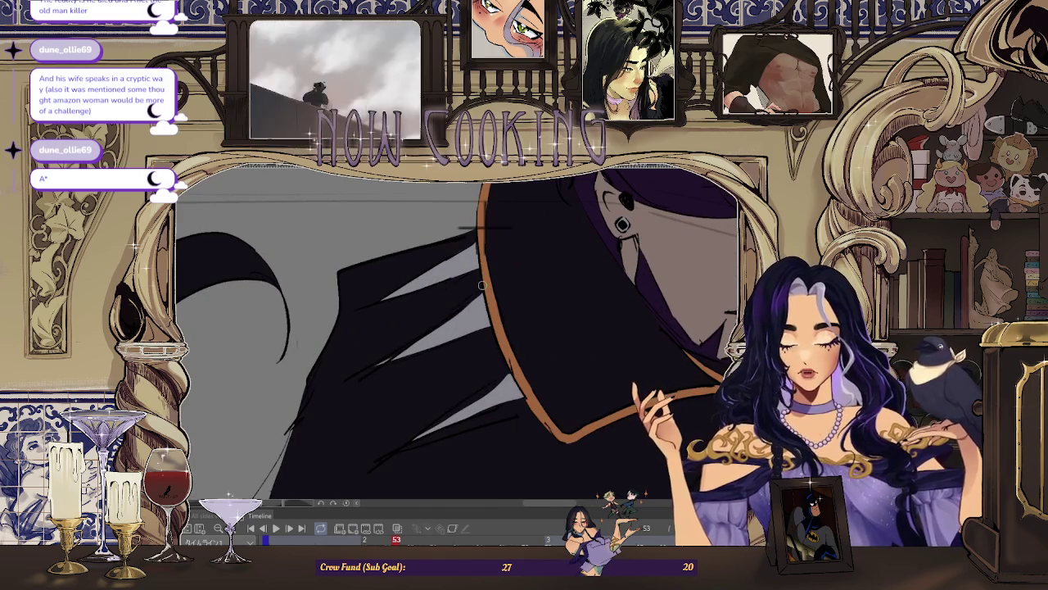
left_click_drag(452, 345, 483, 326)
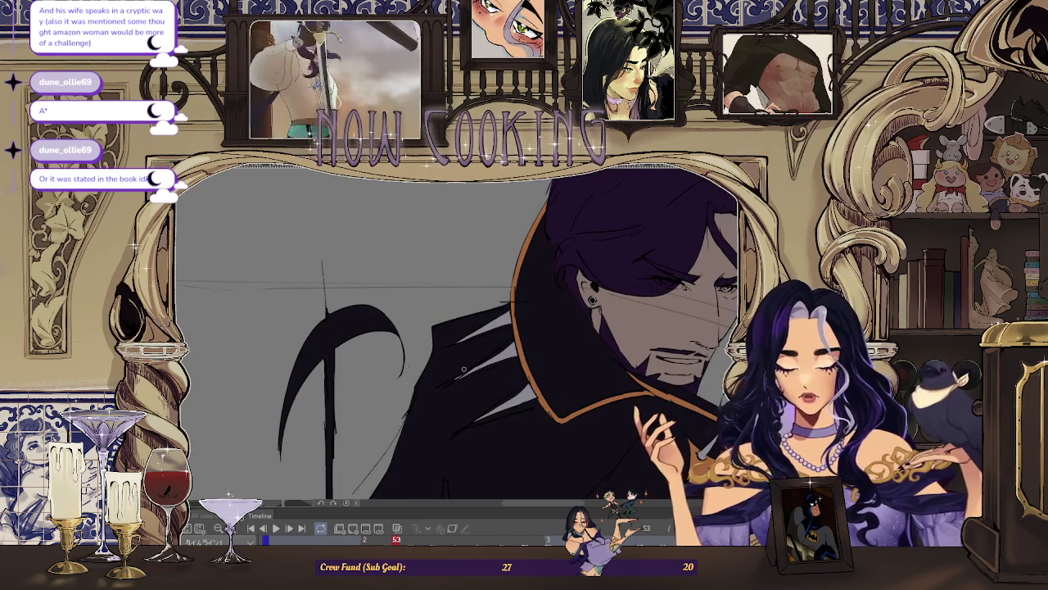
key("ctrl+0")
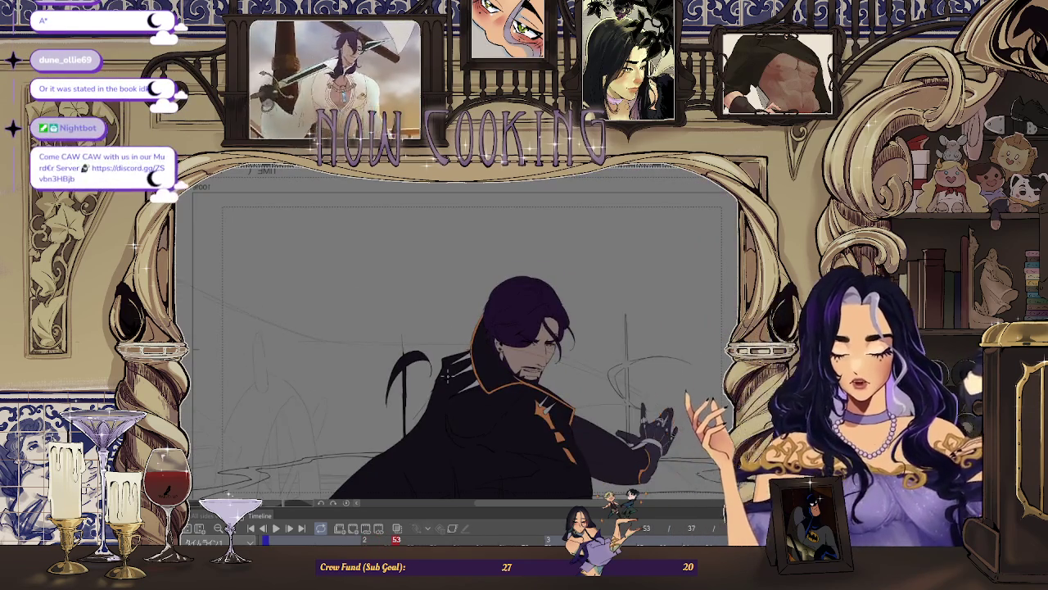
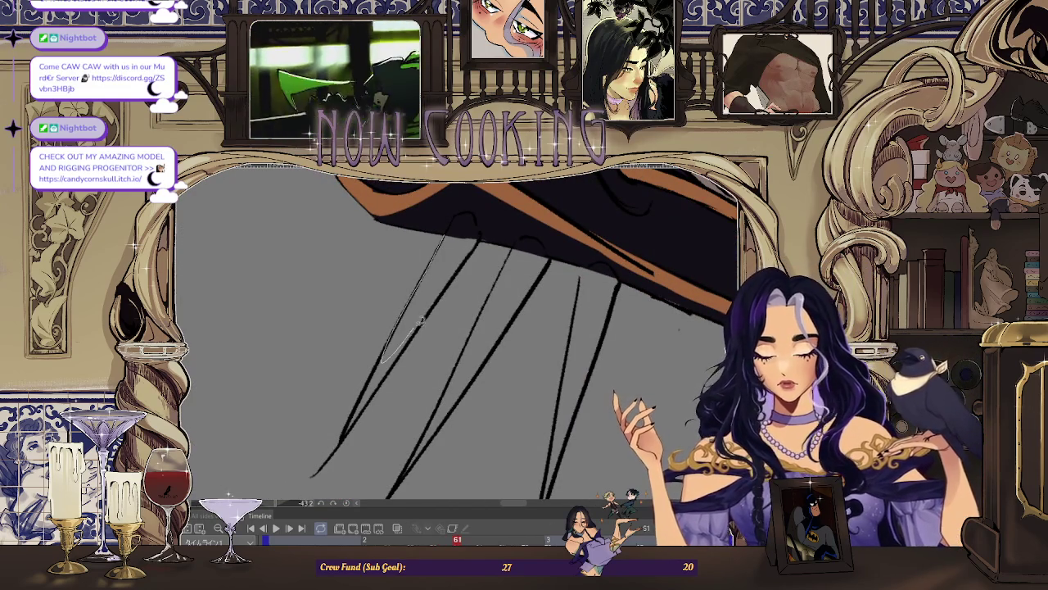
Step: Lasso-fill each gap between the collar spikes light grey, rotating the canvas between spikes
left_click_drag(471, 238, 386, 359)
left_click_drag(473, 212, 479, 244)
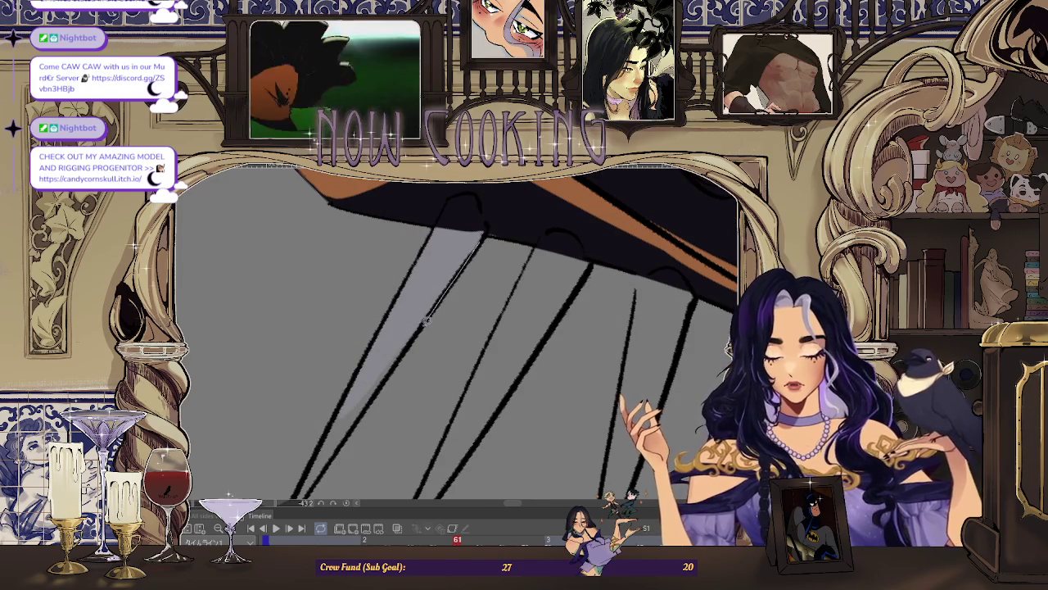
mouse_move(391, 337)
left_mouse_down()
mouse_move(323, 472)
mouse_move(507, 238)
mouse_move(488, 298)
mouse_move(433, 258)
left_mouse_up()
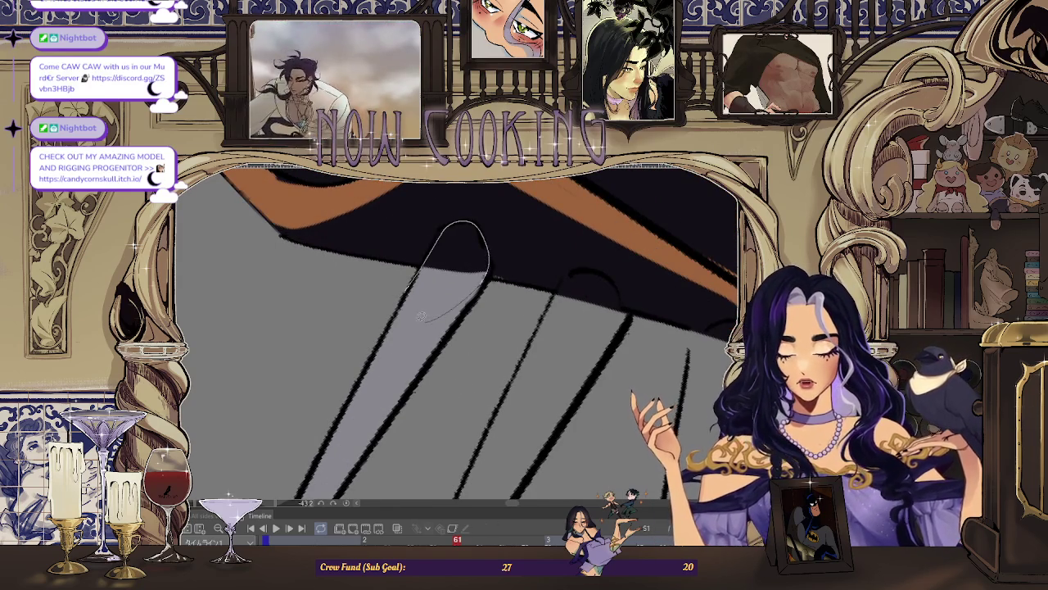
mouse_move(435, 317)
left_mouse_down()
mouse_move(383, 276)
mouse_move(444, 290)
left_mouse_up()
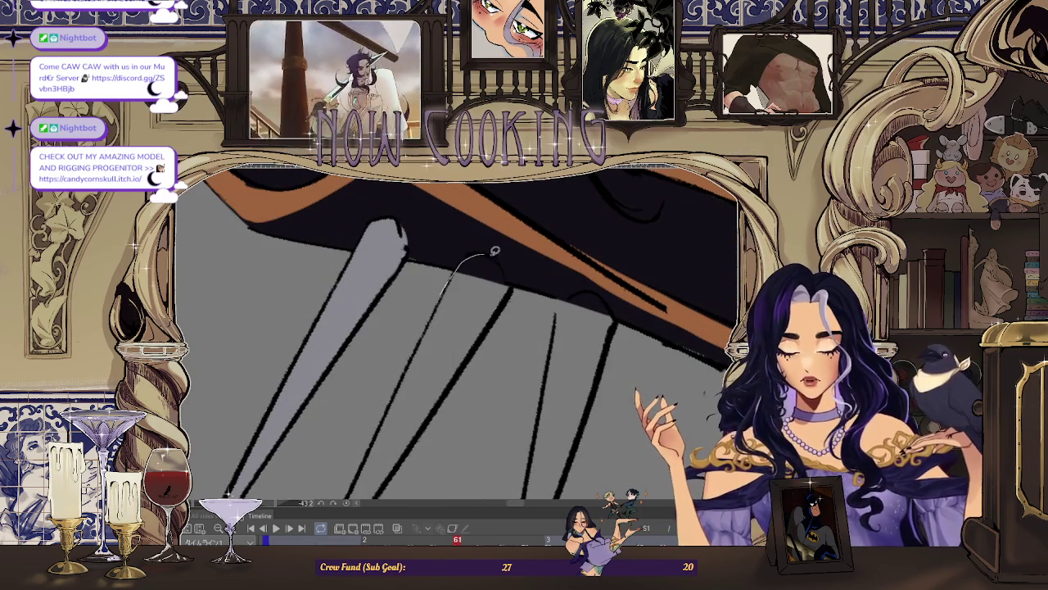
left_click_drag(427, 340, 424, 348)
mouse_move(438, 281)
left_mouse_down()
mouse_move(459, 283)
mouse_move(436, 352)
mouse_move(474, 282)
left_mouse_up()
mouse_move(459, 327)
left_mouse_down()
mouse_move(554, 256)
mouse_move(563, 295)
mouse_move(493, 390)
left_mouse_up()
mouse_move(495, 317)
left_mouse_down()
mouse_move(515, 275)
mouse_move(537, 295)
left_mouse_up()
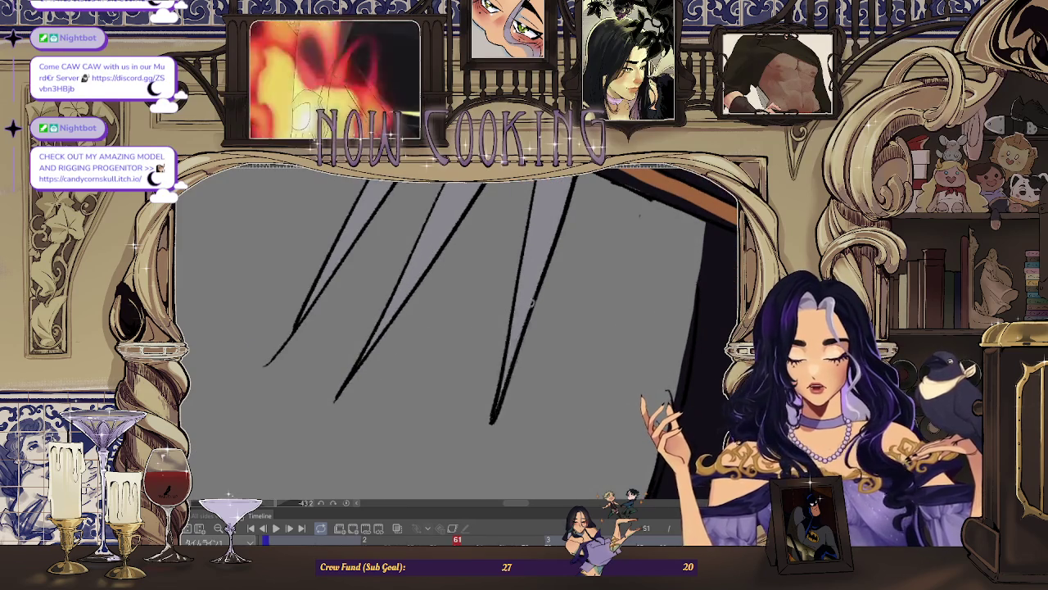
scroll(536, 295, "down", 3)
Step: Lasso-fill the hanging spike region under the collar light grey
left_click_drag(540, 291, 557, 279)
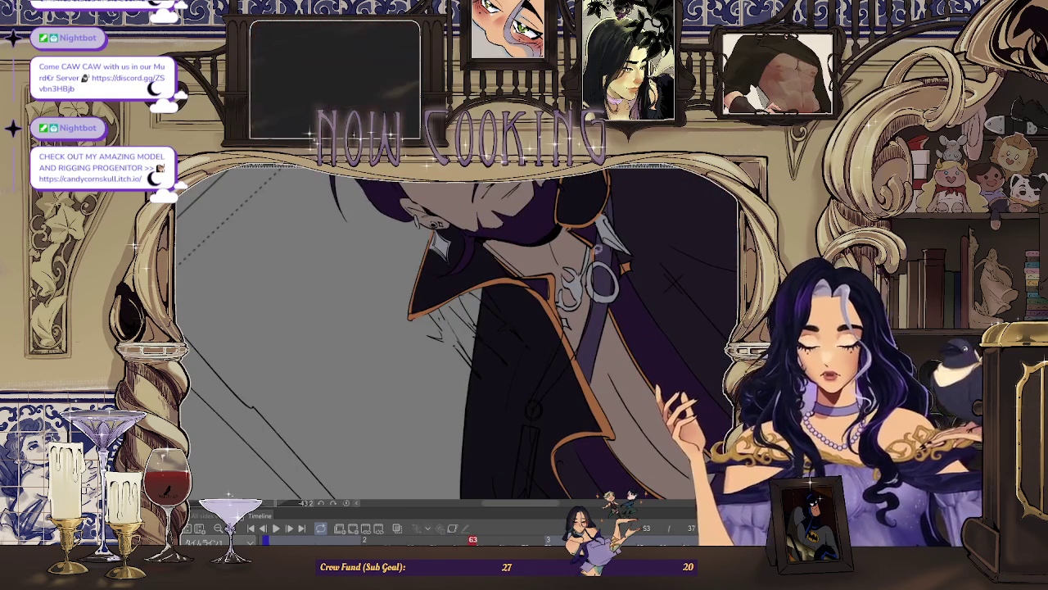
scroll(449, 343, "down", 3)
scroll(450, 343, "up", 3)
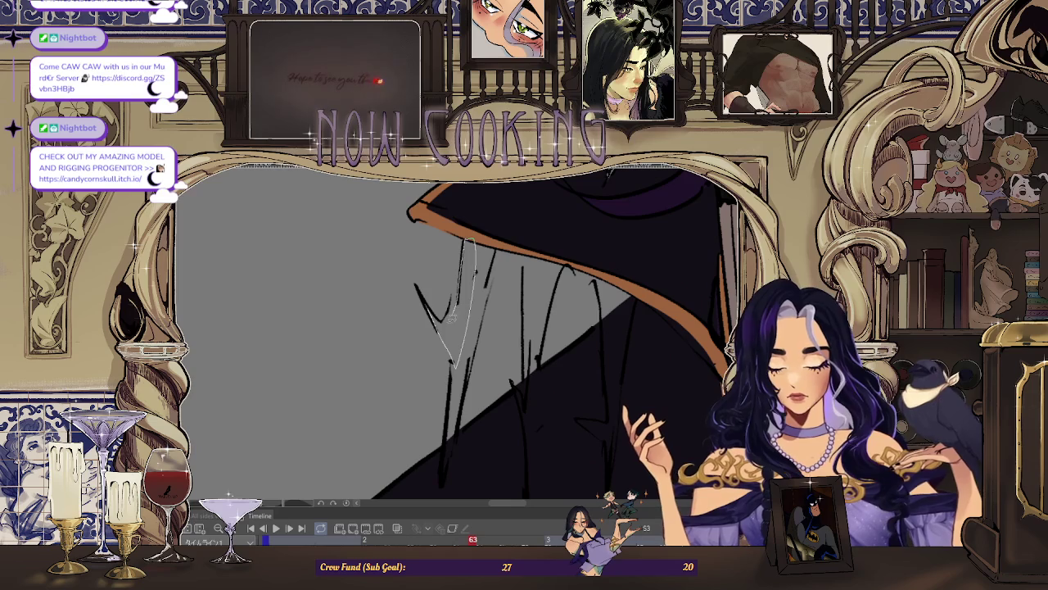
left_click_drag(448, 315, 440, 270)
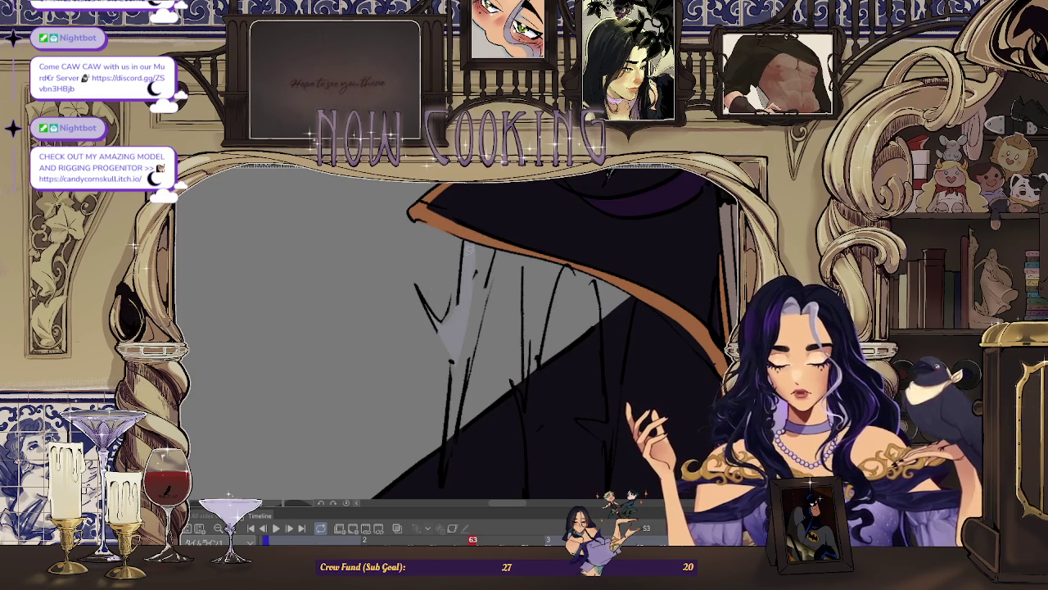
left_click_drag(467, 375, 467, 309)
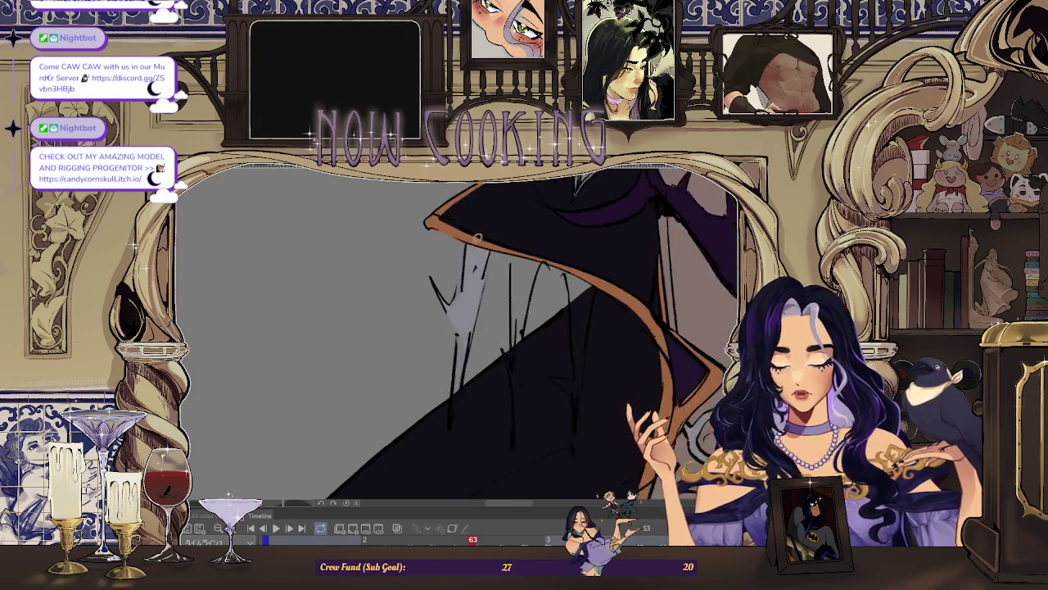
left_click_drag(461, 356, 505, 242)
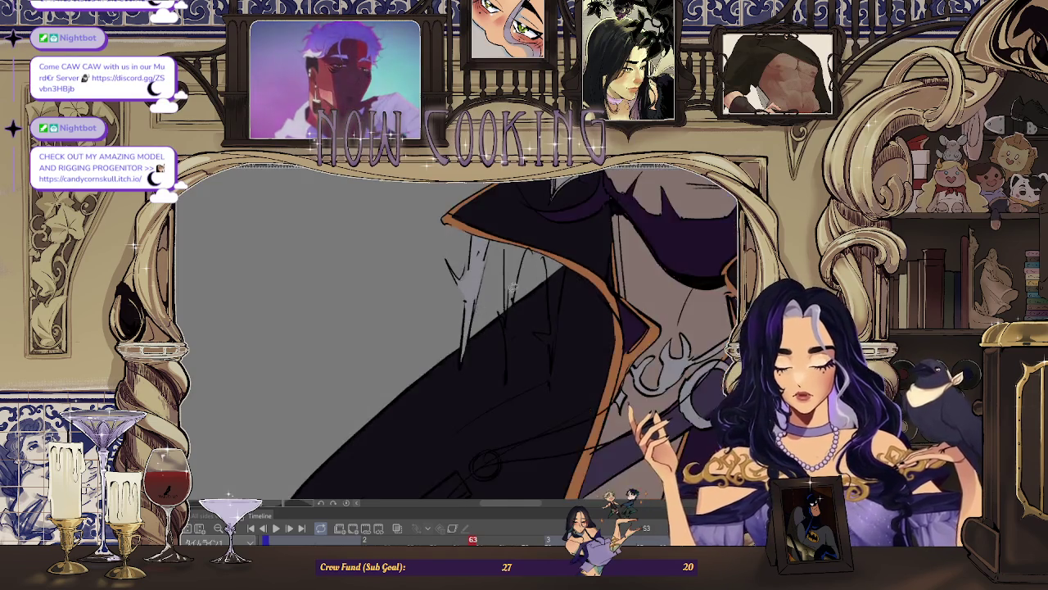
Step: Add a thin stroke down the spike, then zoom out to show the face and torso
left_click_drag(481, 302, 478, 354)
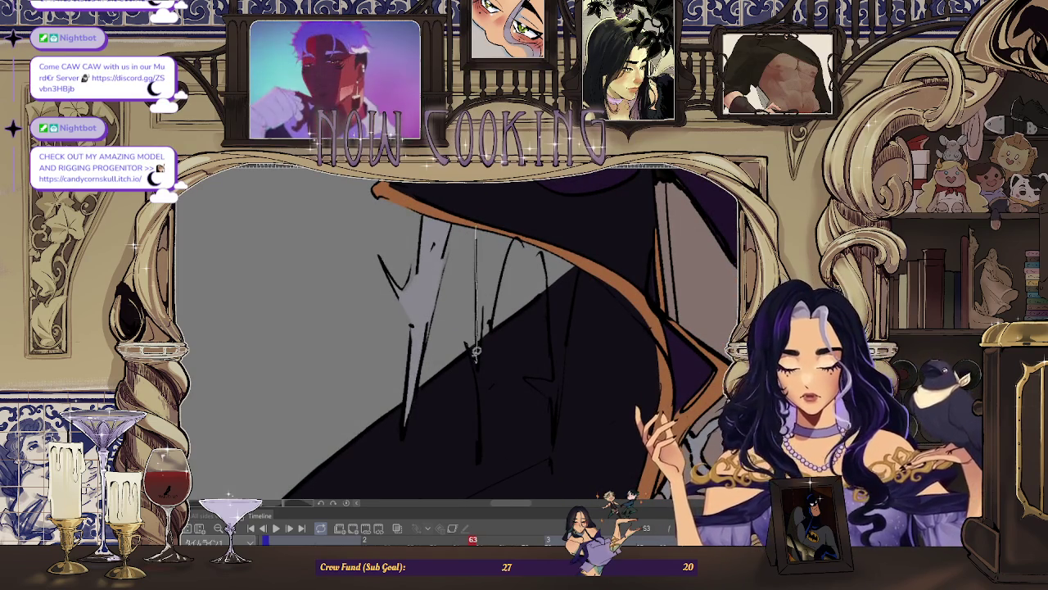
left_click_drag(483, 393, 486, 423)
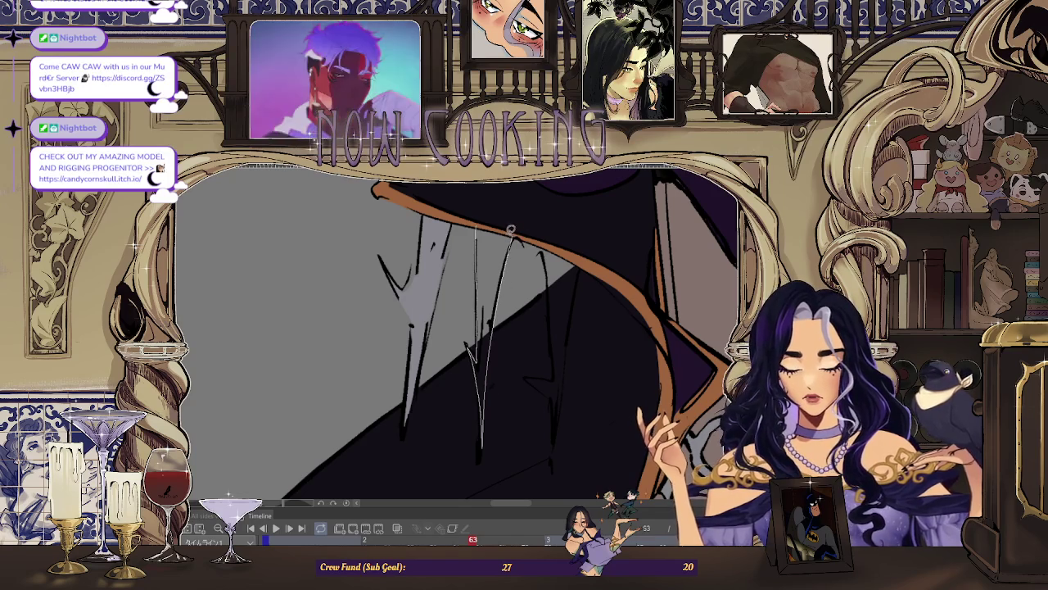
left_click_drag(513, 230, 467, 227)
mouse_move(513, 266)
left_mouse_down()
mouse_move(487, 239)
mouse_move(498, 303)
mouse_move(483, 322)
left_mouse_up()
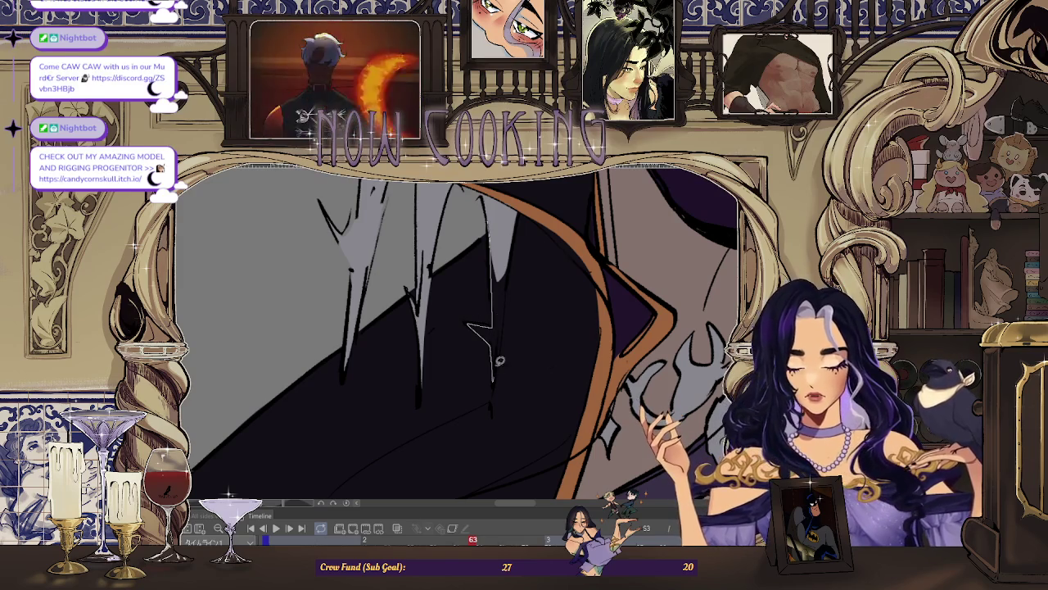
scroll(515, 225, "down", 3)
scroll(515, 225, "down", 2)
left_click_drag(514, 225, 544, 381)
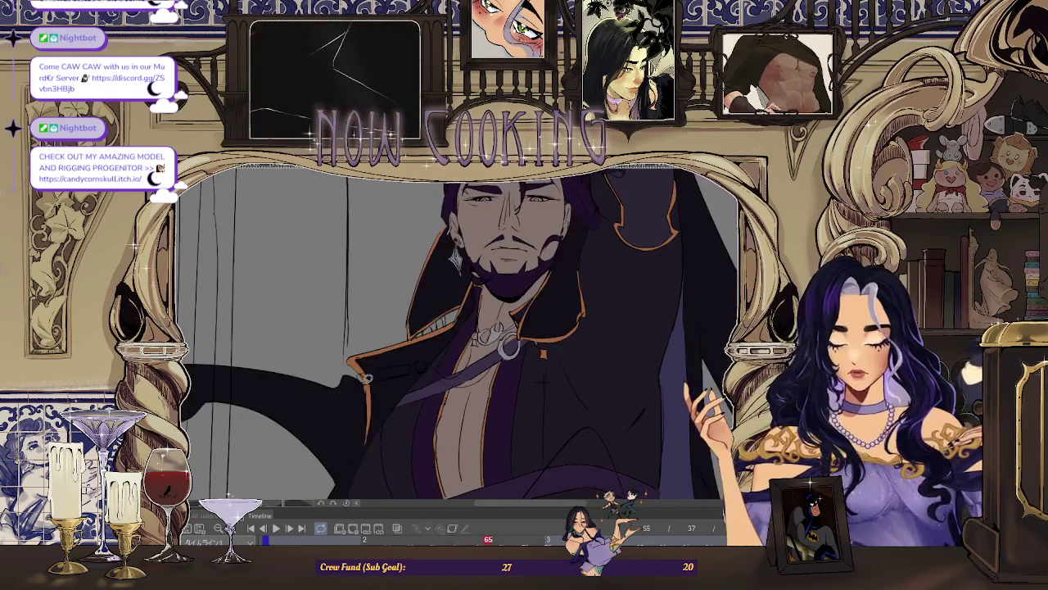
scroll(538, 382, "up", 5)
scroll(368, 336, "up", 3)
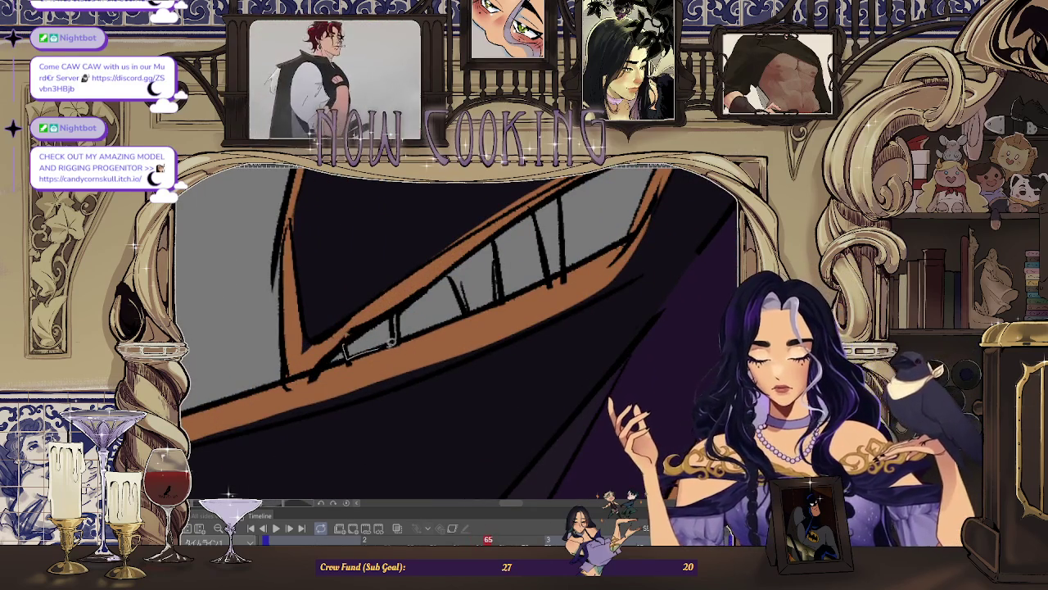
scroll(366, 329, "up", 2)
scroll(410, 311, "up", 1)
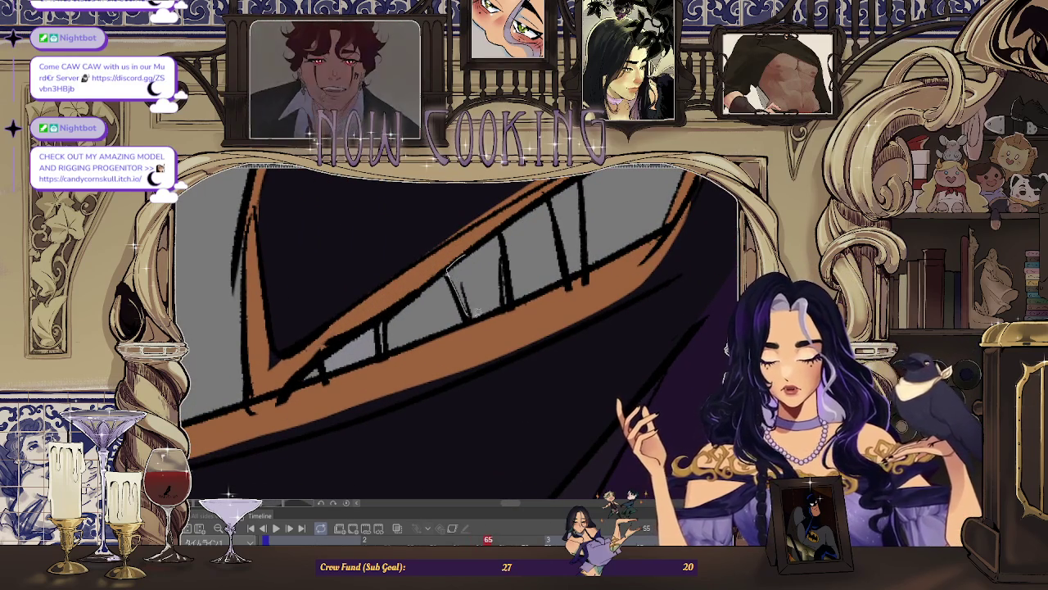
left_click_drag(509, 251, 515, 218)
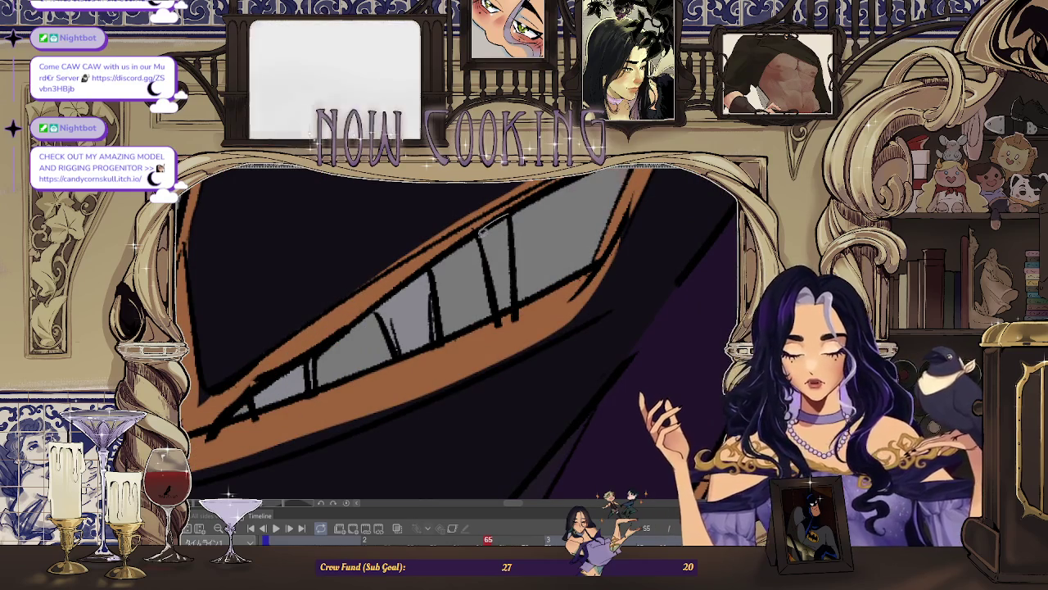
key("Right")
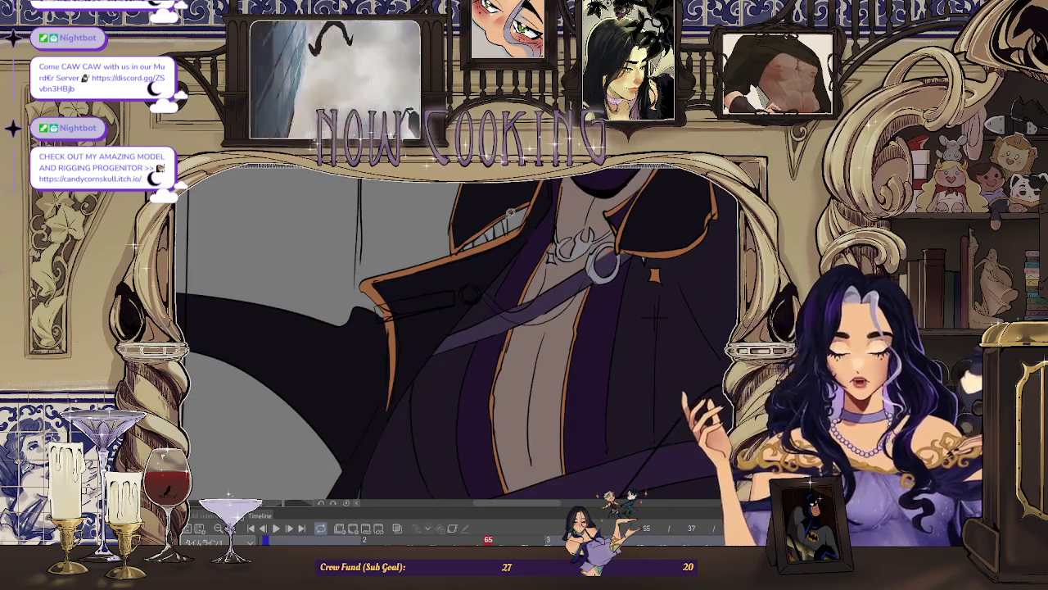
key("Right")
scroll(462, 424, "down", 3)
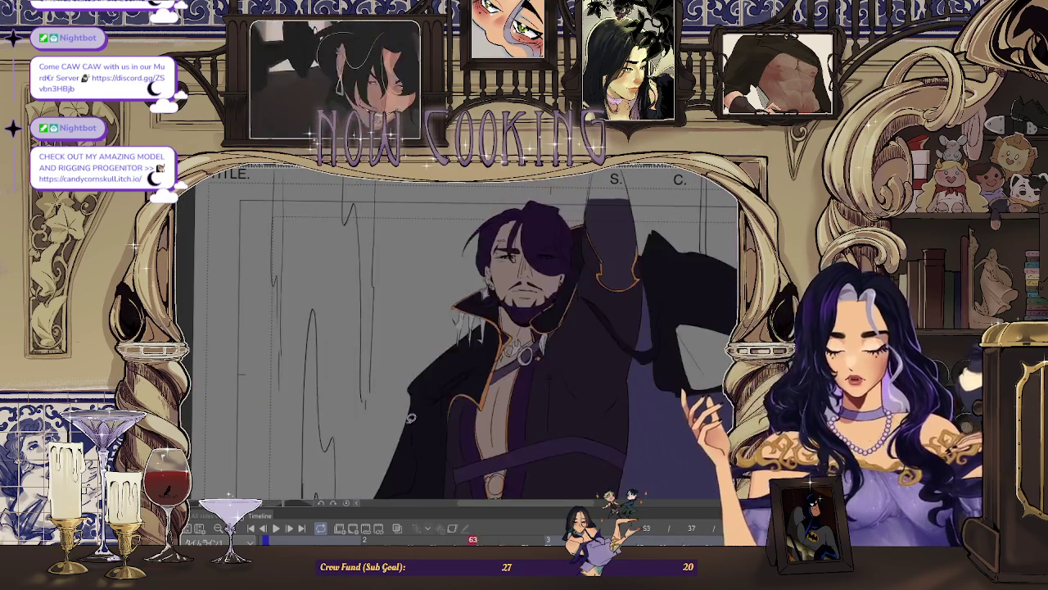
key("Left")
key("Left")
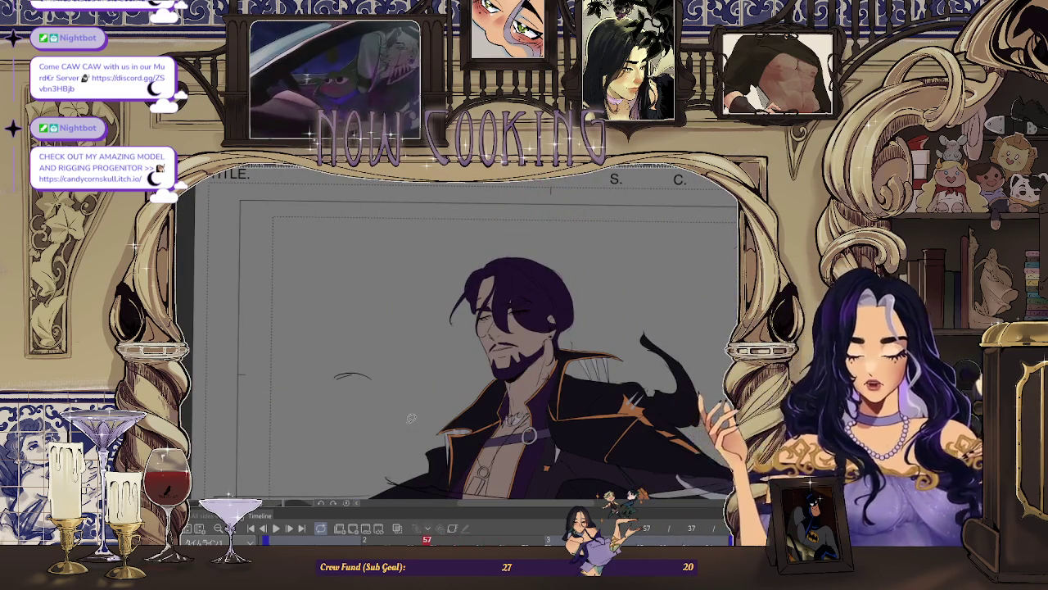
key("Right")
key("Right")
scroll(561, 313, "down", 1)
key("Right")
key("Right")
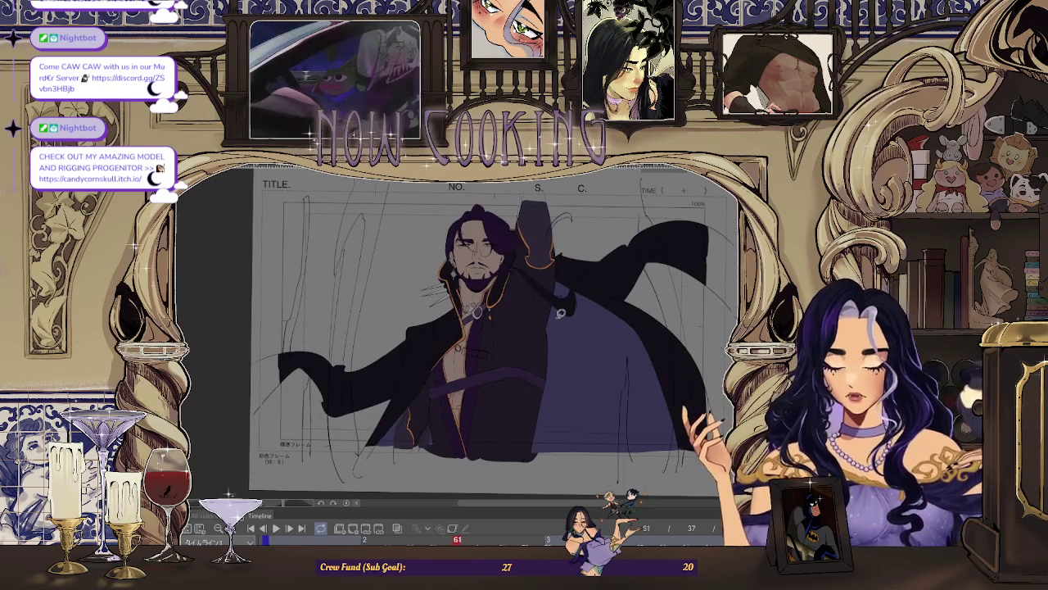
key("Right")
key("Right")
key("Right")
key("Right")
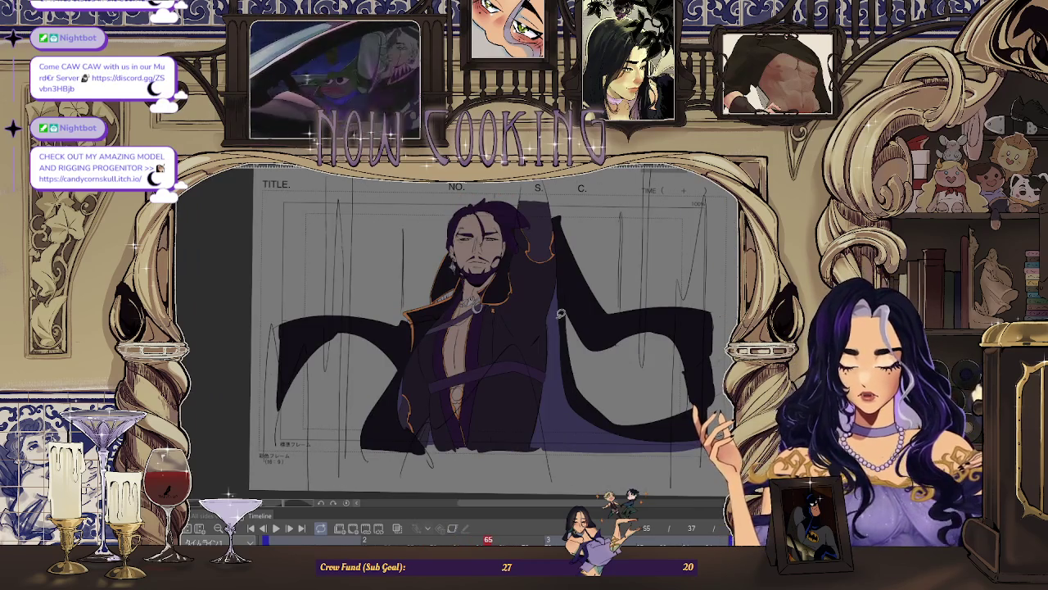
scroll(561, 313, "up", 2)
scroll(561, 313, "up", 2)
scroll(491, 214, "up", 2)
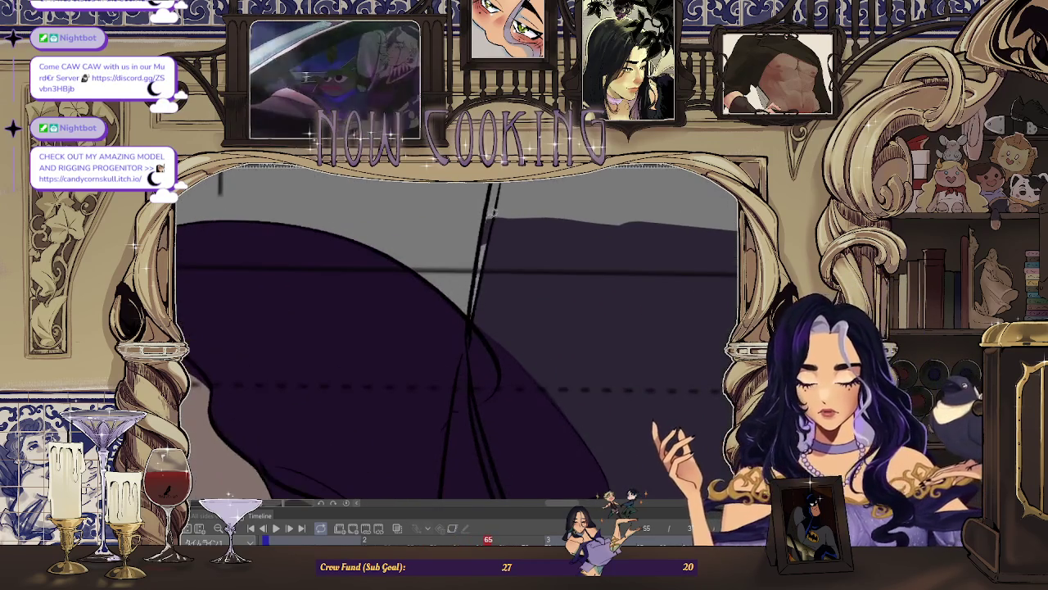
scroll(493, 240, "down", 2)
key("Left")
key("Left")
scroll(472, 218, "down", 3)
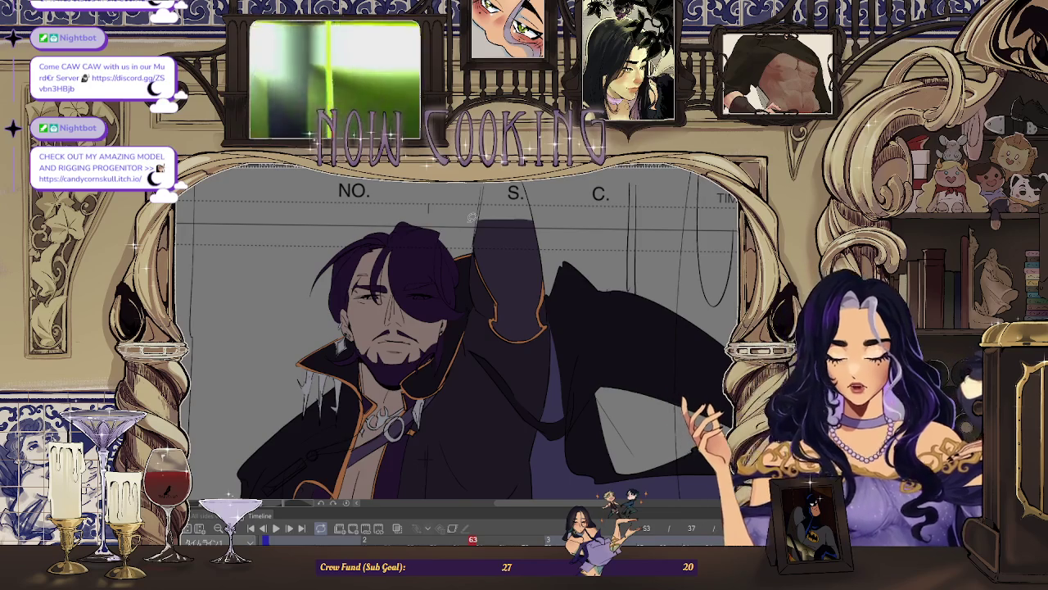
key("Left")
key("Left")
scroll(385, 460, "down", 1)
scroll(386, 460, "up", 3)
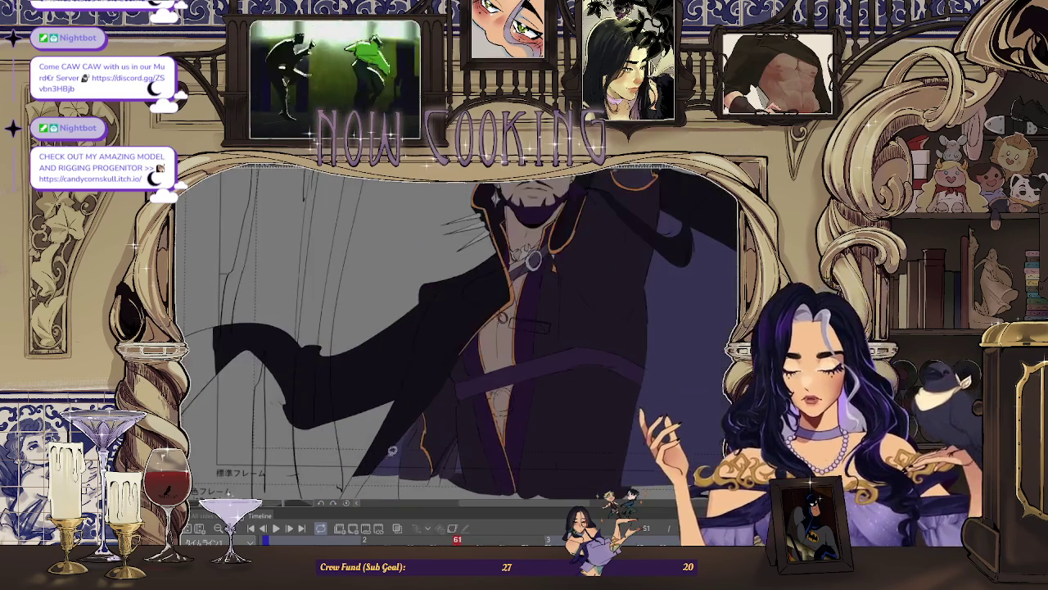
scroll(460, 325, "down", 2)
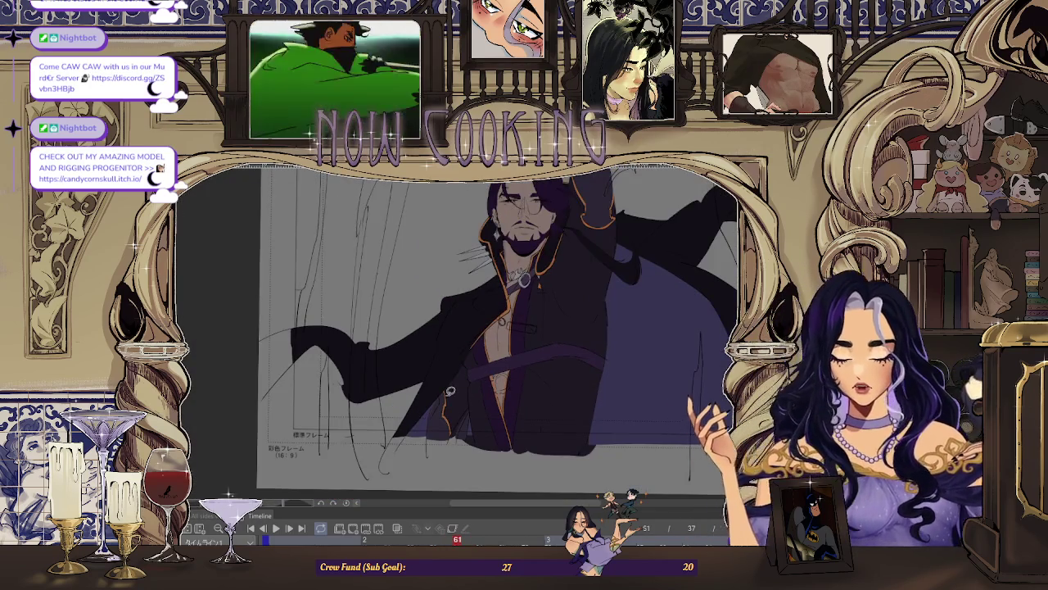
key("Right")
key("Right")
key("Right")
key("Right")
key("Right")
key("Right")
key("Left")
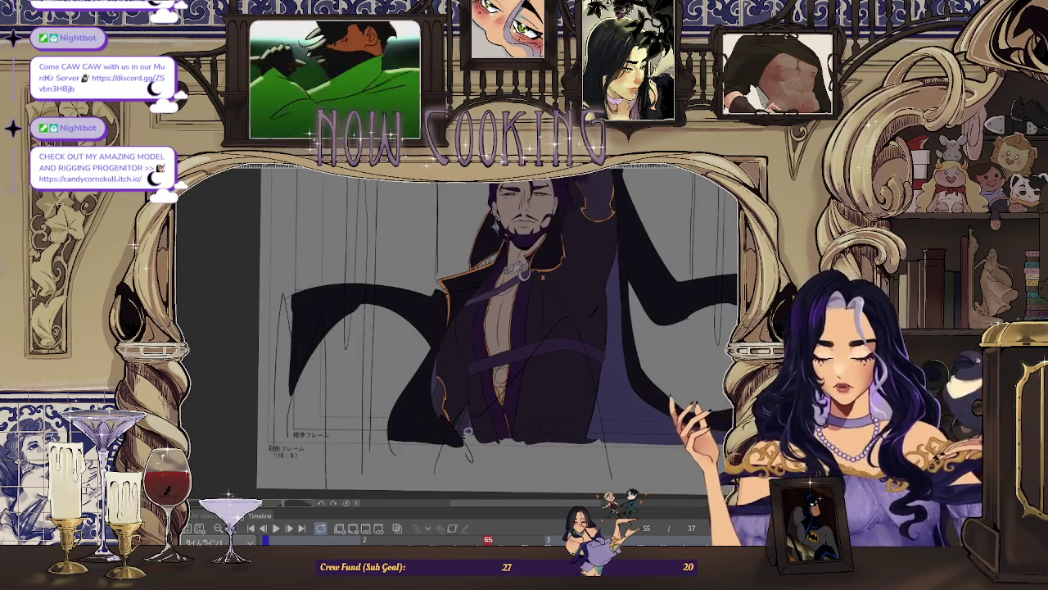
scroll(458, 389, "up", 3)
key("Left")
scroll(462, 385, "up", 1)
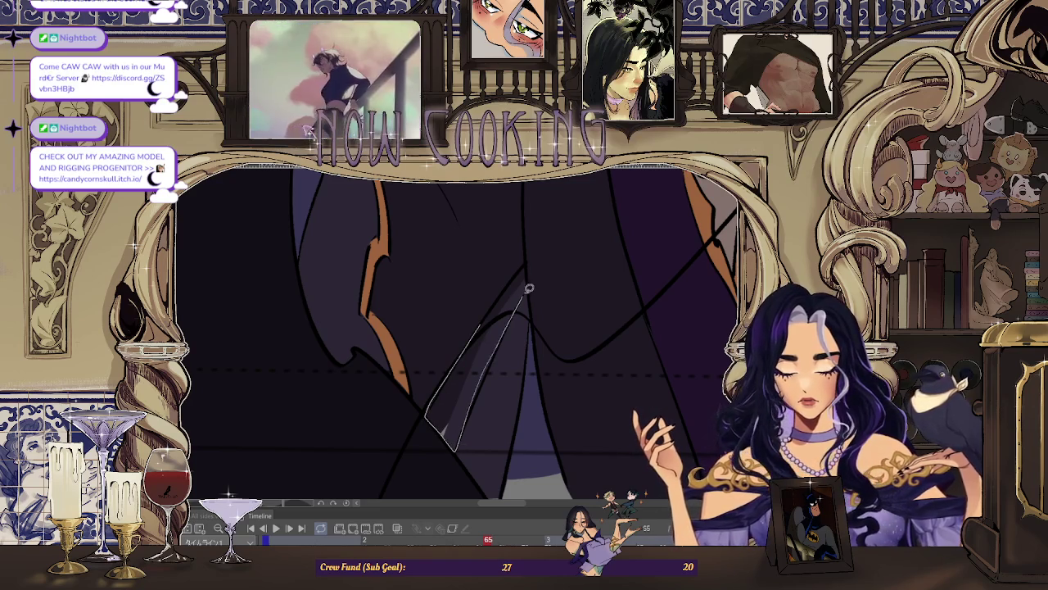
Step: Fill the outlined cloak area, then extend the light grey fill beneath the coat on frame 63
left_click_drag(528, 261, 529, 263)
scroll(529, 287, "up", 1)
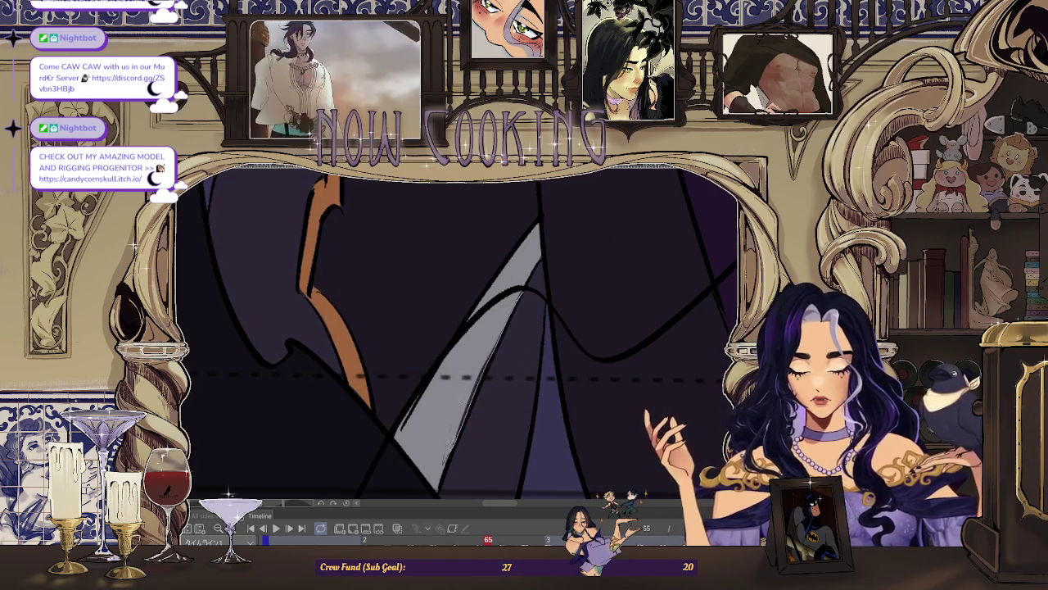
scroll(448, 459, "down", 2)
key("Left")
key("Left")
scroll(476, 341, "up", 2)
scroll(469, 346, "up", 1)
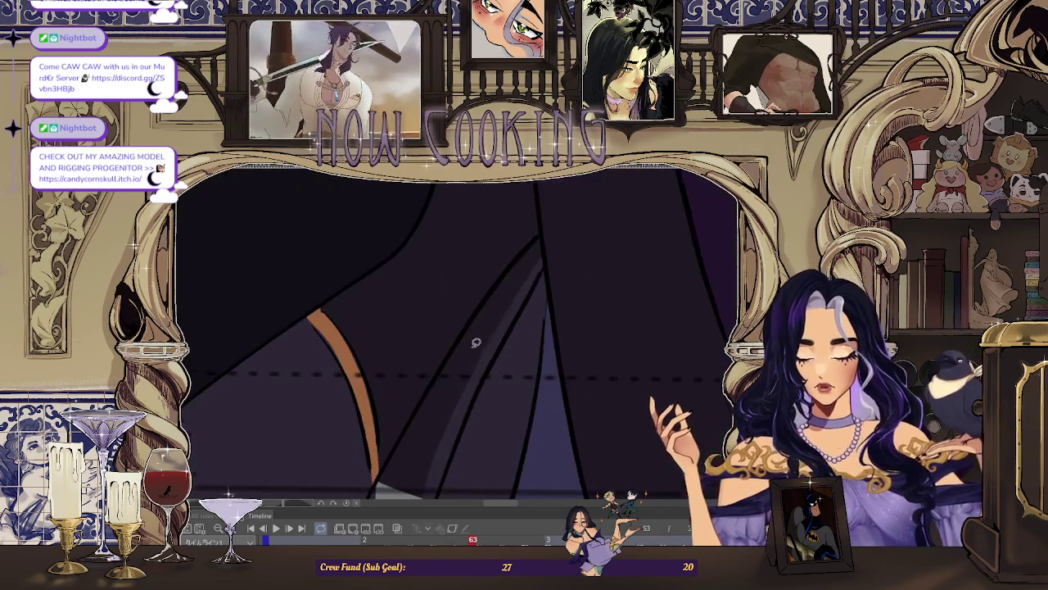
left_click_drag(456, 415, 400, 434)
scroll(400, 434, "up", 1)
left_click_drag(483, 405, 401, 454)
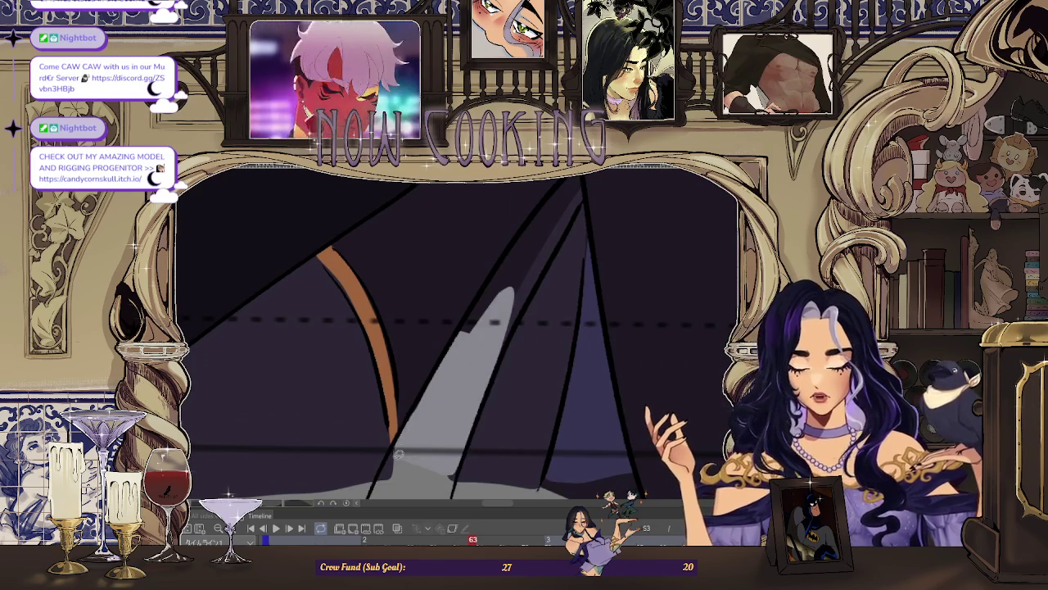
scroll(390, 475, "up", 2)
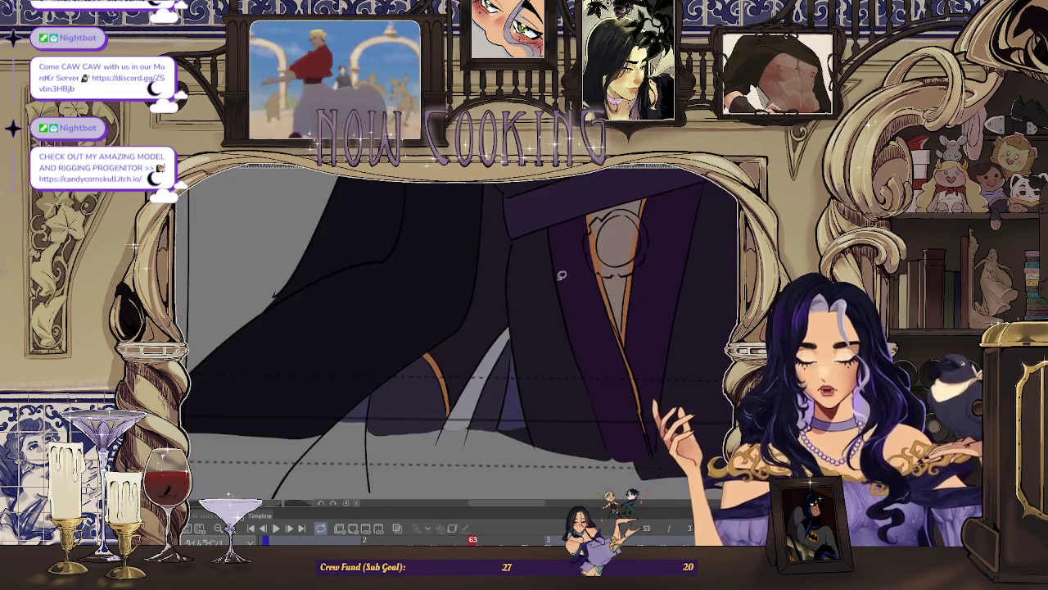
Step: On frame 61, lasso-fill the outlined areas beneath the coat light grey
key("Left")
key("Left")
scroll(483, 373, "up", 1)
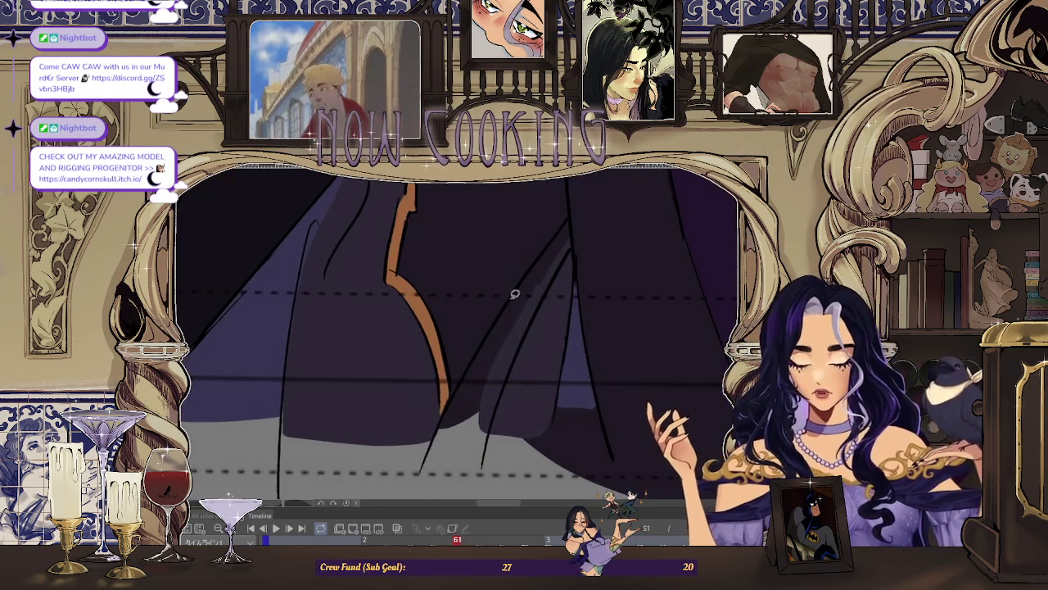
left_click_drag(498, 408, 495, 411)
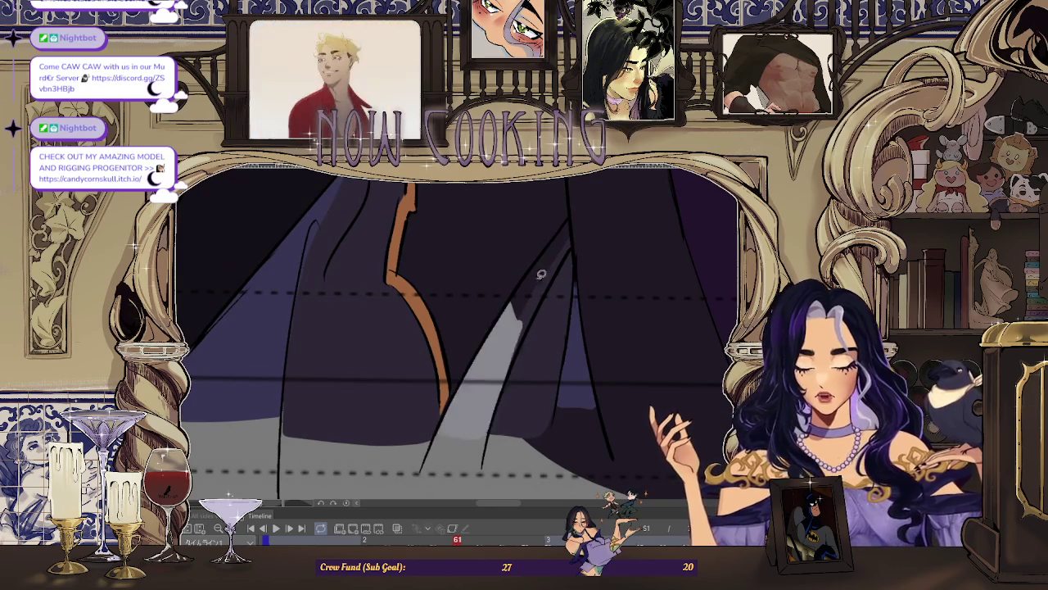
scroll(487, 360, "up", 2)
left_click_drag(553, 236, 592, 211)
Step: Step back through the timeline to animation frame 59
left_click_drag(564, 284, 563, 287)
key("Left")
key("Left")
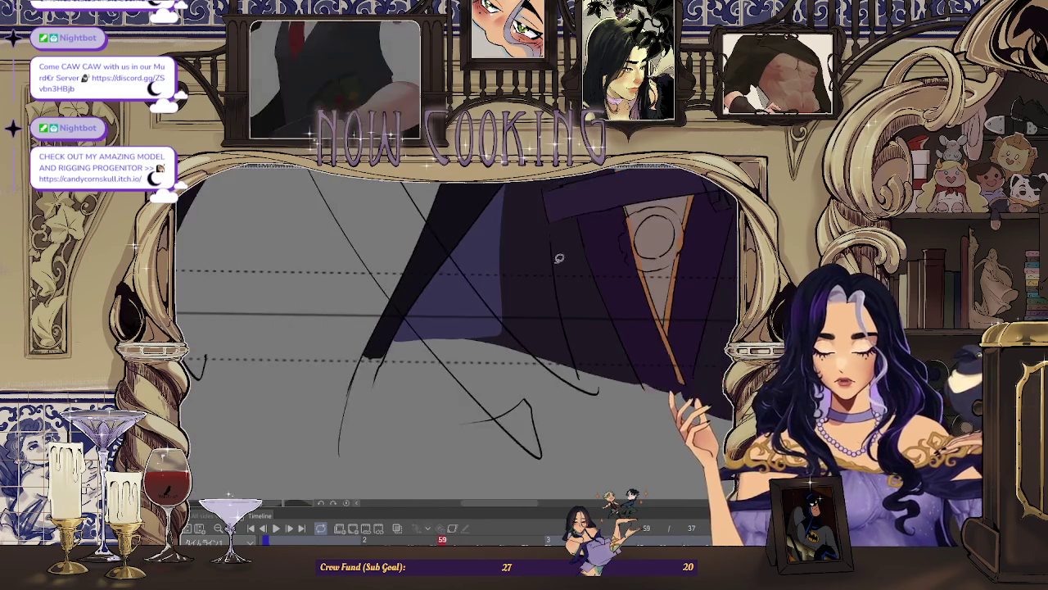
Step: Step back through frames 57 and 55, then return to frame 59
key("Left")
scroll(411, 467, "down", 2)
key("Left")
key("Left")
key("Left")
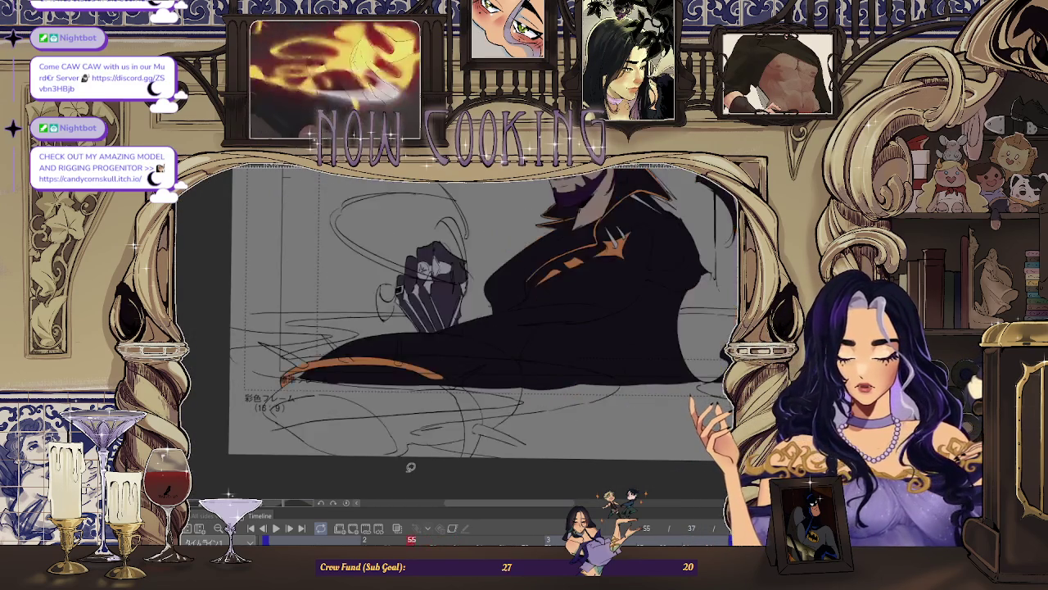
key("Right")
key("Right")
key("Right")
key("Left")
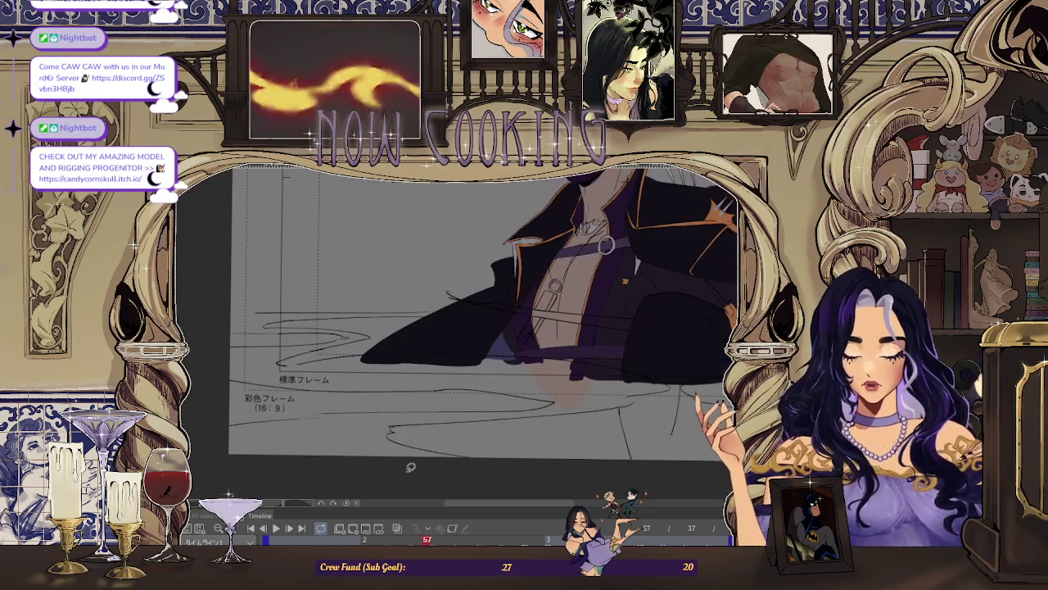
key("Right")
scroll(575, 344, "up", 2)
key("Right")
scroll(575, 344, "up", 3)
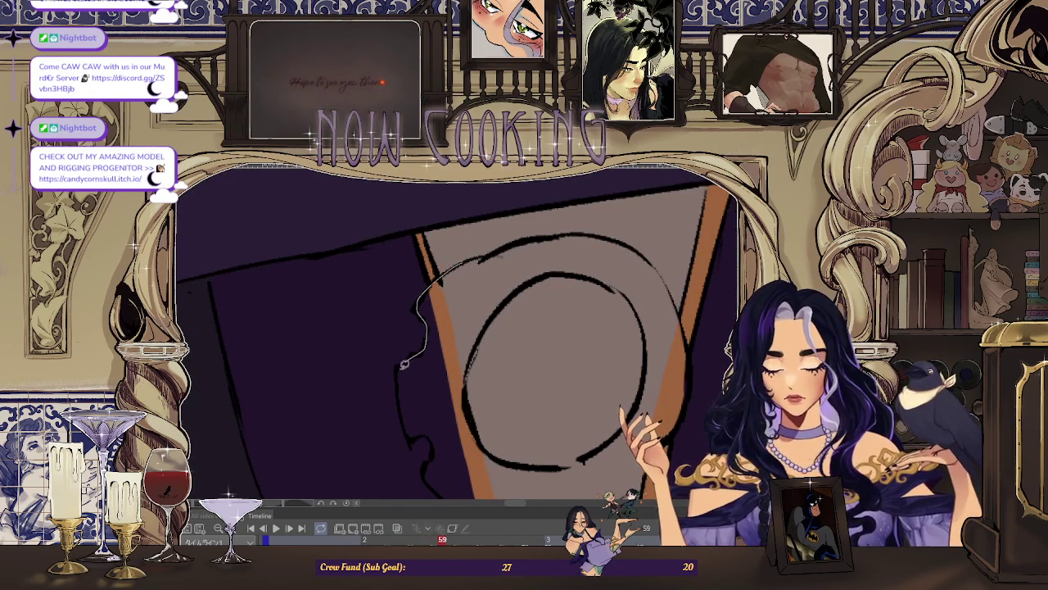
Step: On frame 59, lasso-fill the gear ring around the round buckle light grey
left_click_drag(422, 435, 450, 344)
scroll(450, 344, "down", 2)
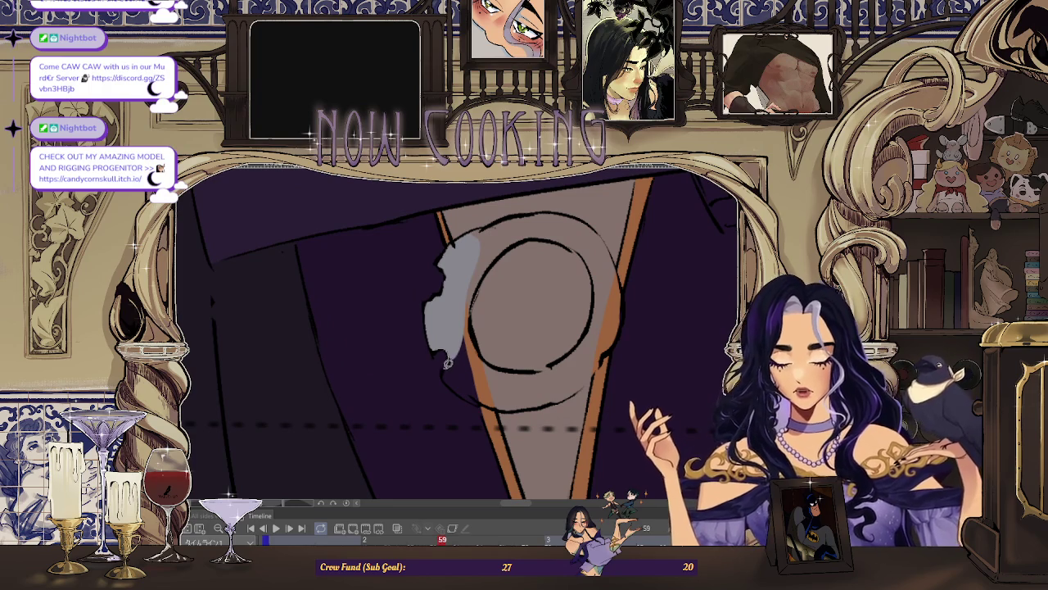
left_click_drag(448, 362, 479, 245)
left_click_drag(606, 385, 527, 384)
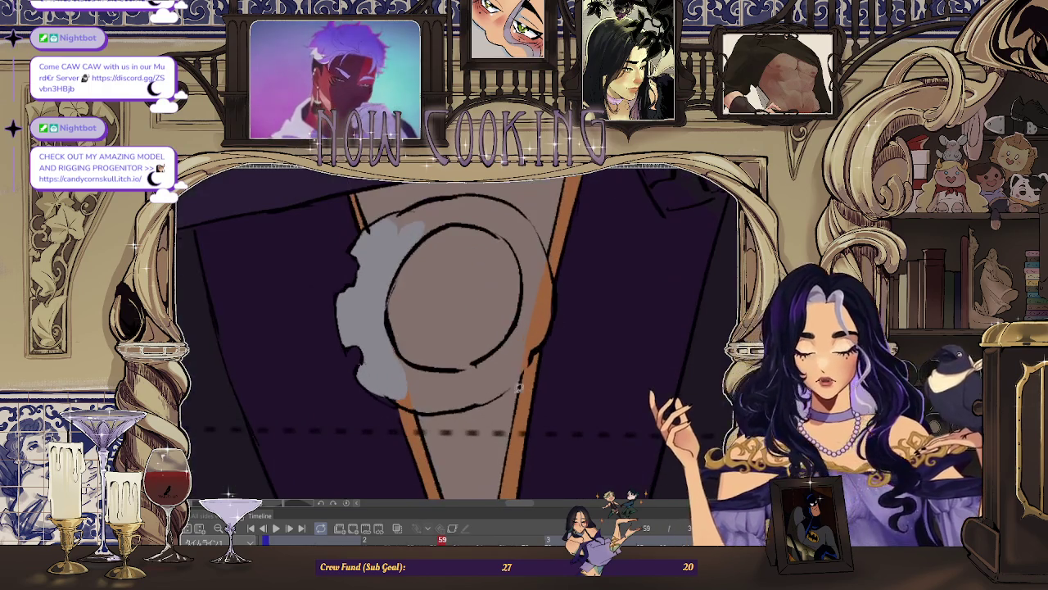
mouse_move(406, 362)
left_mouse_down()
mouse_move(472, 368)
mouse_move(543, 316)
left_mouse_up()
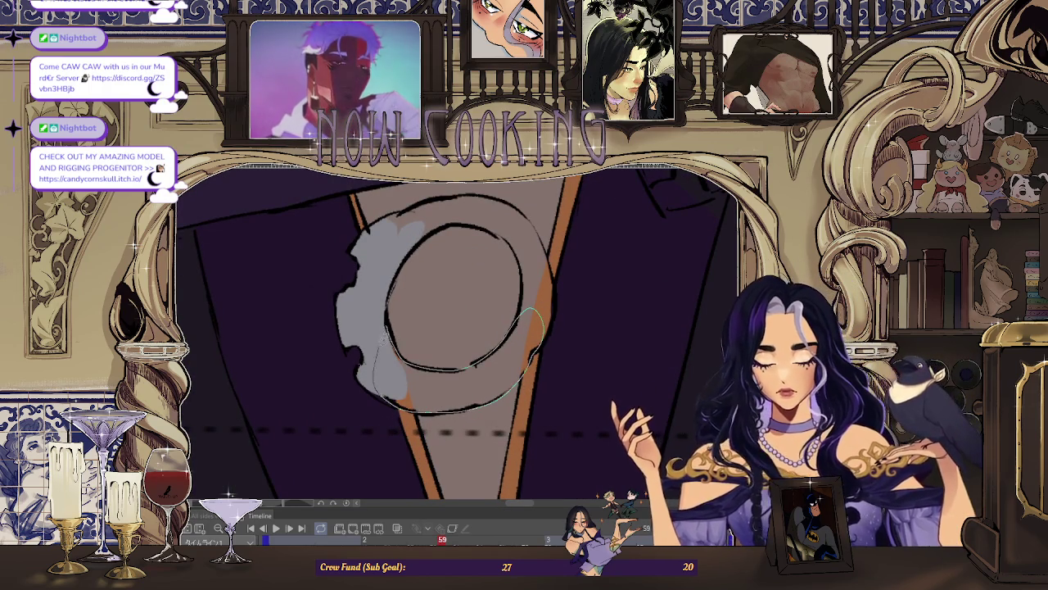
left_click_drag(381, 342, 379, 338)
left_click_drag(473, 307, 494, 292)
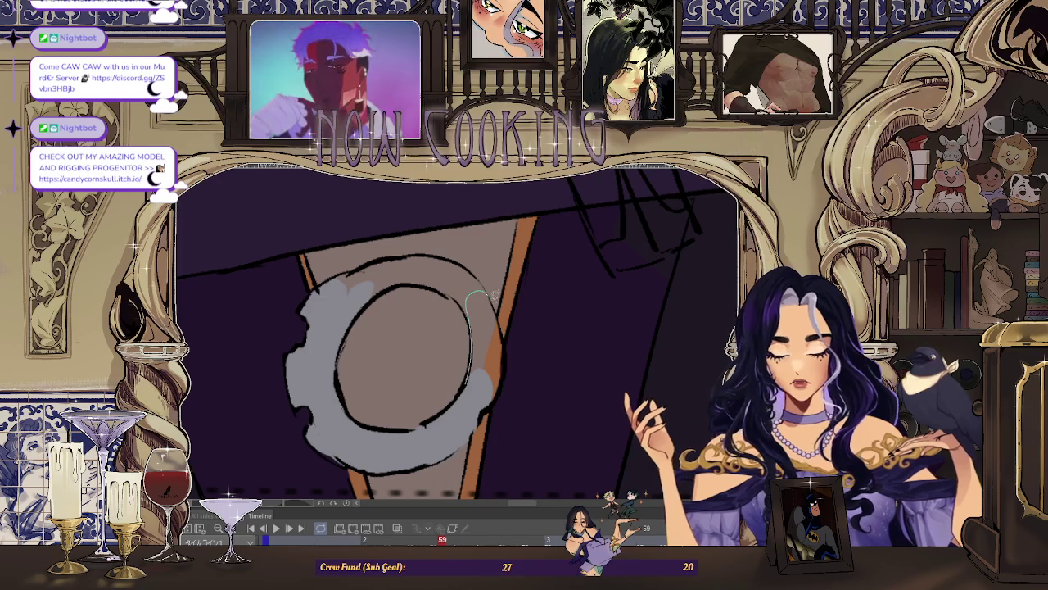
left_click_drag(509, 348, 504, 402)
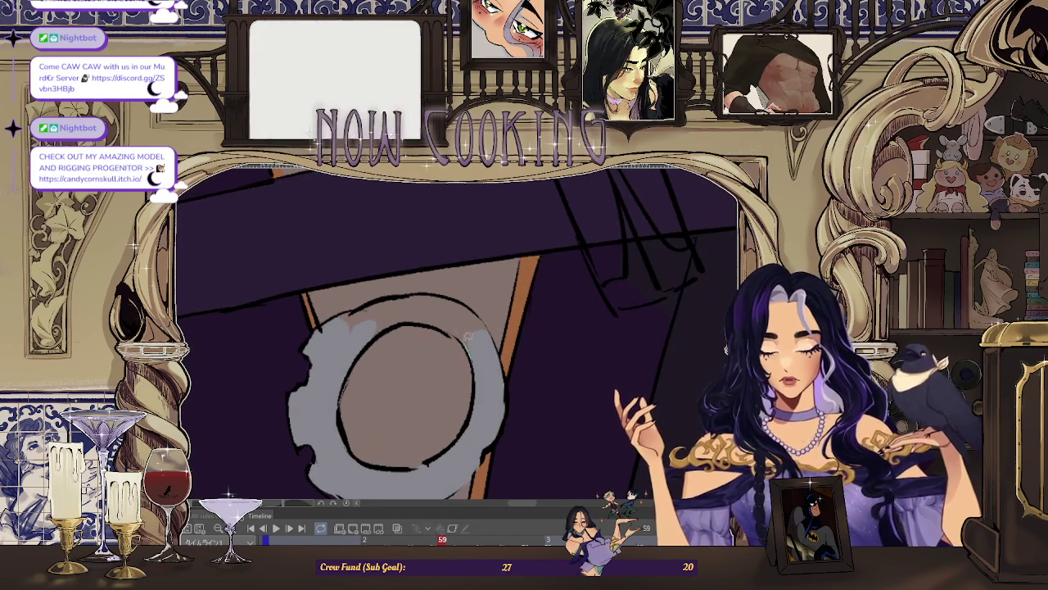
left_click_drag(404, 319, 393, 323)
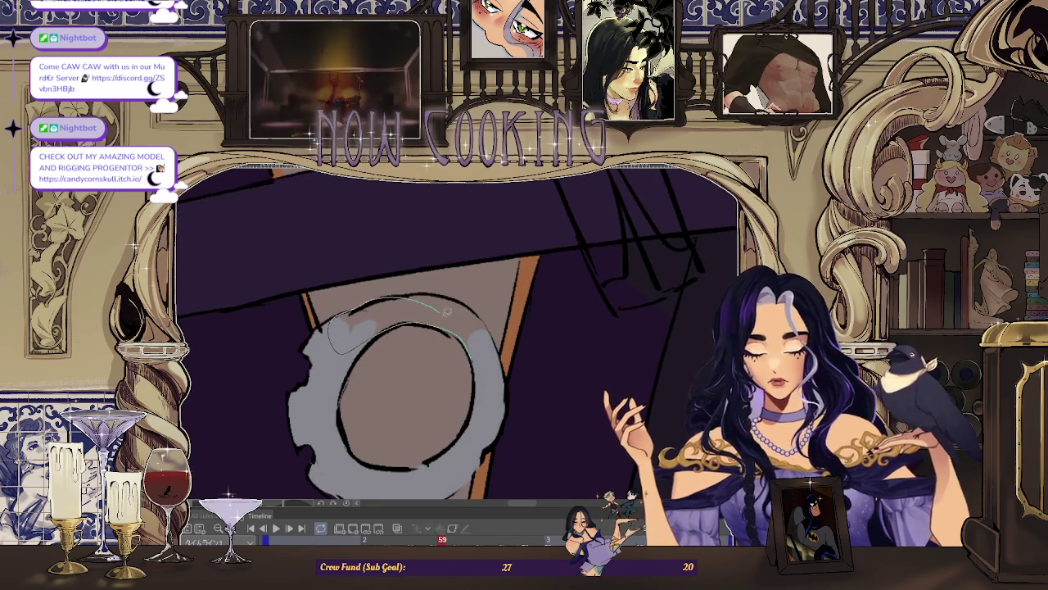
scroll(514, 301, "up", 2)
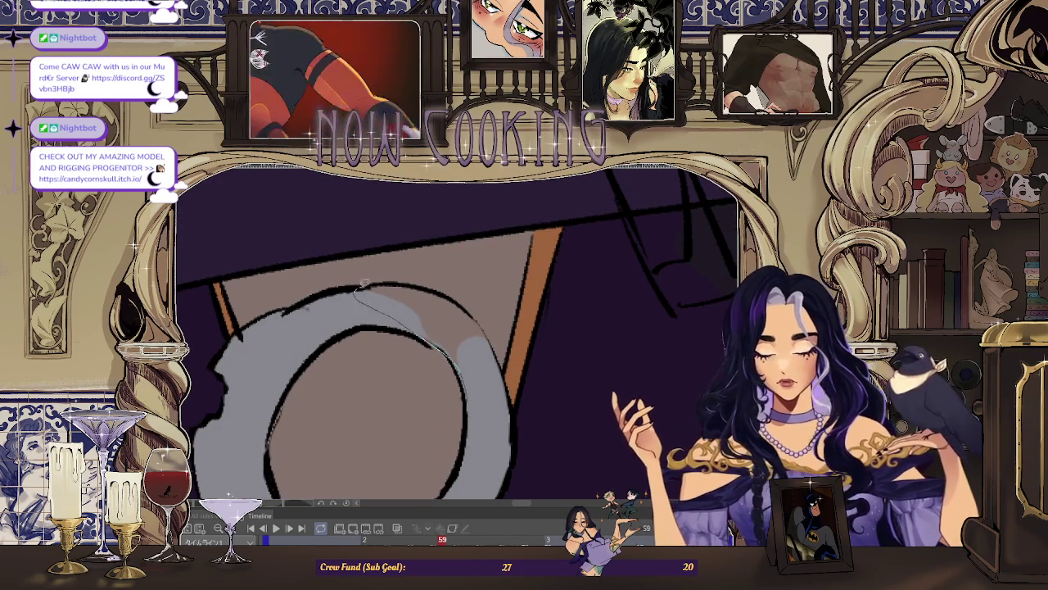
scroll(474, 382, "down", 2)
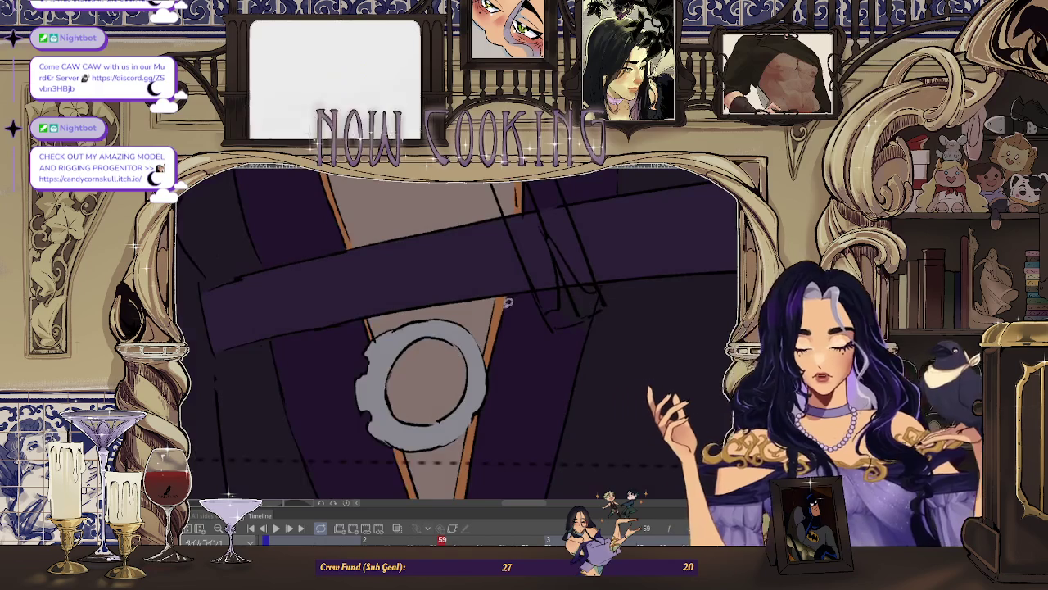
Step: On frame 61, fill the area below the buckle and its right edge grey
key("space")
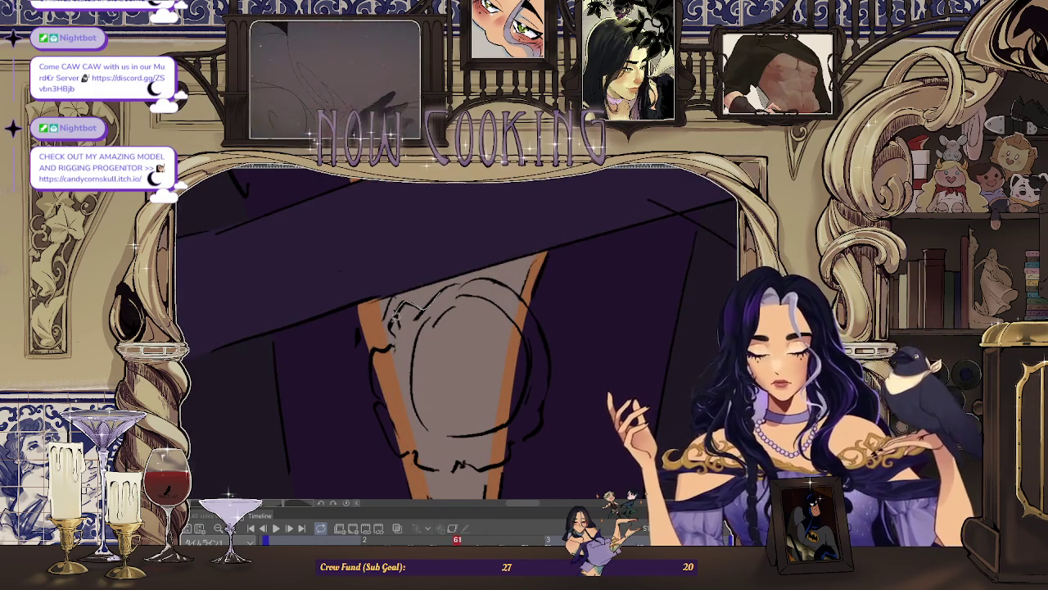
mouse_move(377, 346)
left_mouse_down()
mouse_move(381, 392)
mouse_move(412, 388)
left_mouse_up()
left_click_drag(427, 319, 393, 327)
scroll(393, 344, "up", 2)
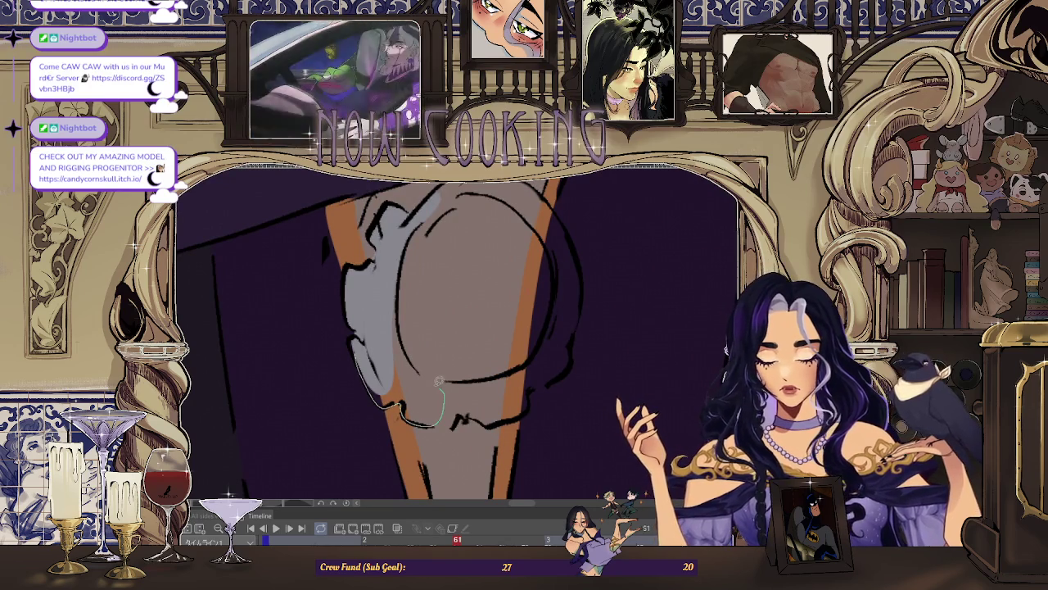
scroll(397, 301, "up", 3)
scroll(431, 371, "down", 3)
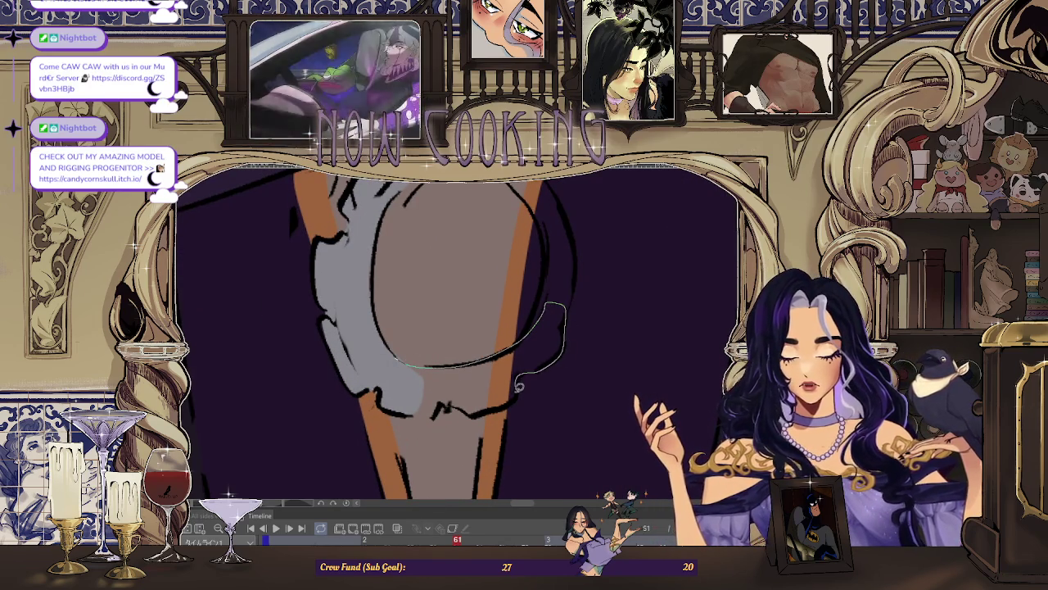
scroll(392, 397, "up", 3)
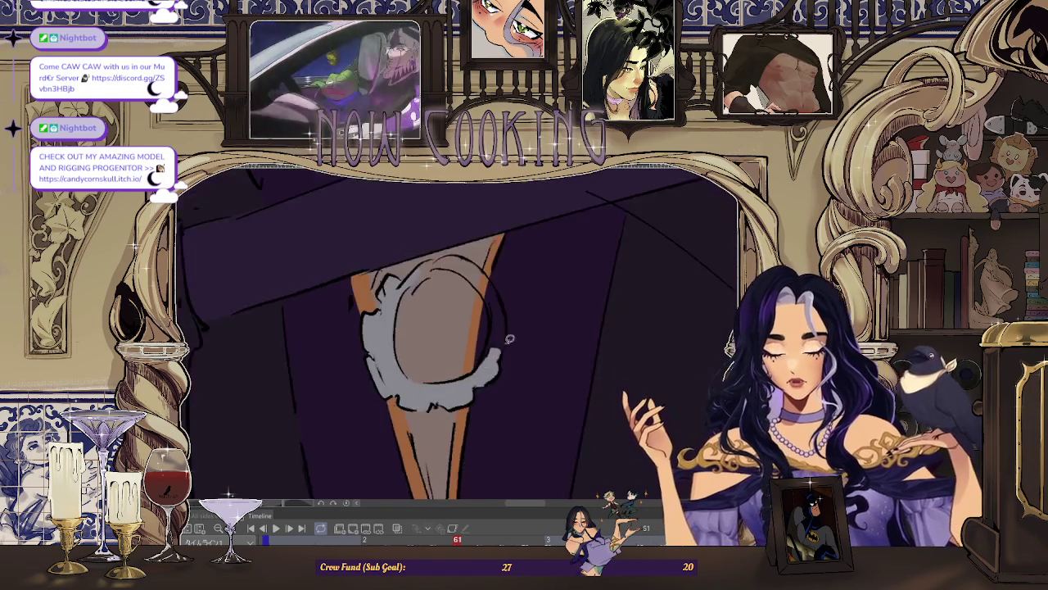
scroll(353, 360, "down", 2)
left_click_drag(498, 335, 529, 369)
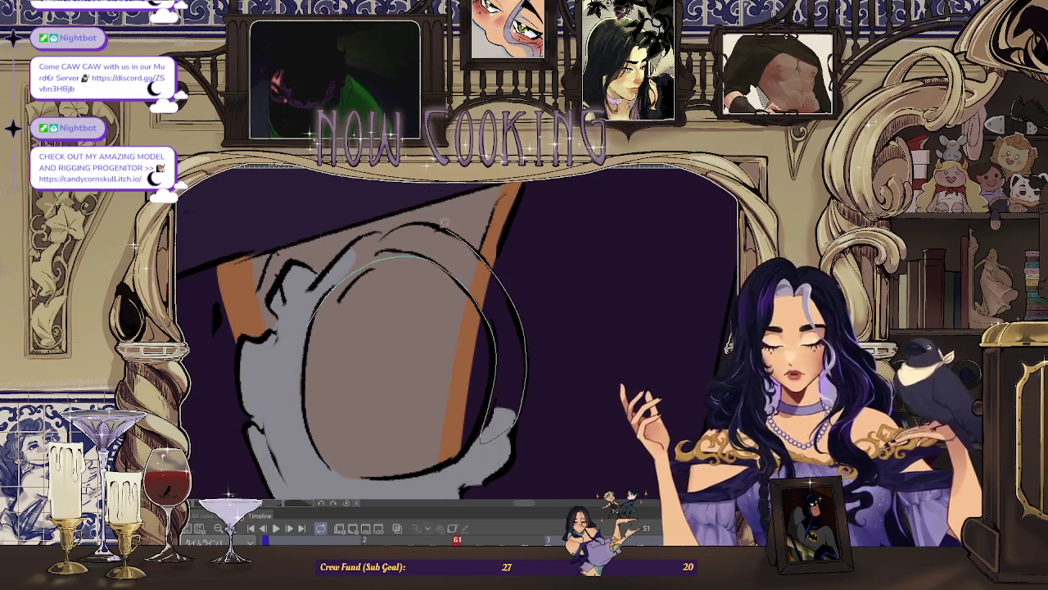
left_click_drag(508, 282, 336, 262)
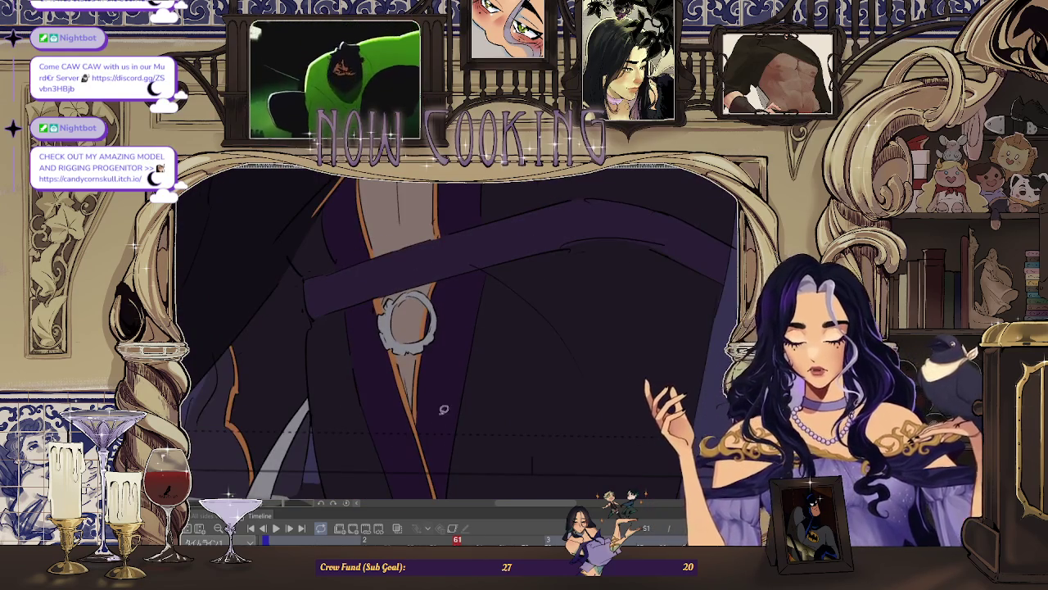
Step: On frame 63, fill the buckle's left and lower-right areas grey, clearing the selection
key("Right")
key("Right")
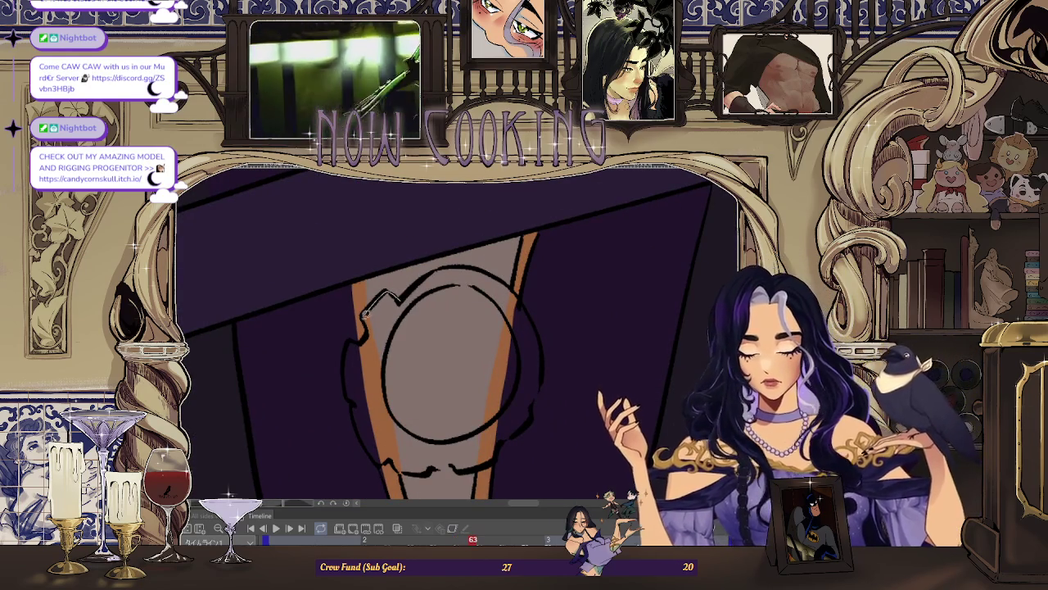
left_click_drag(389, 346, 390, 344)
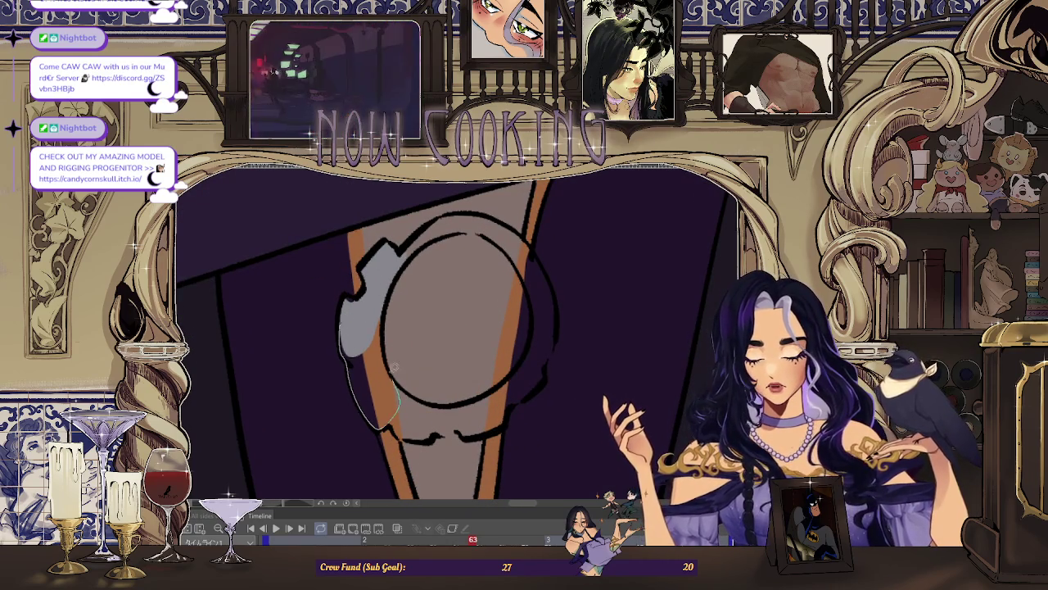
key("ctrl+d")
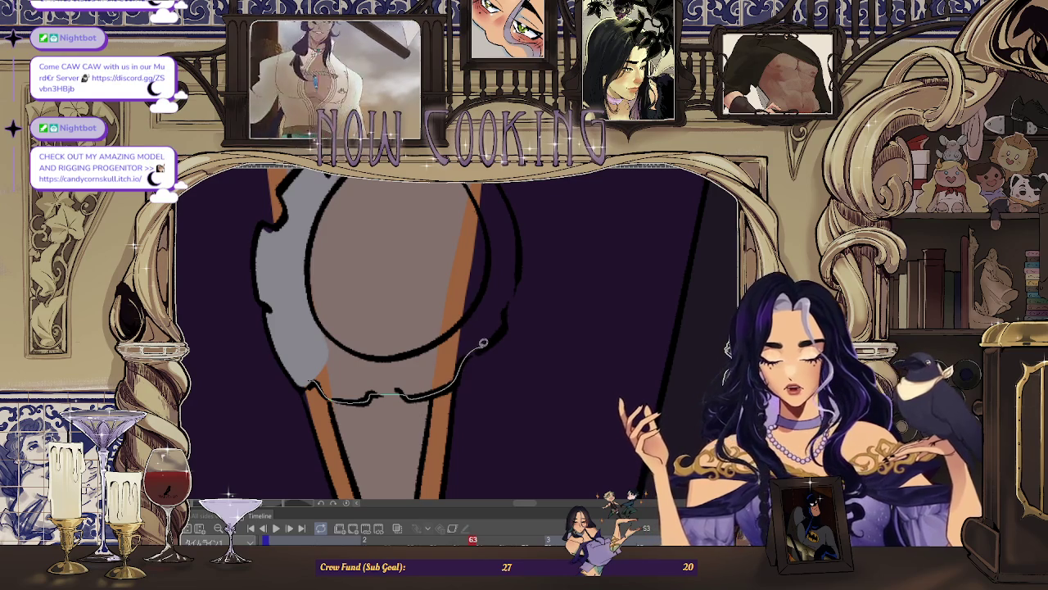
left_click_drag(345, 338, 332, 360)
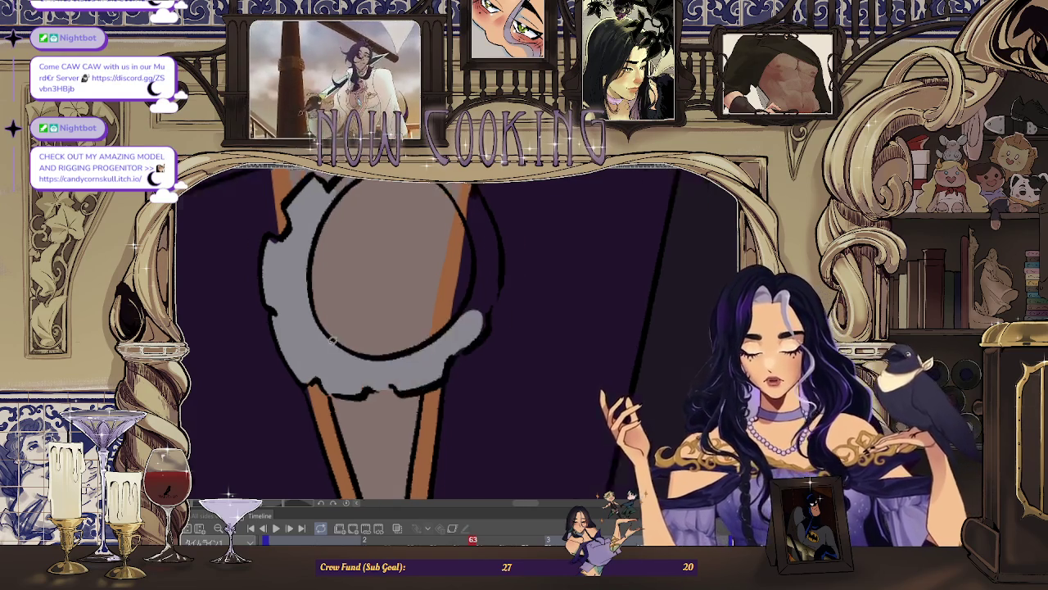
scroll(477, 297, "up", 3)
Step: Fill grey around the circle's right and left edges, along the orange strap
left_click_drag(418, 266, 446, 319)
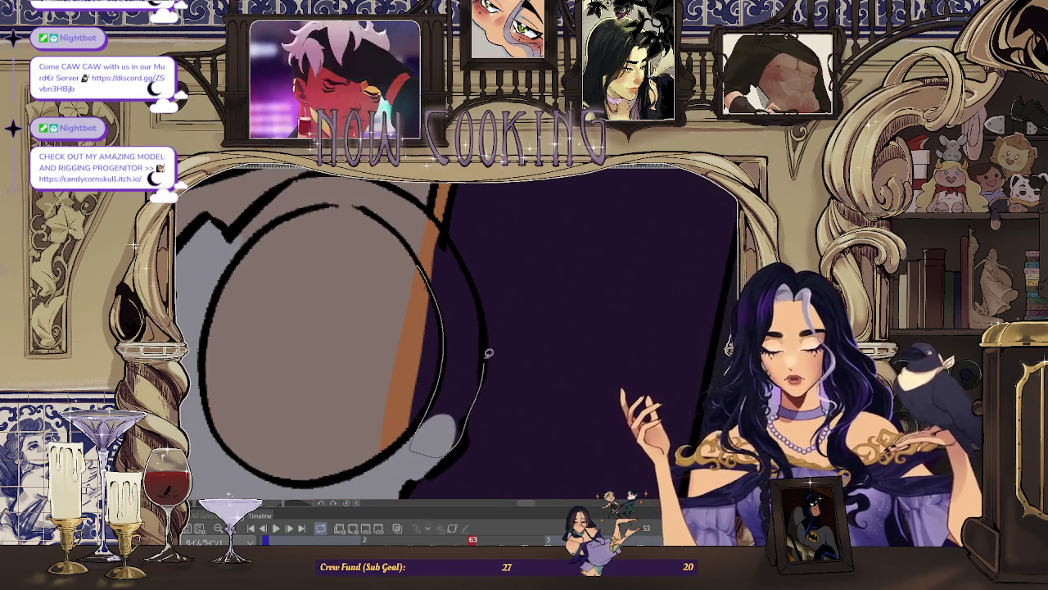
left_click_drag(464, 257, 458, 261)
mouse_move(455, 309)
left_mouse_down()
mouse_move(349, 218)
mouse_move(442, 318)
mouse_move(392, 263)
left_mouse_up()
scroll(419, 303, "down", 5)
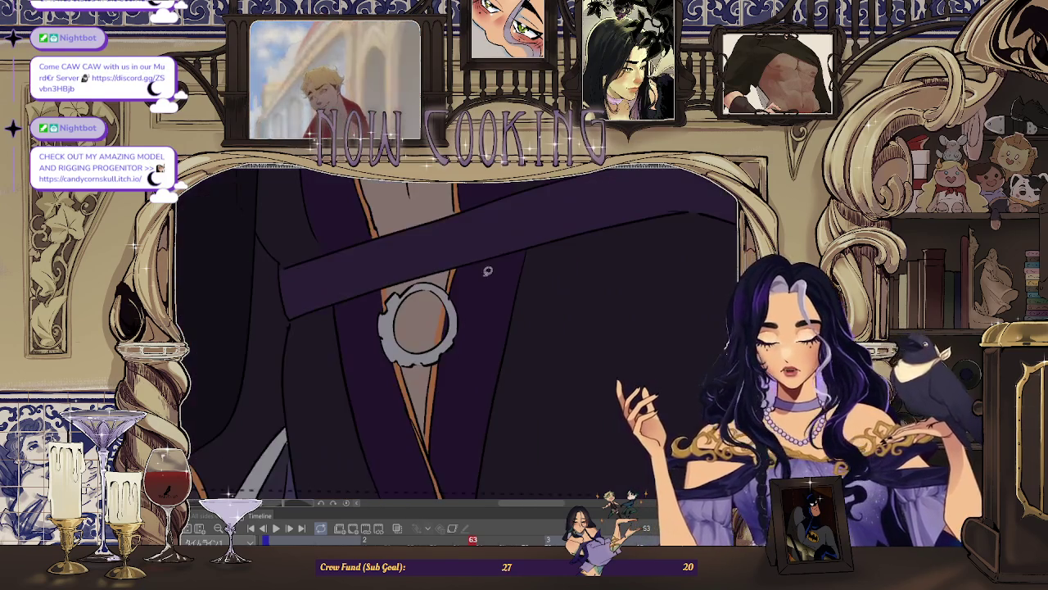
scroll(406, 281, "up", 5)
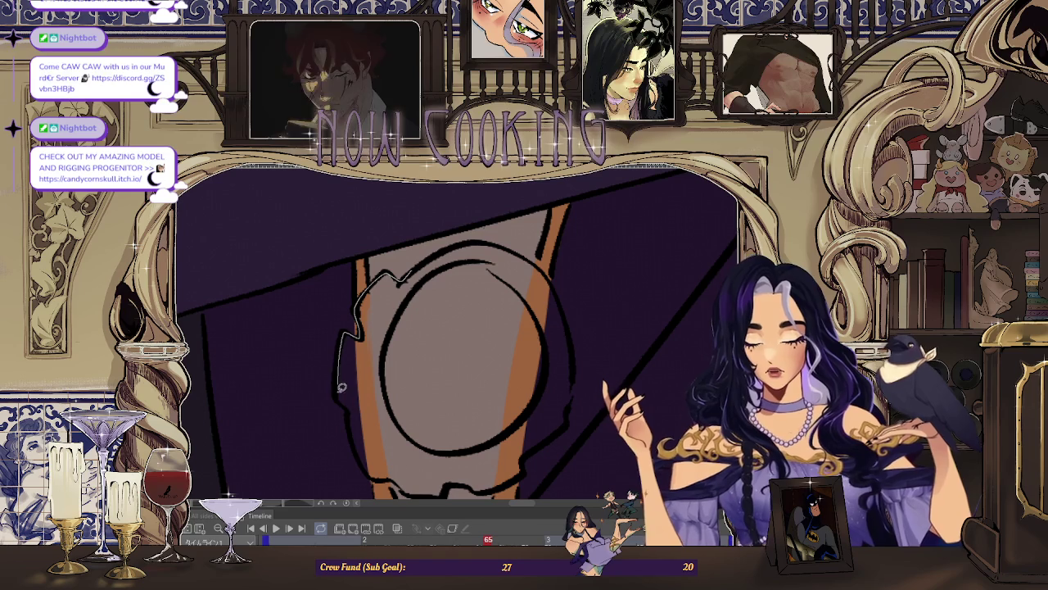
left_click_drag(380, 395, 370, 409)
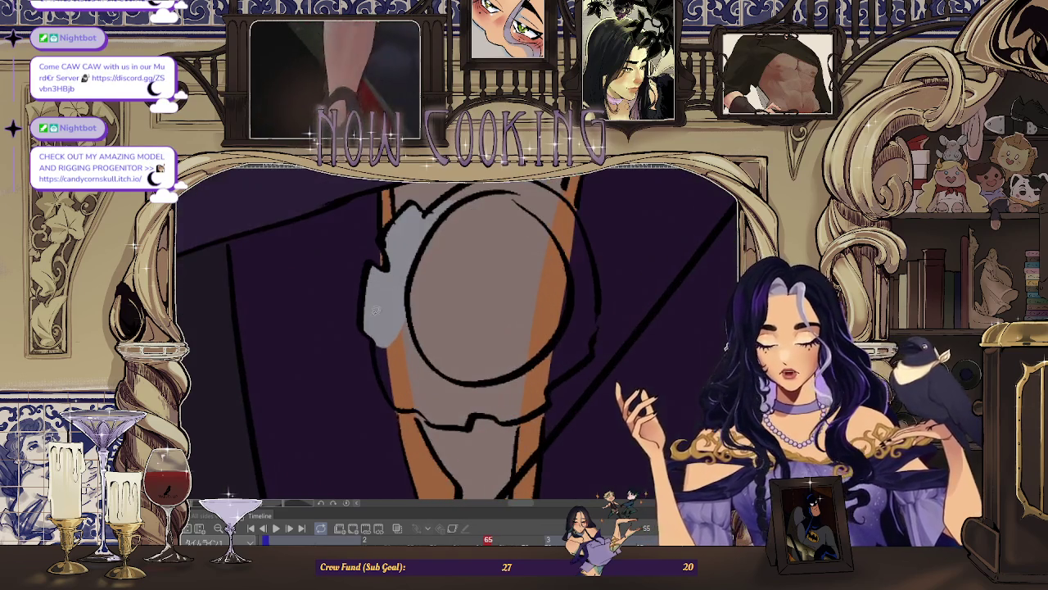
left_click_drag(373, 328, 406, 306)
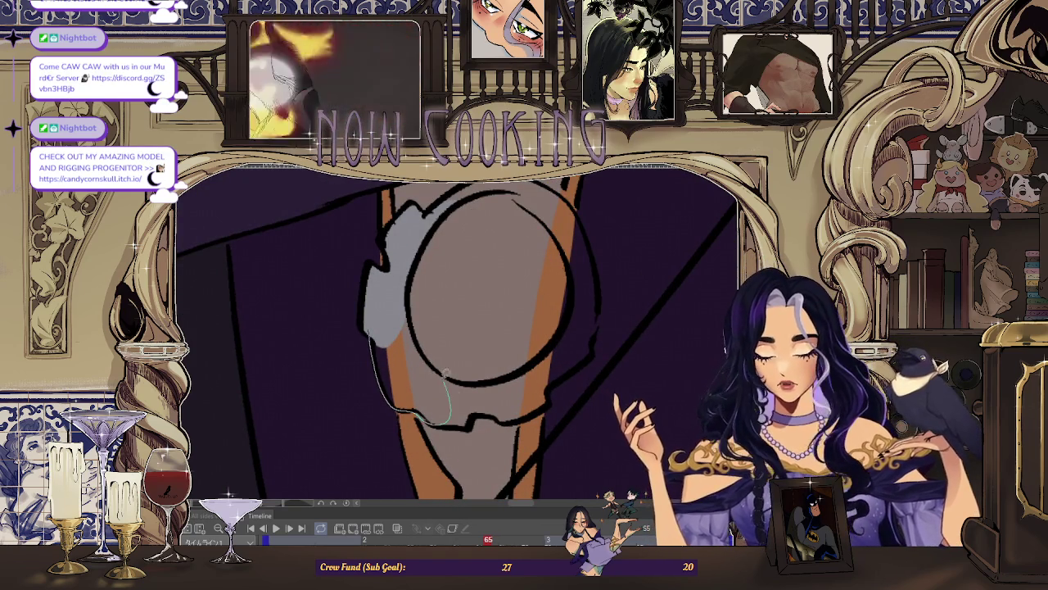
scroll(483, 354, "up", 3)
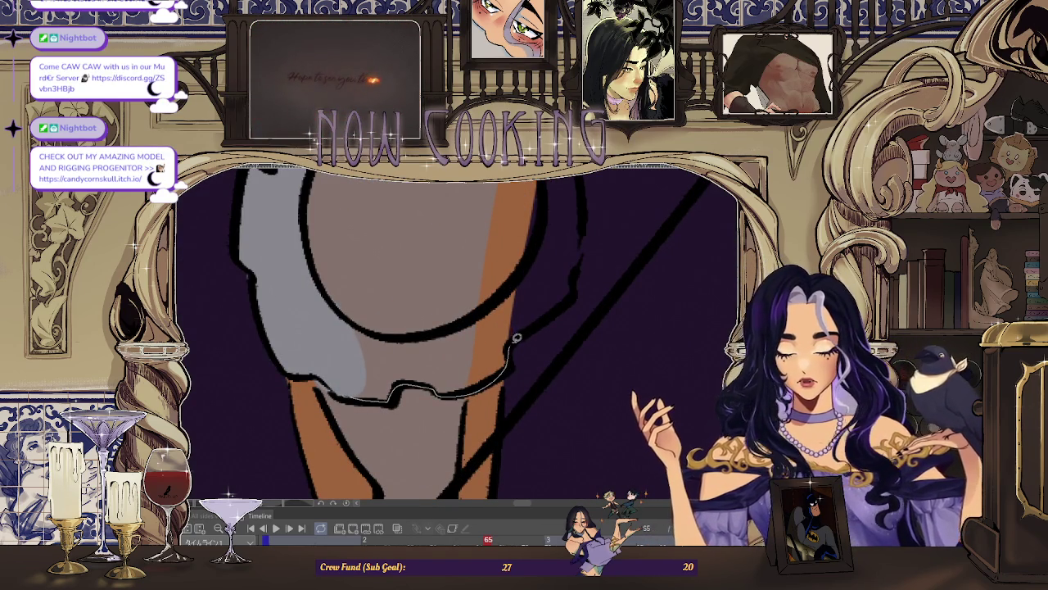
scroll(336, 349, "down", 3)
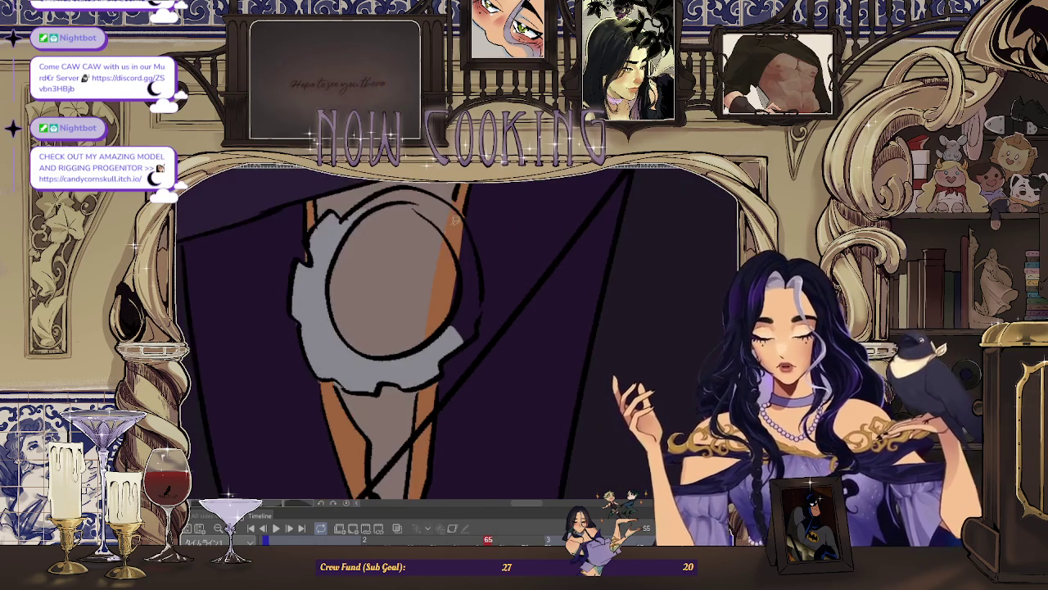
scroll(450, 287, "down", 2)
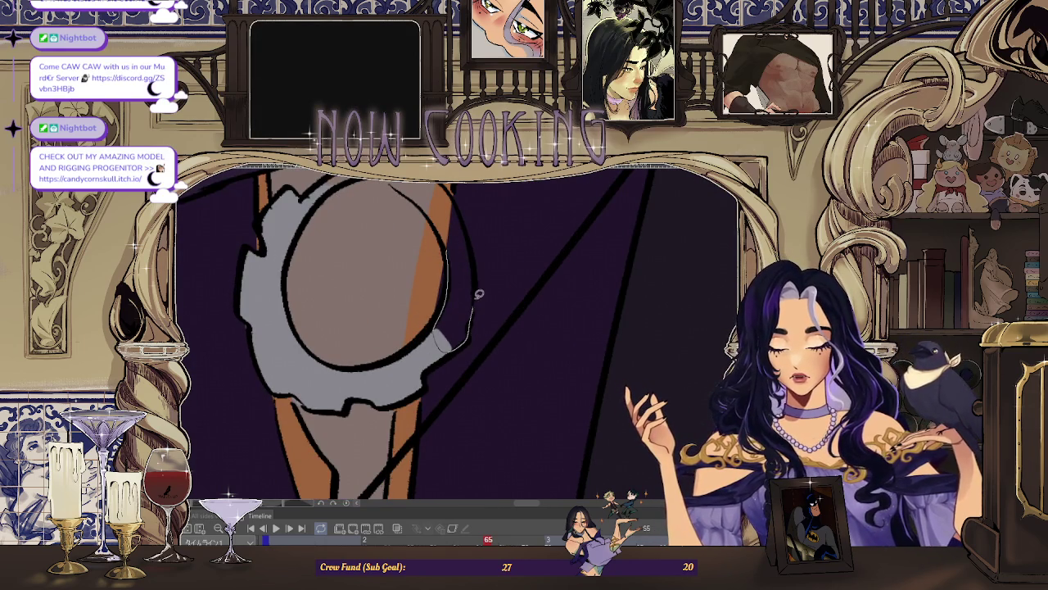
scroll(456, 210, "up", 2)
scroll(375, 202, "up", 2)
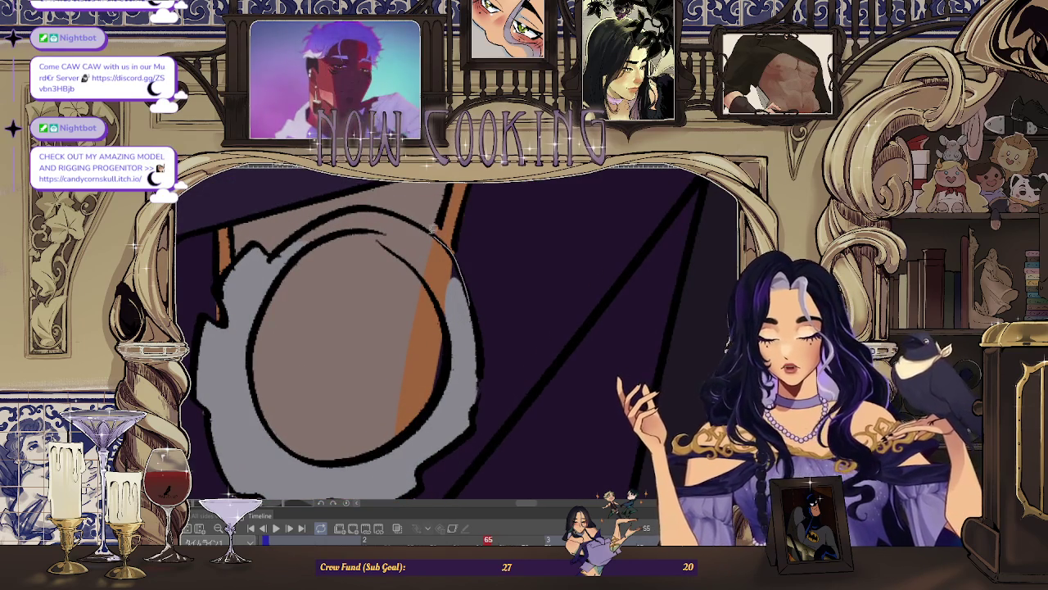
Step: Trace a thin arc along the circle's top-right edge
left_click_drag(286, 249, 468, 321)
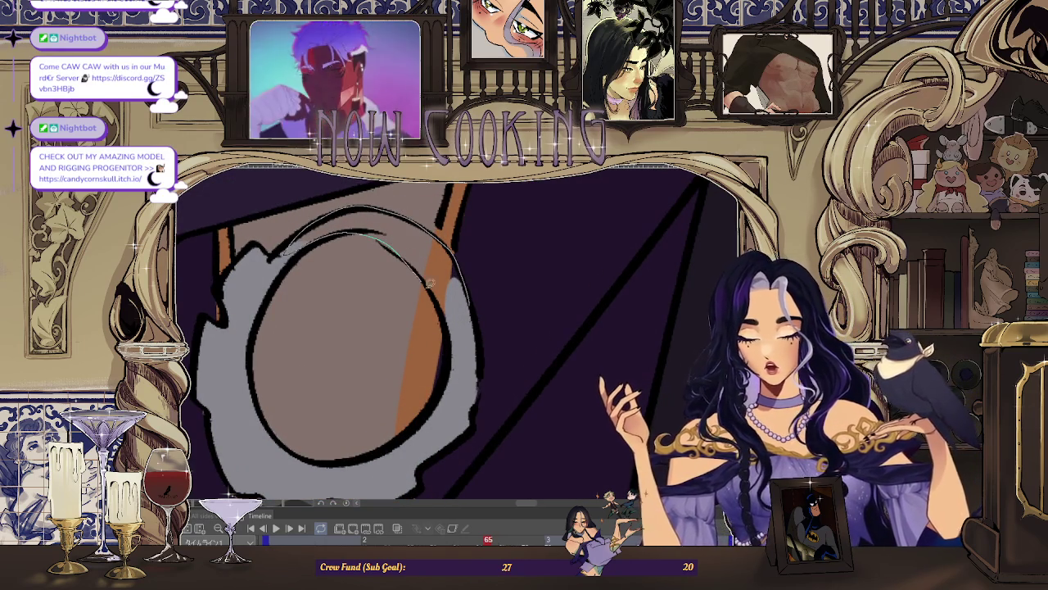
scroll(468, 321, "down", 3)
scroll(405, 269, "up", 1)
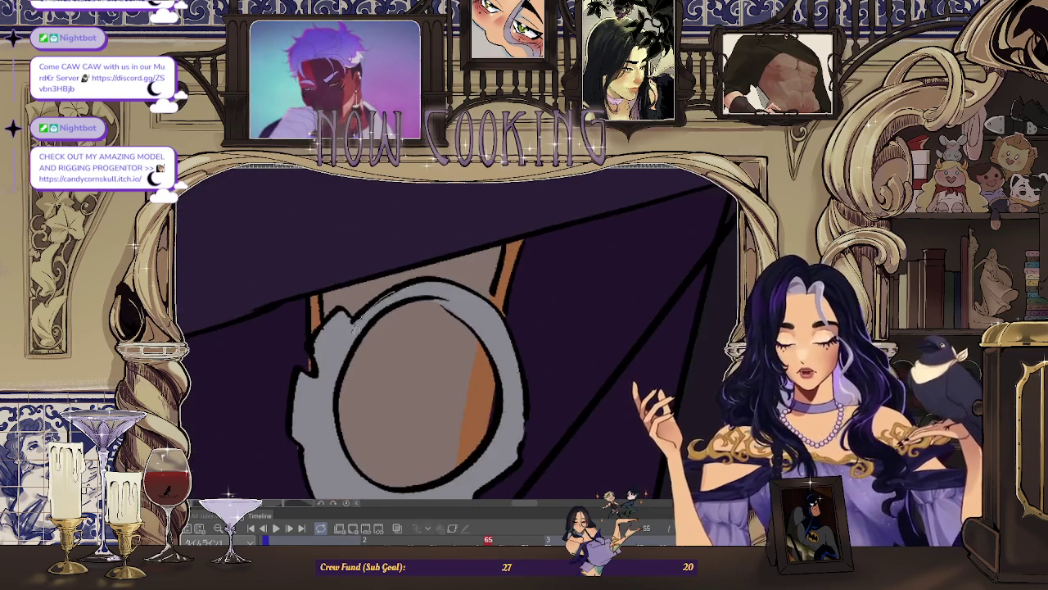
scroll(405, 268, "down", 3)
Step: Step back through the poses to frame 37, then forward again, stopping on frame 57
key("Right")
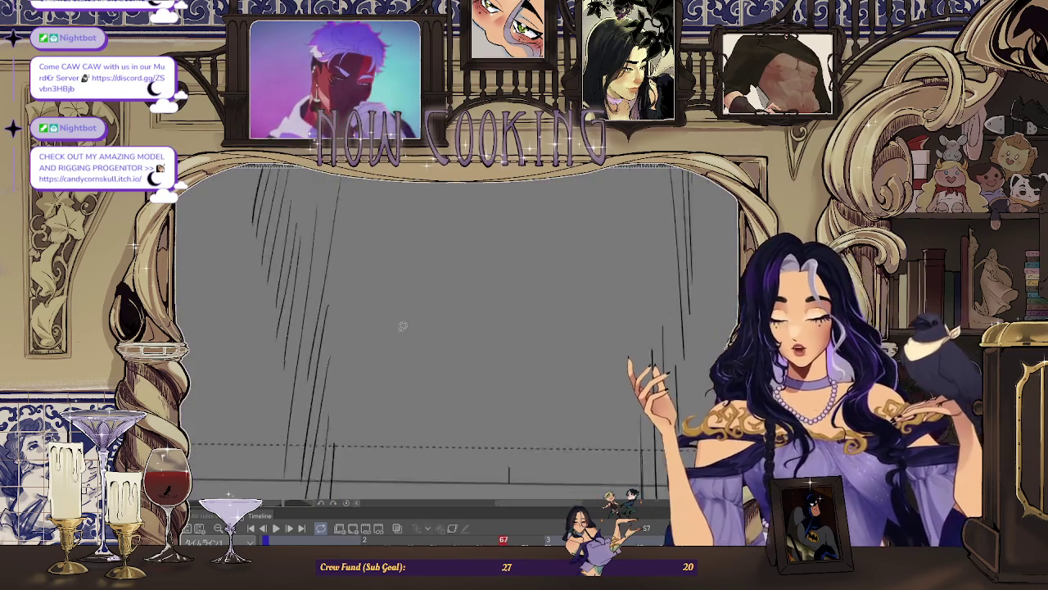
key("Right")
key("Left")
key("Left")
key("Left")
key("Left")
key("Left")
key("Left")
key("Left")
key("Left")
key("Left")
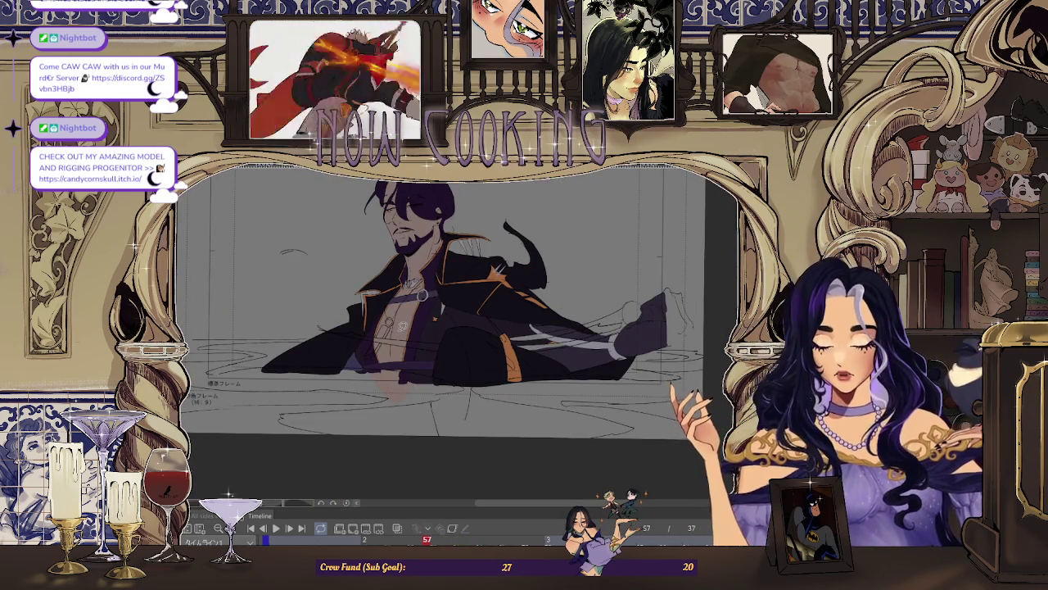
key("Left")
key("Left")
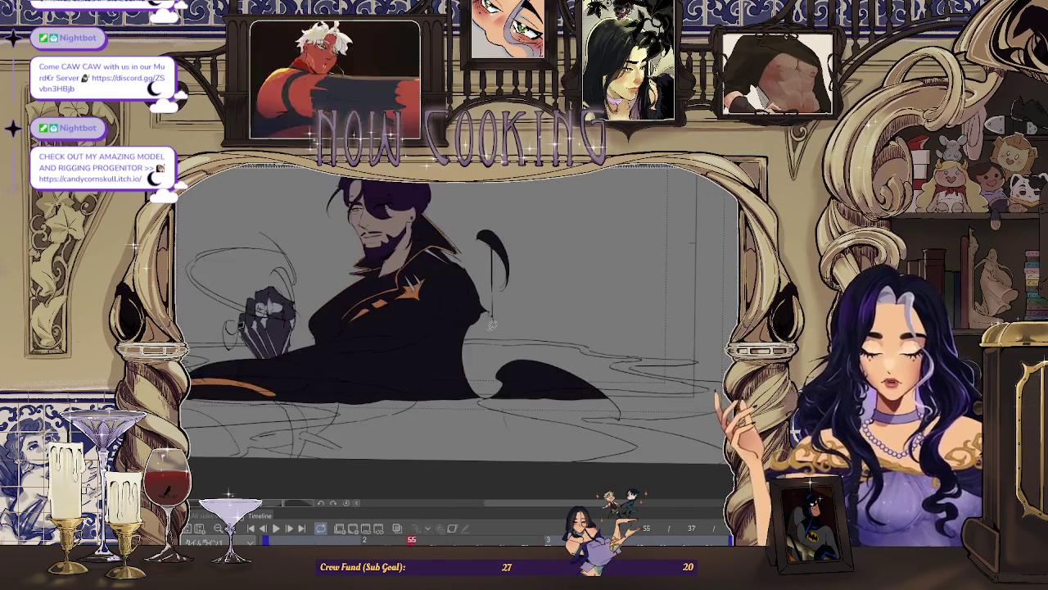
key("Left")
key("Left")
key("Left")
key("Left")
key("Left")
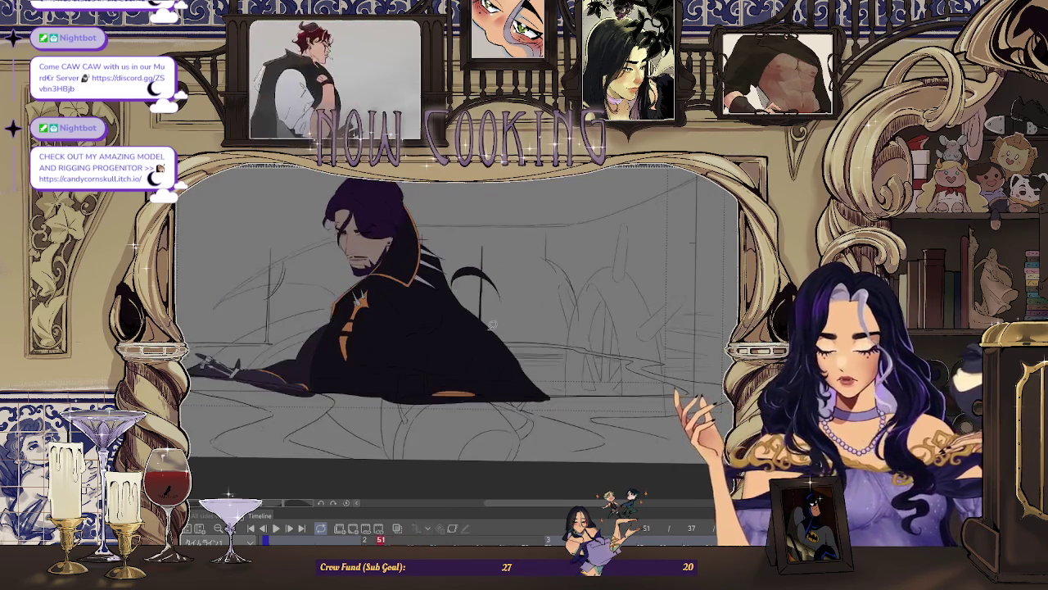
key("Left")
key("Left")
key("Left")
key("Left")
key("Left")
key("Left")
key("Left")
key("Left")
key("Left")
key("Left")
key("Left")
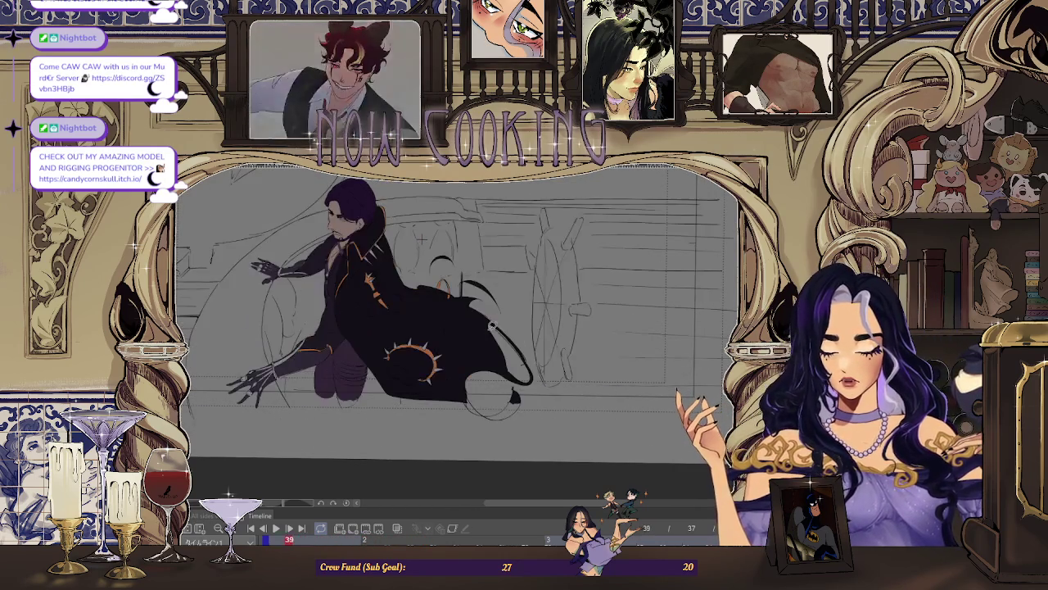
key("Left")
key("Left")
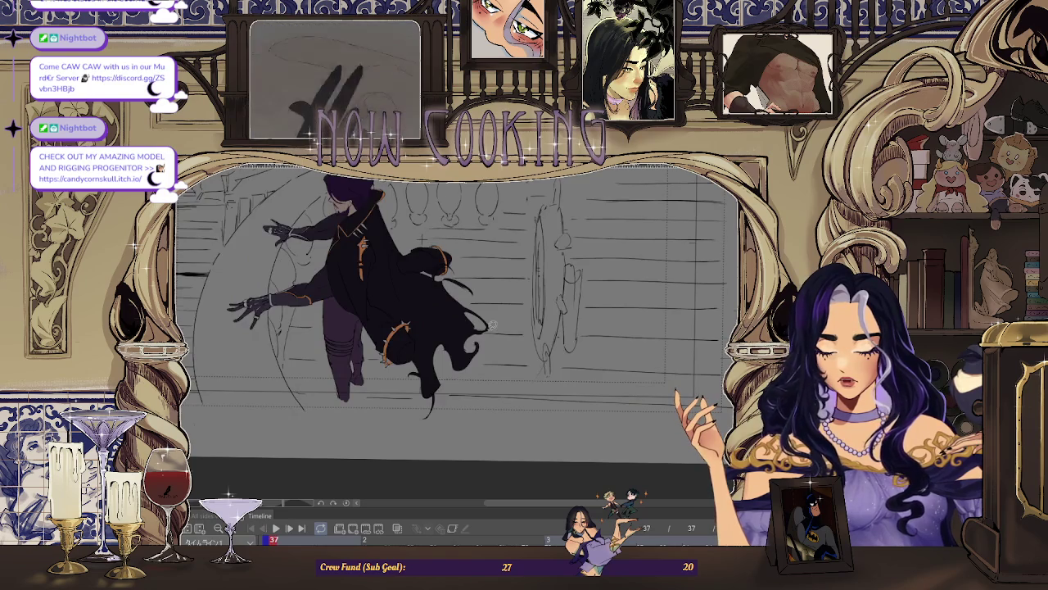
key("Right")
key("Right")
key("Left")
key("Right")
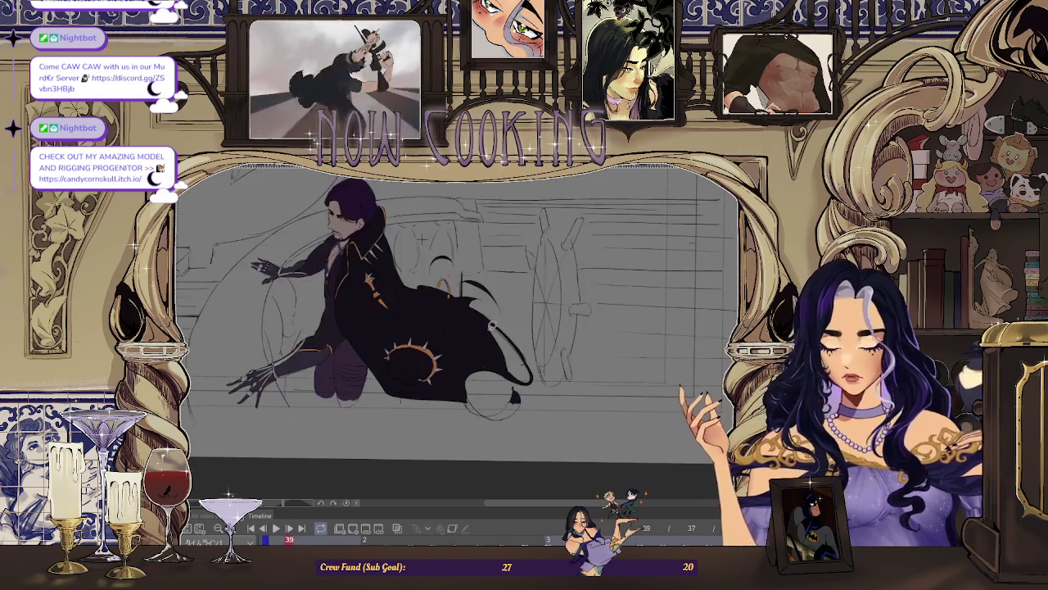
key("Right")
key("Right")
key("Right")
key("Right")
key("Right")
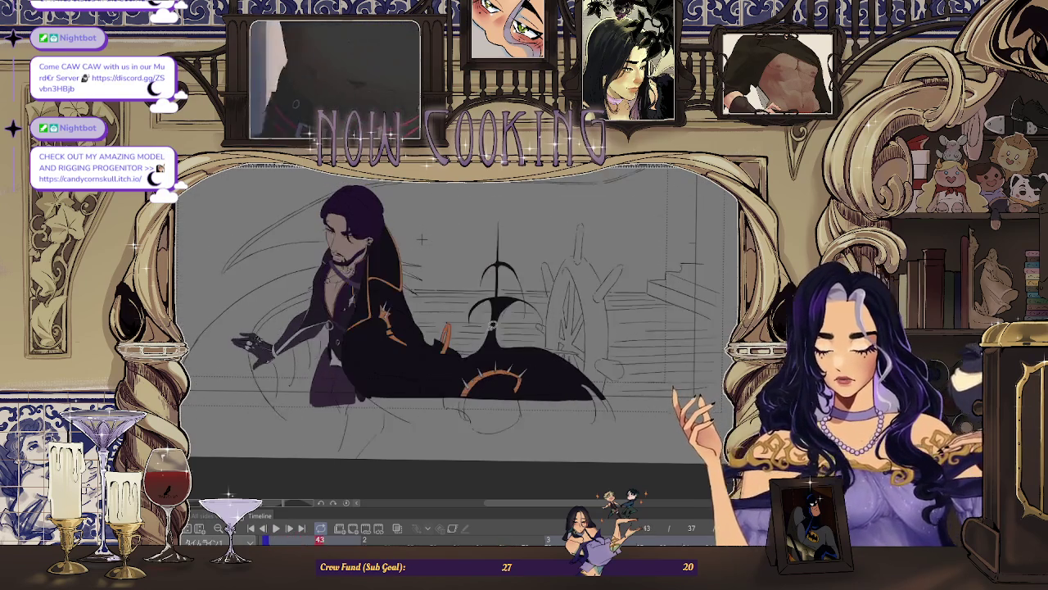
key("Right")
key("Right")
key("Right")
key("Right")
key("Right")
key("Right")
key("Right")
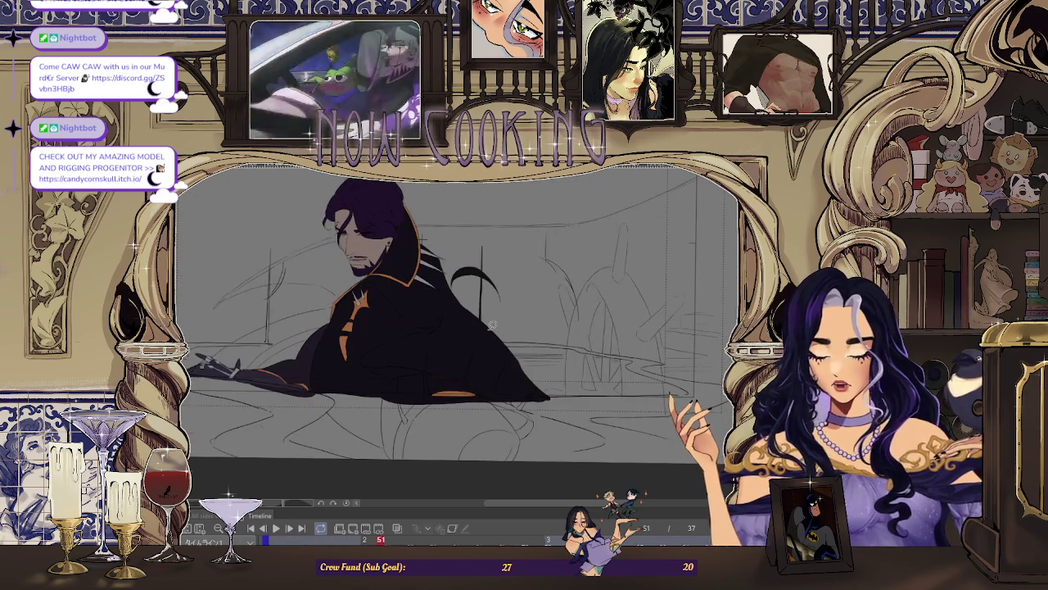
key("Right")
key("Right")
key("Right")
key("Right")
key("Right")
scroll(492, 325, "up", 2)
scroll(409, 328, "up", 3)
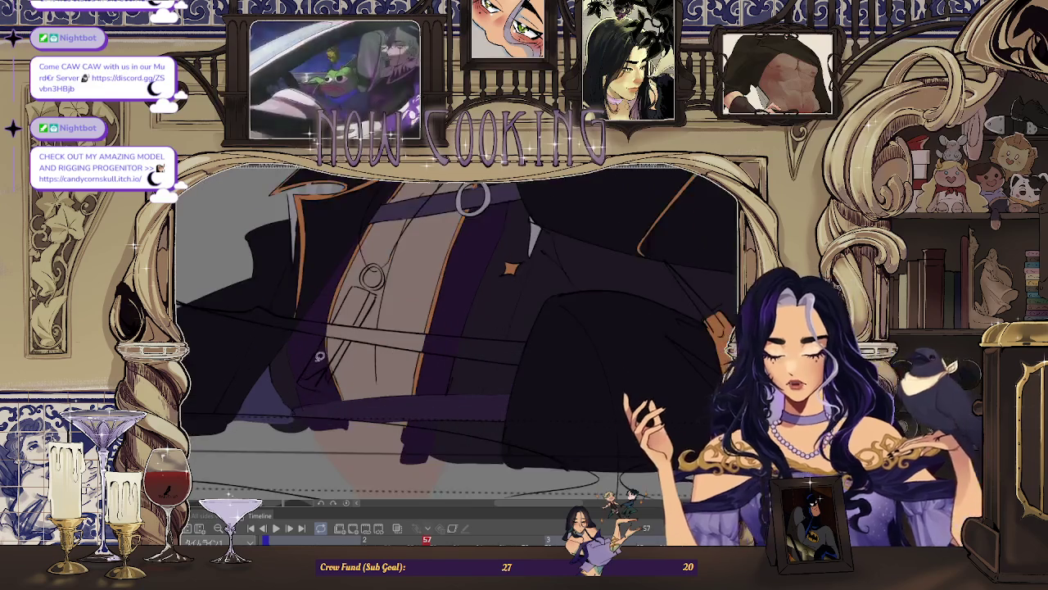
Step: Outline a pocket on the coat's front panel and fill it with light grey
scroll(339, 334, "up", 3)
scroll(315, 372, "up", 2)
mouse_move(315, 372)
left_mouse_down()
mouse_move(364, 350)
mouse_move(358, 410)
mouse_move(319, 414)
mouse_move(267, 394)
mouse_move(353, 360)
left_mouse_up()
left_click(311, 402)
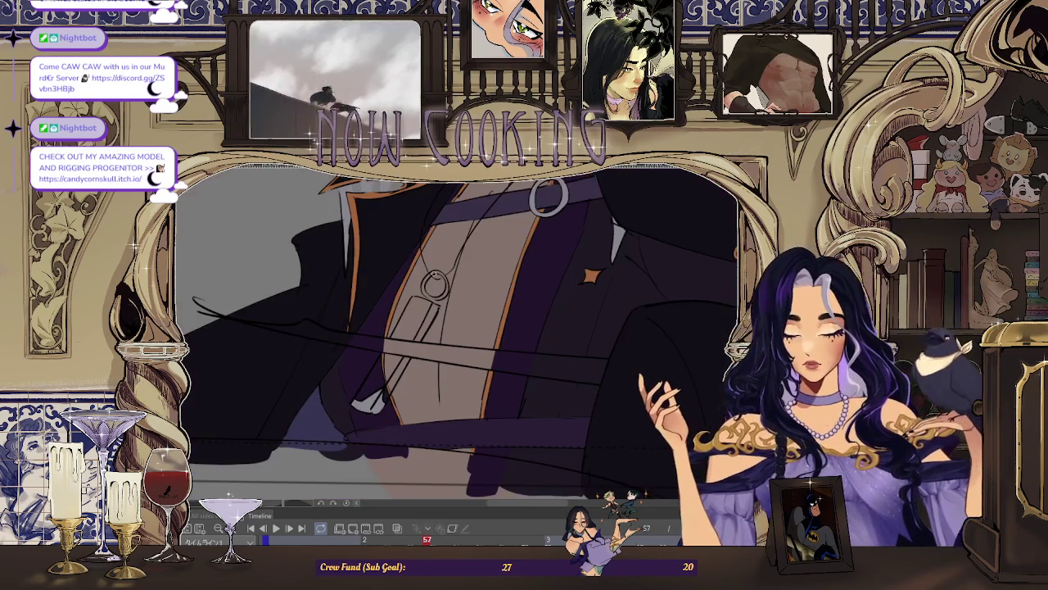
Step: Zoom to the coat's ring and brush a thick grey stroke along its left side
mouse_move(359, 309)
left_mouse_down()
mouse_move(445, 236)
mouse_move(348, 266)
left_mouse_up()
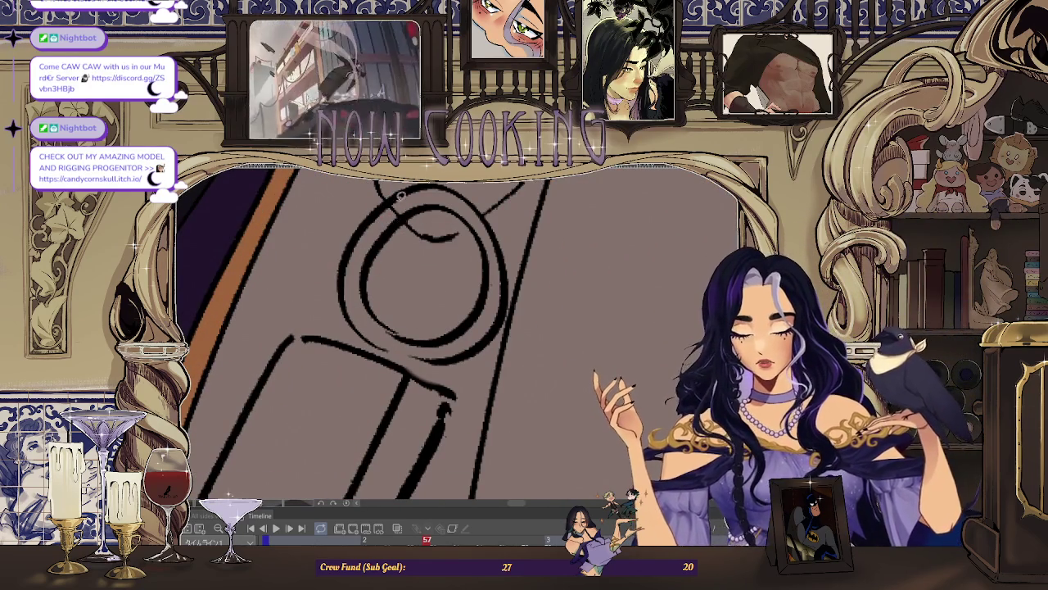
left_click_drag(362, 231, 364, 329)
left_click_drag(414, 188, 438, 201)
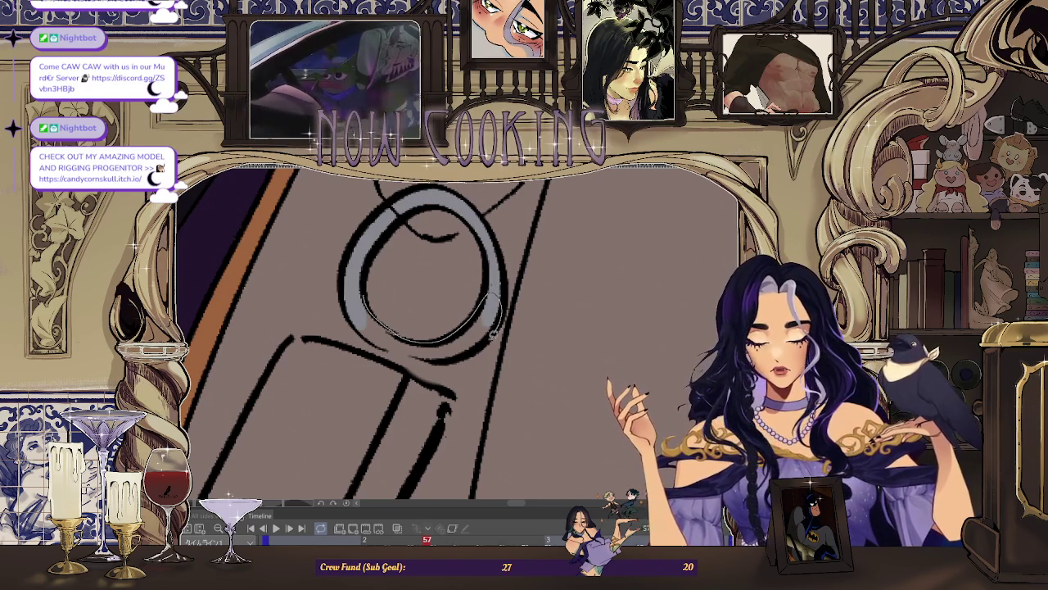
Step: Lasso-fill the inside of the ring light grey on the next frame
scroll(416, 354, "down", 1)
scroll(415, 354, "down", 2)
scroll(415, 354, "down", 2)
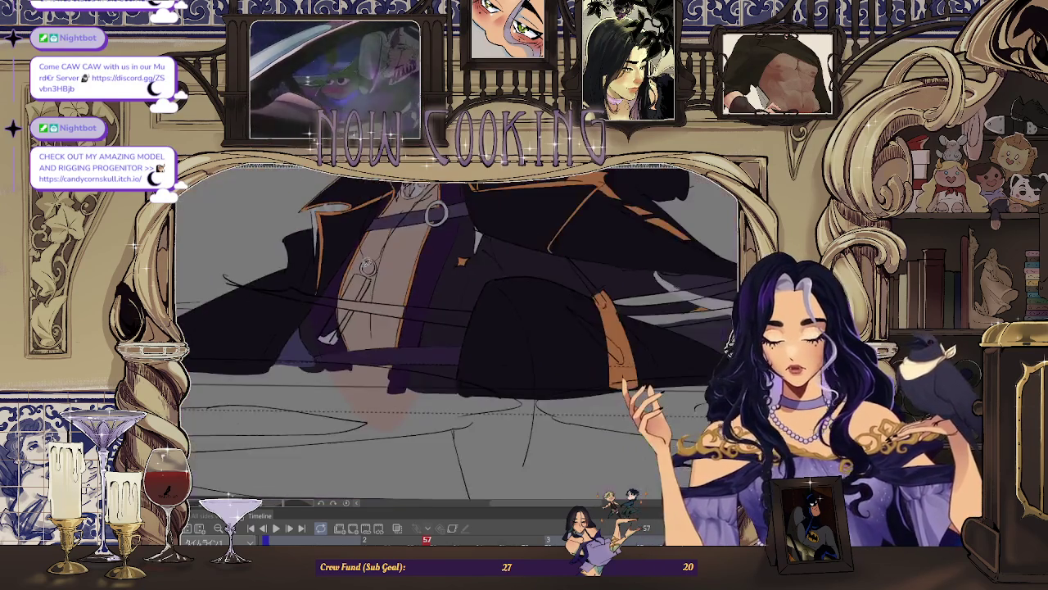
scroll(415, 354, "down", 1)
scroll(418, 278, "up", 1)
scroll(418, 278, "up", 1)
scroll(370, 322, "up", 2)
scroll(343, 311, "up", 1)
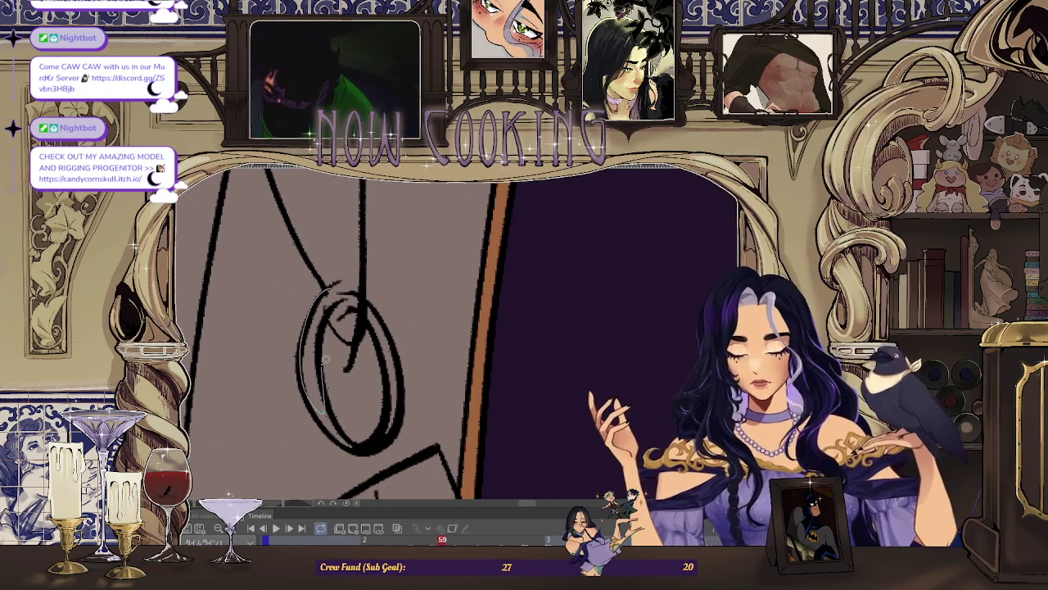
left_click_drag(376, 301, 375, 300)
scroll(376, 300, "down", 2)
scroll(327, 357, "up", 2)
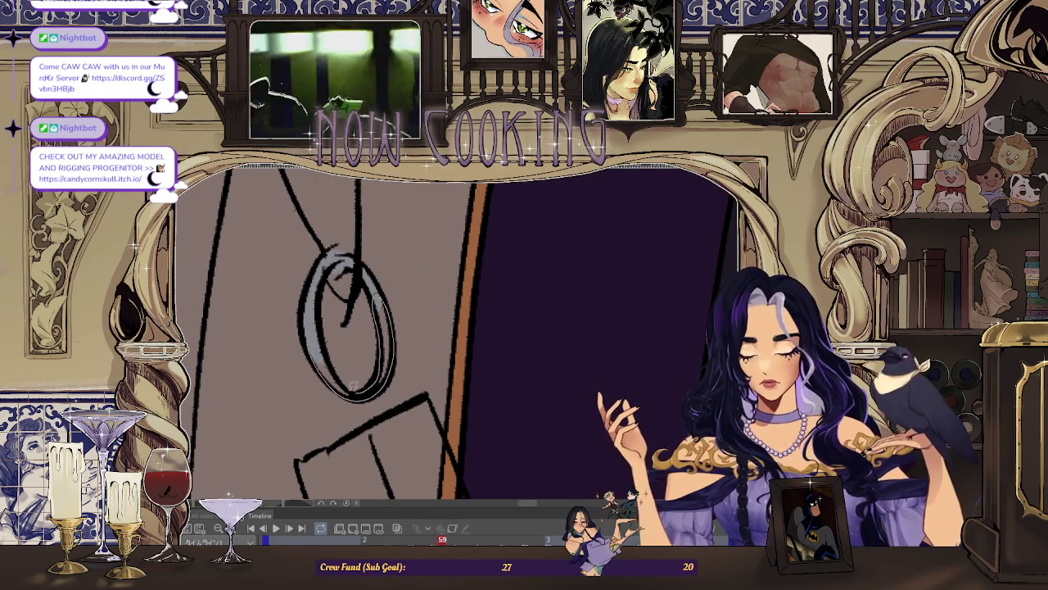
scroll(357, 388, "down", 1)
scroll(442, 274, "down", 1)
scroll(443, 272, "down", 1)
scroll(443, 272, "down", 2)
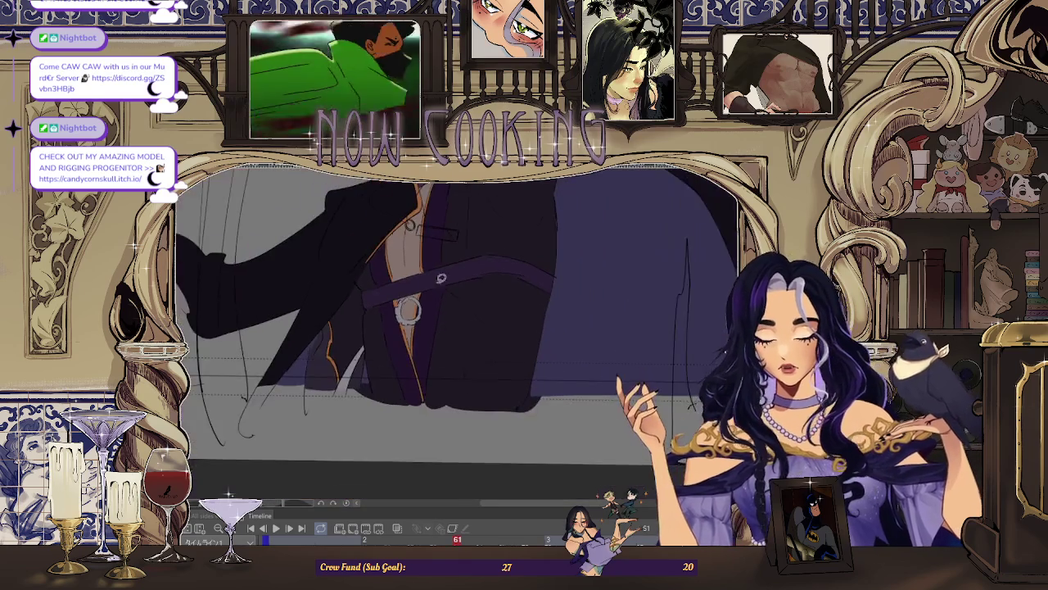
Step: Step through frames 57 to 61 and play the animation to preview it
key("Left")
key("Left")
key("Left")
key("Left")
key("Right")
key("Right")
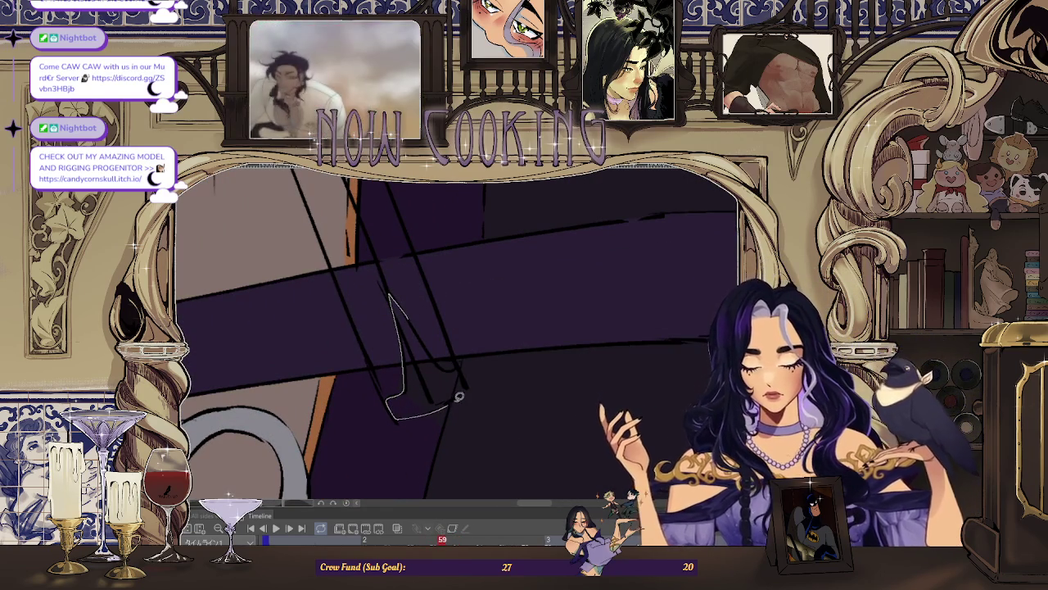
scroll(434, 350, "down", 1)
scroll(434, 344, "down", 1)
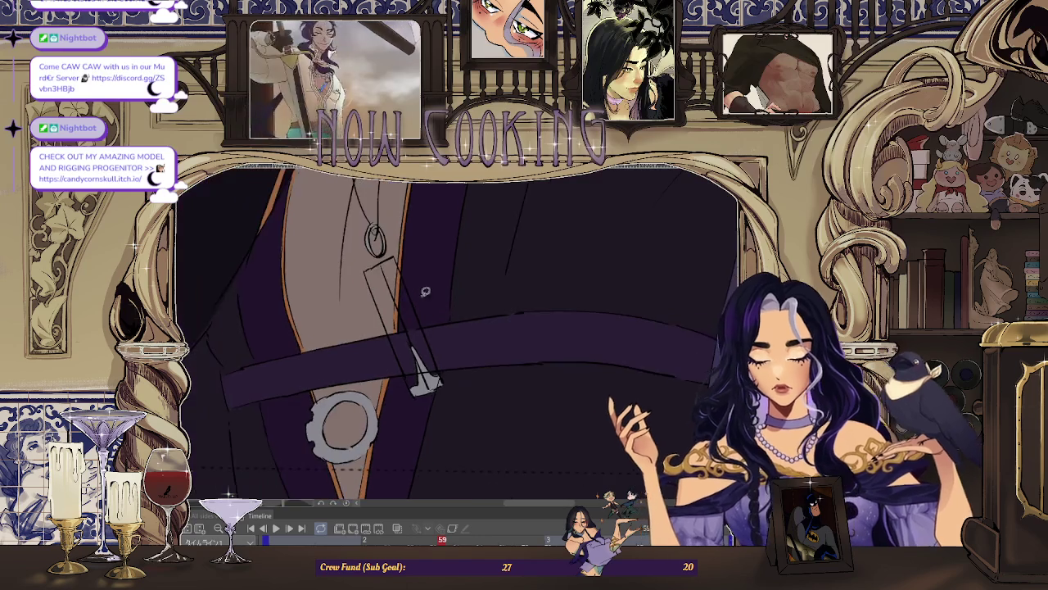
key("Right")
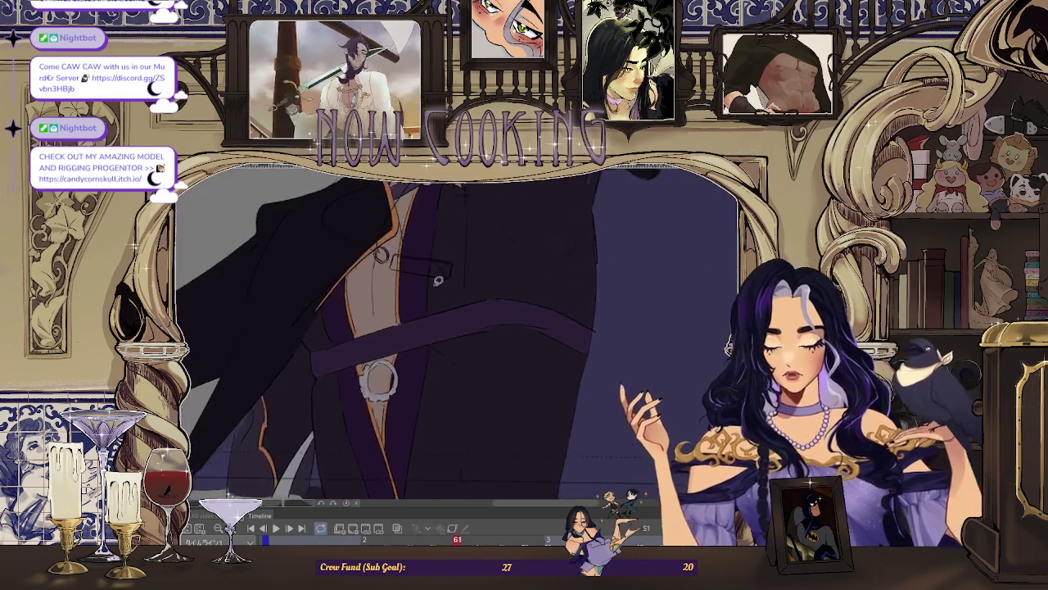
key("Right")
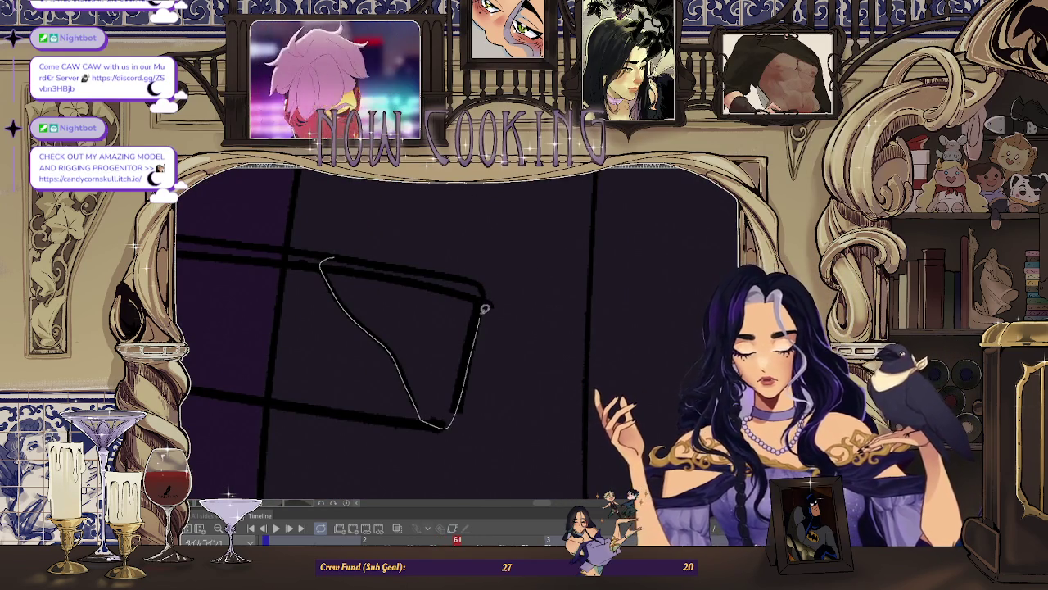
key("space")
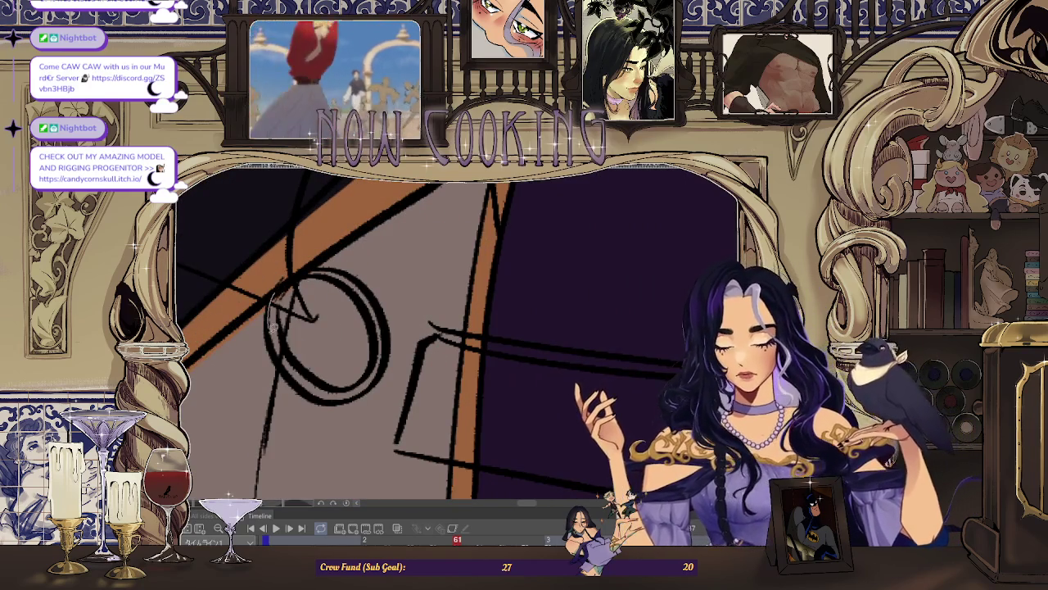
Step: Lasso-fill the metal ring and strap piece light grey on frame 63
left_click_drag(282, 323, 390, 336)
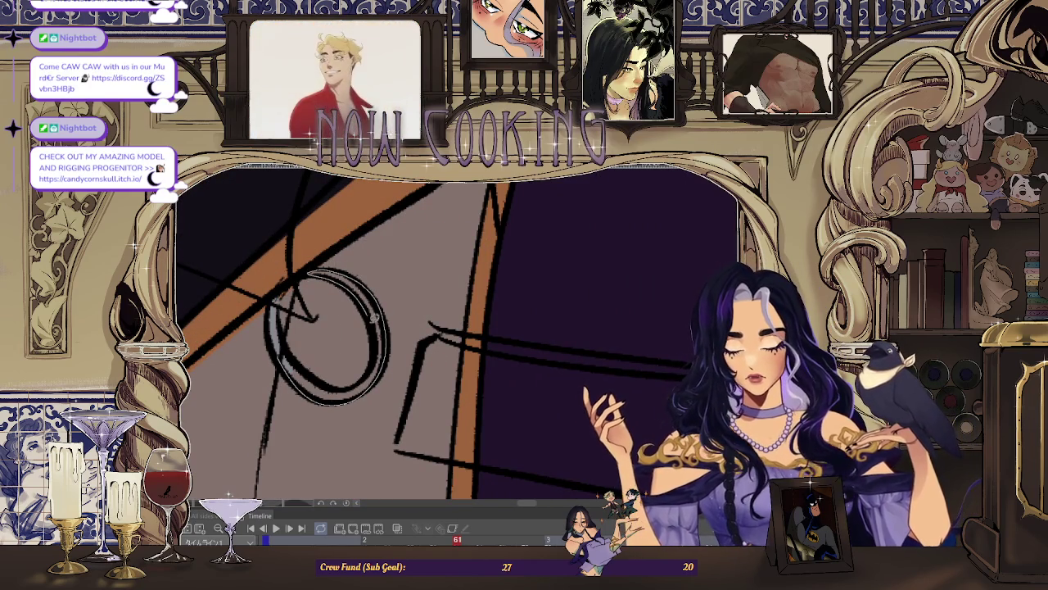
key("Right")
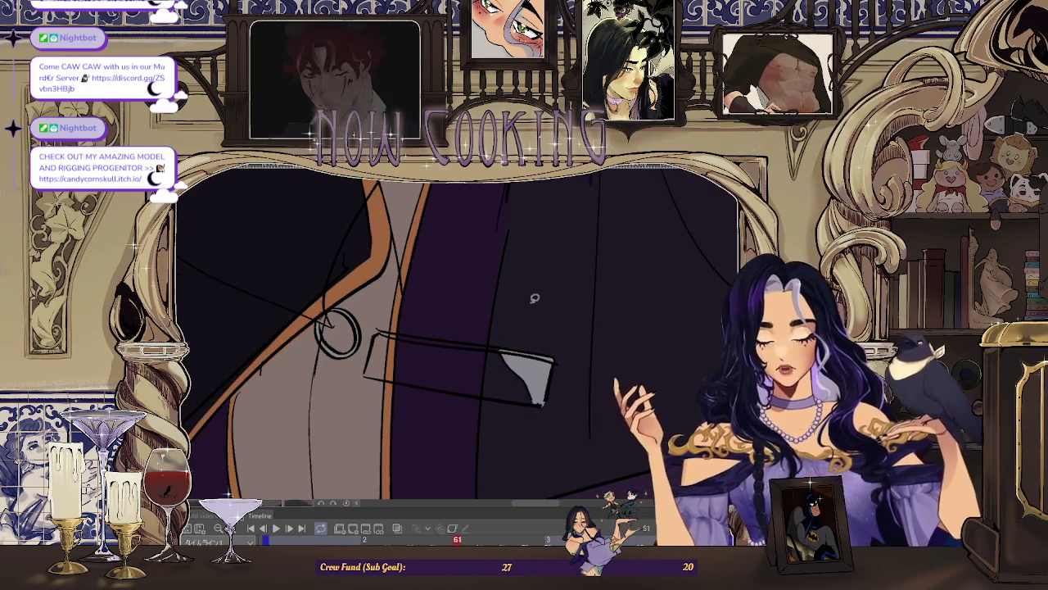
key("Right")
key("Right")
key("Right")
key("Right")
key("Right")
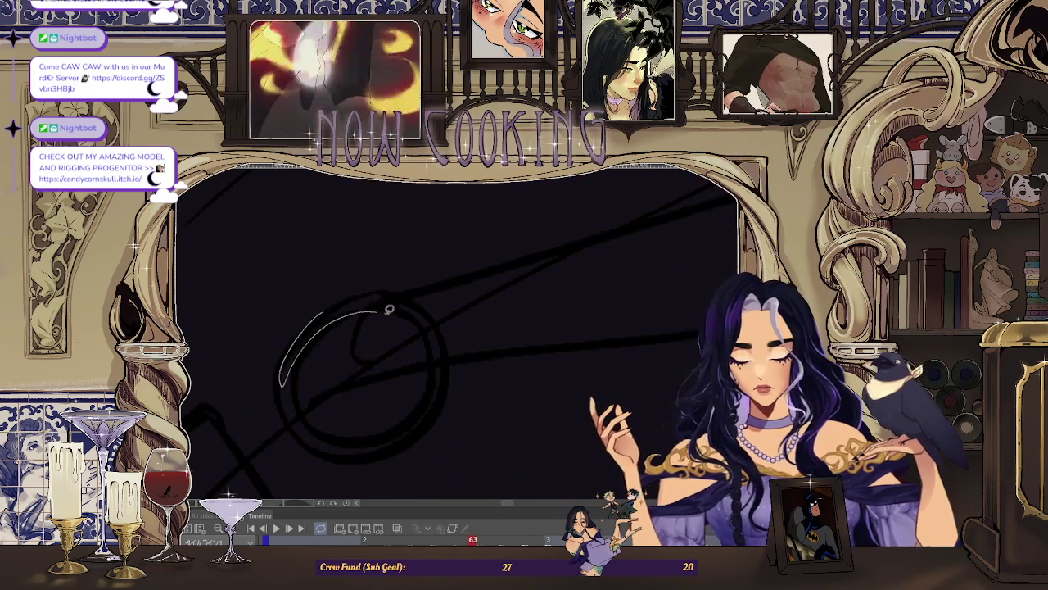
left_click_drag(383, 305, 283, 381)
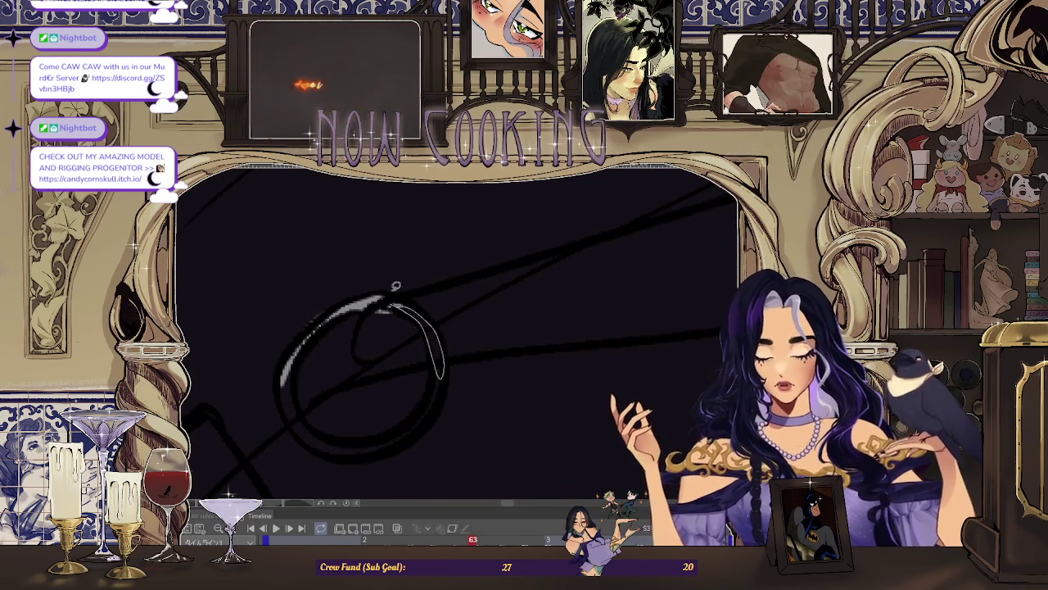
key("Left")
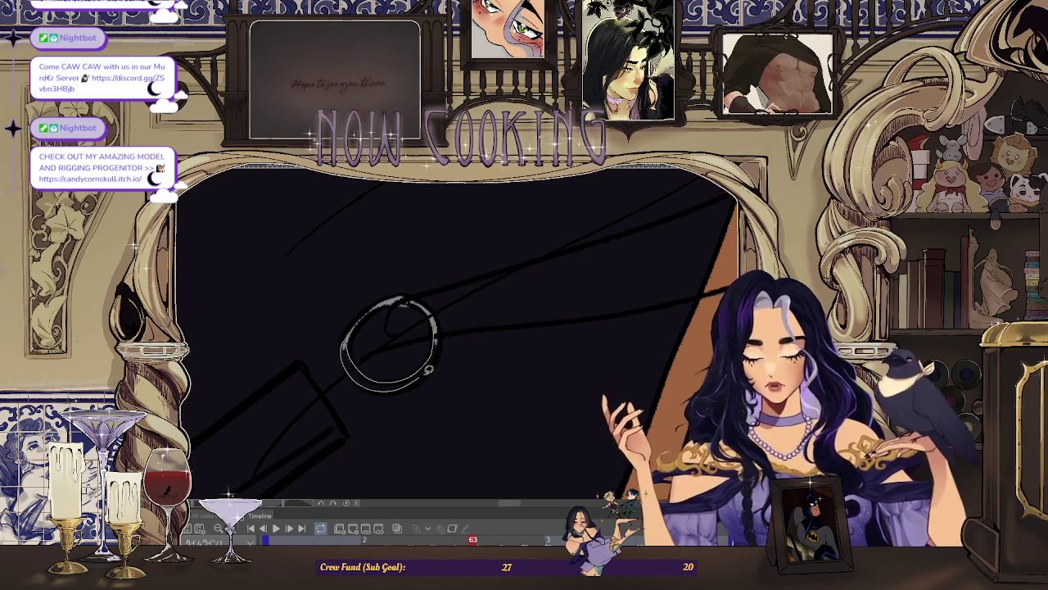
key("Right")
key("Right")
key("Right")
key("Right")
key("Right")
left_click_drag(308, 389, 342, 363)
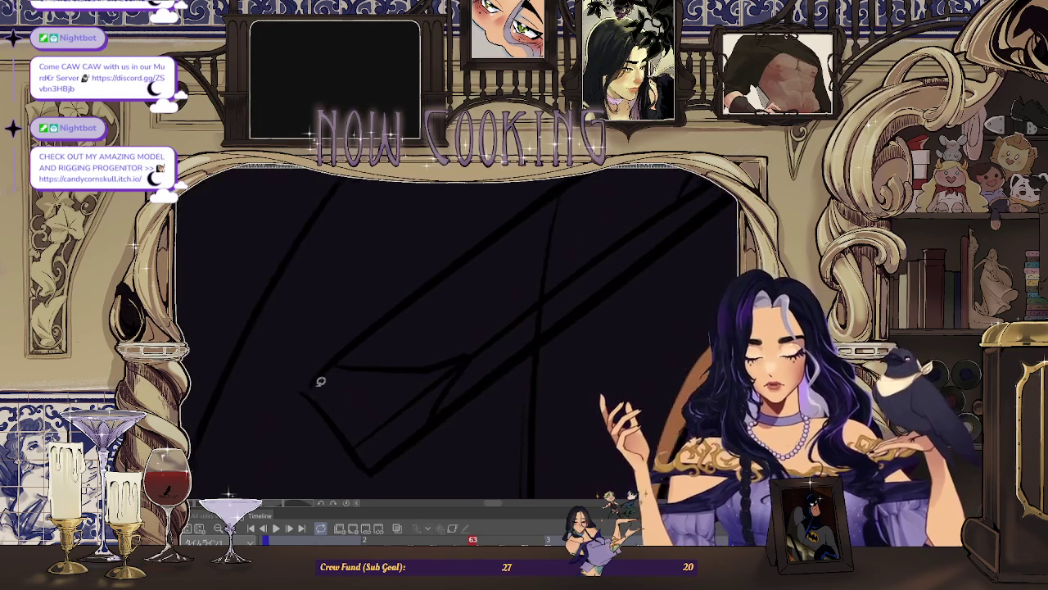
left_click_drag(461, 369, 397, 455)
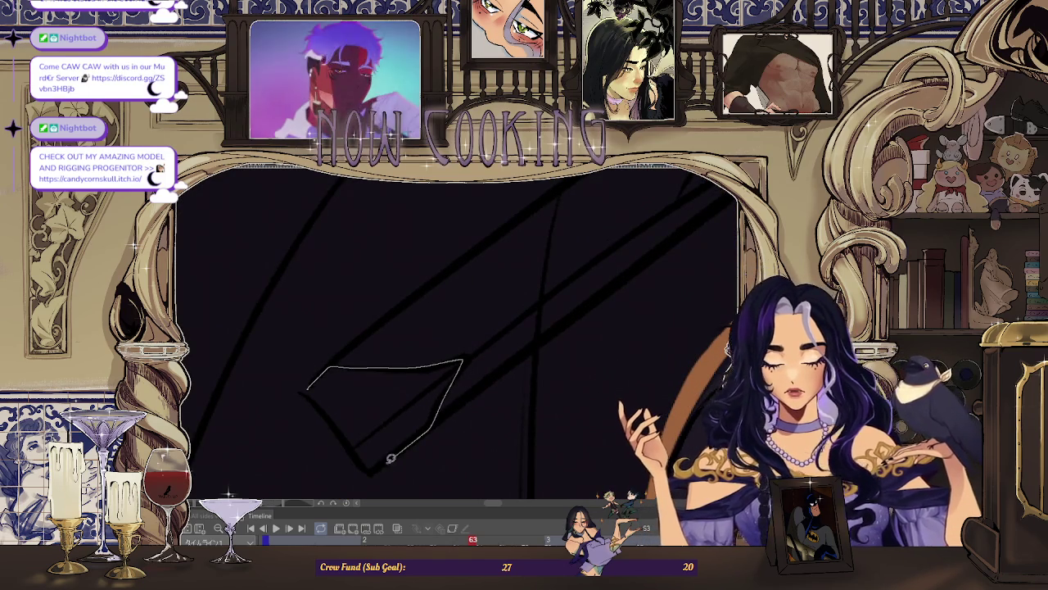
Step: Fill the round ring clasp light grey on frame 65
key("Right")
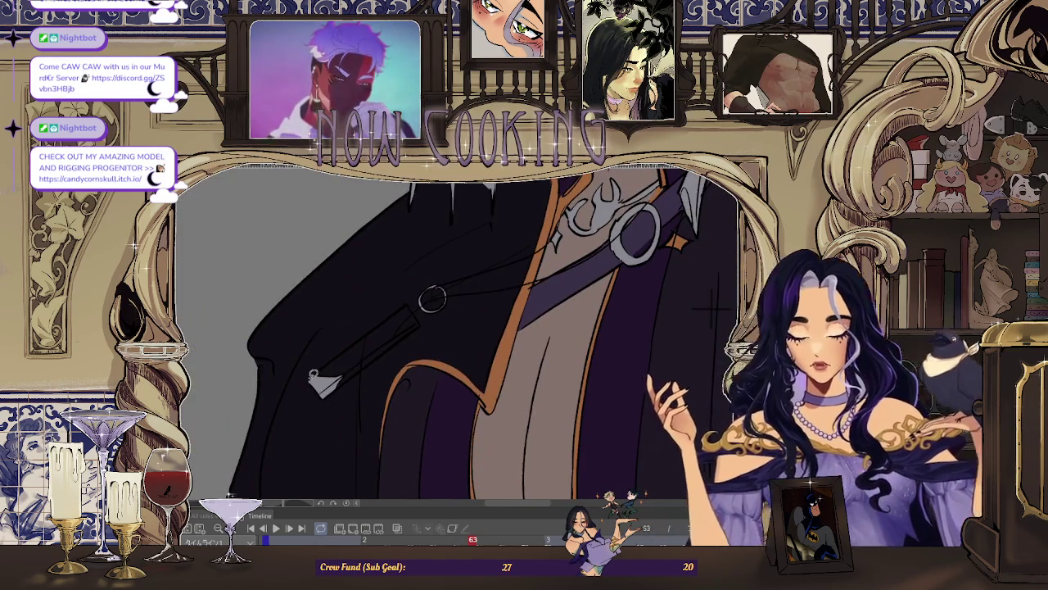
key("Right")
mouse_move(303, 372)
left_mouse_down()
mouse_move(250, 258)
mouse_move(262, 381)
left_mouse_up()
scroll(467, 314, "down", 3)
scroll(355, 330, "up", 3)
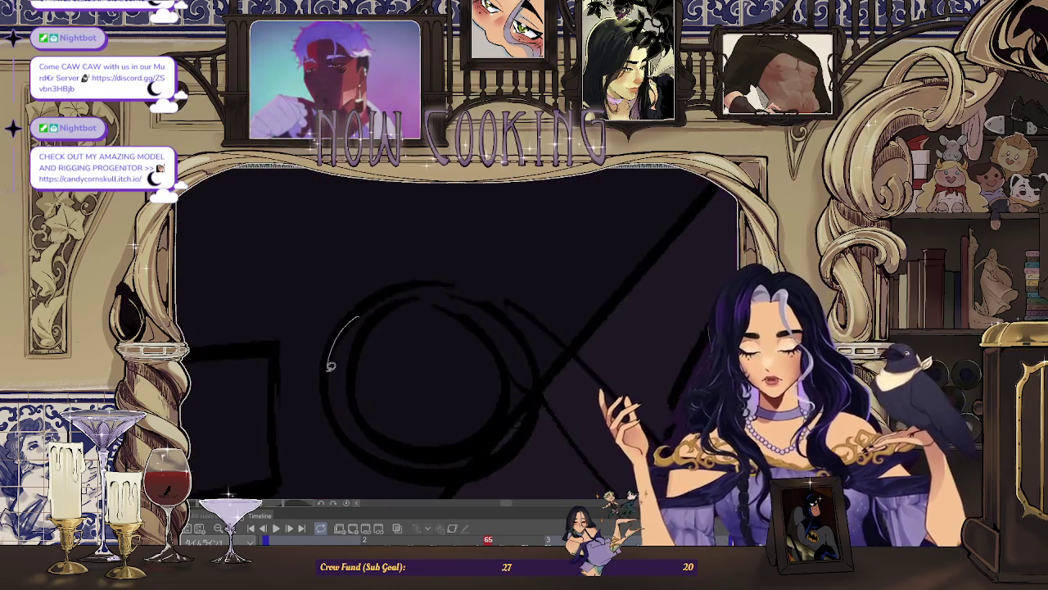
left_click_drag(485, 330, 498, 428)
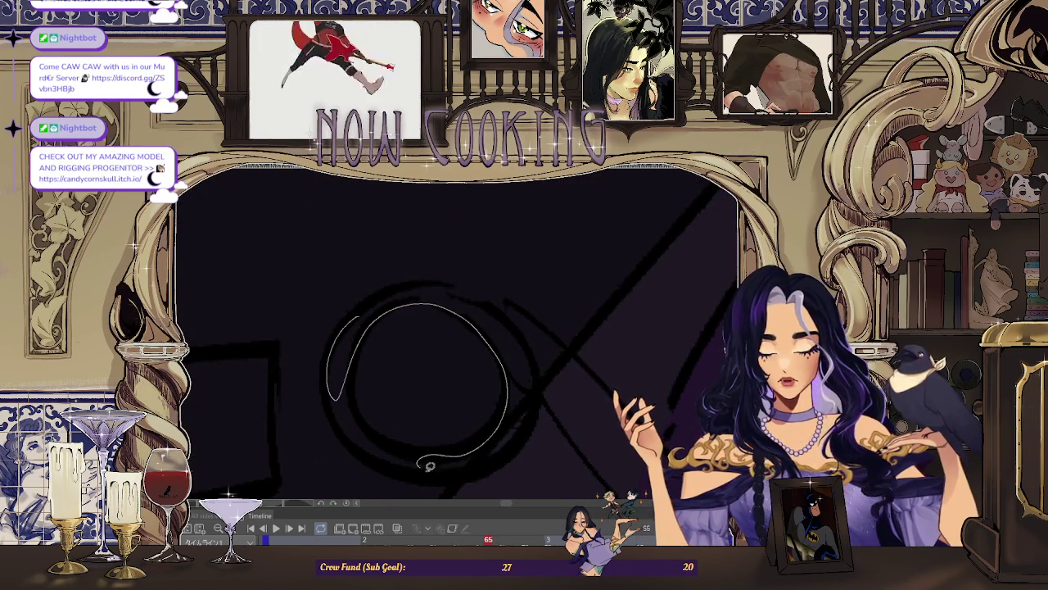
left_click_drag(425, 463, 394, 386)
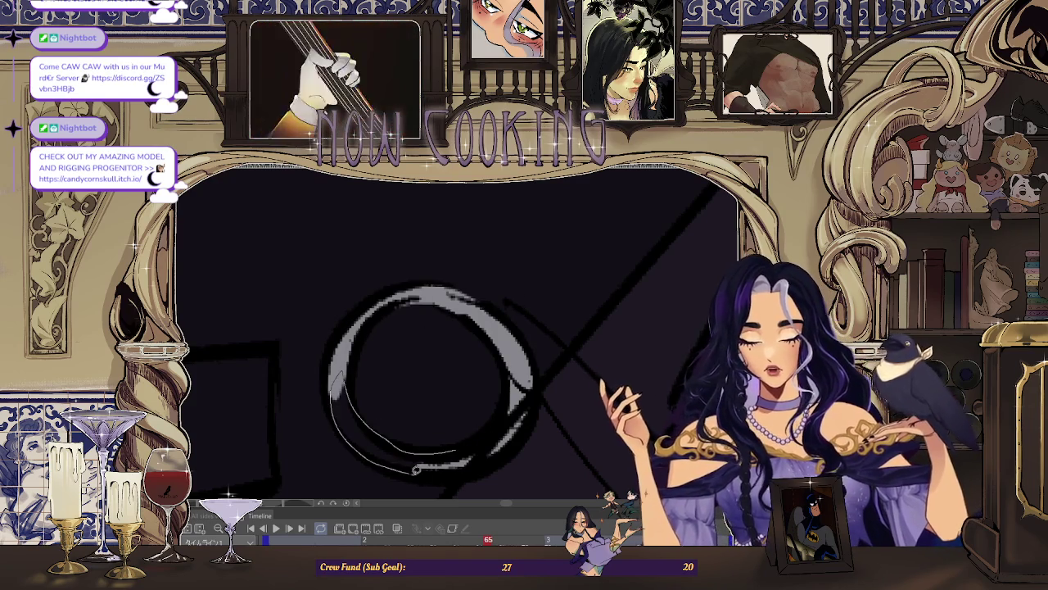
scroll(455, 365, "down", 4)
key("Right")
key("Right")
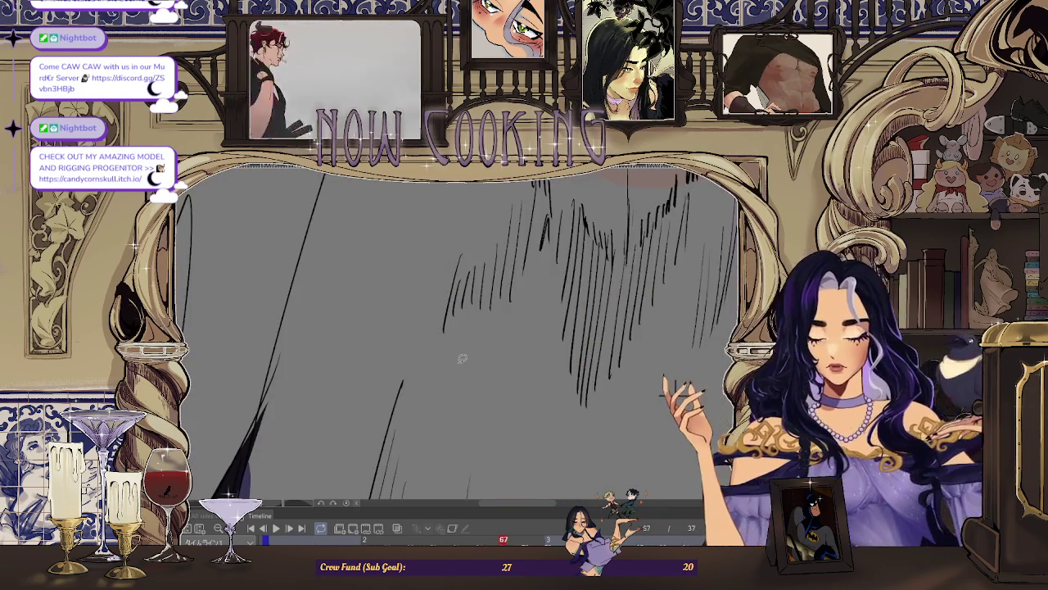
Step: Zoom out and step back from frame 65 through 63, 61, 59 and 57 to frame 49
scroll(679, 393, "down", 3)
scroll(462, 357, "down", 2)
key("Left")
key("Left")
scroll(462, 358, "up", 4)
scroll(462, 358, "up", 1)
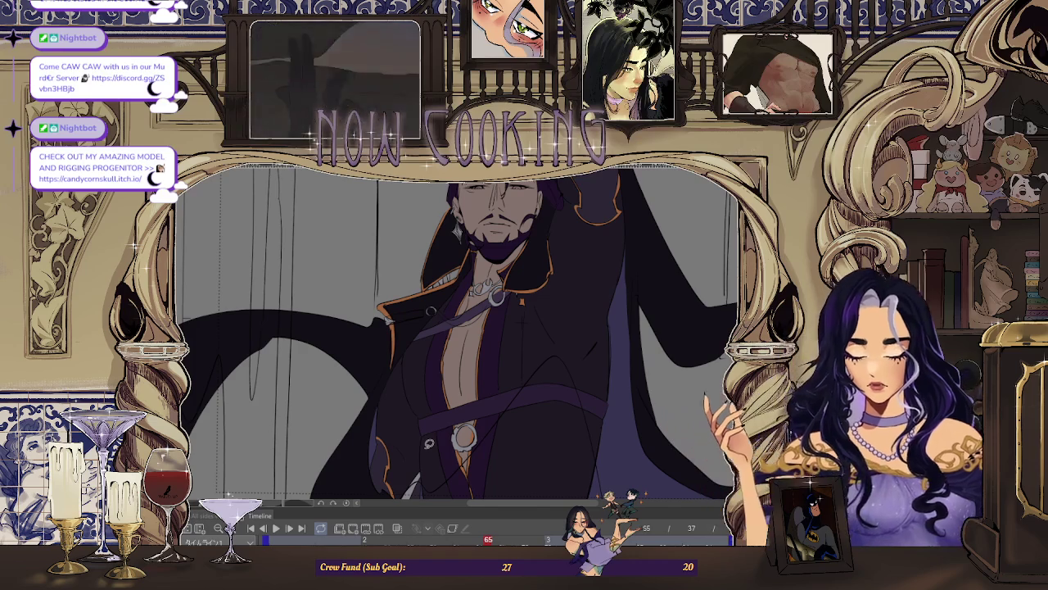
scroll(500, 369, "down", 4)
scroll(500, 368, "down", 1)
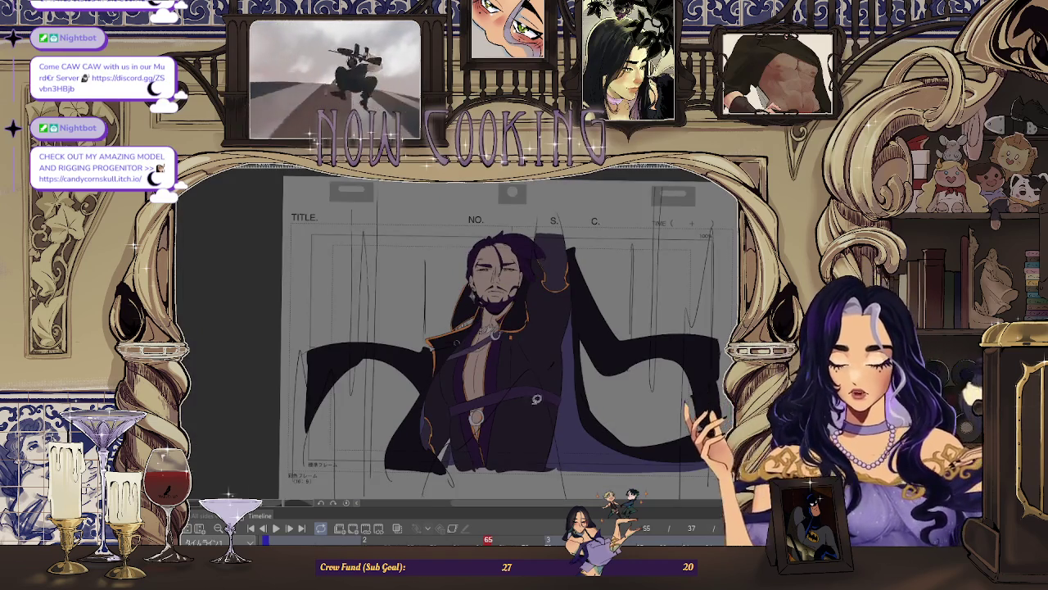
key("Left")
key("Left")
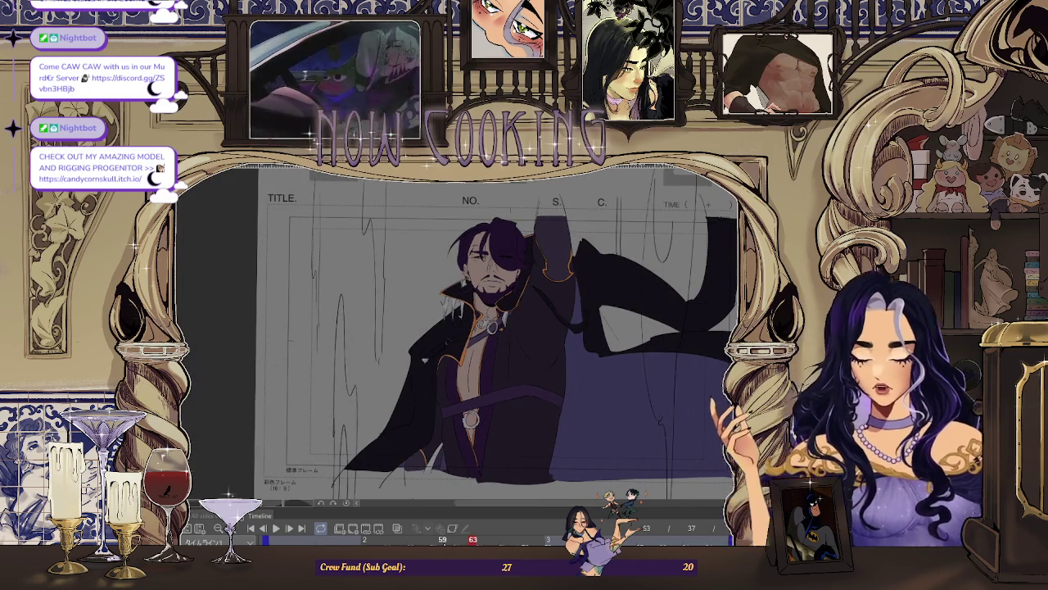
key("Left")
key("Left")
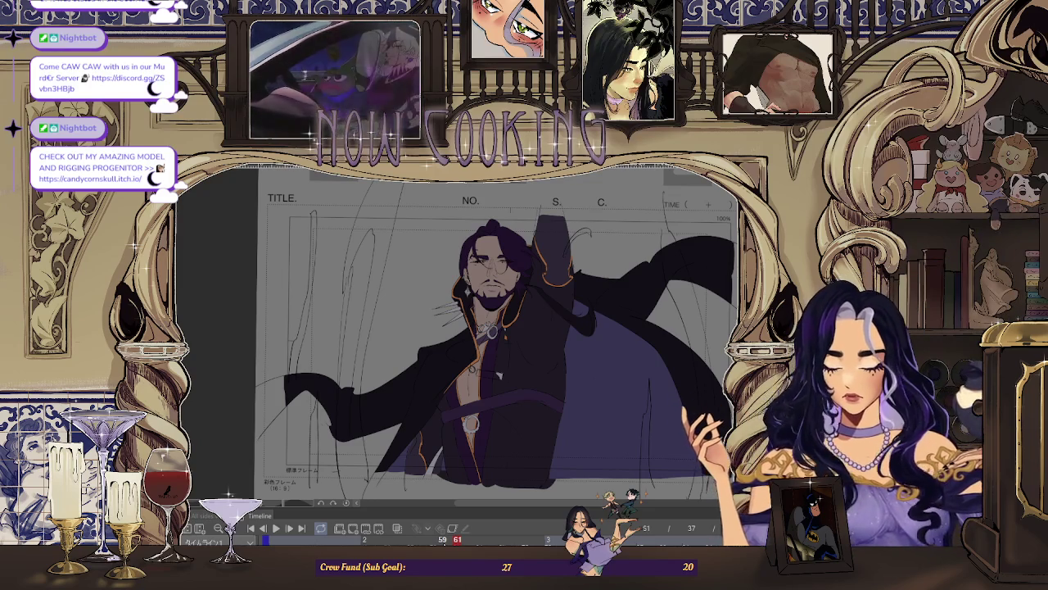
key("Left")
key("Left")
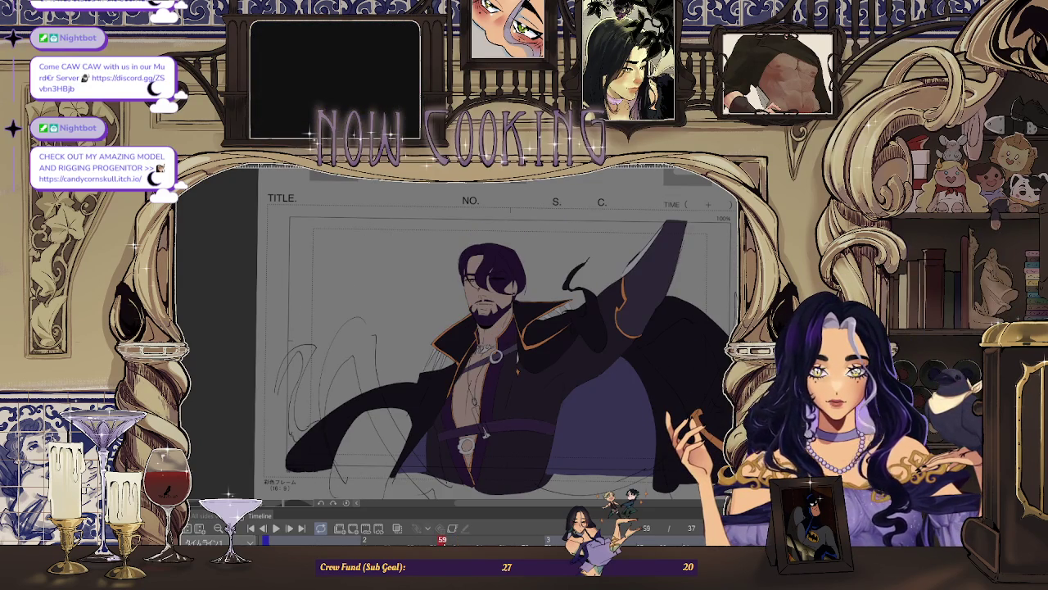
key("Left")
key("Left")
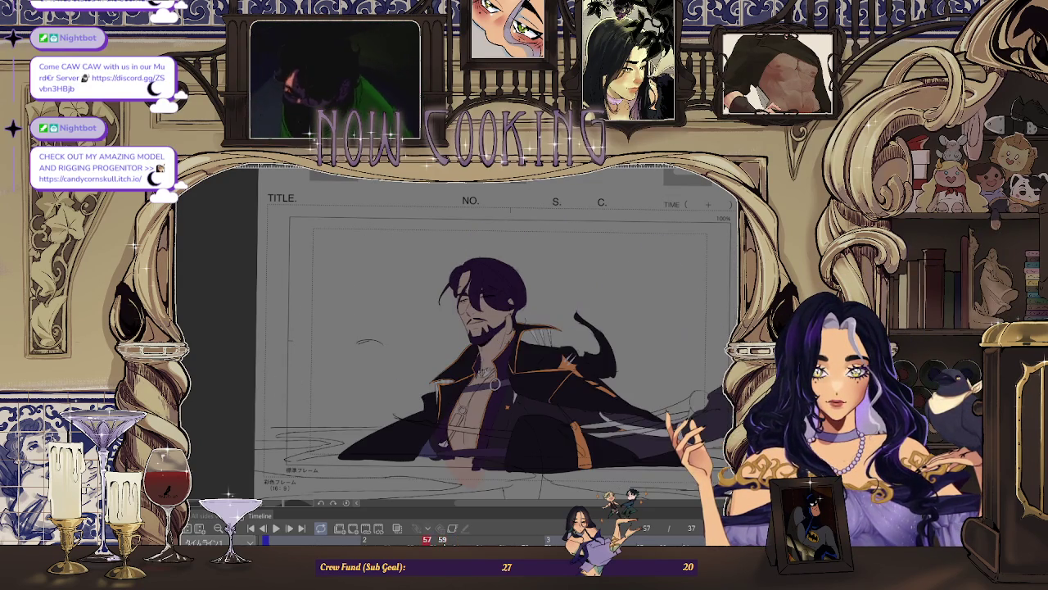
key("Left")
key("Left")
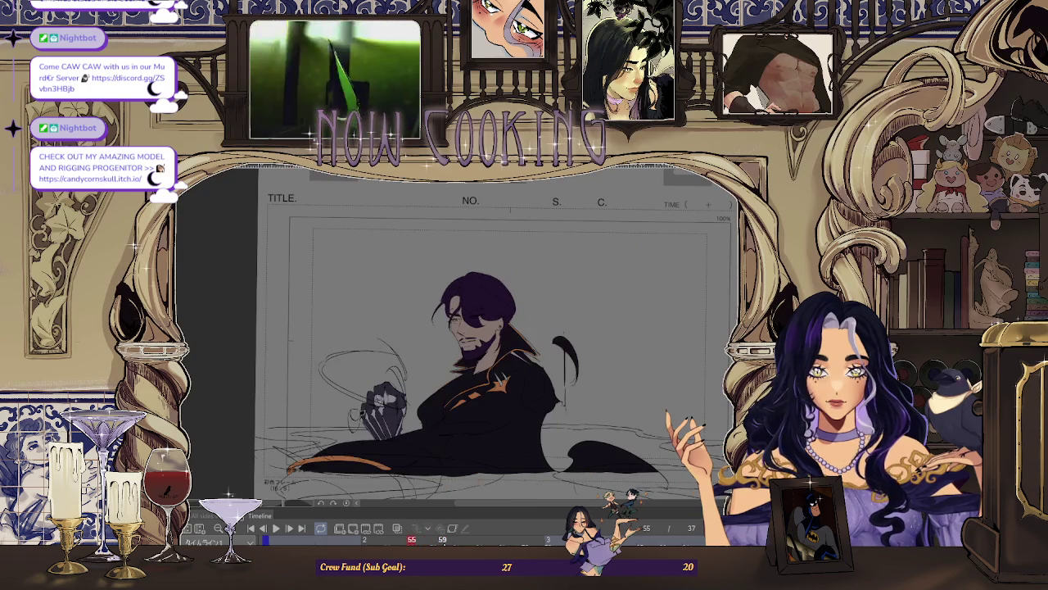
key("Left")
key("Left")
key("Left")
key("Left")
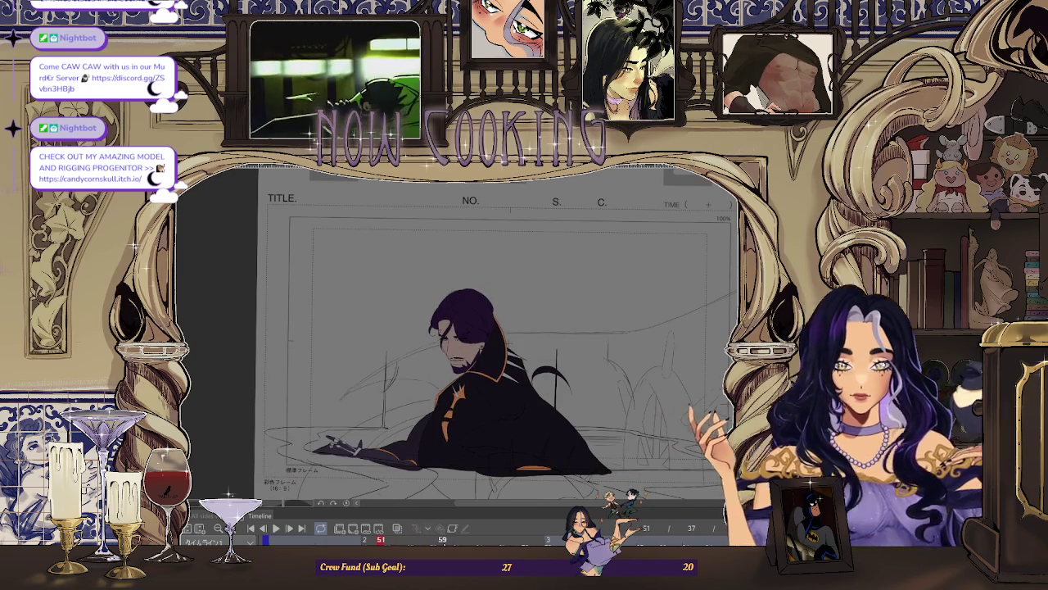
key("Left")
key("Left")
key("Left")
key("Left")
key("Left")
key("Left")
key("Left")
key("Left")
key("Left")
key("Left")
key("Left")
key("Left")
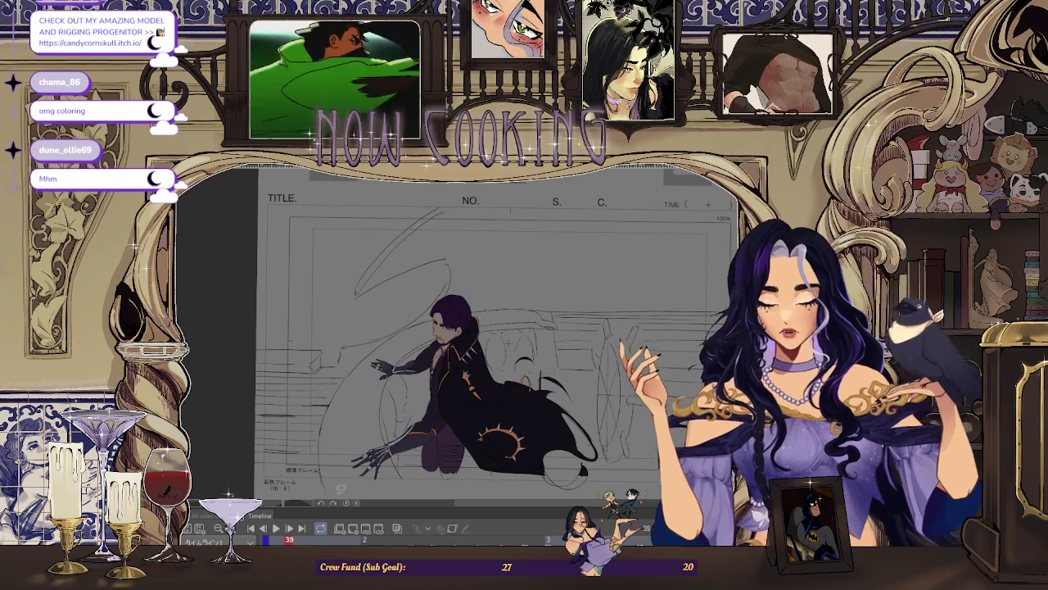
Step: Move between frames to land on frame 39 and adjust the zoom on the pendant
key("Right")
key("Right")
key("Right")
key("Right")
key("Right")
key("Right")
key("Right")
key("Right")
key("Left")
key("Left")
key("Left")
key("Left")
key("Left")
key("Left")
key("Left")
key("Left")
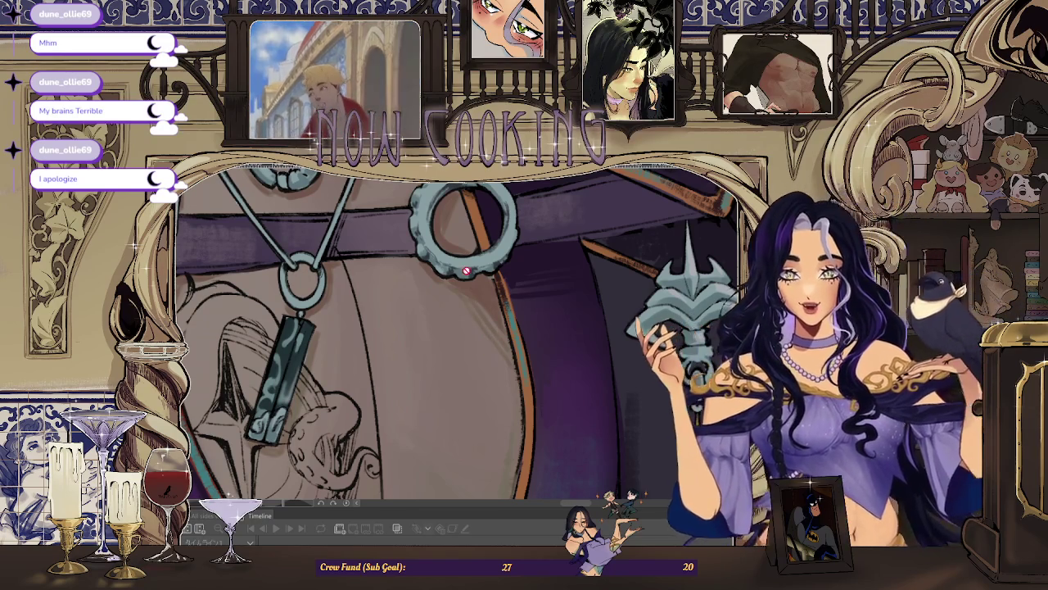
scroll(456, 270, "down", 4)
scroll(446, 303, "up", 6)
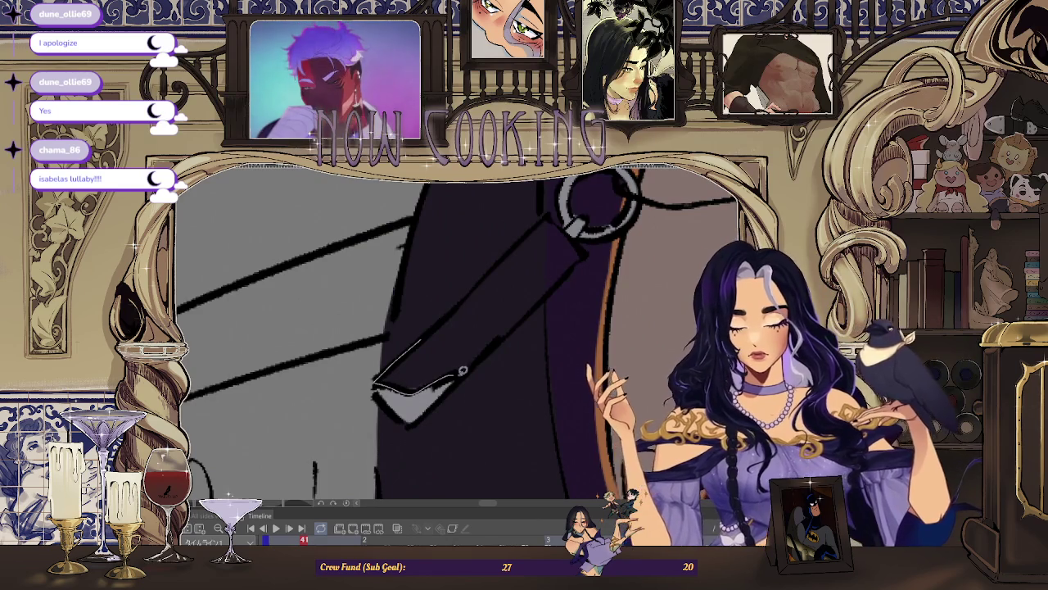
Step: Lasso-fill the coat strap sections dark teal on frame 49, rotating the canvas to line them up
left_click_drag(466, 306, 461, 313)
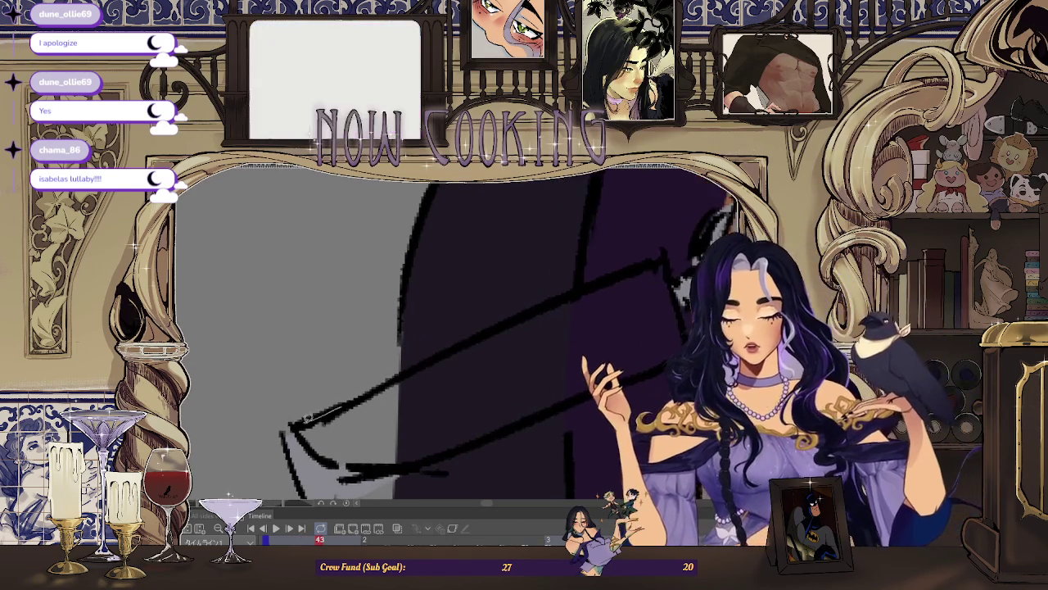
left_click_drag(404, 374, 425, 366)
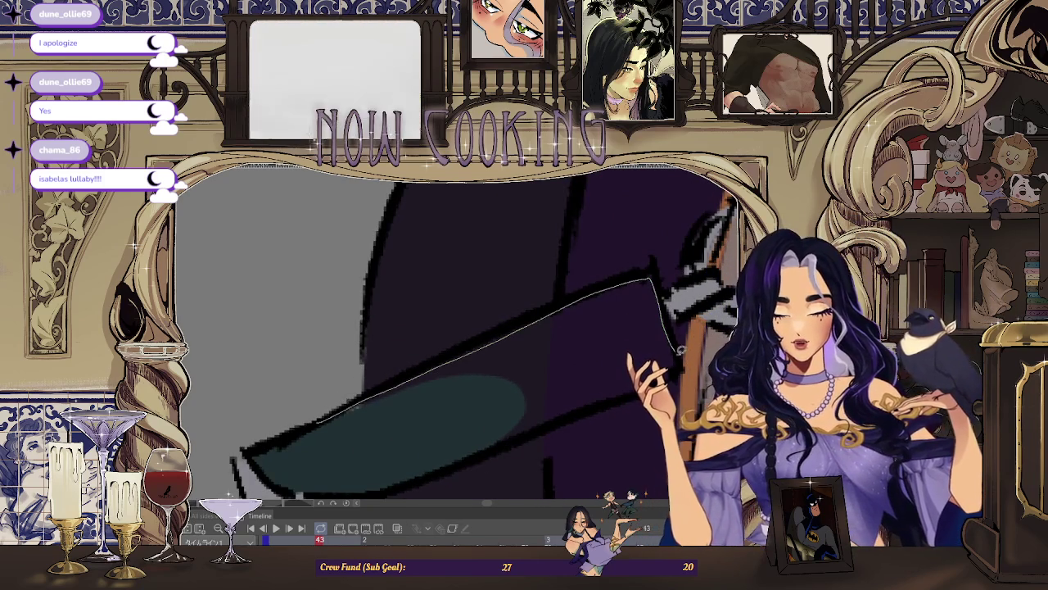
left_click_drag(490, 442, 338, 419)
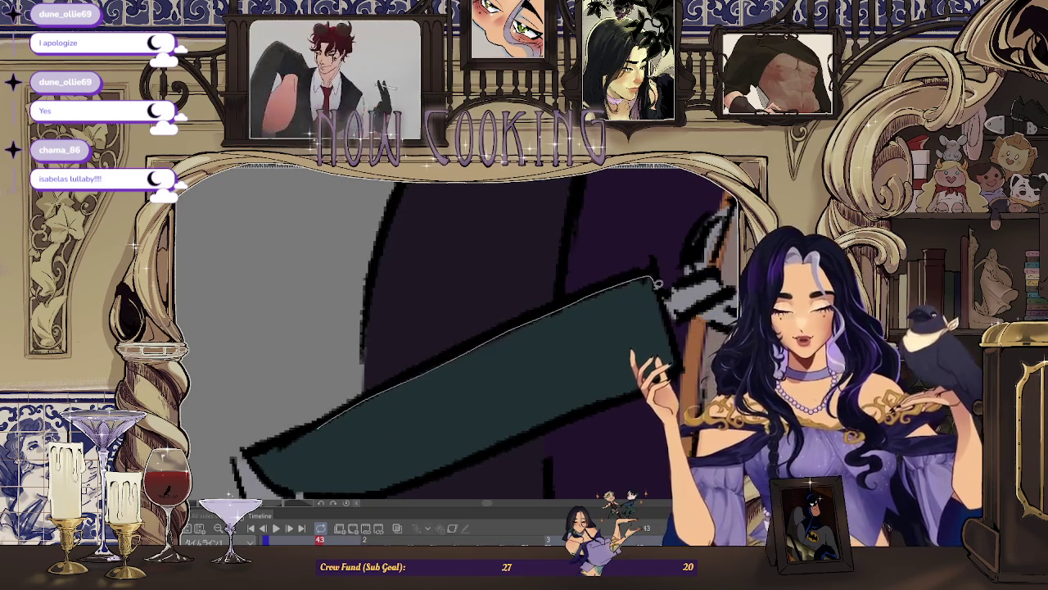
left_click_drag(596, 362, 380, 387)
left_click_drag(416, 441, 394, 379)
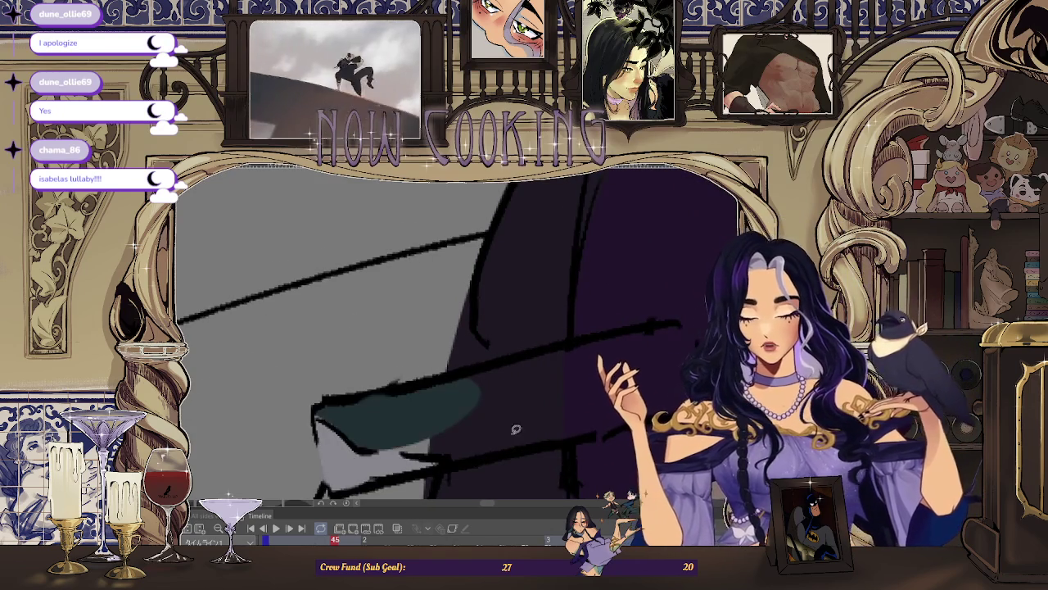
mouse_move(471, 460)
left_mouse_down()
mouse_move(297, 418)
mouse_move(568, 363)
mouse_move(352, 394)
left_mouse_up()
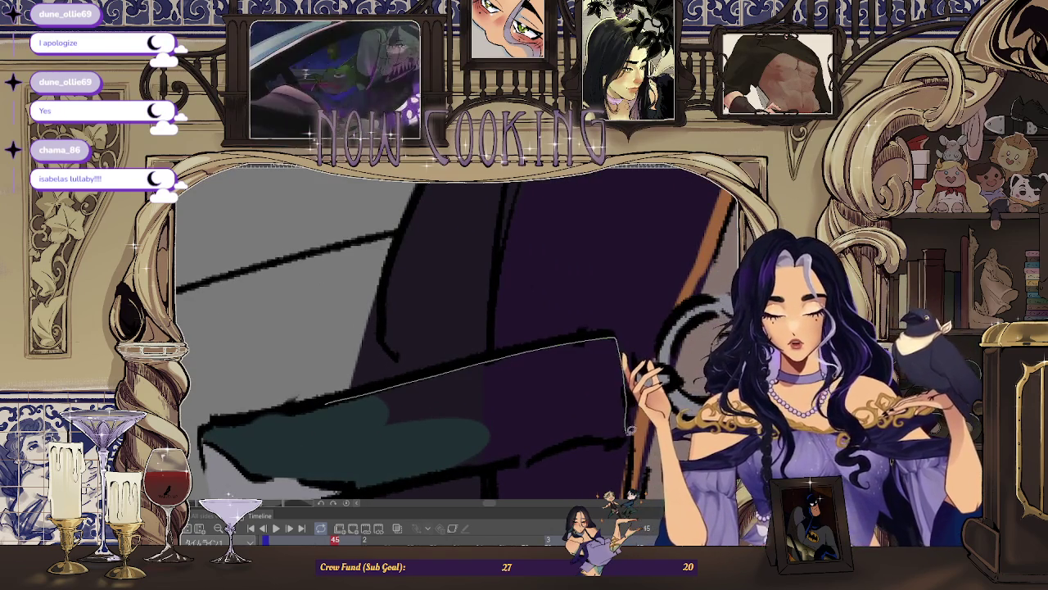
scroll(396, 455, "down", 5)
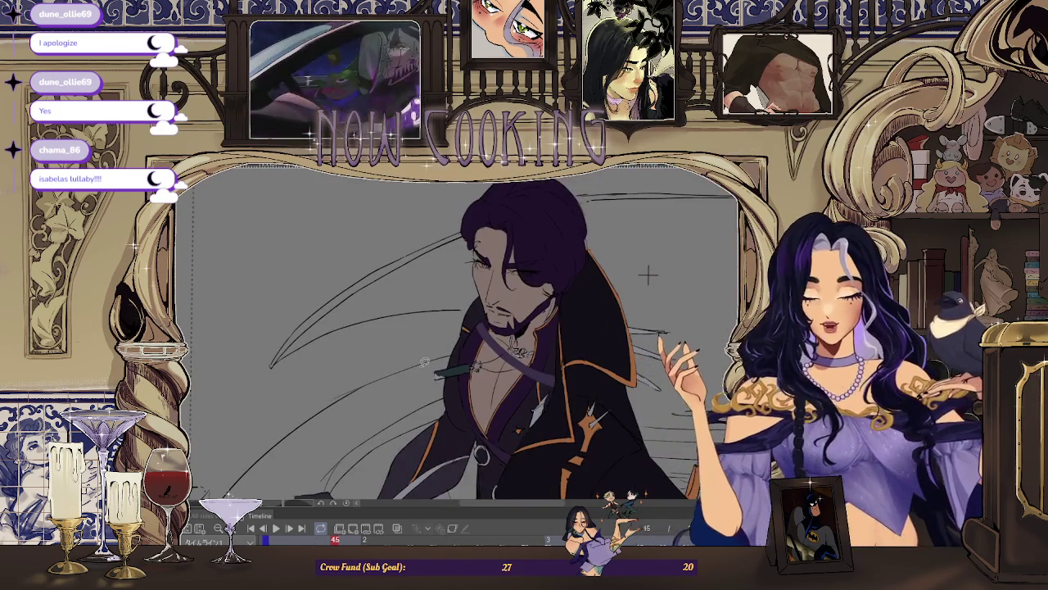
scroll(647, 275, "up", 2)
scroll(678, 241, "up", 3)
scroll(573, 328, "up", 2)
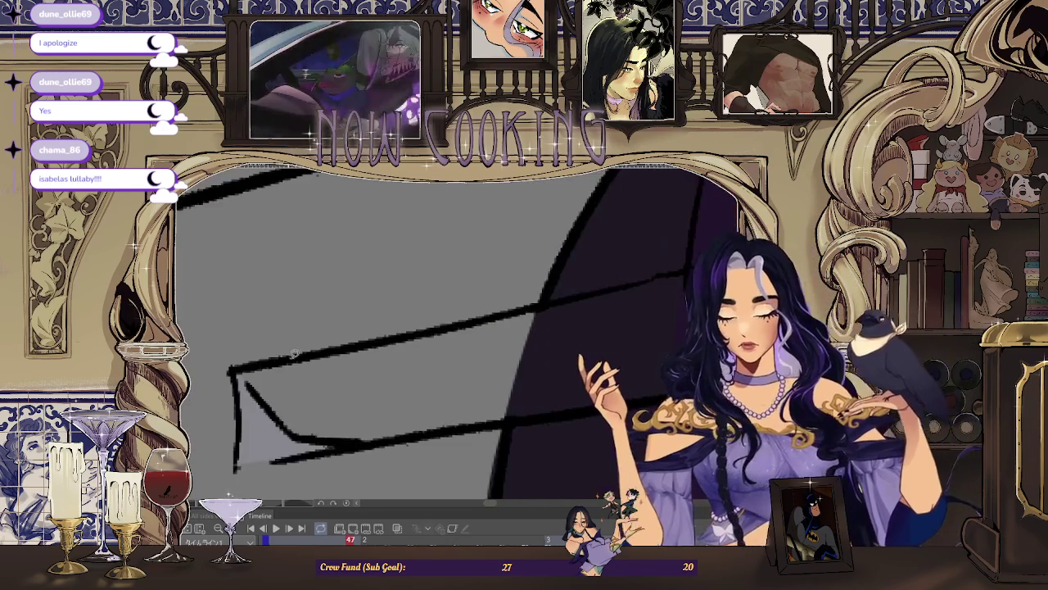
left_click_drag(244, 384, 348, 354)
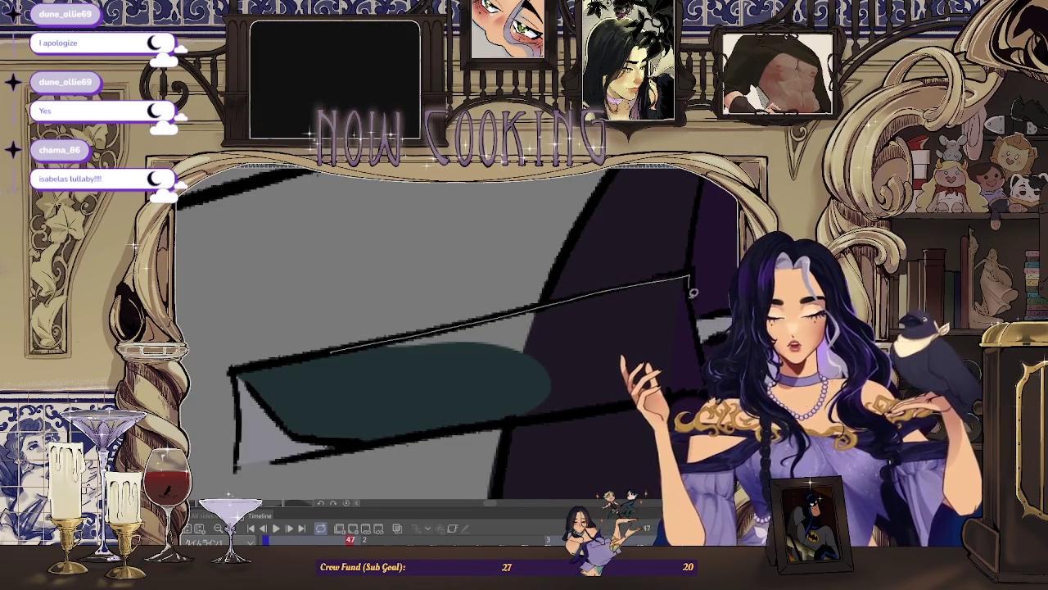
Step: Fill the rectangular pendant box interior dark teal, then zoom back out
scroll(635, 401, "down", 3)
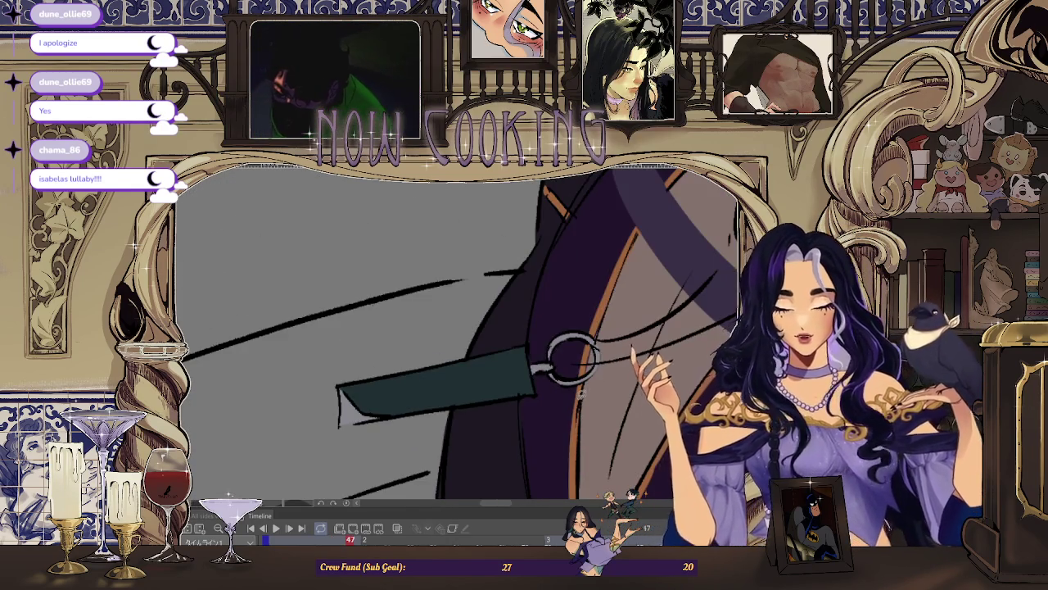
scroll(573, 393, "down", 2)
scroll(515, 397, "up", 2)
scroll(514, 397, "up", 3)
scroll(409, 410, "up", 1)
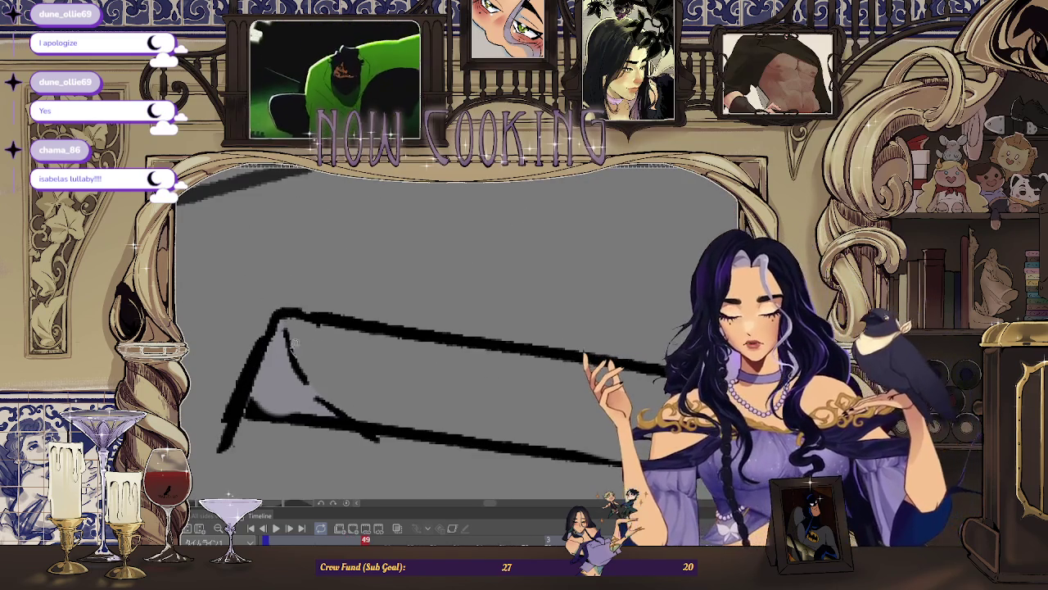
left_click_drag(359, 417, 335, 351)
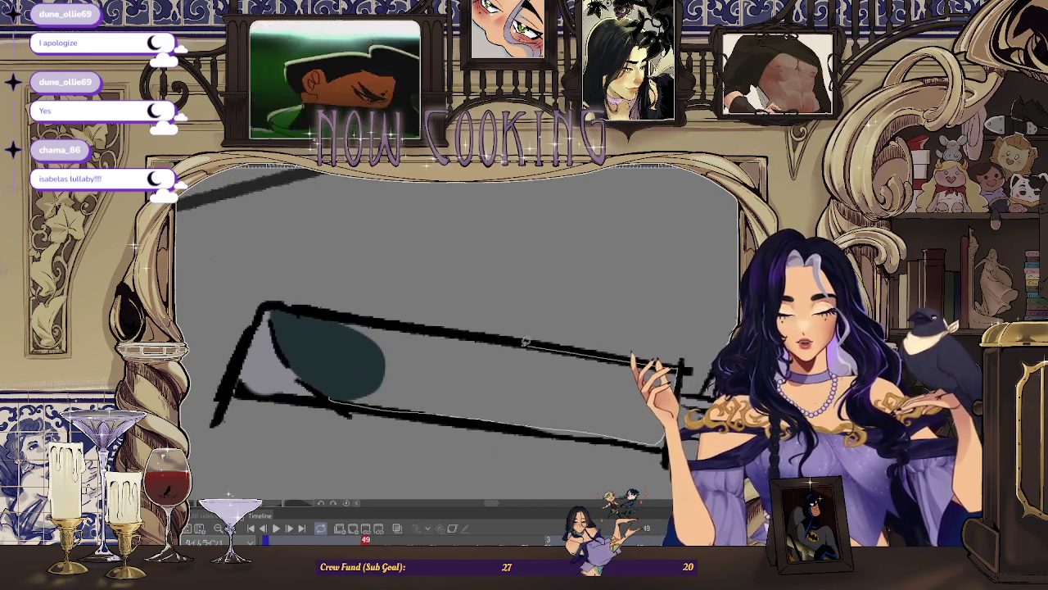
left_click_drag(335, 313, 339, 403)
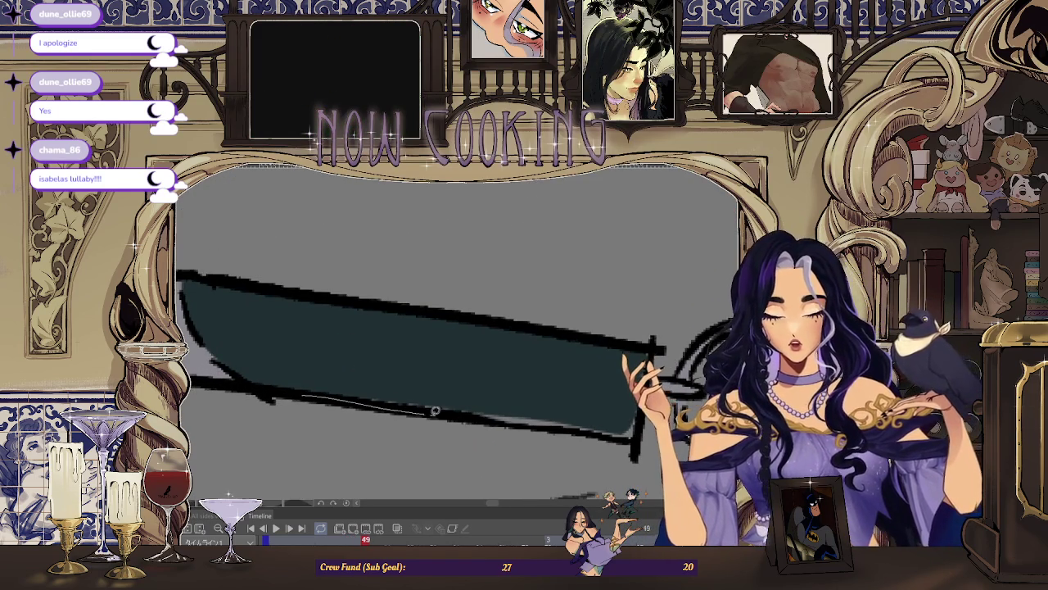
scroll(529, 374, "down", 2)
scroll(529, 375, "down", 2)
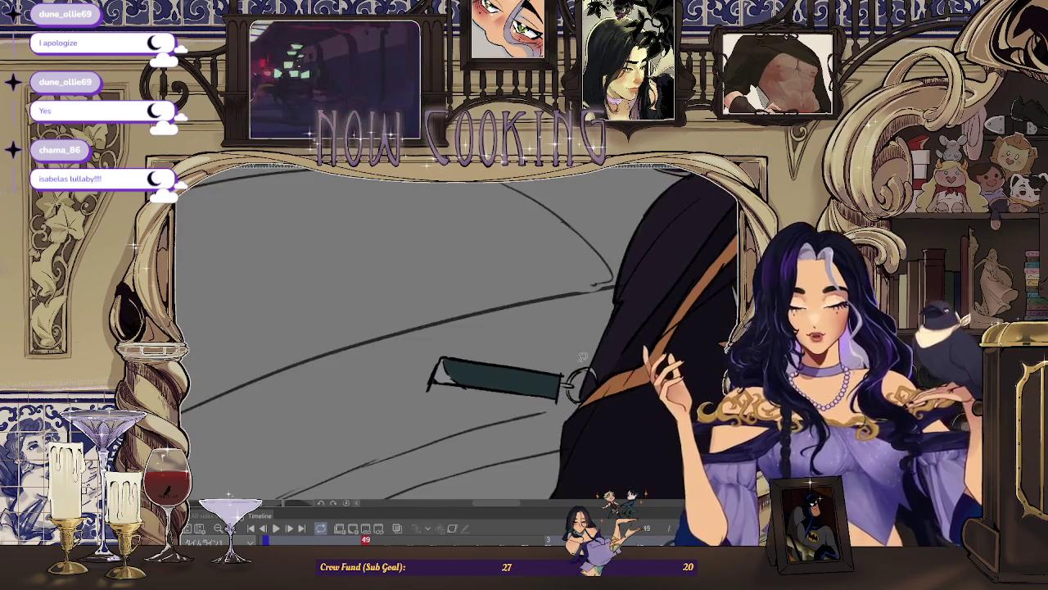
scroll(598, 340, "down", 2)
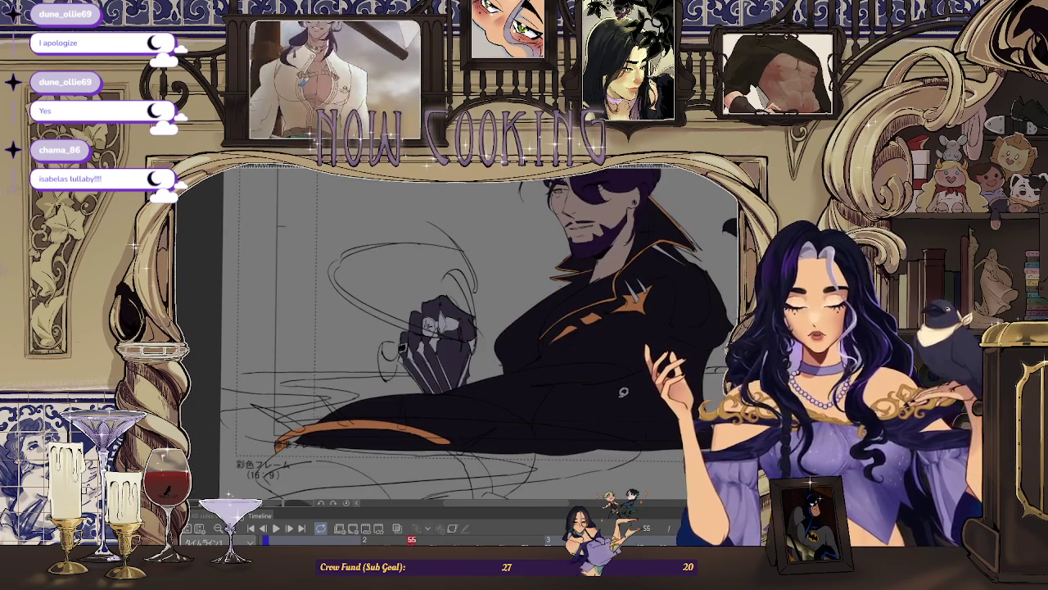
Step: Fill the upper enclosed pendant areas teal, rotating the view around the pendant
scroll(493, 339, "up", 5)
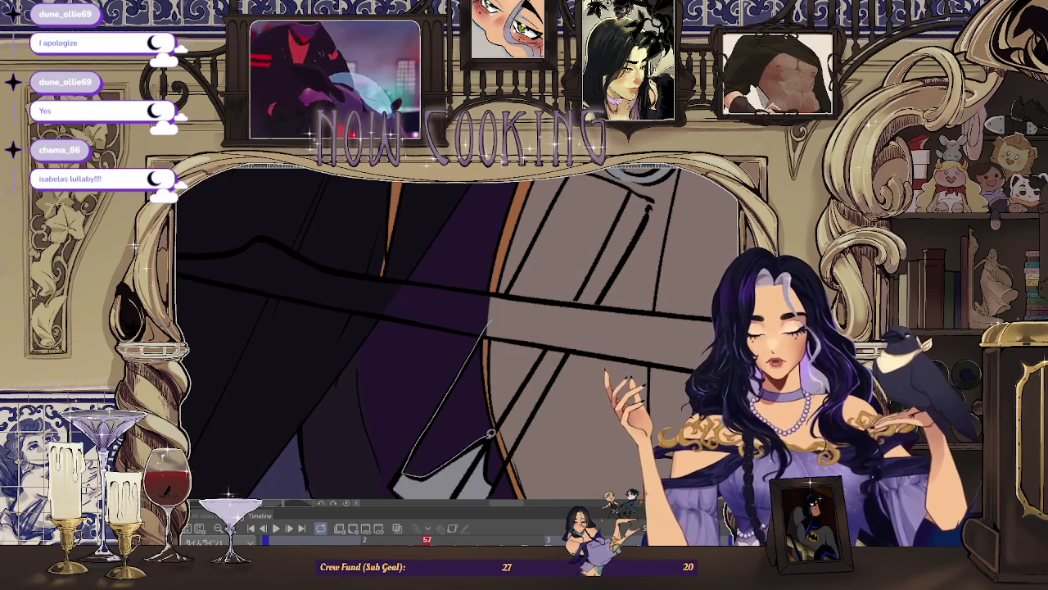
left_click_drag(530, 389, 420, 438)
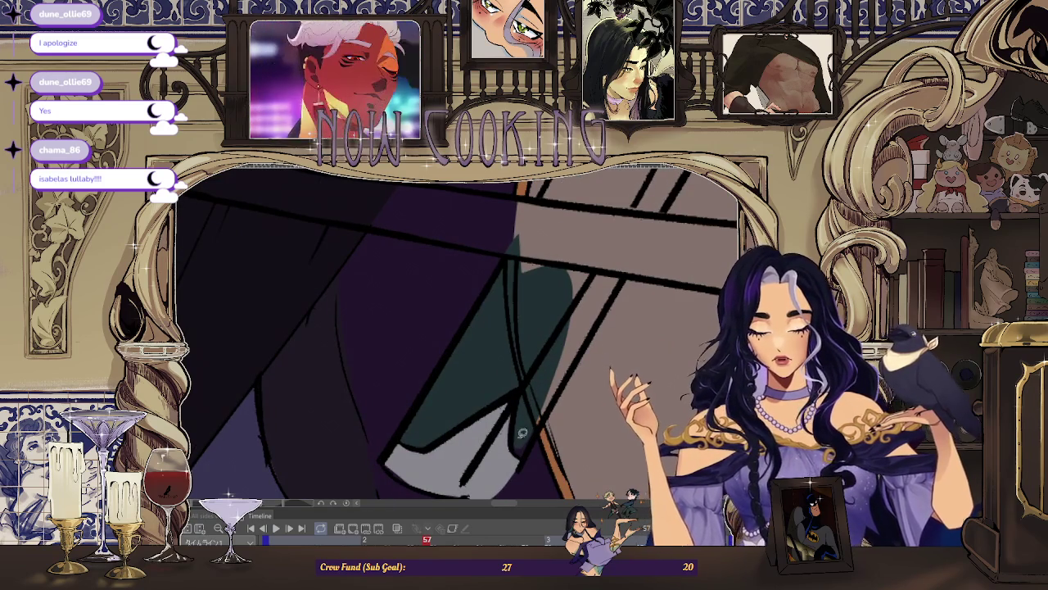
left_click_drag(533, 439, 518, 224)
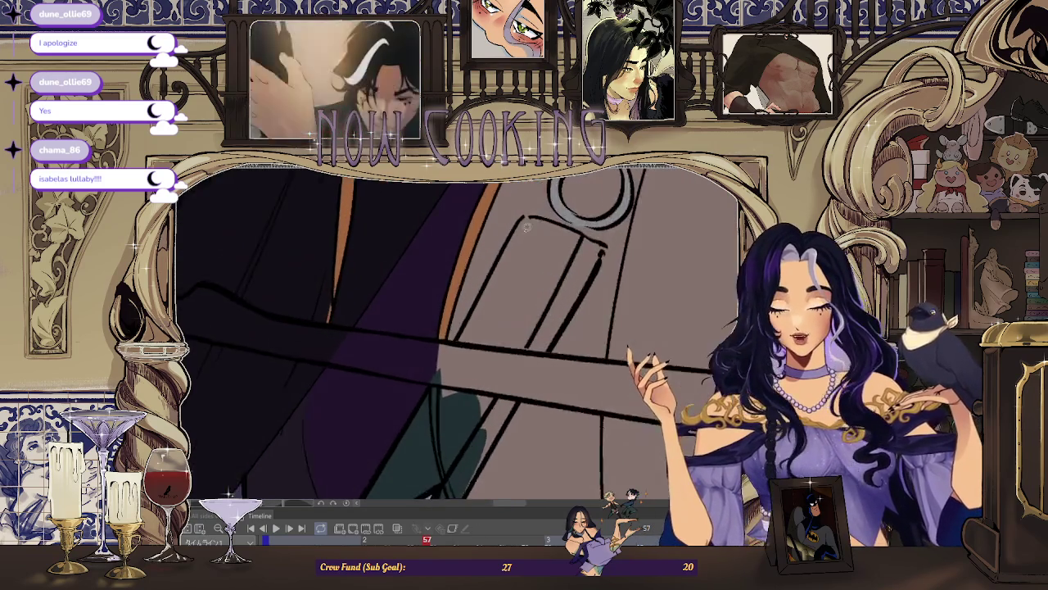
mouse_move(415, 411)
left_mouse_down()
mouse_move(528, 213)
mouse_move(514, 252)
left_mouse_up()
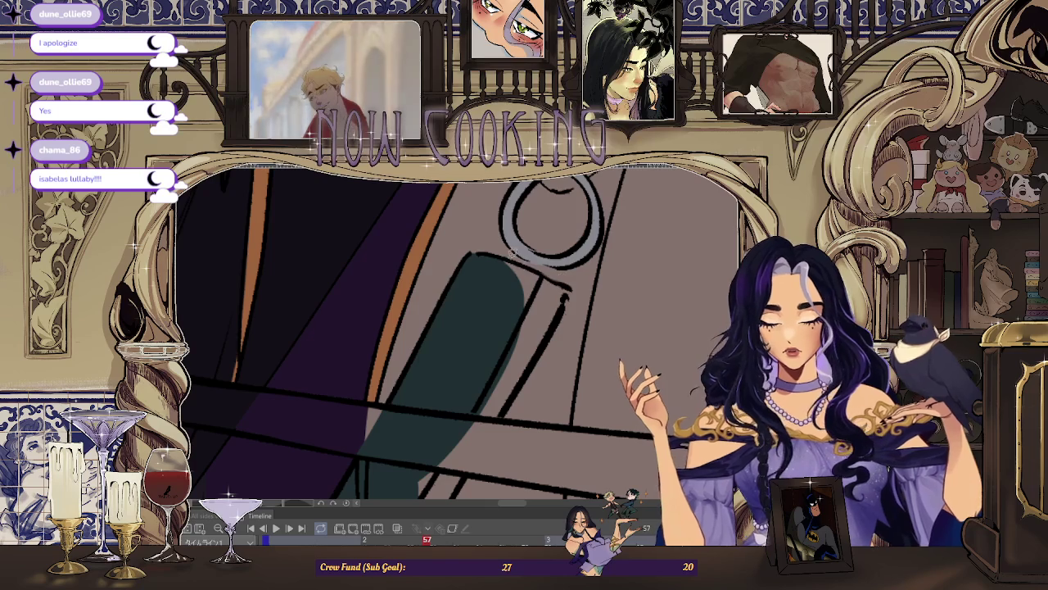
left_click_drag(479, 317, 531, 310)
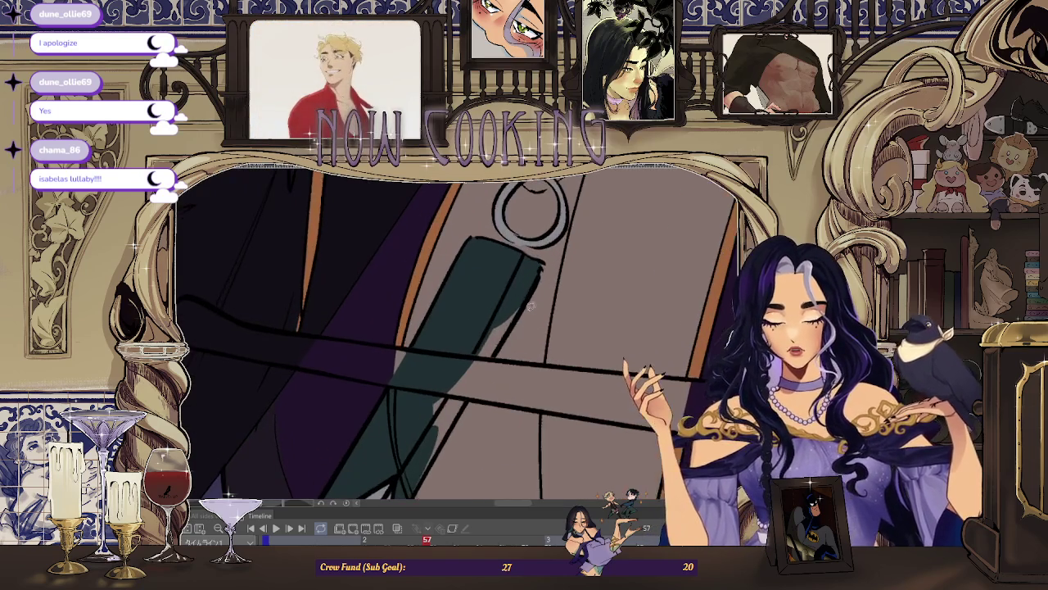
left_click_drag(498, 343, 591, 390)
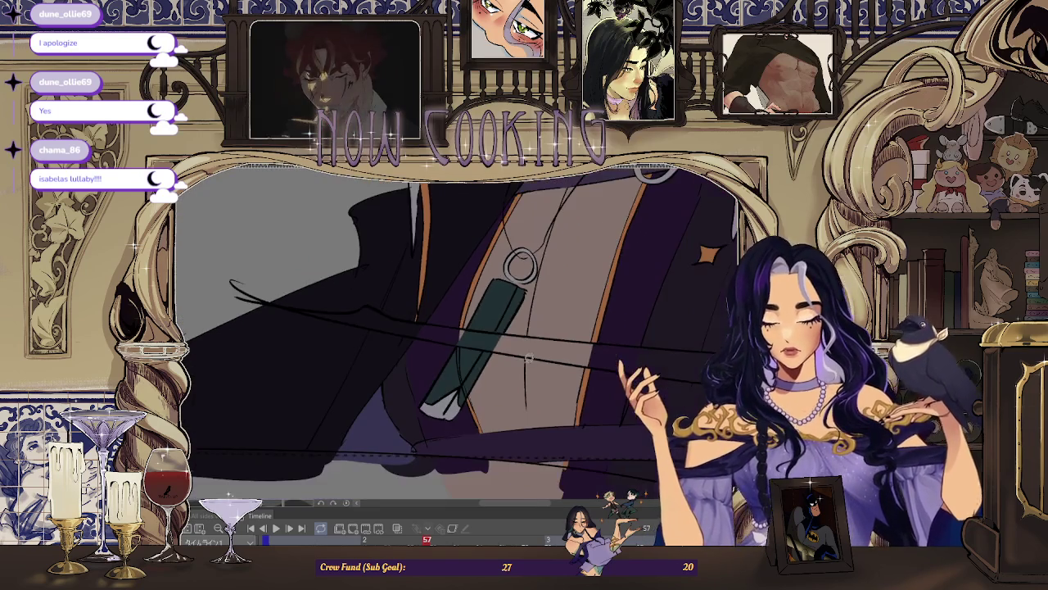
mouse_move(591, 391)
left_mouse_down()
mouse_move(465, 296)
mouse_move(529, 270)
mouse_move(481, 316)
left_mouse_up()
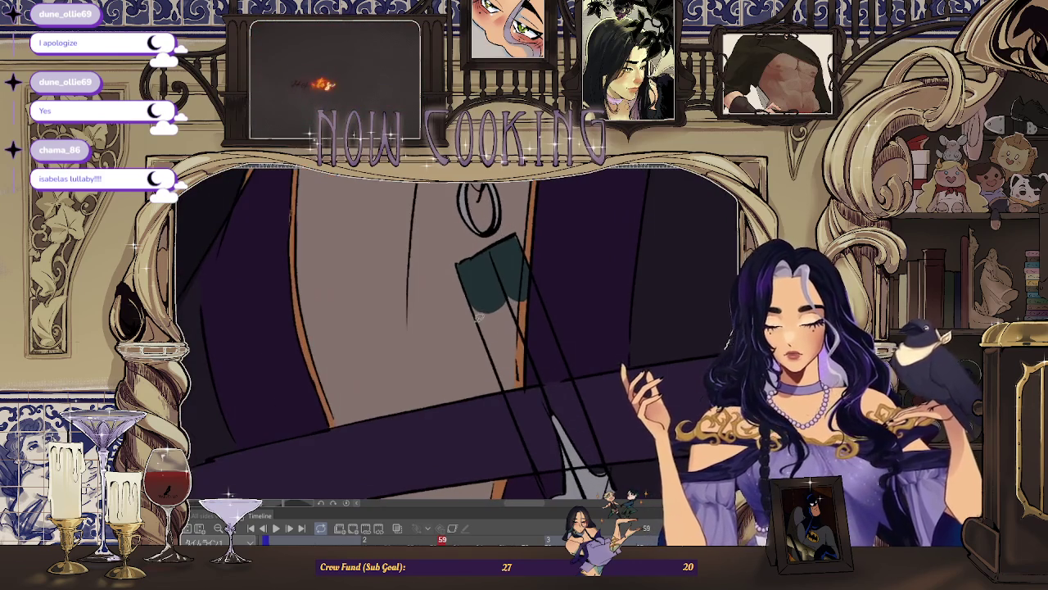
left_click_drag(507, 272, 528, 258)
Step: Fill and touch up the lower pendant strip section teal, then zoom out to check
mouse_move(573, 407)
left_mouse_down()
mouse_move(538, 312)
mouse_move(456, 295)
left_mouse_up()
left_click_drag(466, 334, 541, 456)
left_click_drag(538, 389, 498, 270)
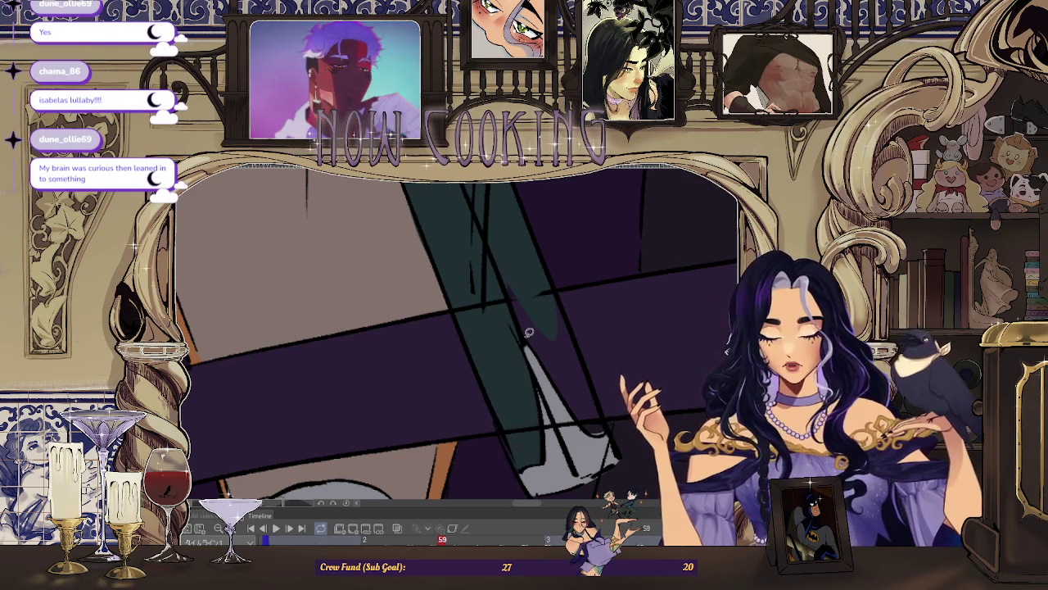
left_click_drag(576, 394, 533, 292)
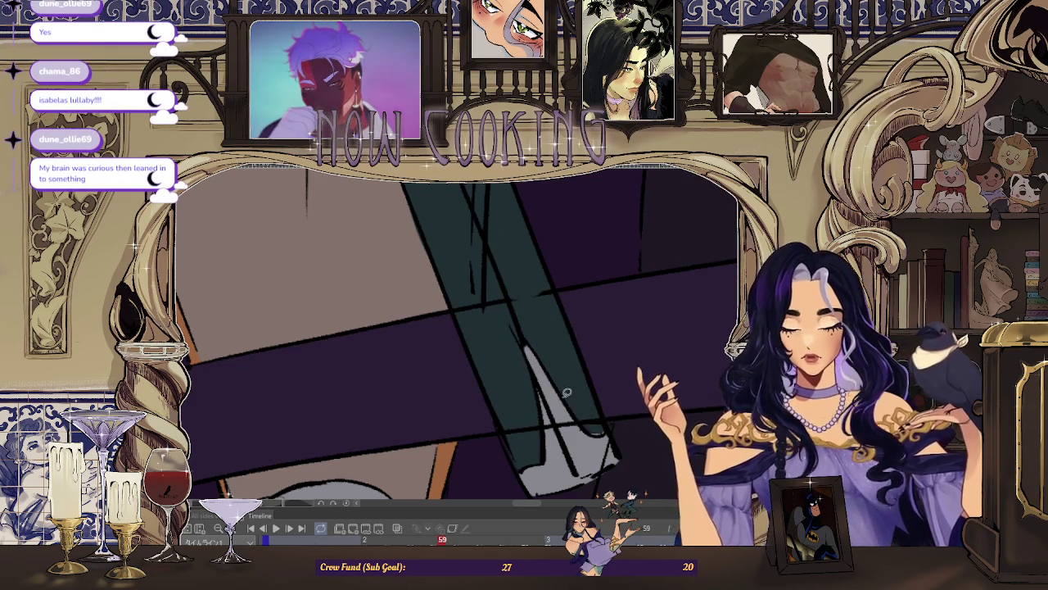
scroll(566, 309, "down", 2)
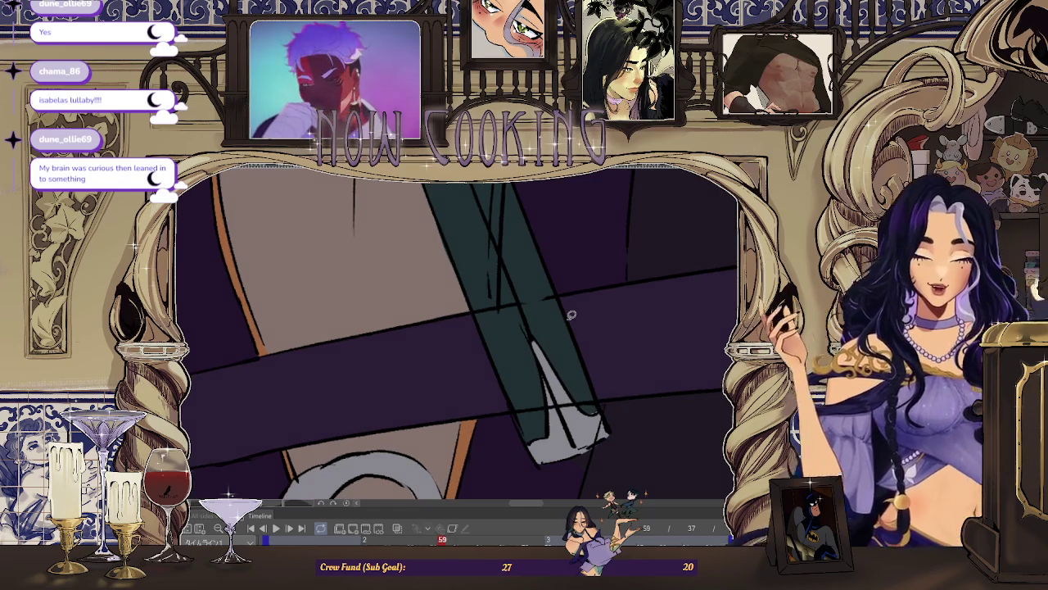
scroll(578, 336, "up", 2)
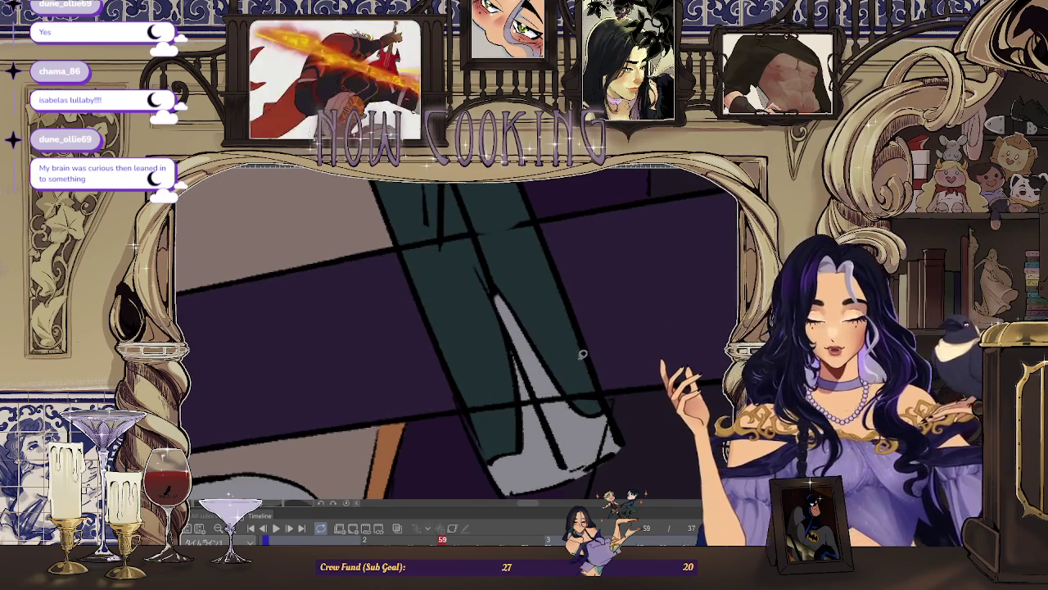
scroll(561, 273, "down", 2)
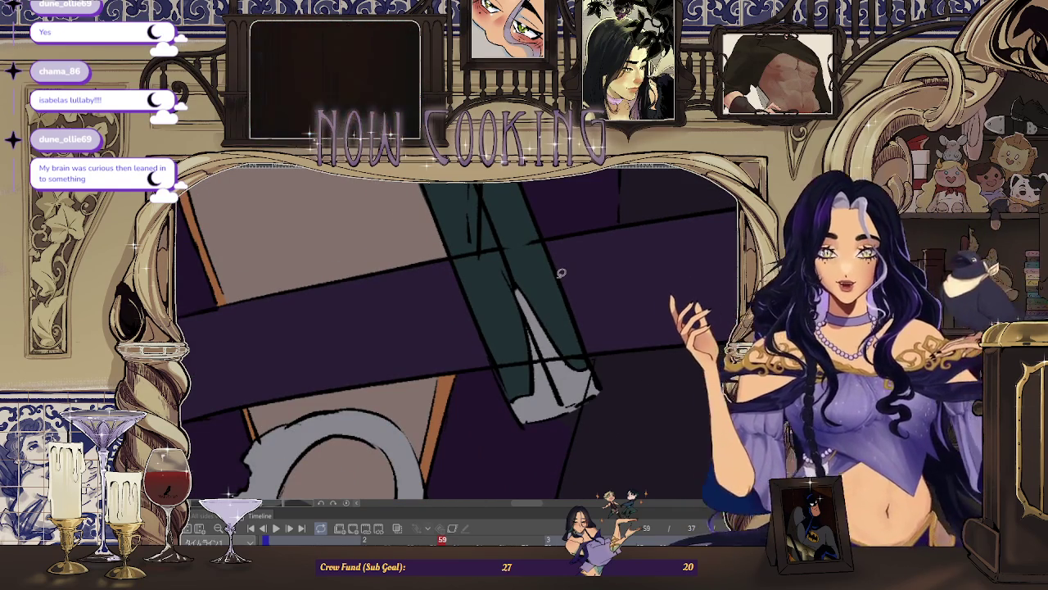
scroll(561, 273, "down", 2)
scroll(559, 303, "down", 2)
scroll(557, 343, "down", 2)
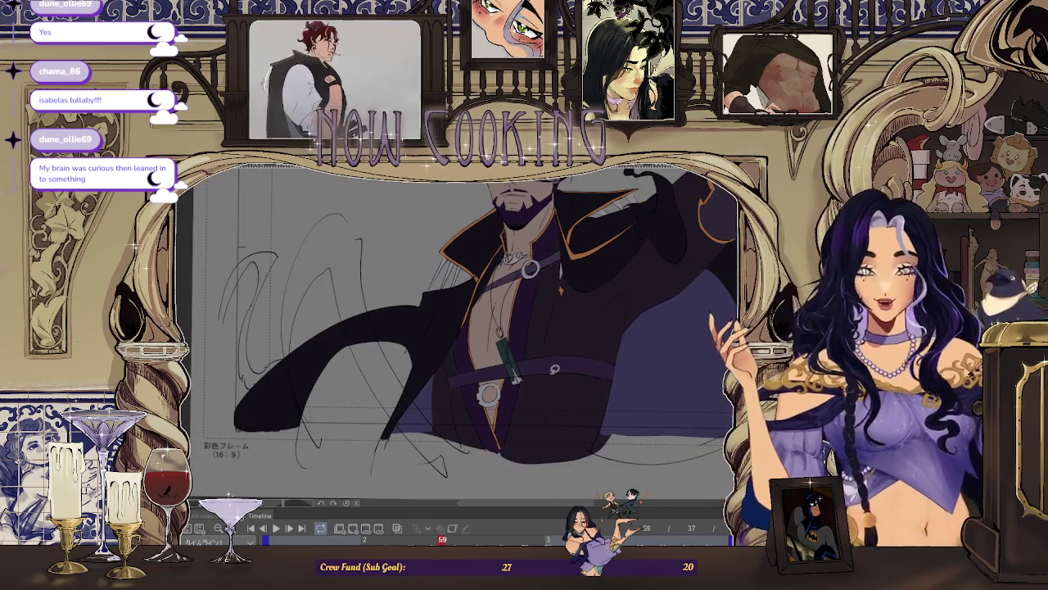
Step: On the next frame, rotate the canvas and fill the strap sections teal down to its lower edge
key("Right")
key("Right")
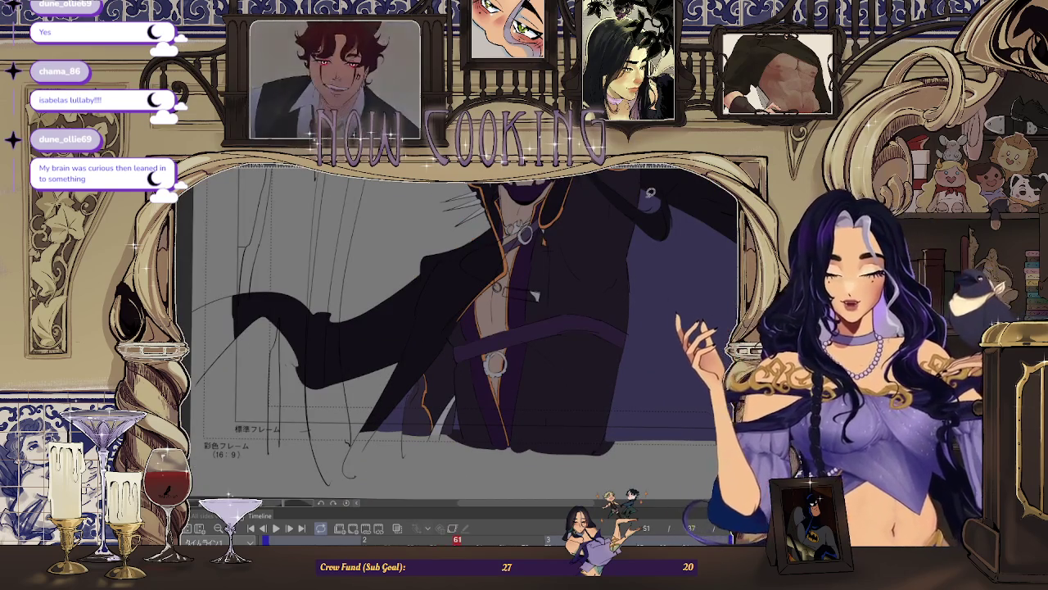
key("minus")
key("minus")
key("minus")
key("minus")
key("minus")
key("minus")
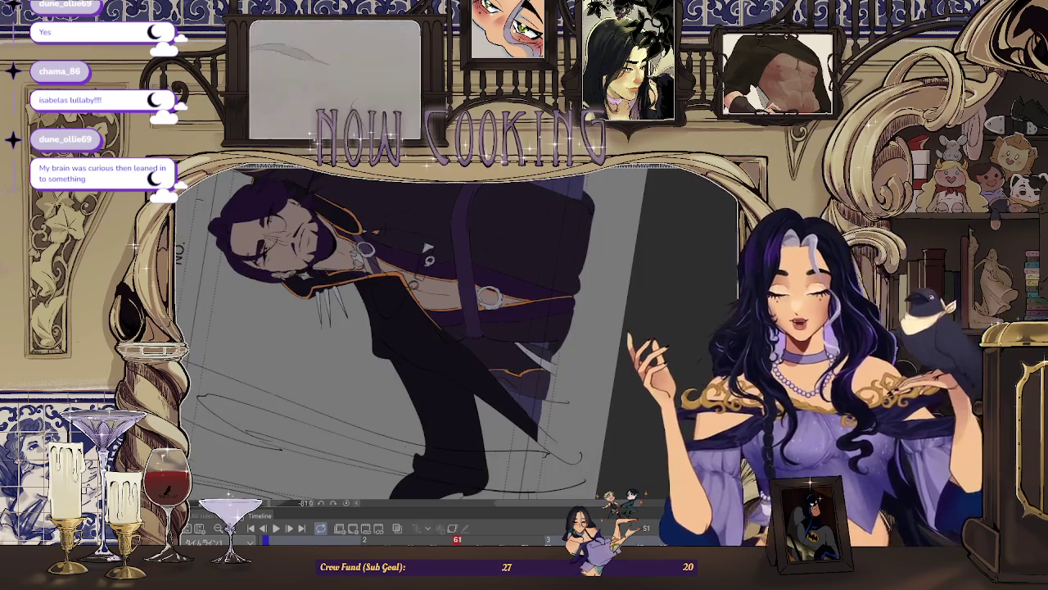
scroll(368, 261, "up", 2)
scroll(368, 260, "up", 1)
scroll(369, 261, "up", 1)
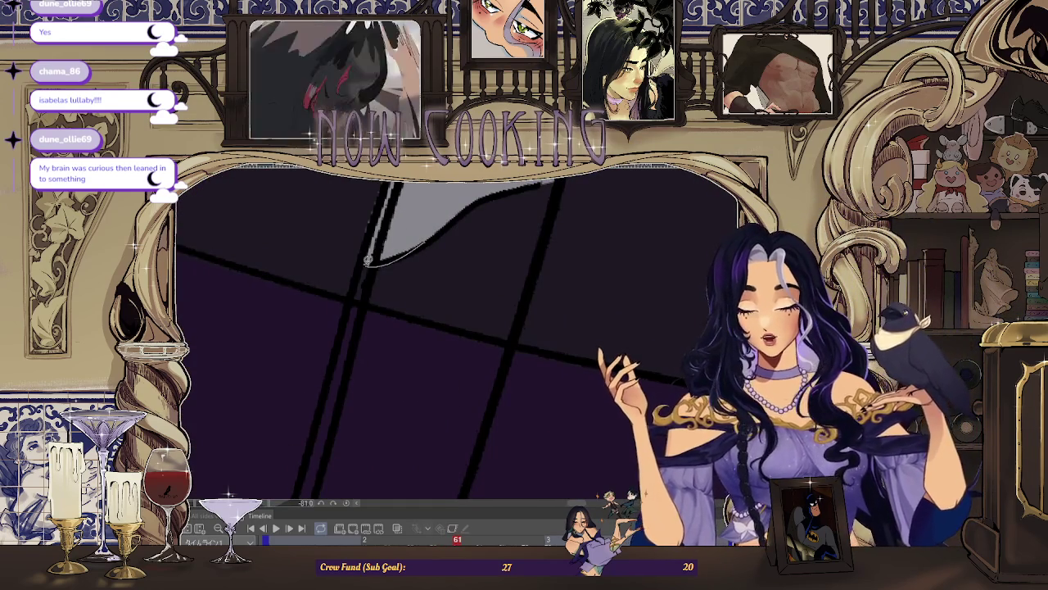
left_click_drag(416, 347, 361, 425)
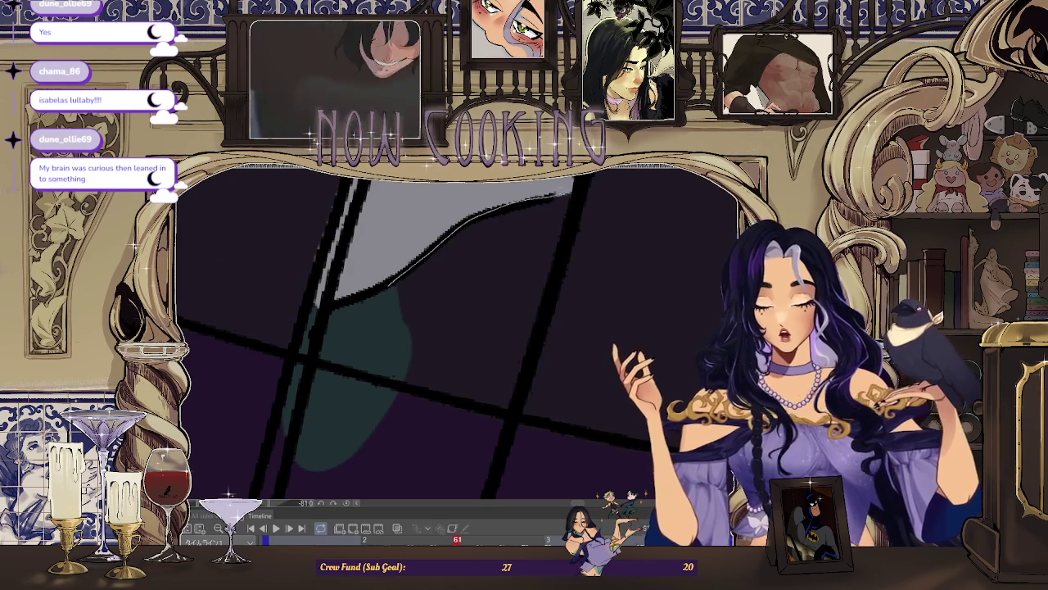
scroll(524, 358, "down", 2)
scroll(492, 311, "down", 1)
scroll(446, 271, "down", 1)
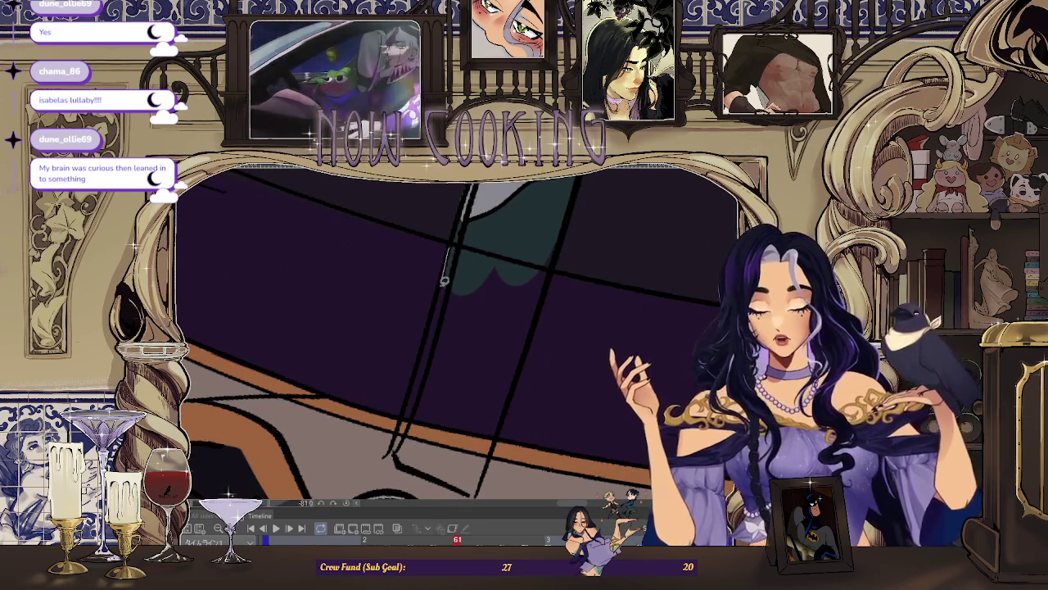
left_click_drag(507, 221, 492, 197)
scroll(449, 314, "down", 1)
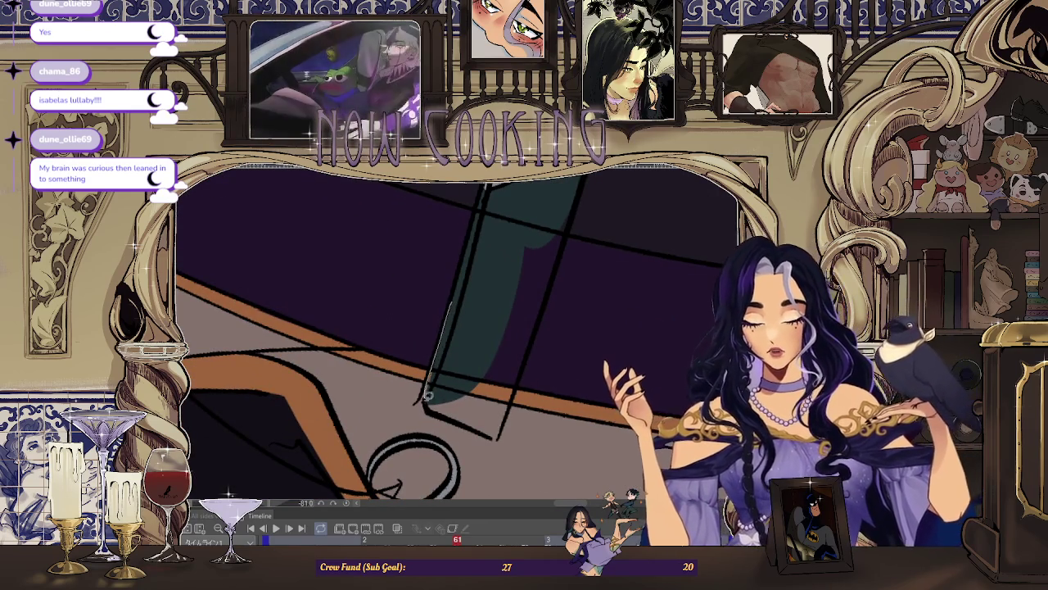
left_click_drag(508, 374, 515, 285)
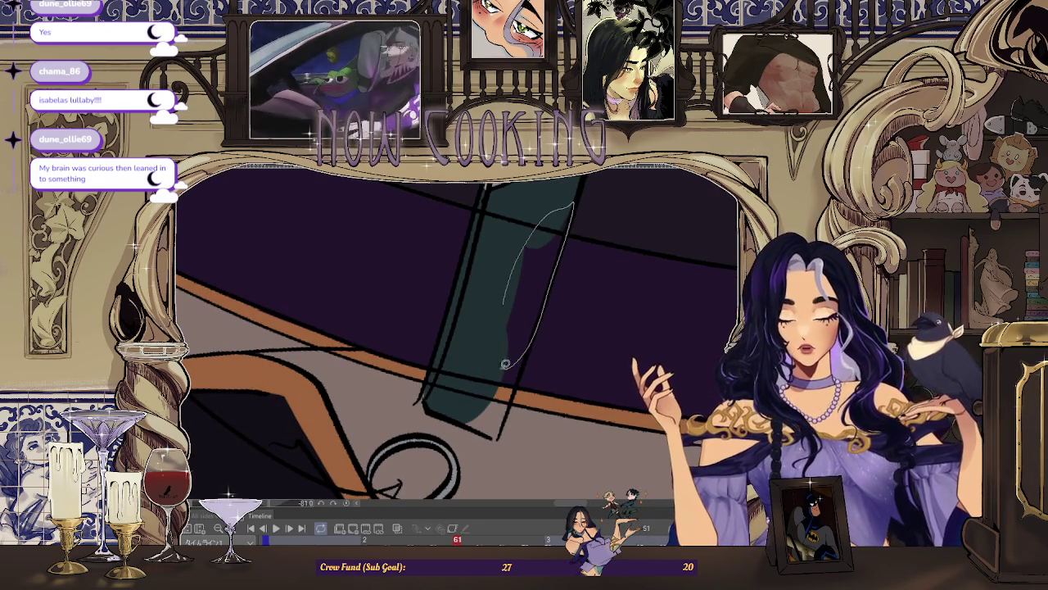
left_click_drag(514, 363, 542, 209)
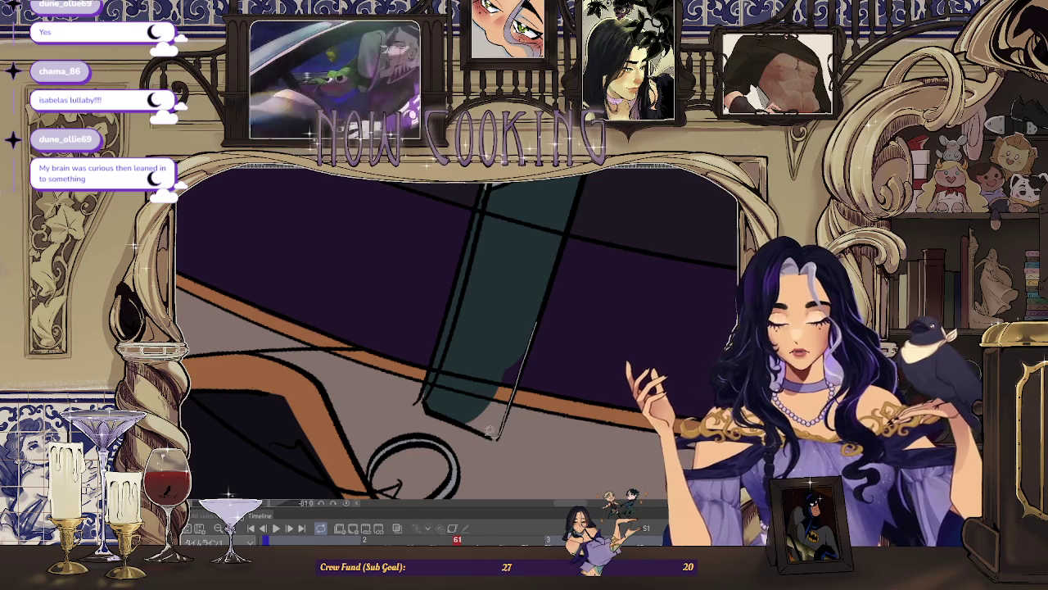
left_click_drag(518, 303, 476, 409)
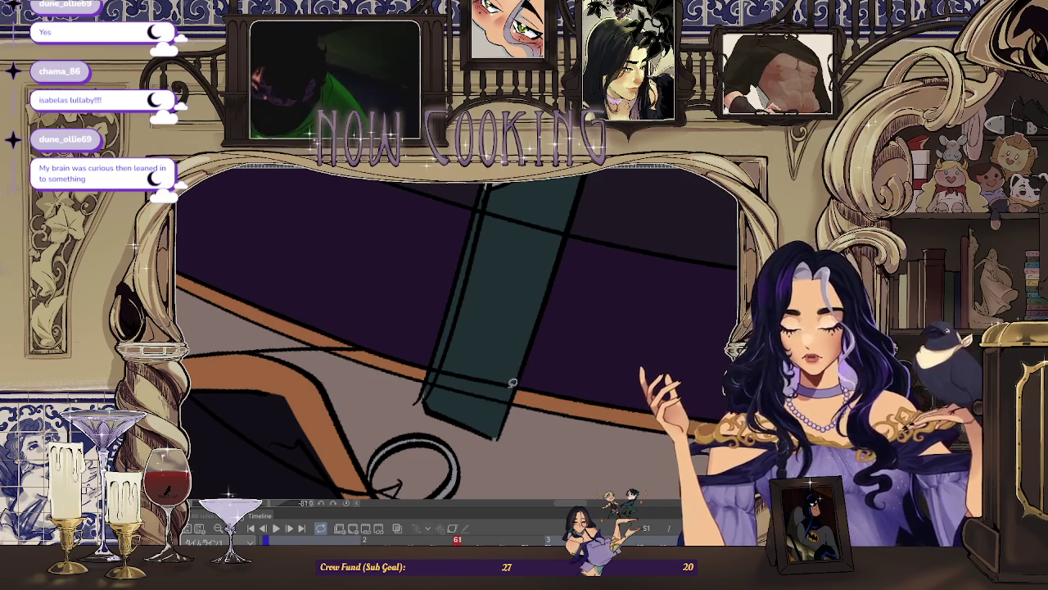
Step: Fill a teal band along the coat strap and its tab, then reset the view and move on
mouse_move(575, 396)
left_mouse_down()
mouse_move(511, 314)
mouse_move(448, 334)
mouse_move(613, 370)
left_mouse_up()
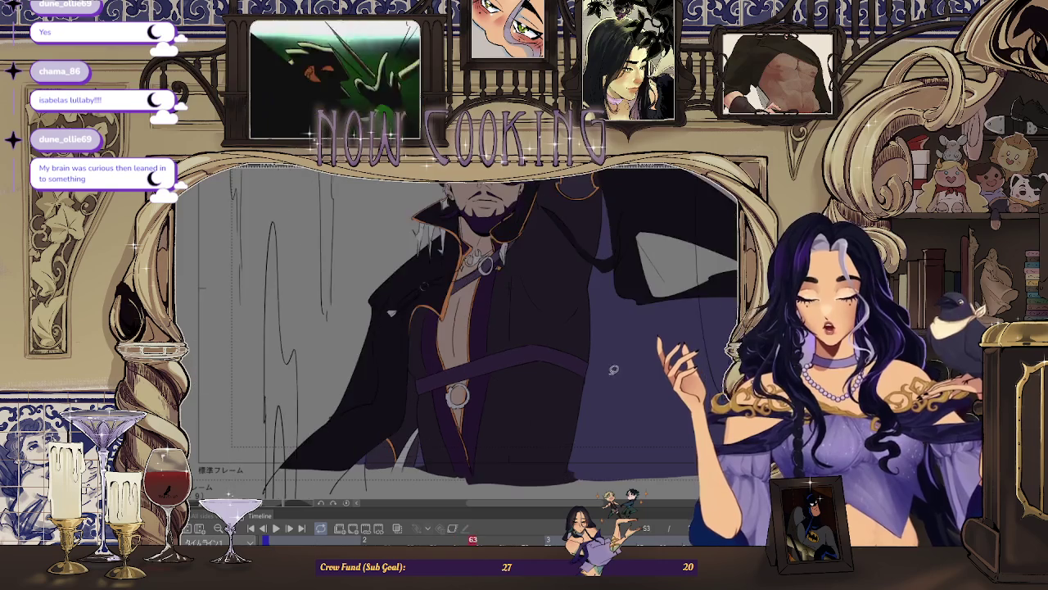
mouse_move(391, 312)
left_mouse_down()
mouse_move(280, 383)
mouse_move(355, 316)
mouse_move(350, 399)
left_mouse_up()
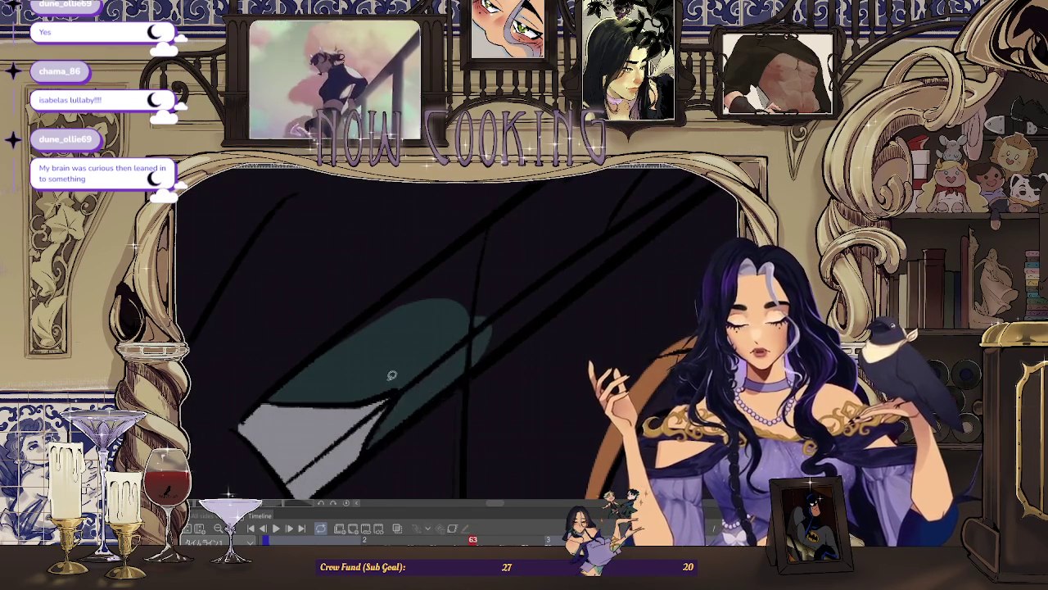
key("minus")
left_click_drag(537, 301, 397, 451)
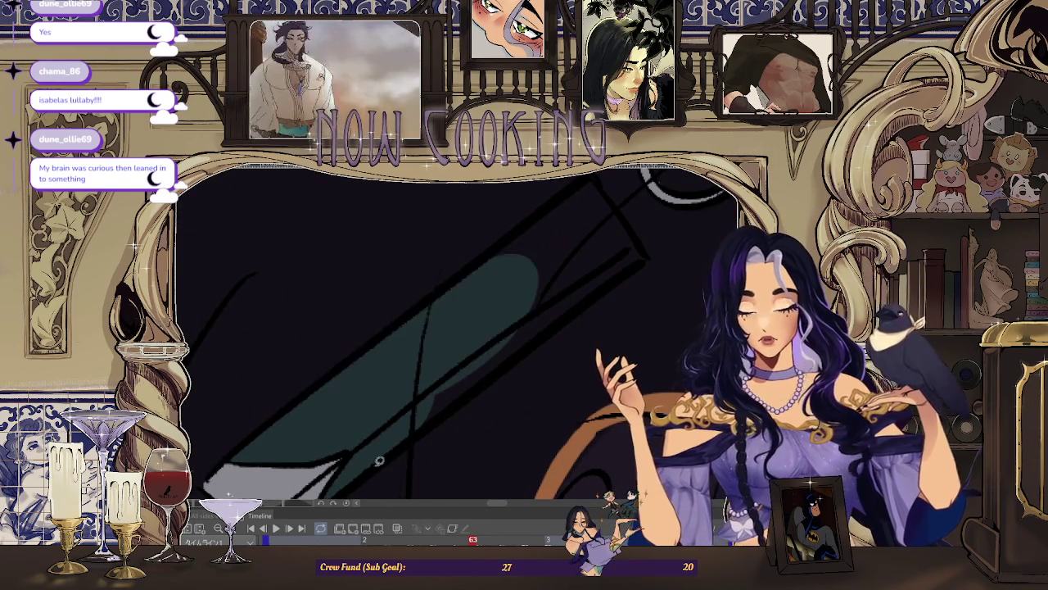
left_click_drag(574, 294, 366, 362)
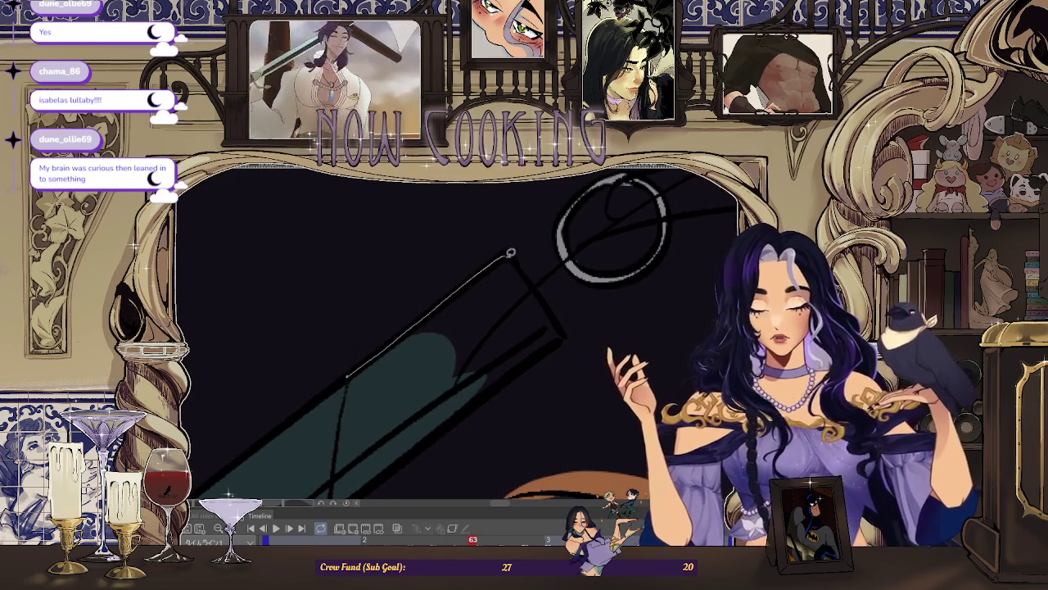
key("ctrl+0")
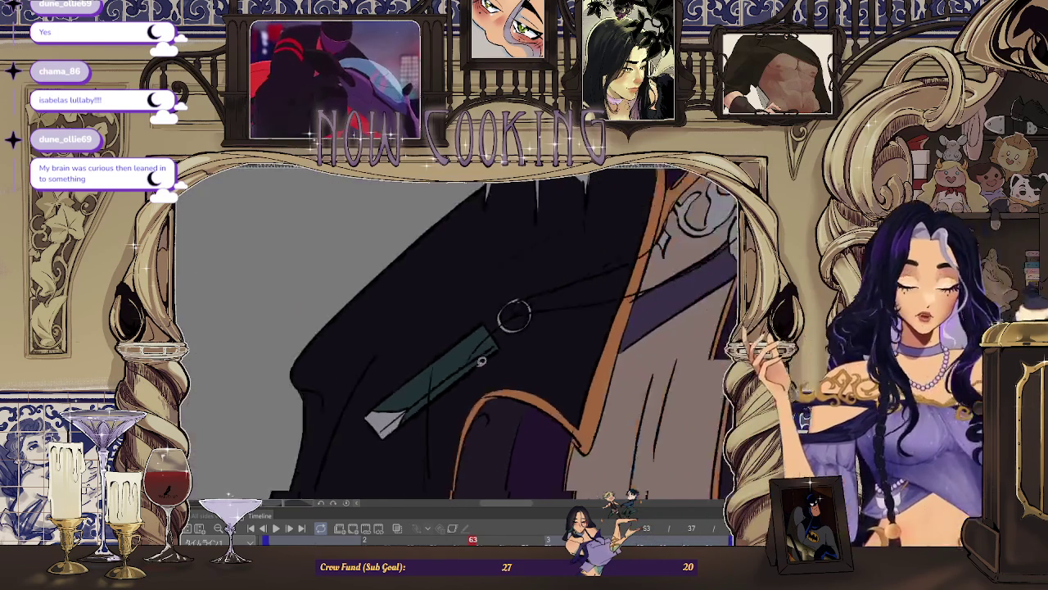
scroll(562, 362, "up", 5)
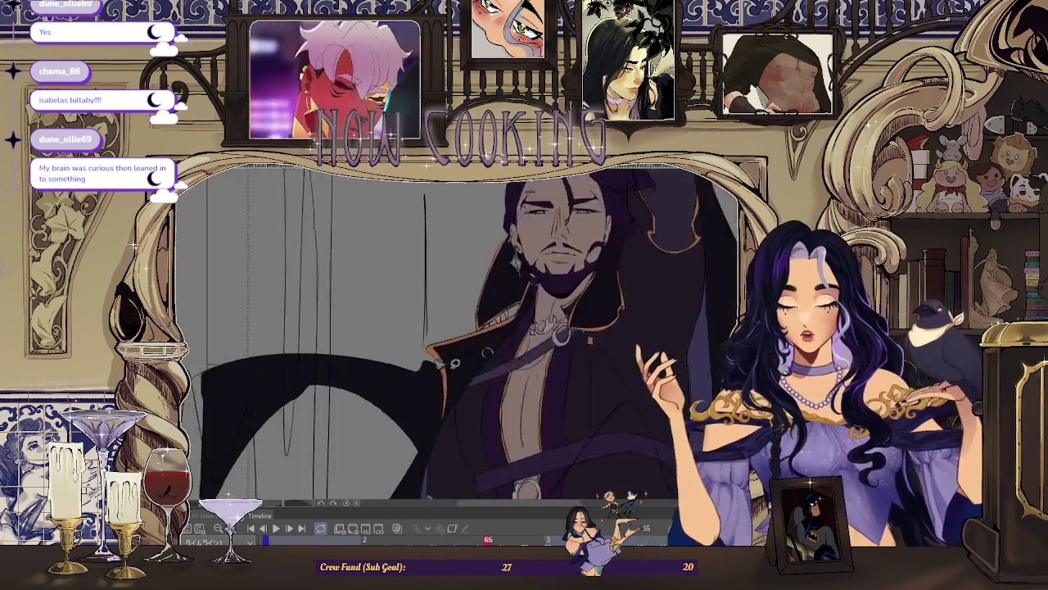
scroll(452, 347, "up", 5)
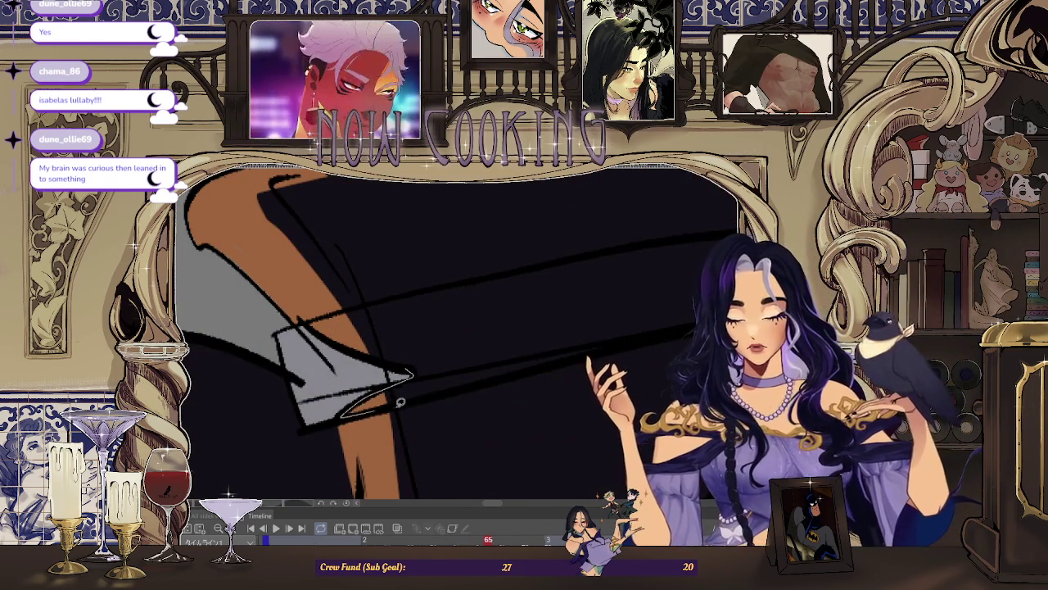
left_click_drag(381, 405, 418, 325)
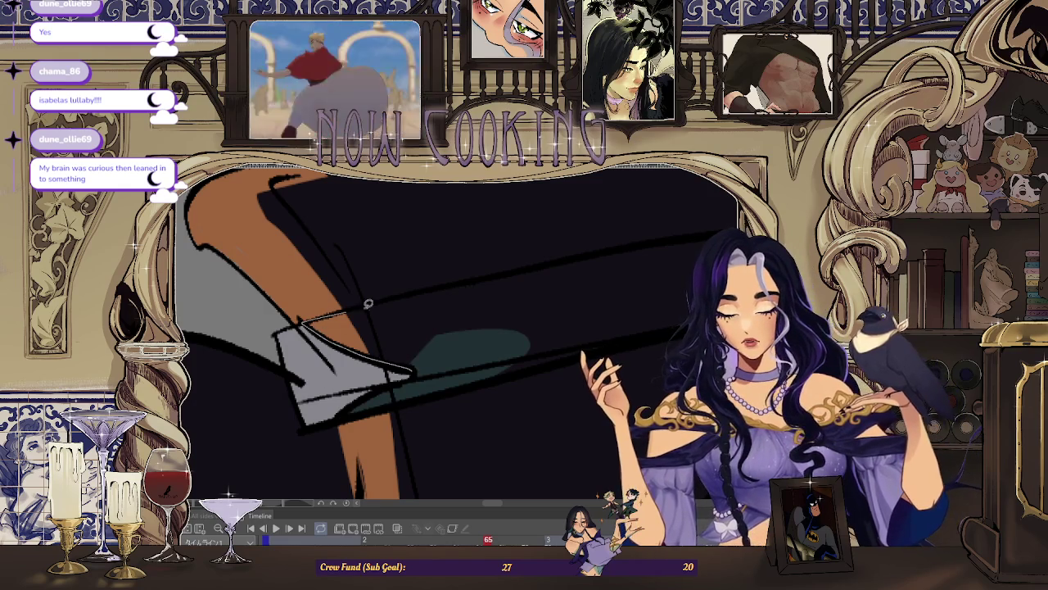
left_click_drag(353, 308, 324, 409)
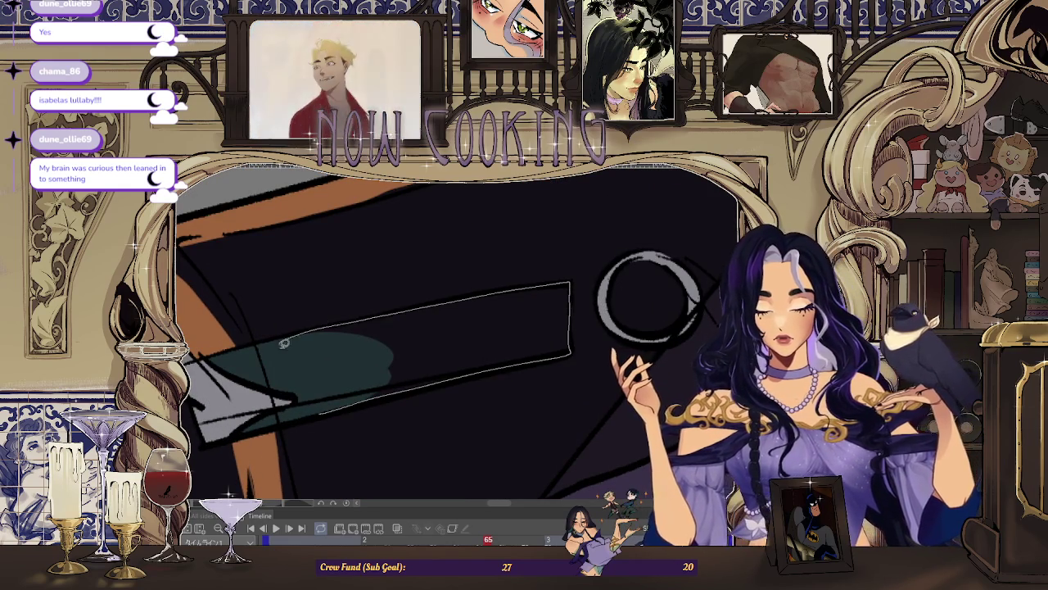
left_click_drag(284, 338, 541, 373)
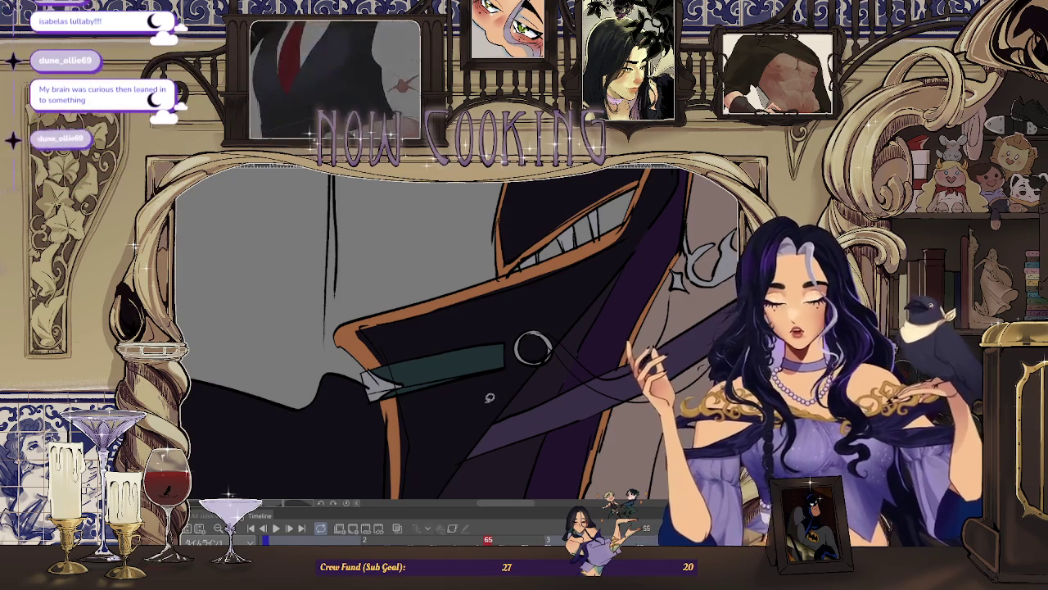
key("Right")
key("Right")
key("space")
key("ctrl+0")
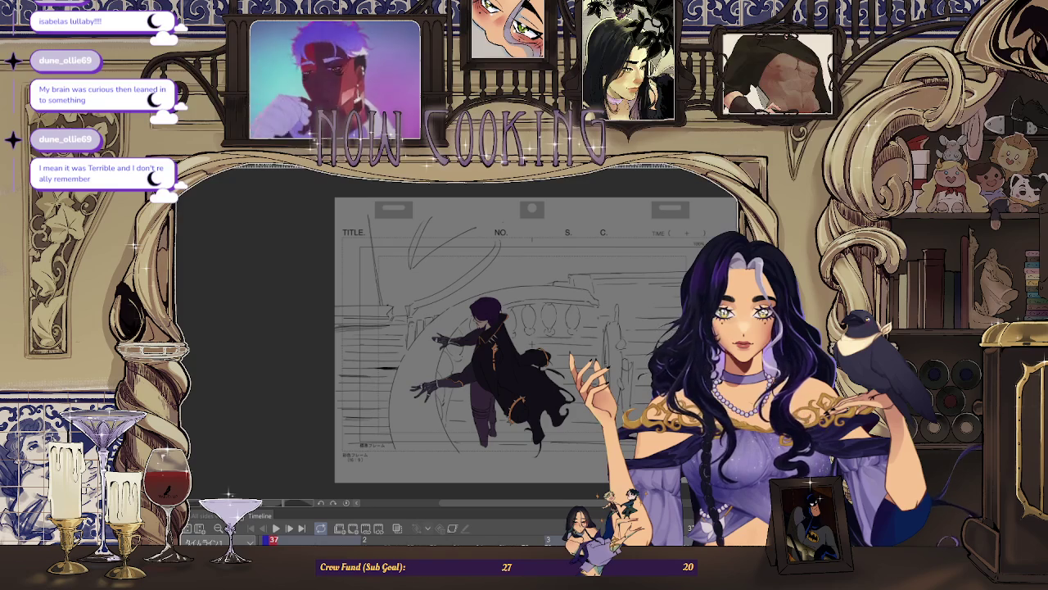
Step: Zoom in and step forward drawing by drawing from frame 37 to frame 57
scroll(527, 309, "up", 5)
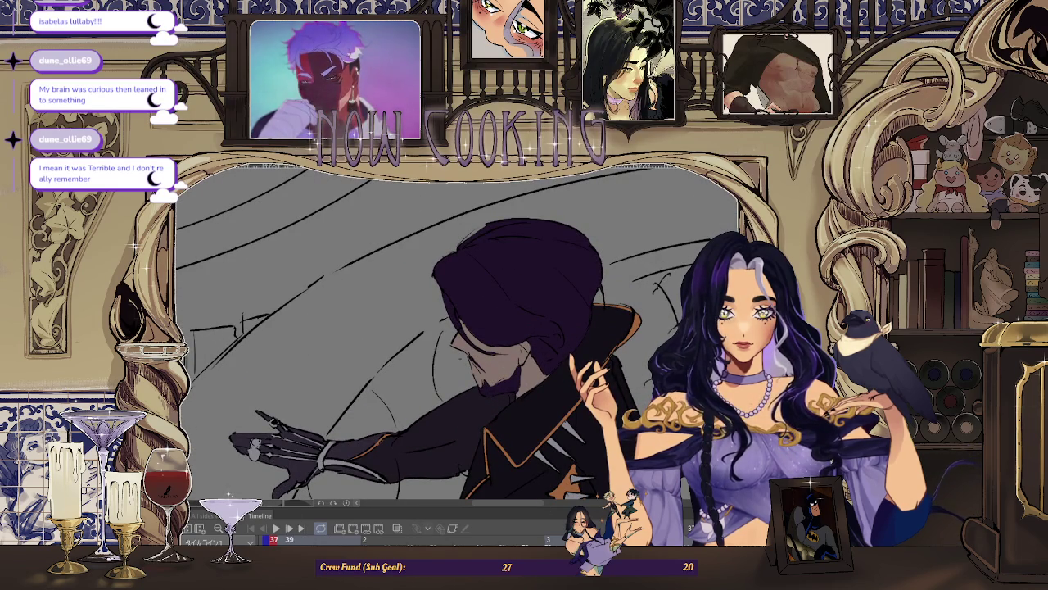
key("Right")
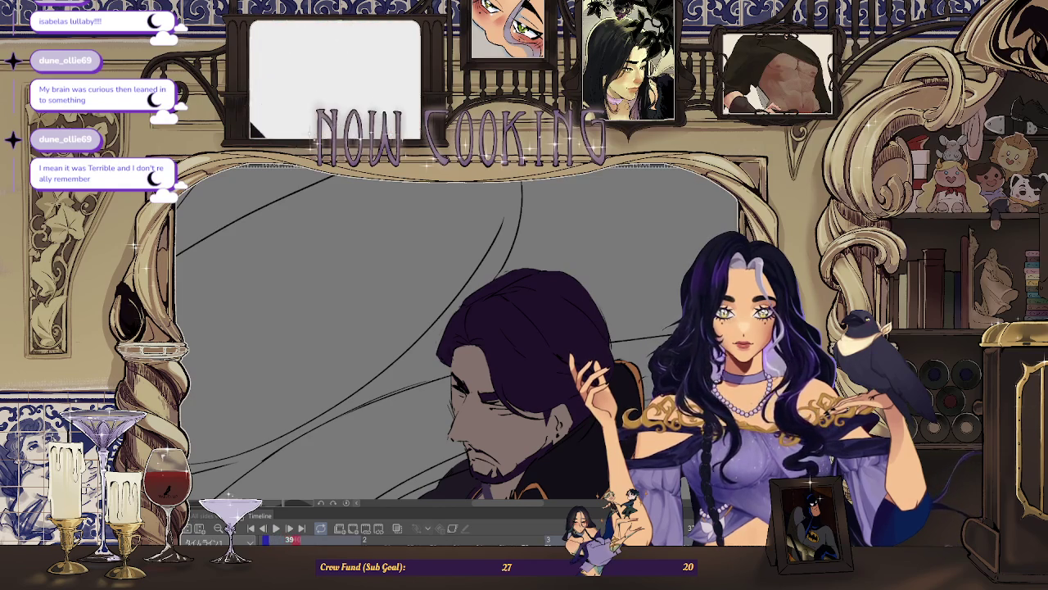
key("Right")
key("Right")
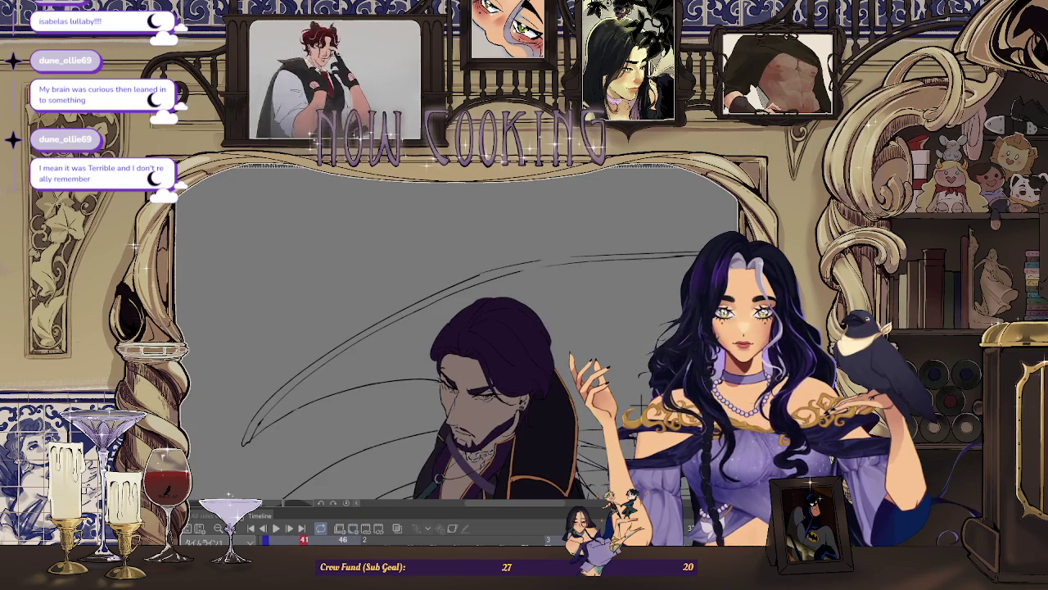
key("Right")
key("Right")
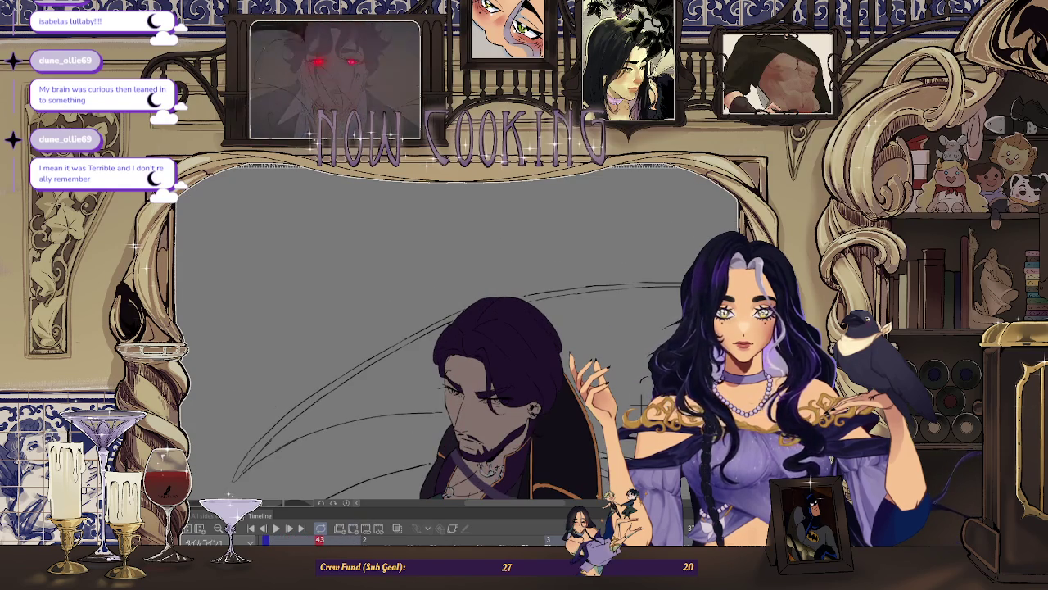
key("Right")
key("Right")
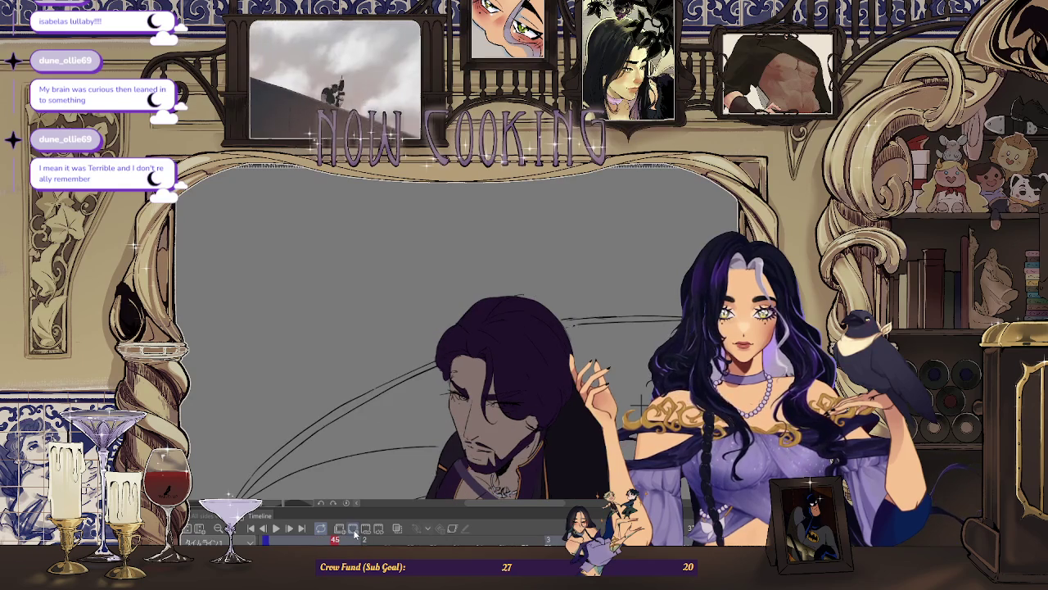
key("Right")
key("Right")
key("Right")
key("Right")
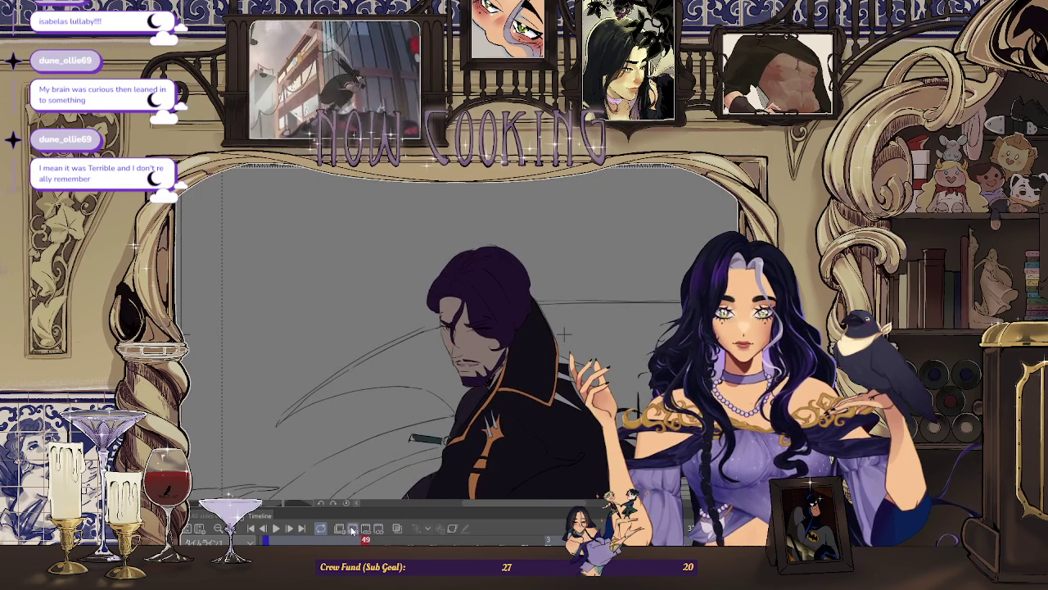
key("Right")
key("Right")
key("Right")
key("Right")
key("Right")
key("Right")
key("Right")
key("Right")
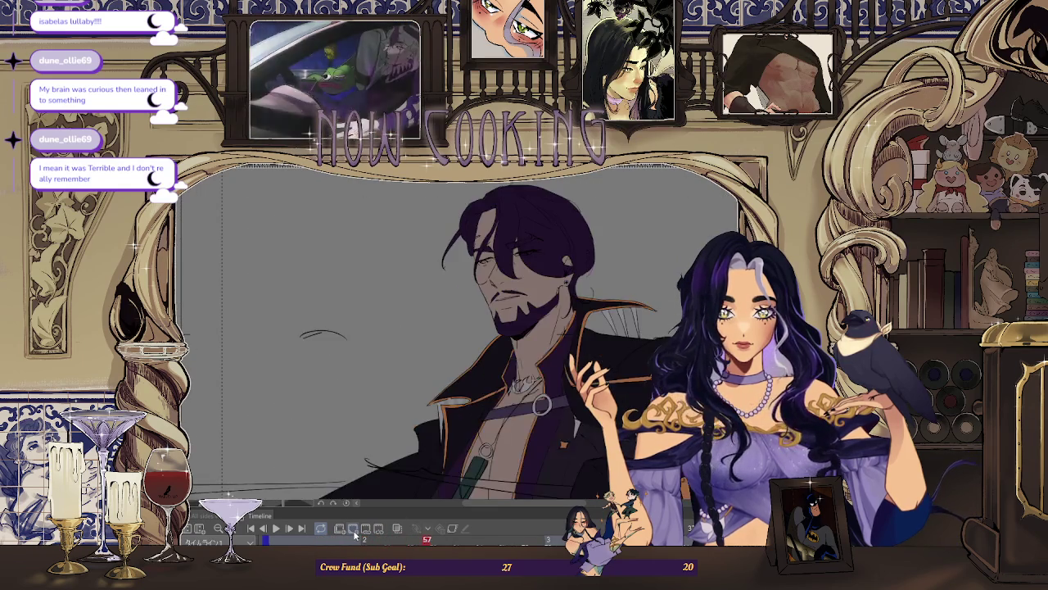
key("Right")
key("Right")
key("Right")
key("Right")
key("Right")
key("Right")
key("Right")
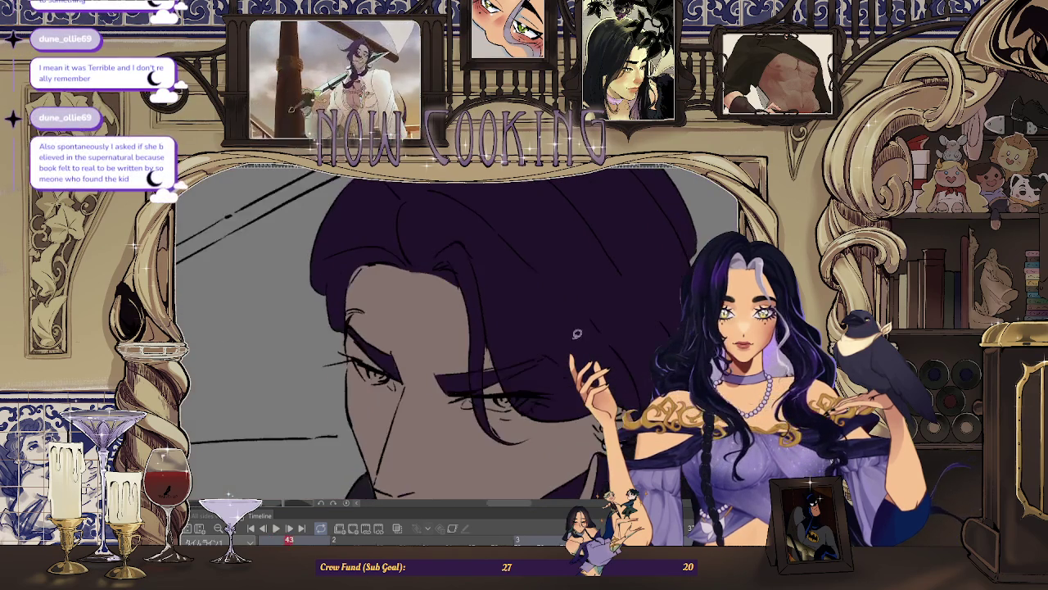
Step: Paint light grey strokes around the eye while stepping ahead through frames 45, 47 and 49
left_click_drag(296, 326, 315, 360)
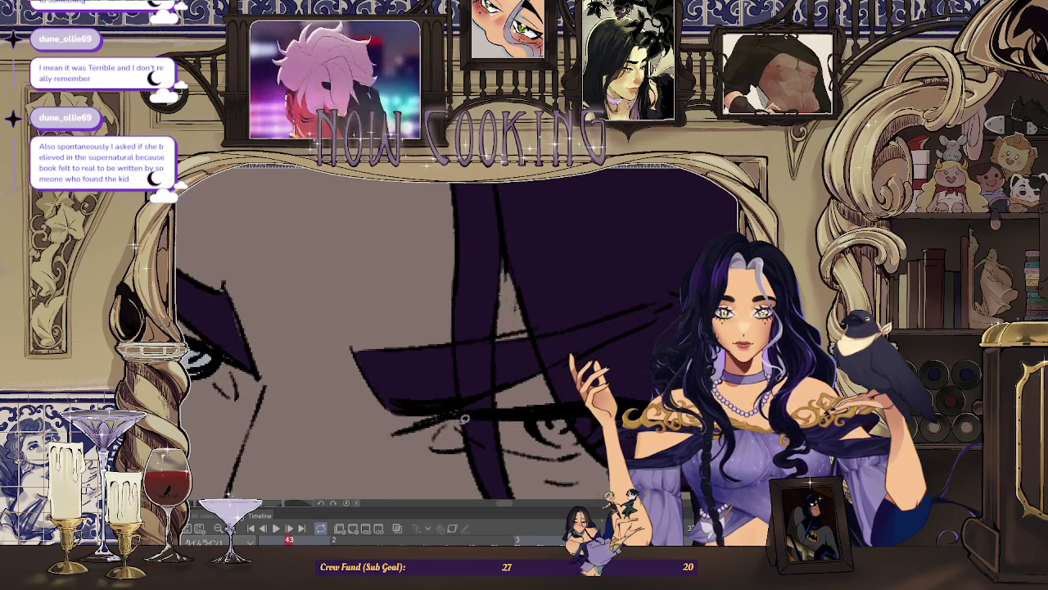
left_click_drag(488, 409, 532, 435)
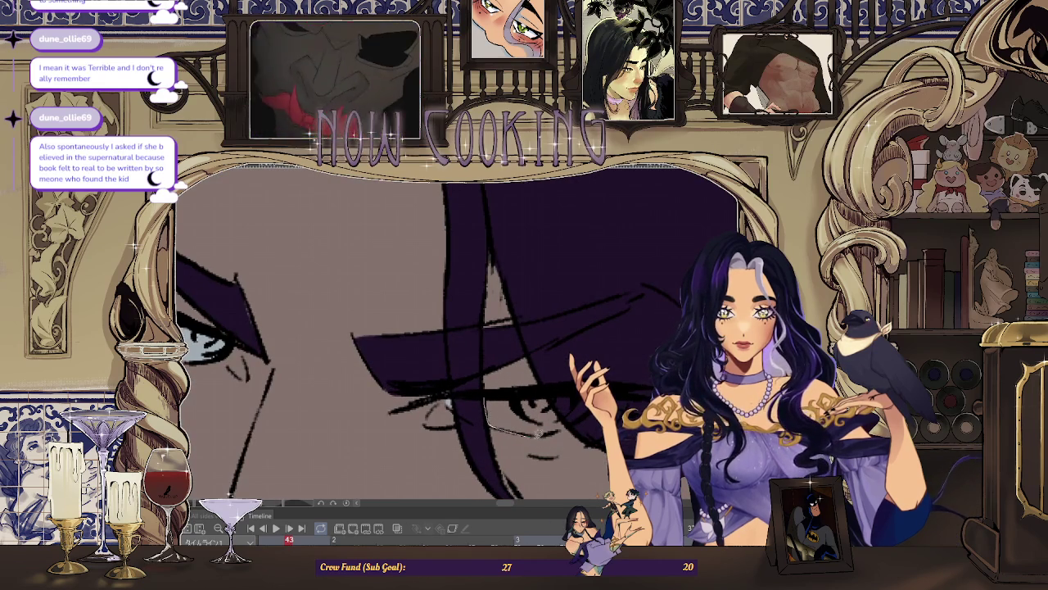
key("Right")
key("Right")
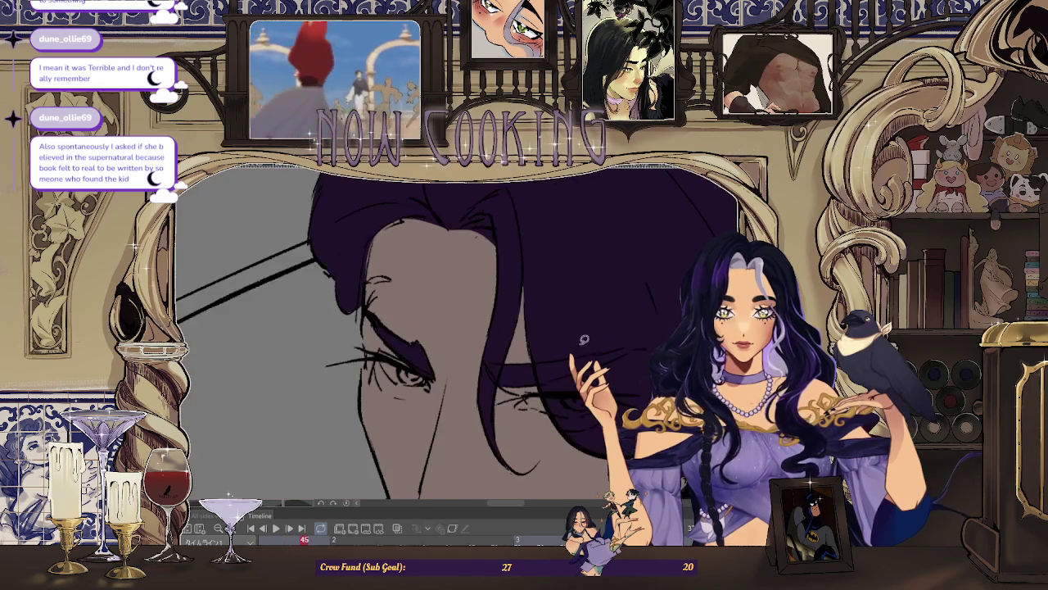
scroll(407, 358, "up", 2)
left_click_drag(350, 344, 462, 385)
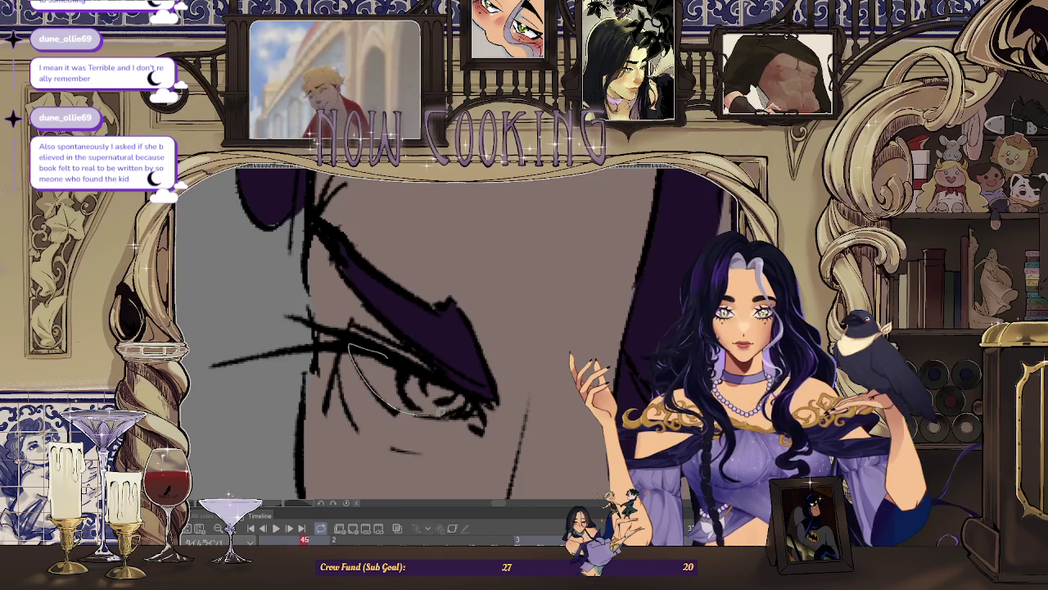
scroll(418, 373, "down", 3)
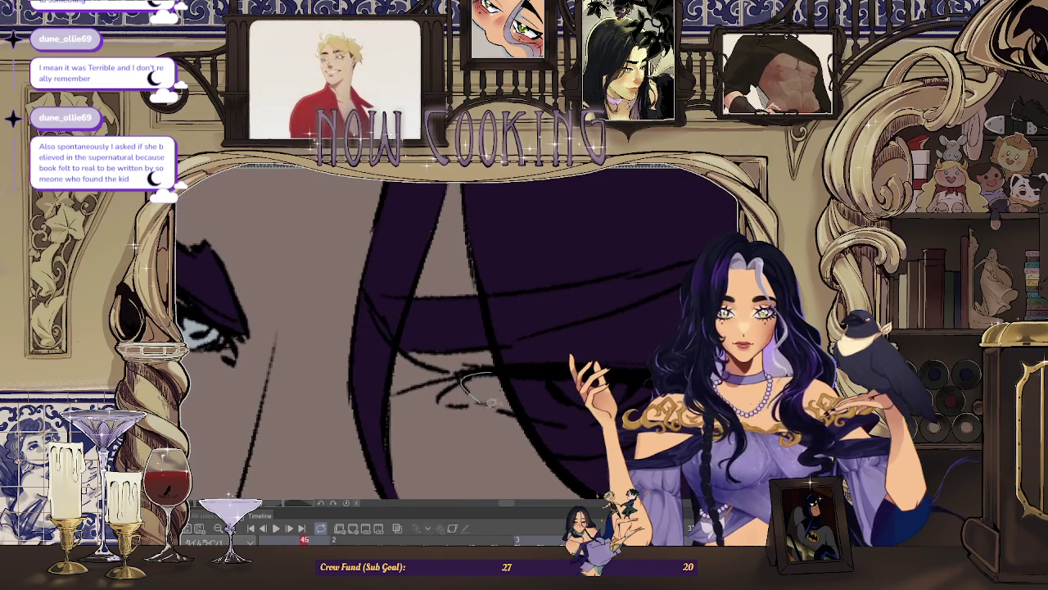
key("Right")
key("Right")
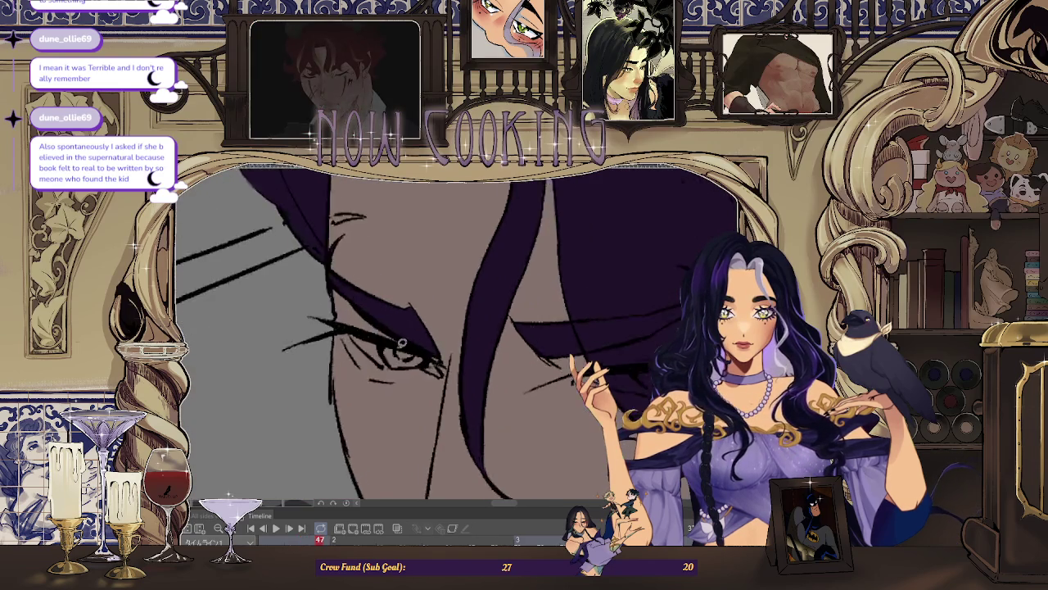
scroll(381, 328, "up", 1)
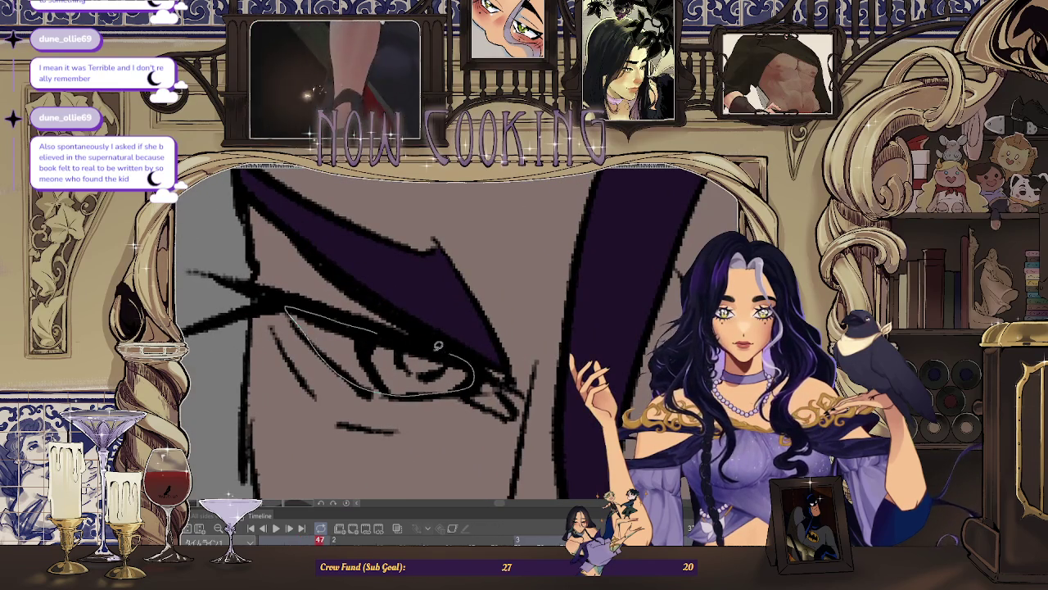
scroll(312, 334, "down", 3)
key("Right")
key("Right")
scroll(459, 369, "down", 3)
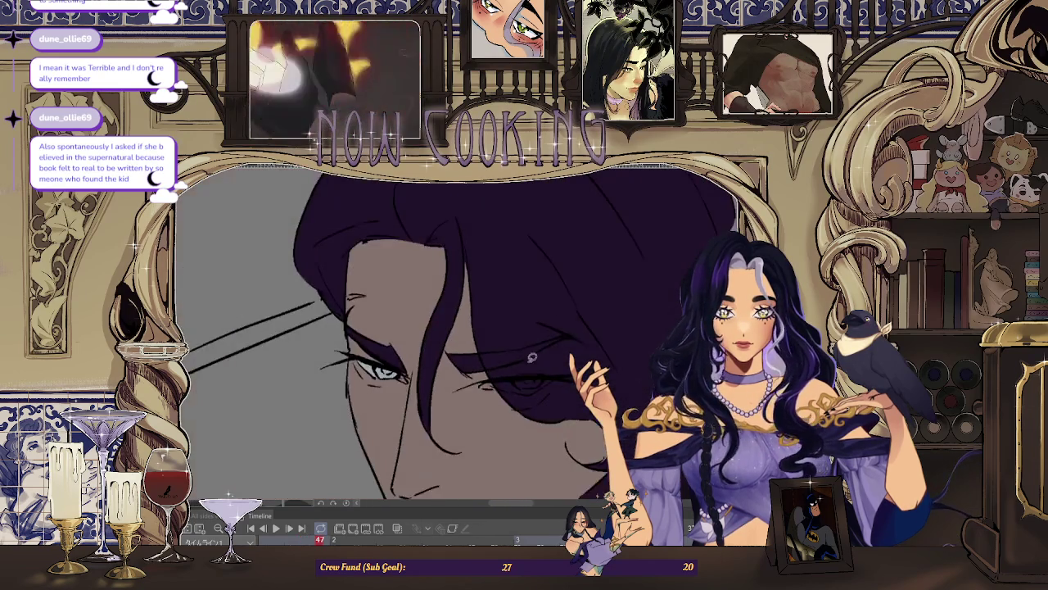
scroll(409, 361, "up", 3)
Step: Outline the eye white under the lashes on frame 49
left_click_drag(393, 381, 361, 392)
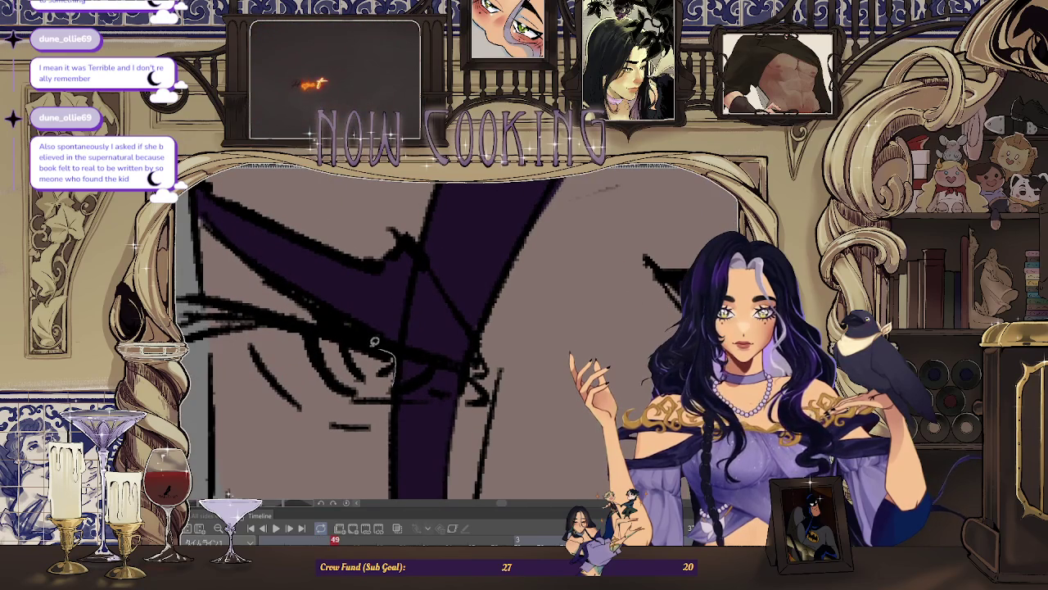
scroll(361, 393, "down", 3)
key("Left")
key("Left")
key("Right")
scroll(471, 328, "up", 3)
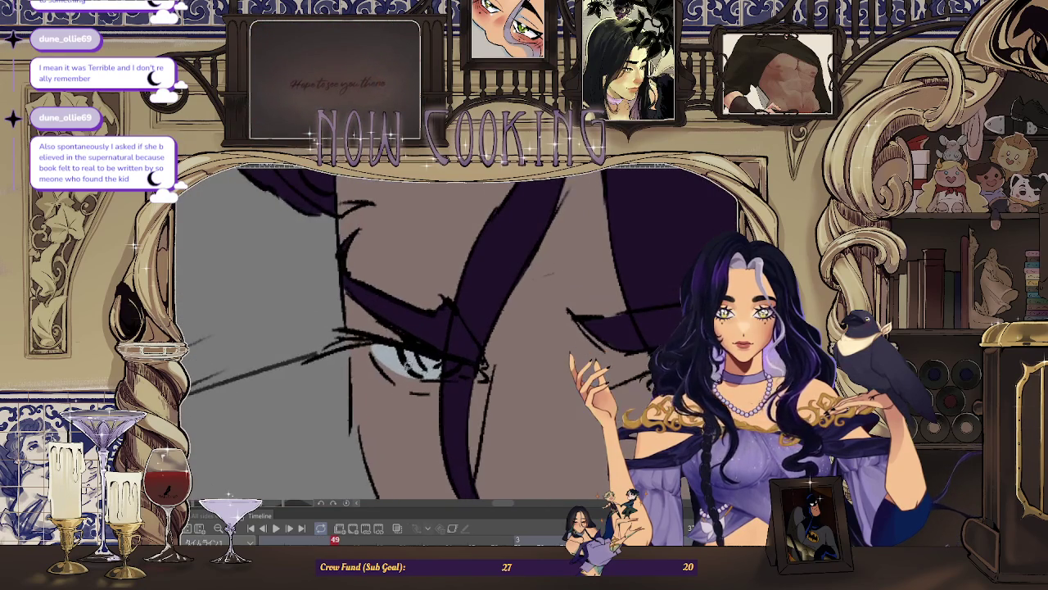
key("Right")
mouse_move(382, 351)
left_mouse_down()
mouse_move(453, 385)
mouse_move(405, 362)
left_mouse_up()
scroll(404, 362, "down", 1)
scroll(457, 363, "down", 3)
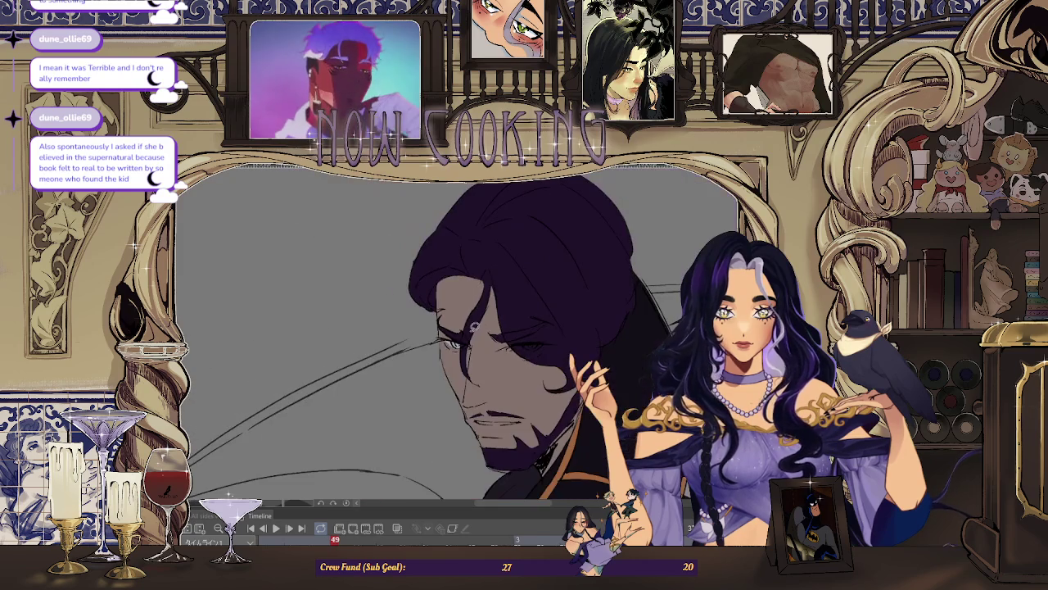
scroll(442, 336, "up", 1)
scroll(442, 336, "up", 2)
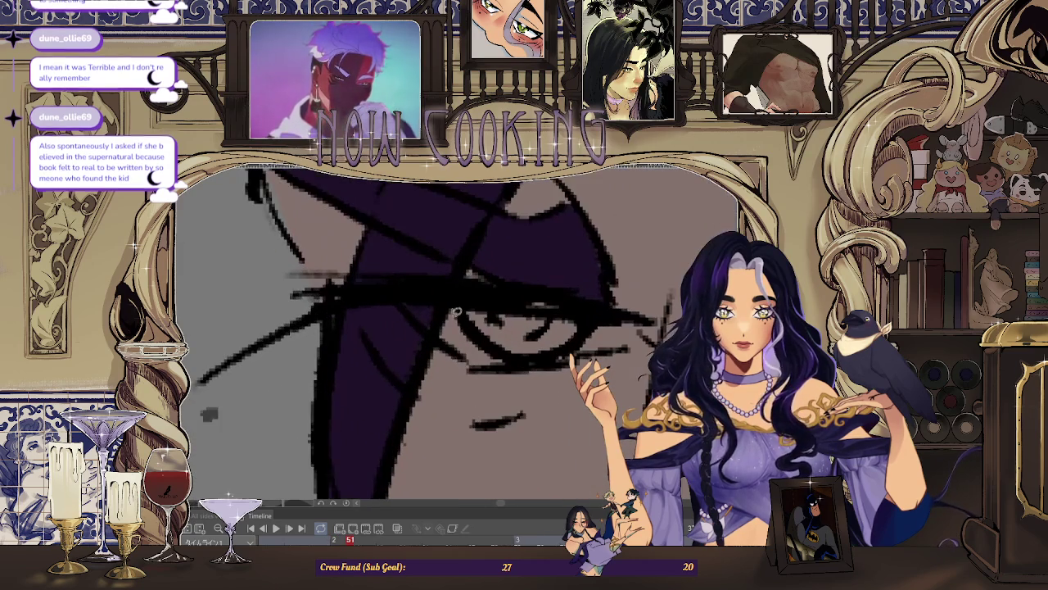
scroll(440, 331, "up", 1)
Step: Fill the outlined eye white with light grey
left_click_drag(442, 322, 646, 314)
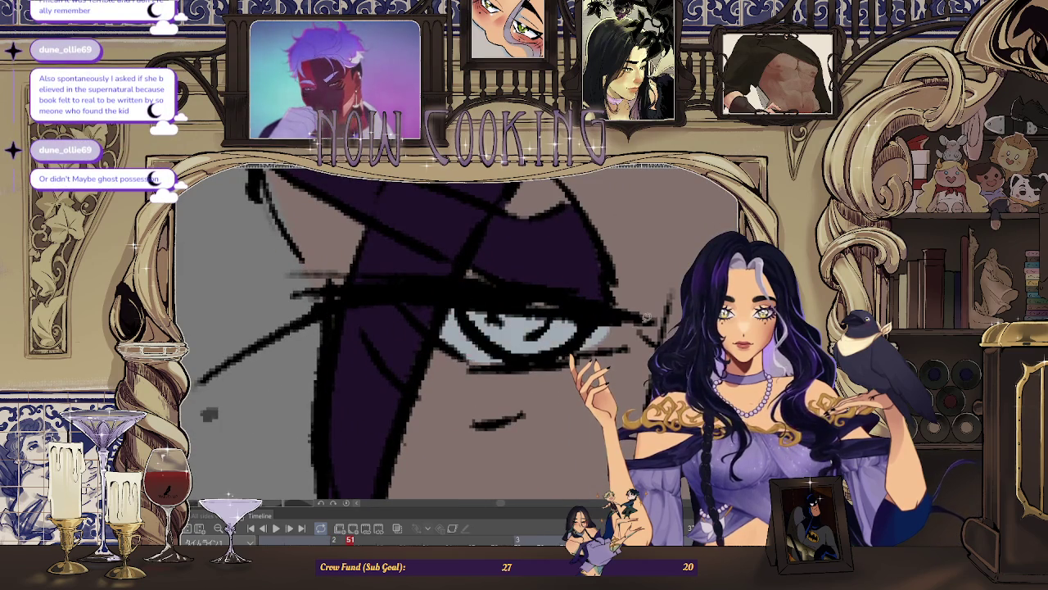
scroll(491, 344, "down", 1)
scroll(484, 348, "down", 2)
scroll(483, 351, "down", 1)
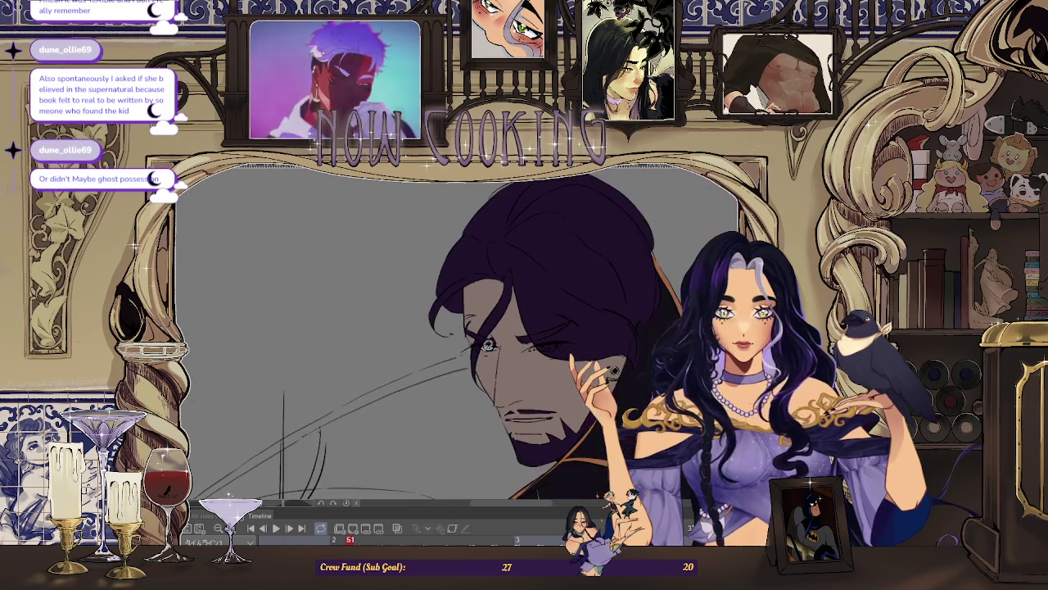
scroll(488, 344, "up", 1)
scroll(517, 367, "up", 2)
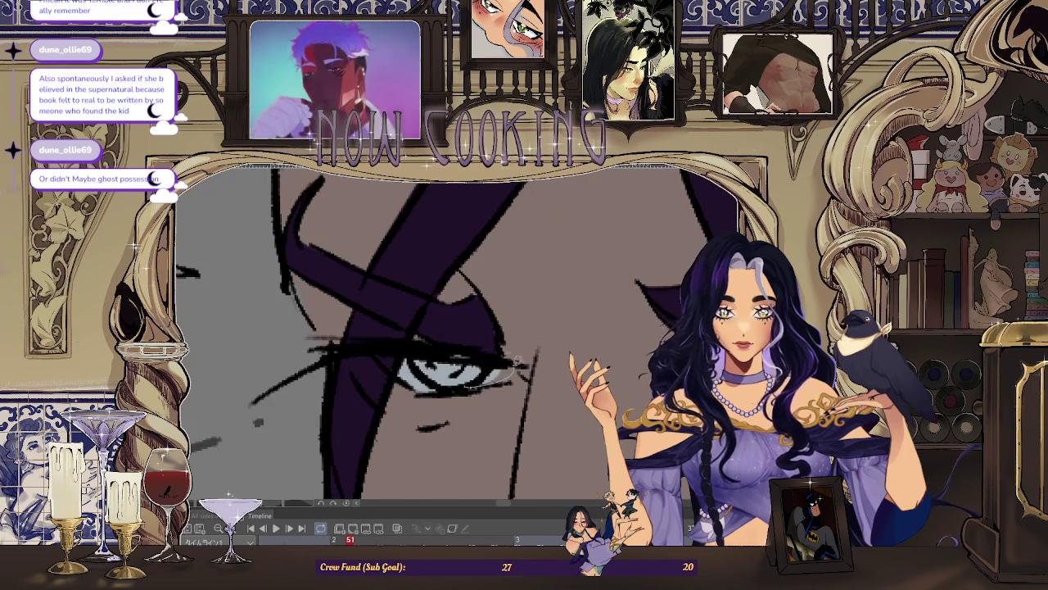
scroll(519, 365, "down", 3)
scroll(517, 368, "up", 1)
scroll(516, 373, "up", 2)
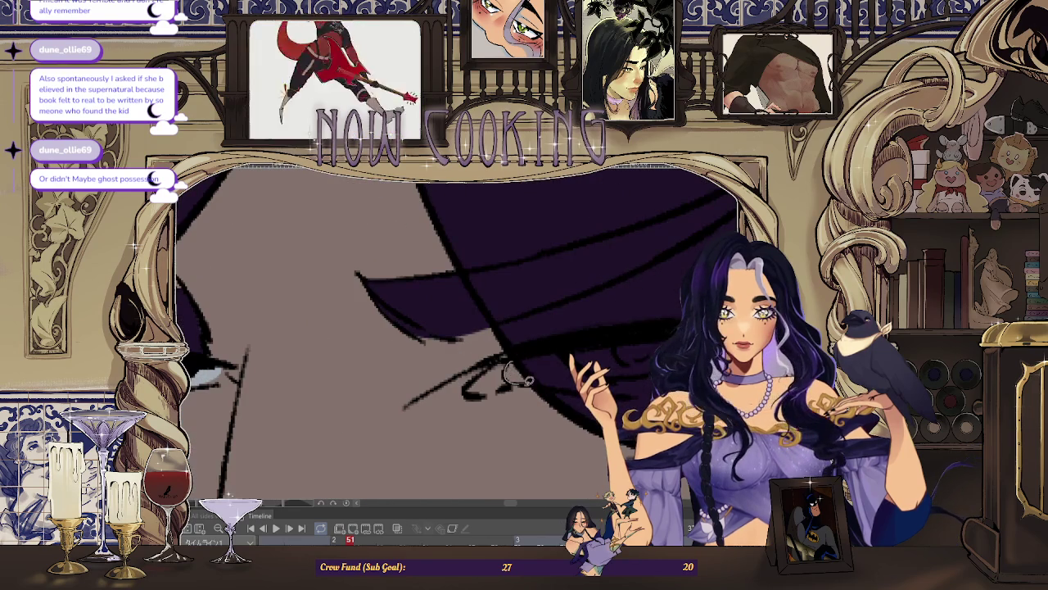
scroll(513, 374, "down", 2)
scroll(533, 378, "down", 2)
scroll(565, 387, "down", 1)
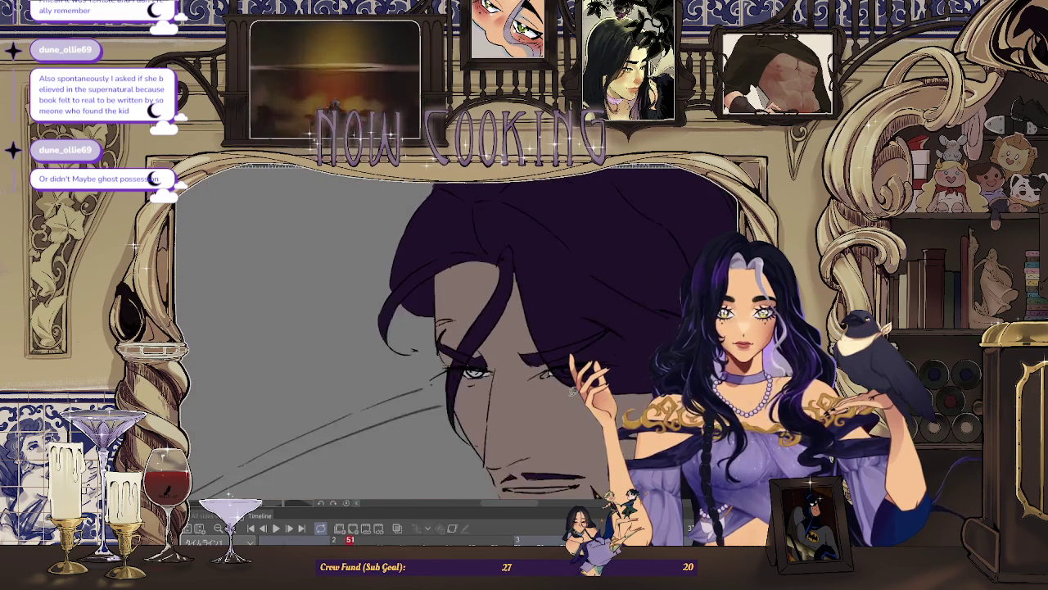
scroll(573, 391, "up", 1)
scroll(491, 368, "up", 2)
scroll(403, 346, "up", 1)
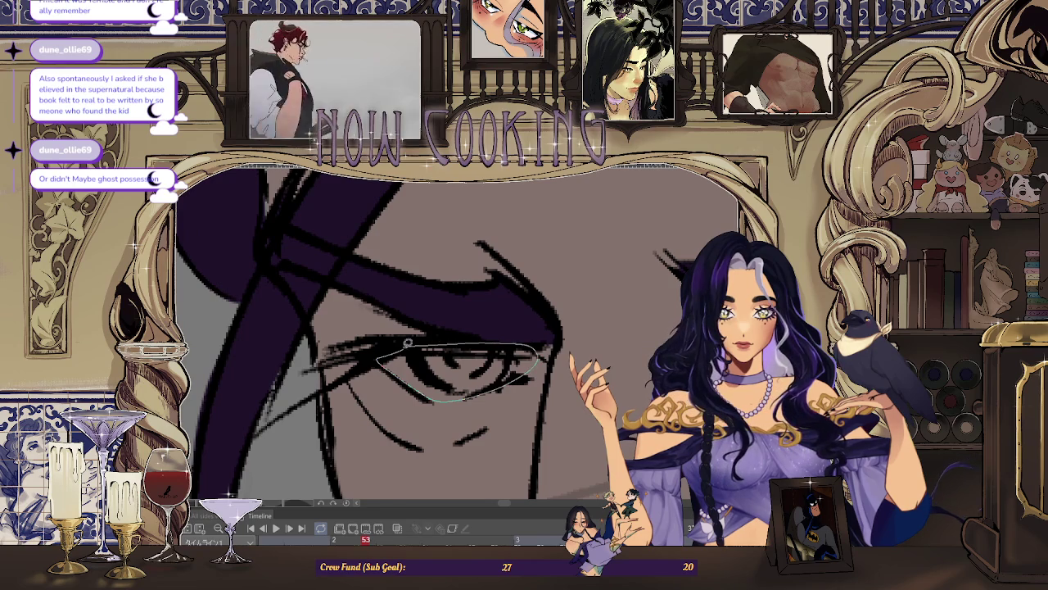
scroll(422, 341, "down", 2)
scroll(426, 342, "up", 1)
scroll(434, 344, "up", 2)
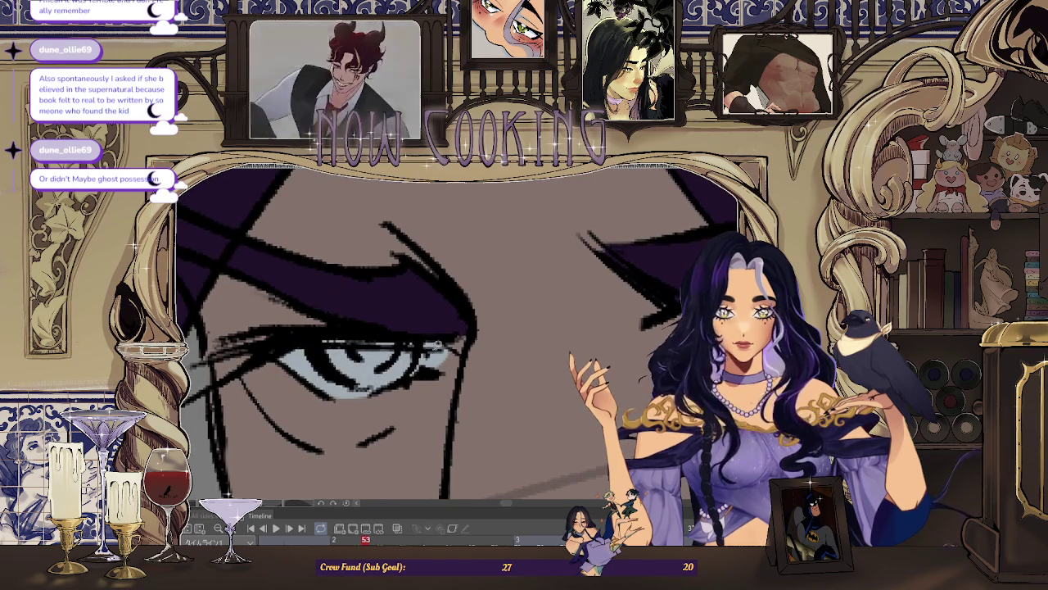
Step: Undo that fill, refill the eye white light grey and outline it along the lower eyelid
key("ctrl+z")
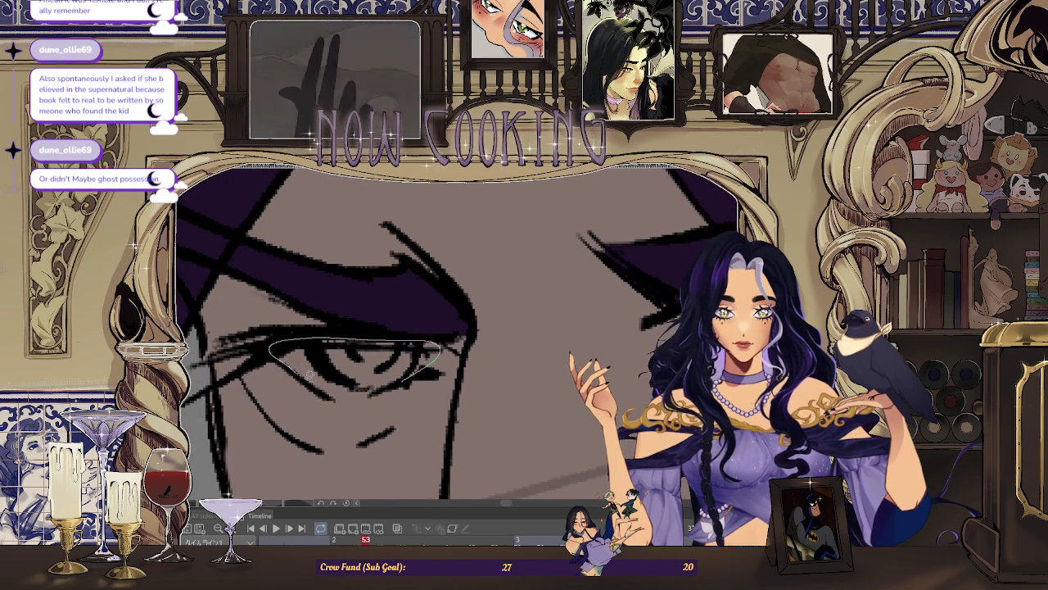
left_click_drag(409, 373, 414, 370)
scroll(459, 364, "up", 1)
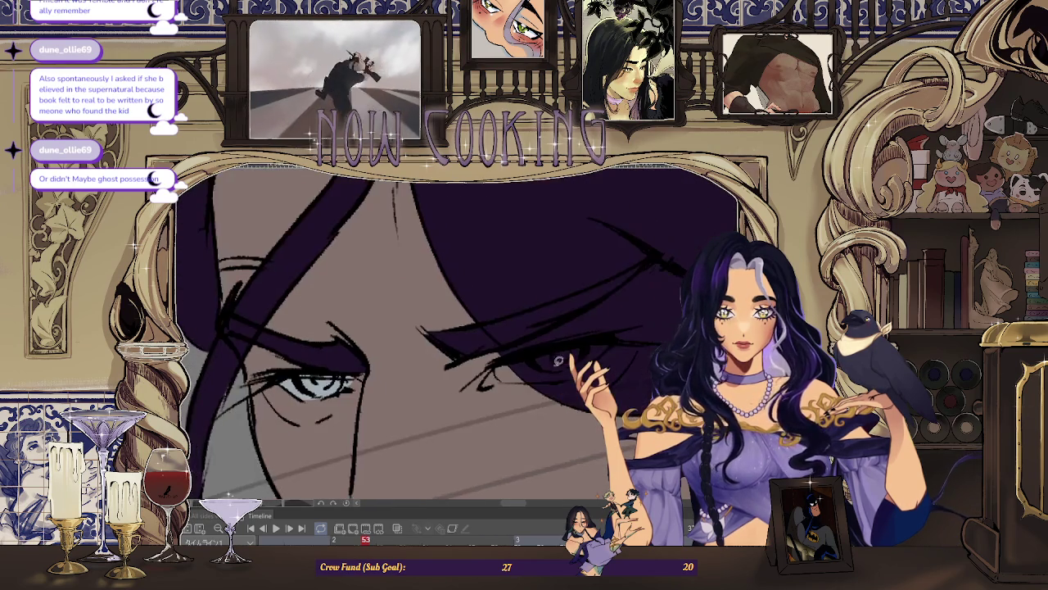
scroll(489, 357, "up", 1)
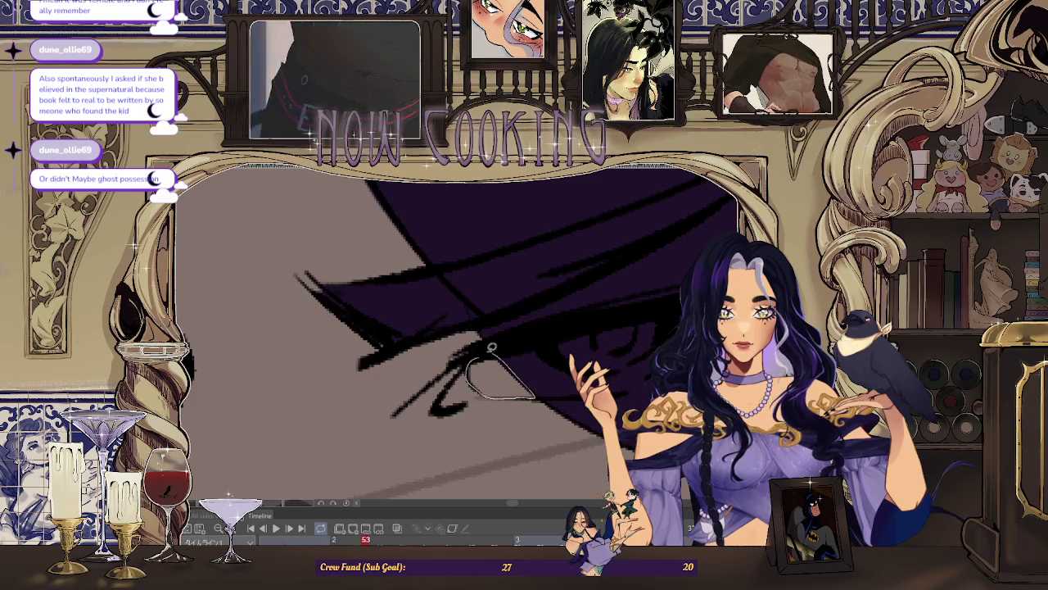
scroll(591, 363, "down", 3)
scroll(426, 360, "down", 3)
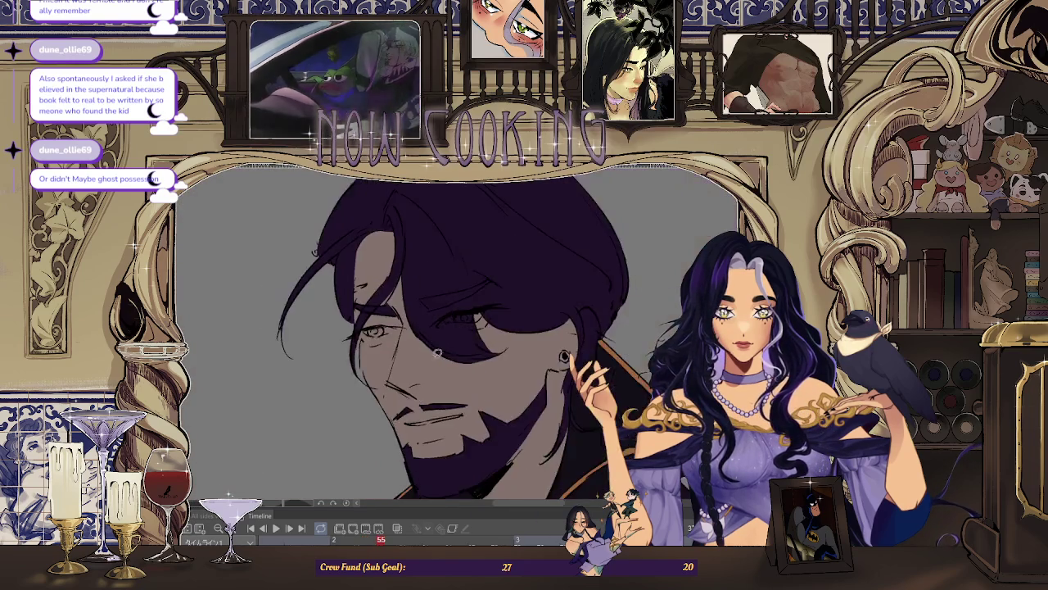
scroll(369, 344, "up", 3)
scroll(309, 336, "up", 2)
left_click_drag(332, 371, 430, 353)
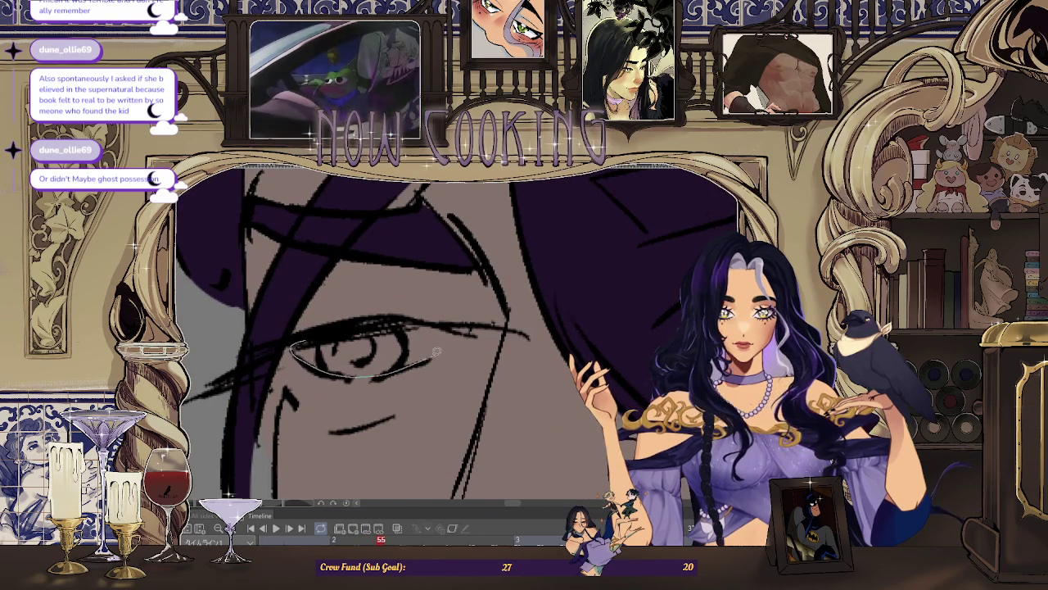
scroll(416, 319, "down", 2)
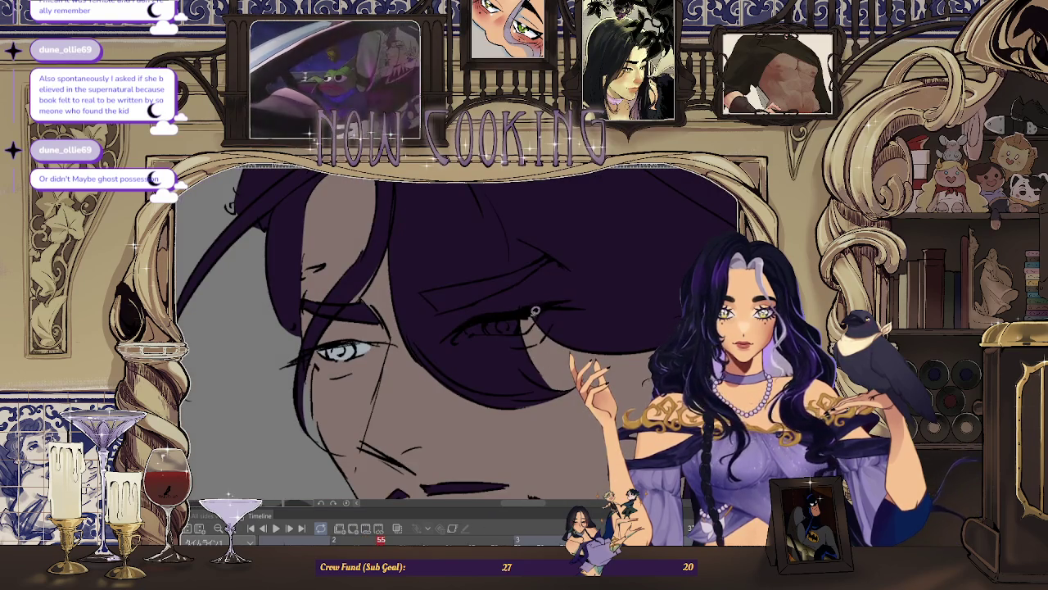
scroll(535, 308, "up", 3)
scroll(503, 361, "down", 2)
scroll(574, 344, "down", 1)
scroll(560, 408, "down", 2)
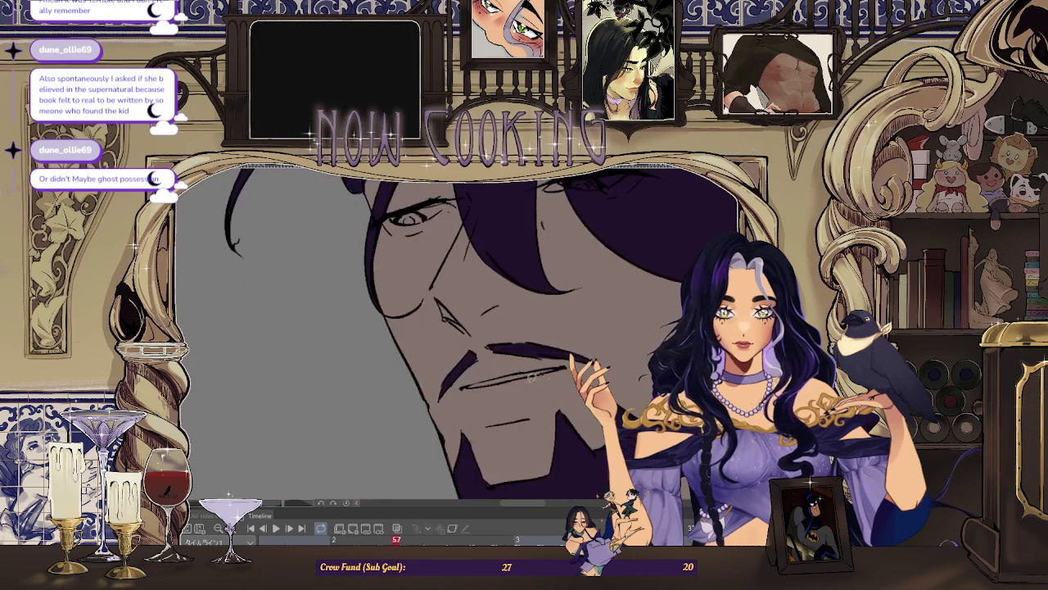
scroll(433, 367, "up", 3)
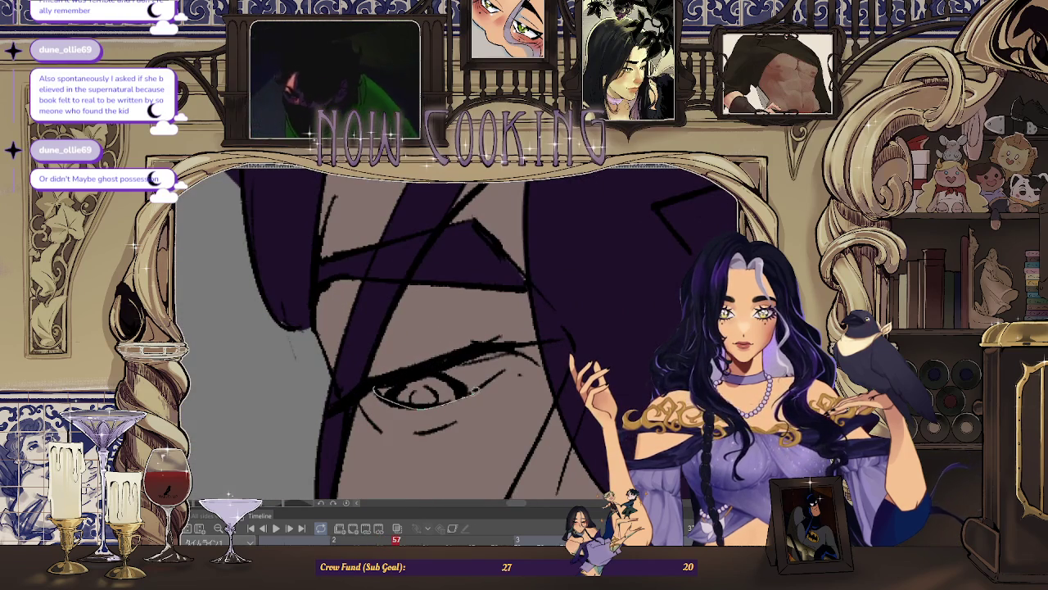
scroll(493, 345, "down", 2)
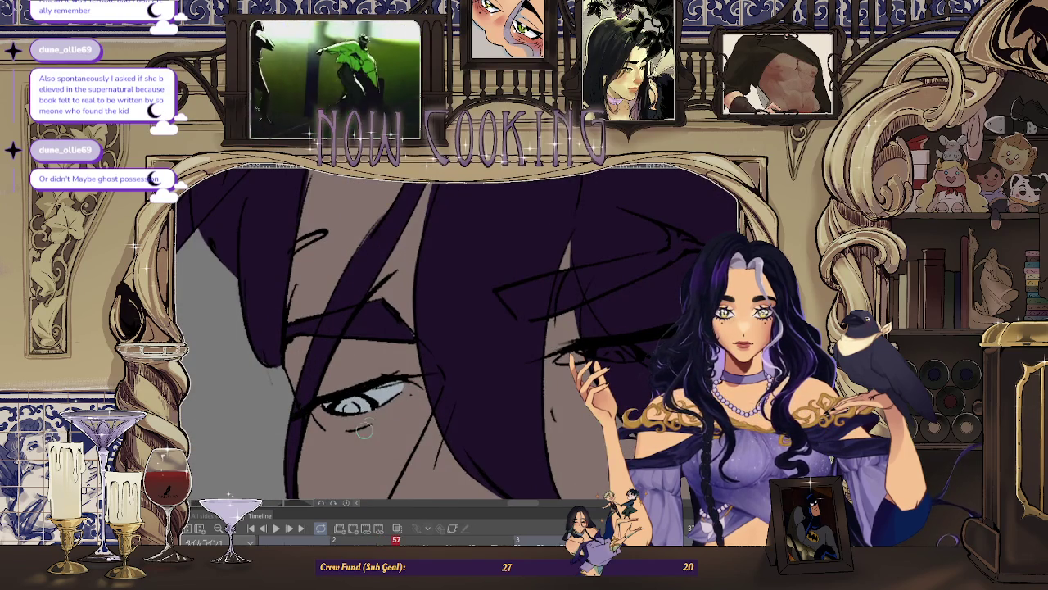
scroll(369, 426, "down", 1)
scroll(557, 352, "down", 2)
scroll(458, 328, "up", 2)
scroll(369, 300, "up", 2)
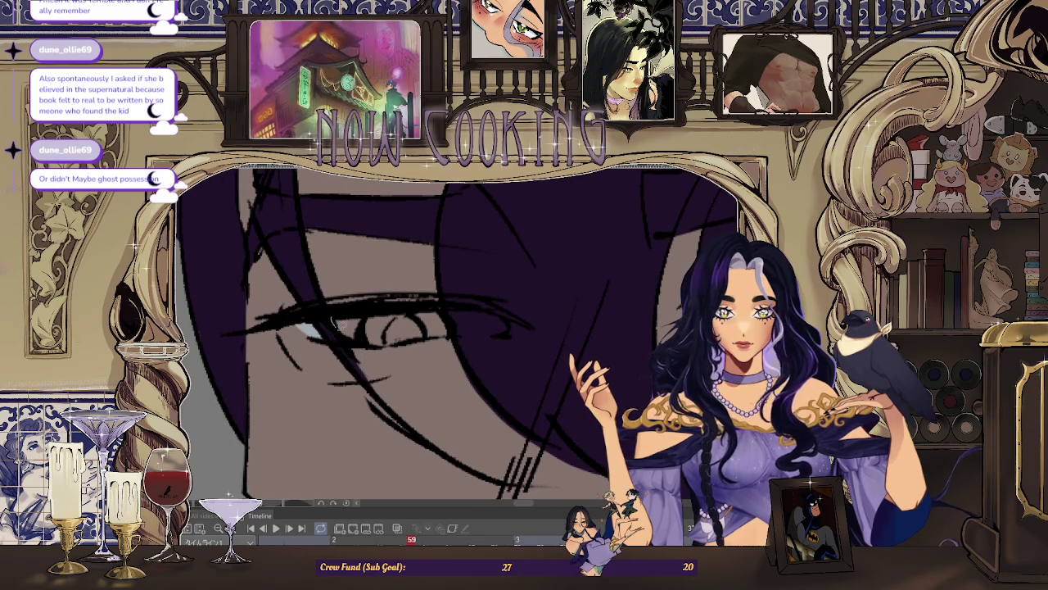
Step: On the next frame, fill the eye white light grey across its right and left parts
key("Right")
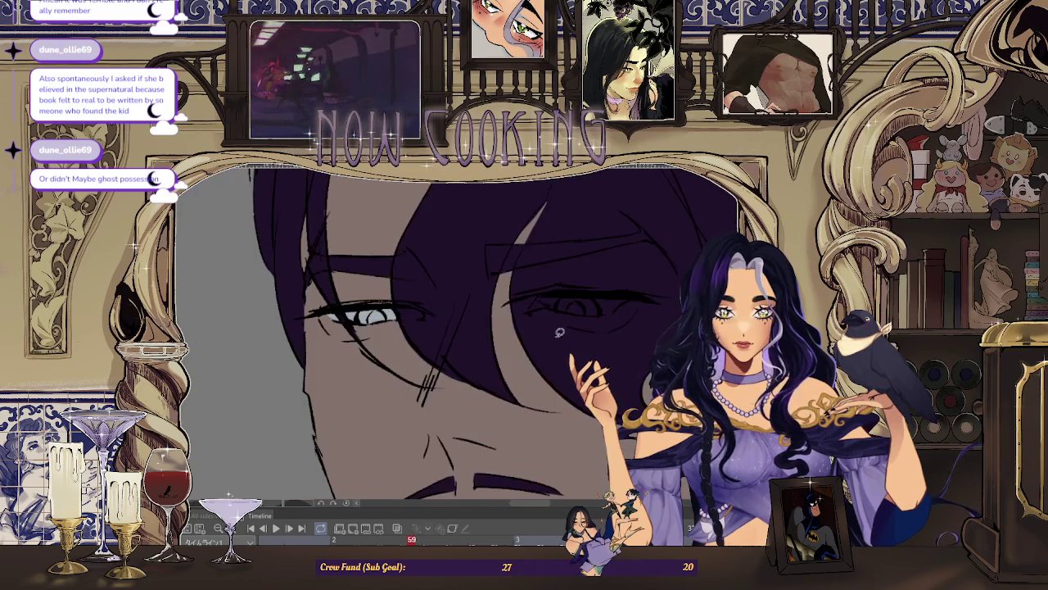
key("Right")
key("Left")
key("Right")
scroll(435, 295, "up", 2)
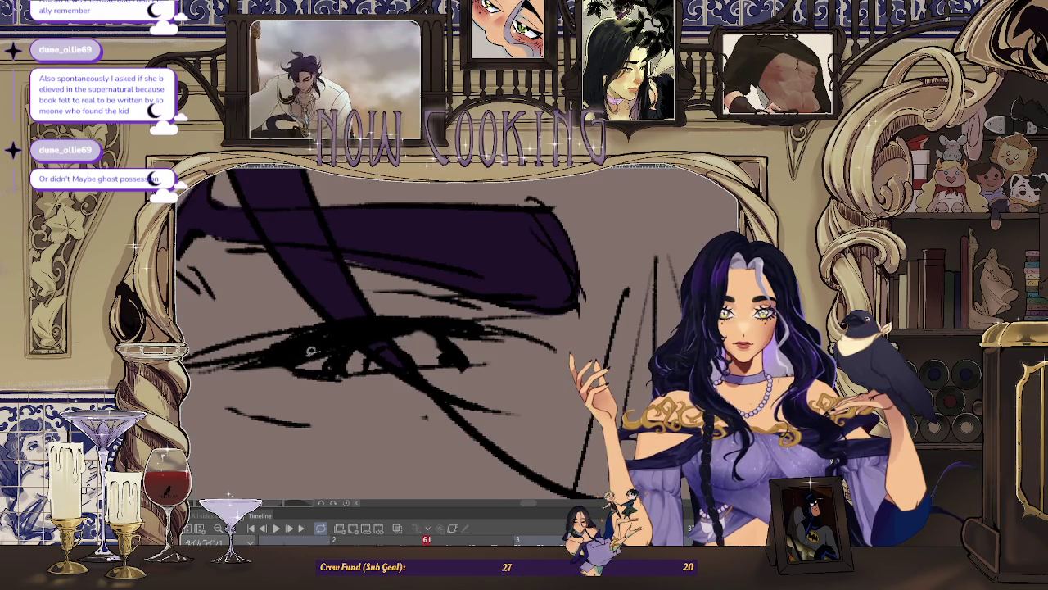
left_click(373, 367)
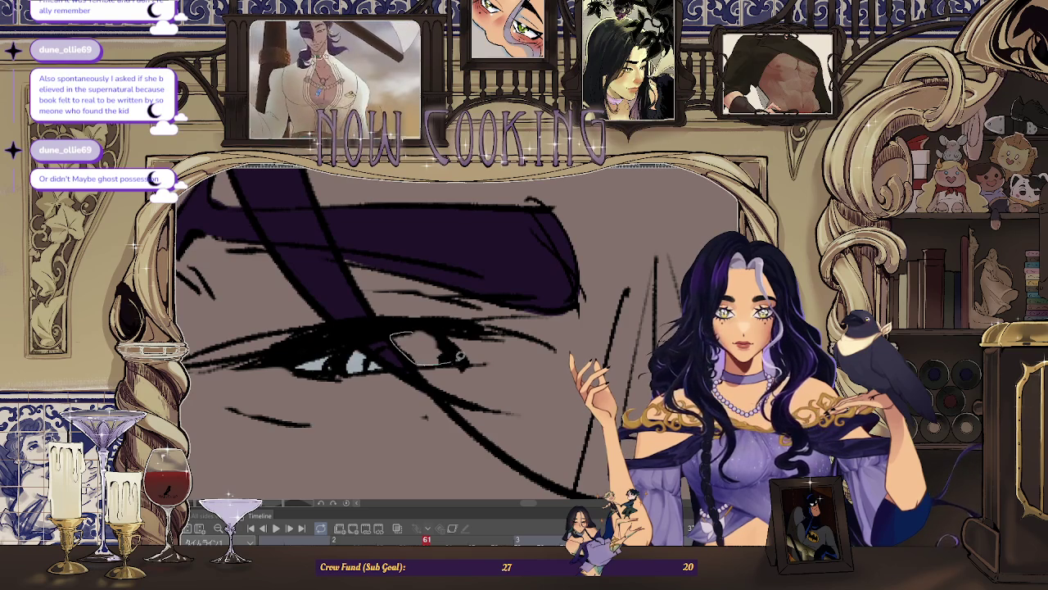
left_click_drag(456, 358, 468, 364)
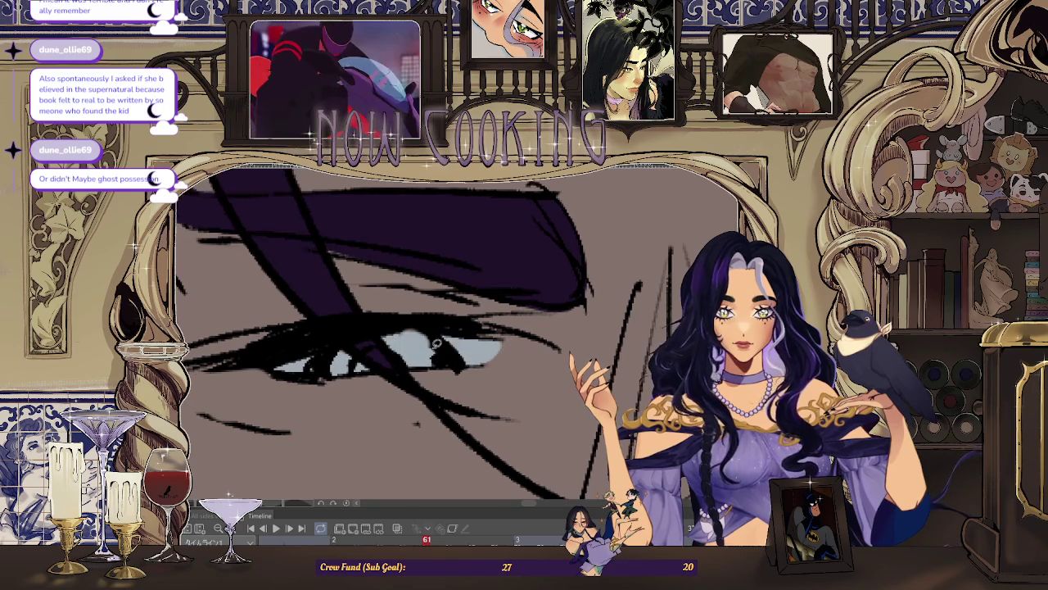
scroll(532, 350, "down", 3)
scroll(636, 360, "up", 2)
scroll(573, 354, "up", 2)
scroll(475, 347, "up", 2)
left_click_drag(466, 314, 442, 315)
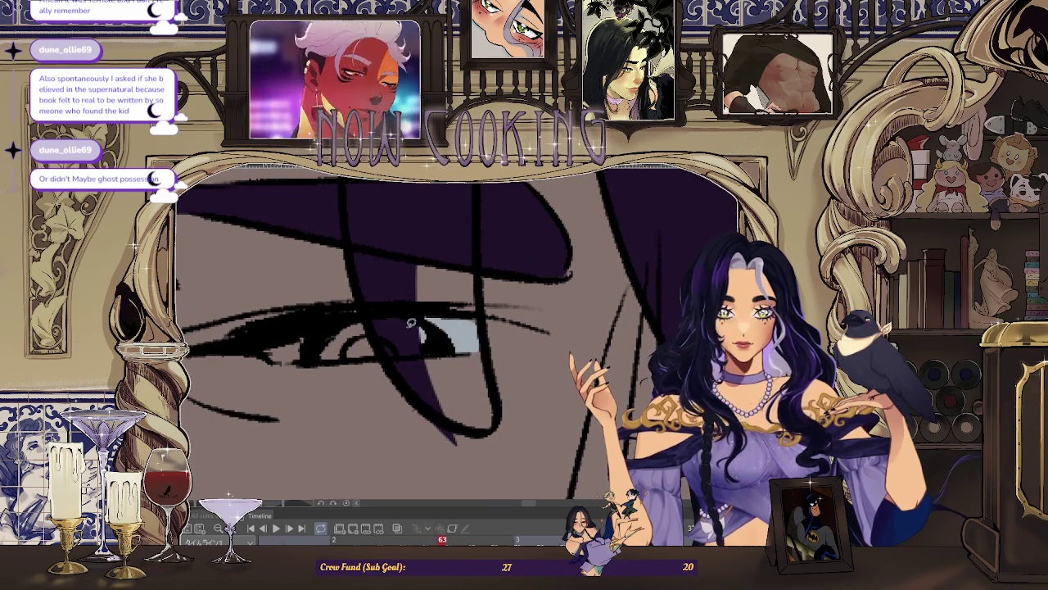
left_click_drag(276, 355, 398, 345)
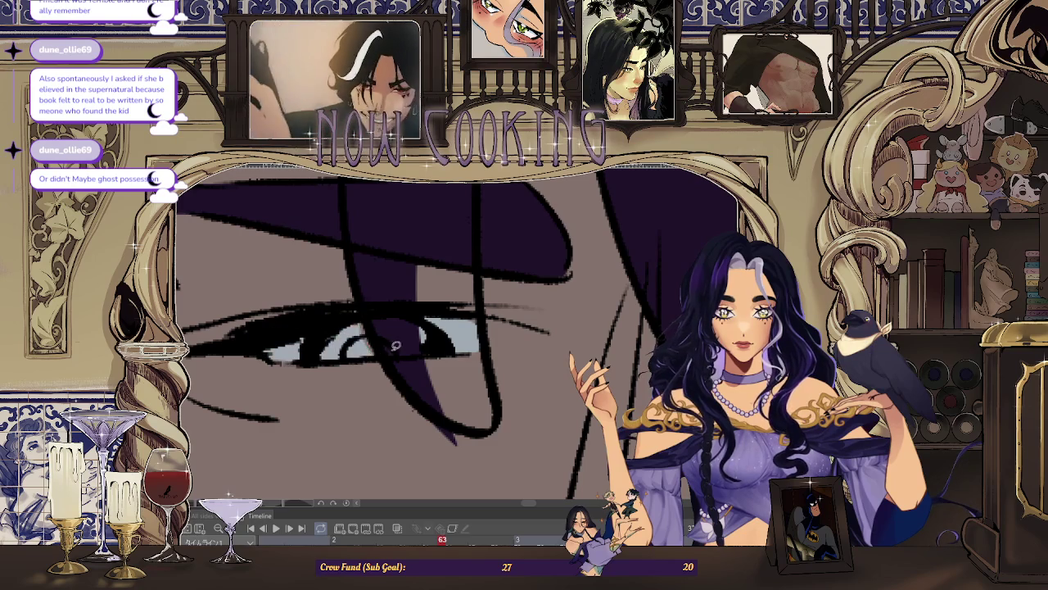
scroll(442, 360, "down", 3)
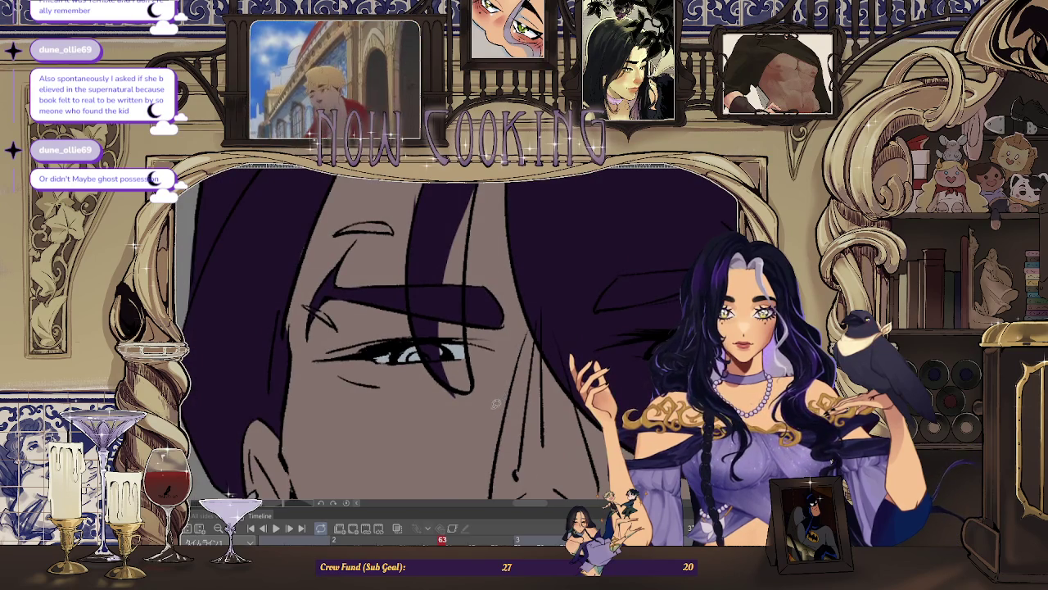
scroll(496, 402, "up", 2)
scroll(496, 402, "up", 2)
Step: Outline the eye white along the upper eyelid and play back the animation to check the fills
mouse_move(344, 343)
left_mouse_down()
mouse_move(525, 352)
mouse_move(352, 357)
left_mouse_up()
scroll(527, 414, "down", 3)
key("space")
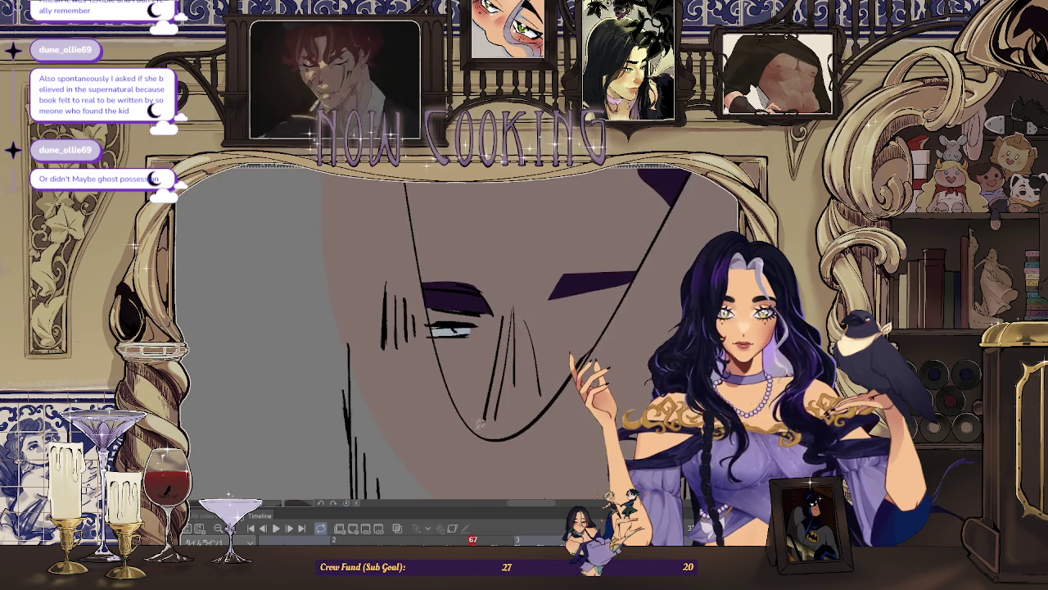
scroll(575, 331, "up", 3)
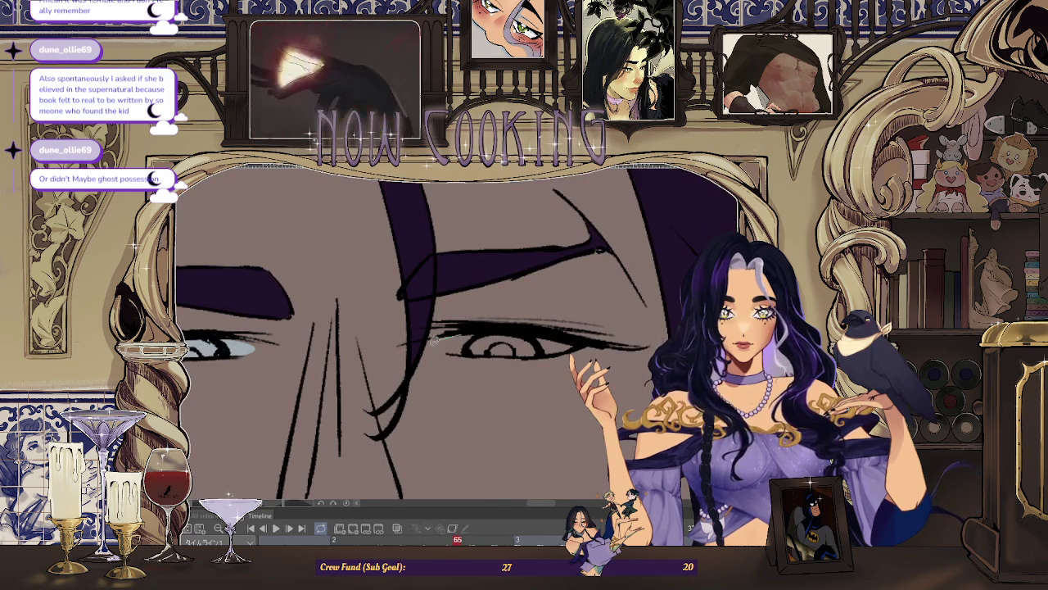
scroll(526, 329, "down", 2)
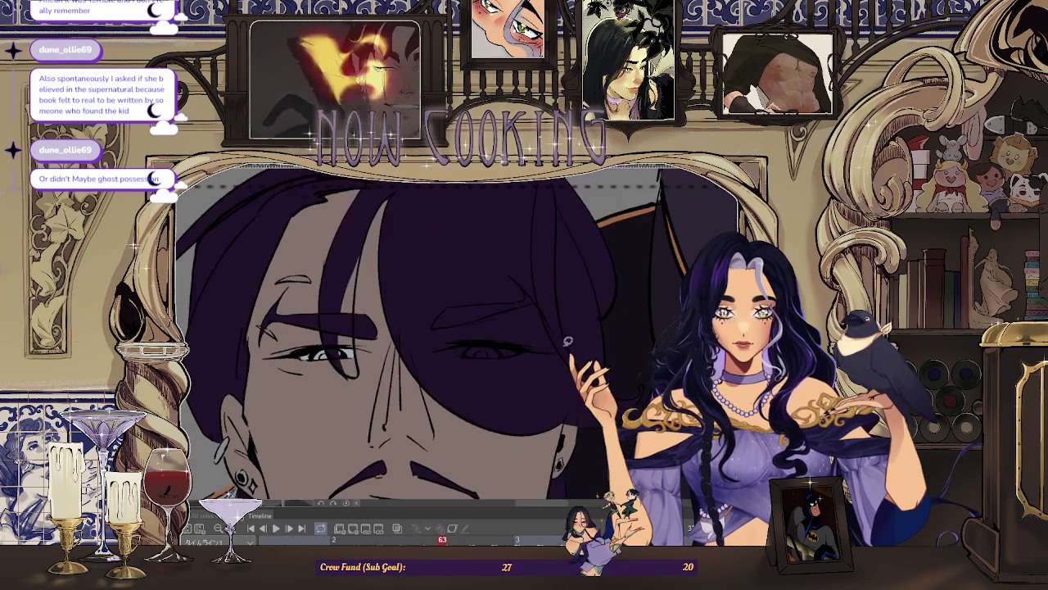
scroll(526, 330, "down", 2)
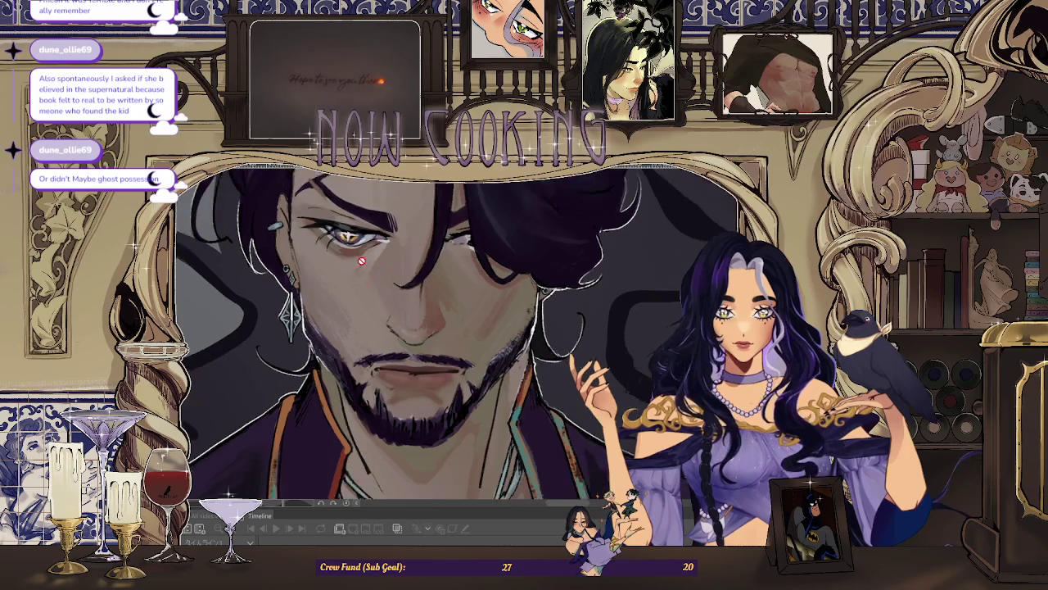
Step: Sample the eye colour and fill the lasso-selected eye white with light grey on frame 51
left_click(357, 261, "alt")
scroll(357, 261, "down", 3)
scroll(569, 400, "down", 3)
scroll(570, 400, "down", 2)
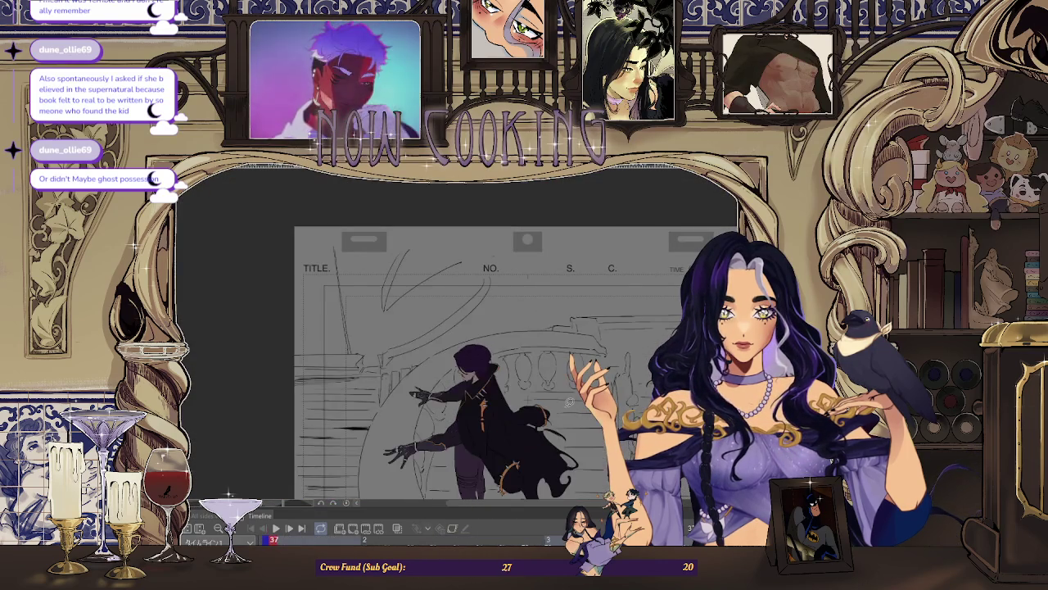
scroll(516, 323, "up", 3)
scroll(442, 328, "up", 2)
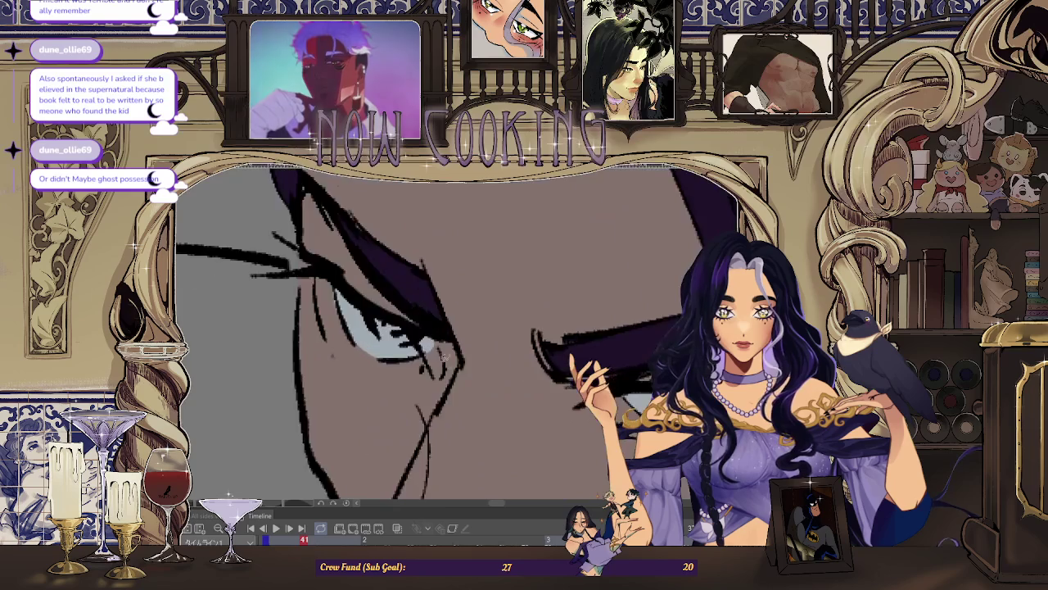
scroll(371, 316, "up", 2)
scroll(386, 331, "down", 2)
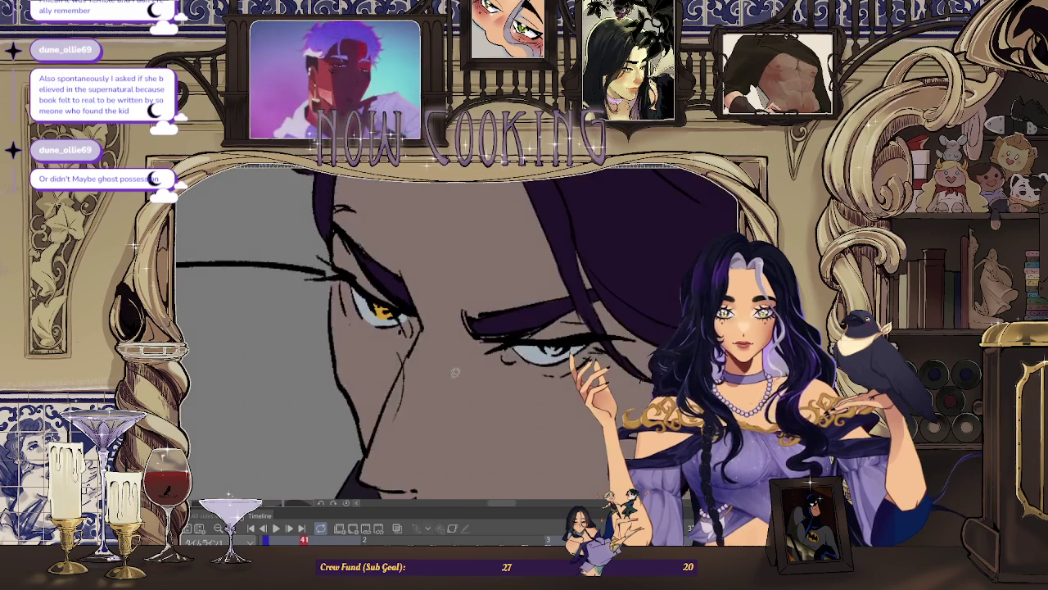
scroll(517, 354, "down", 1)
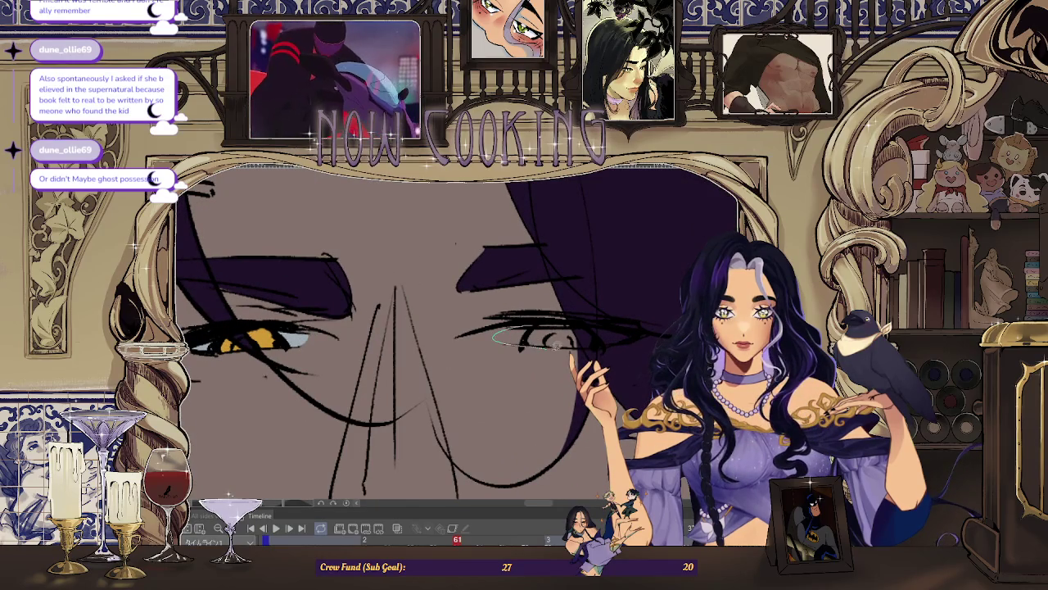
left_click_drag(577, 332, 573, 336)
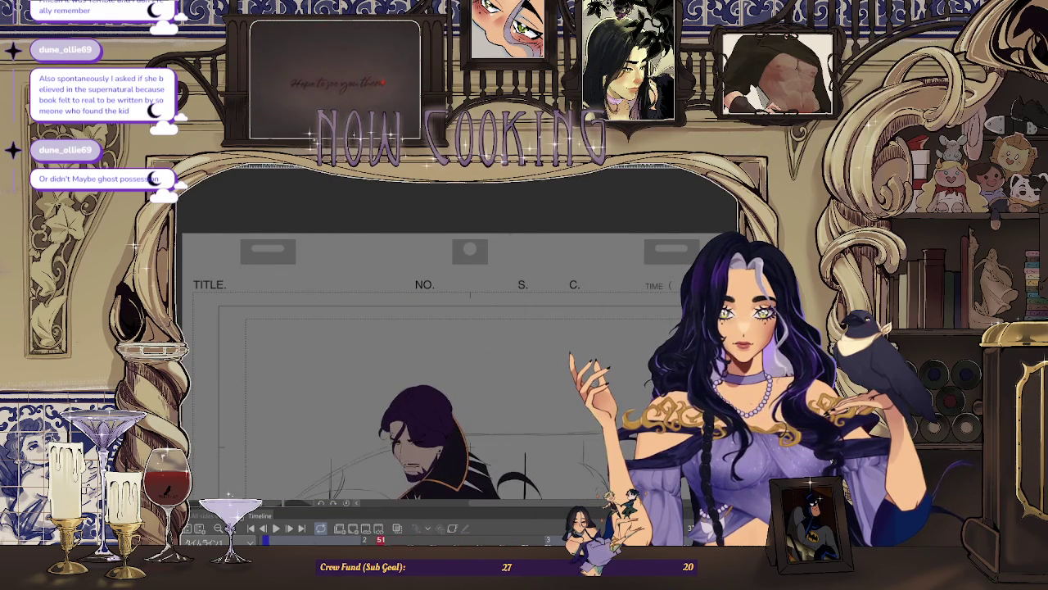
Step: Sample the light grey eye-white colour with the Eyedropper and move on to the next animation frame
left_click(305, 263)
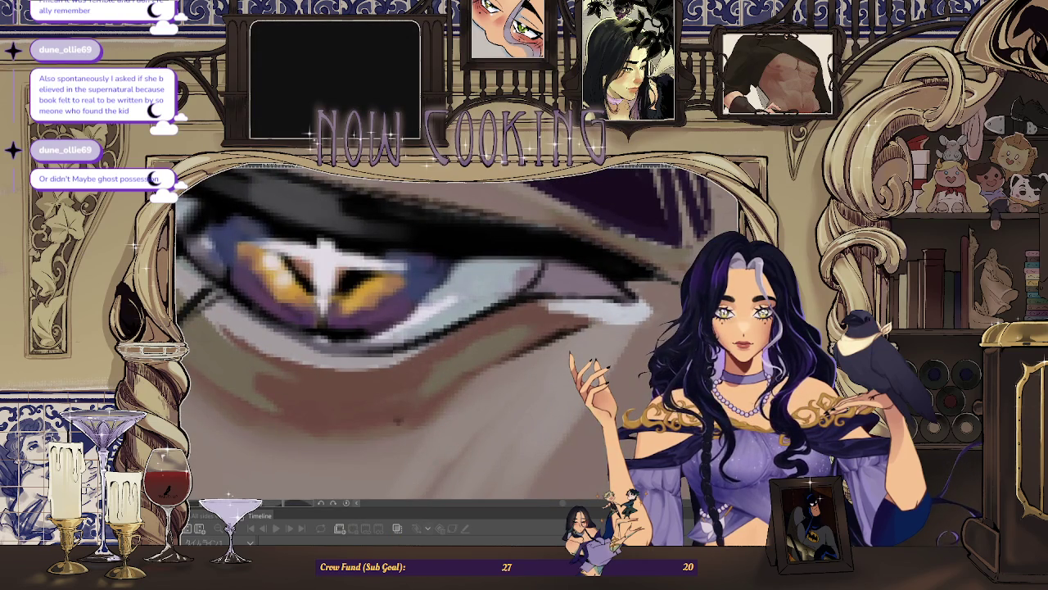
key("space")
scroll(539, 339, "down", 5)
scroll(501, 342, "up", 3)
scroll(496, 320, "up", 2)
scroll(491, 294, "up", 2)
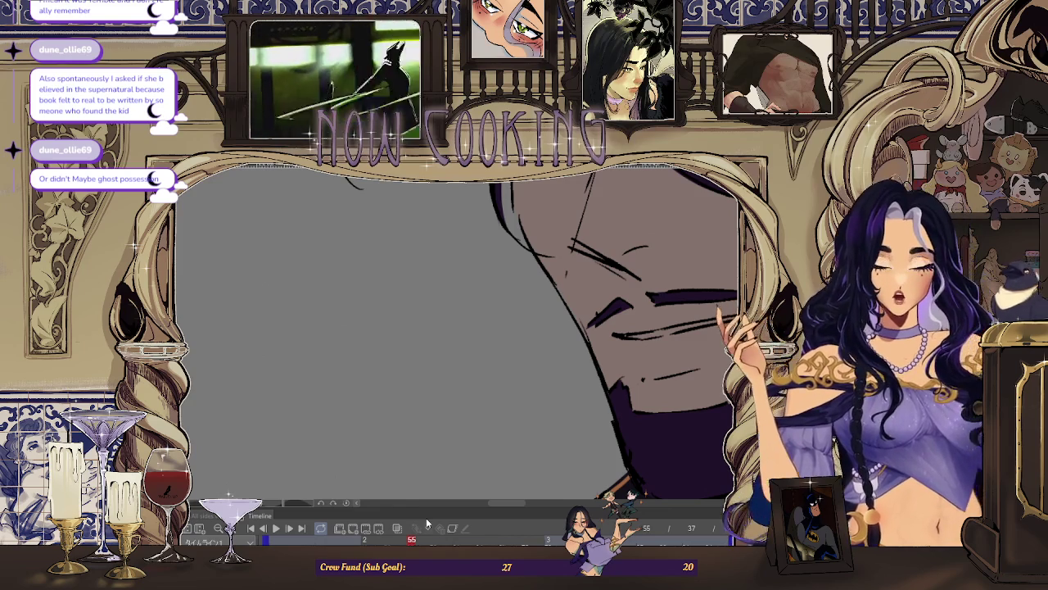
scroll(458, 327, "down", 3)
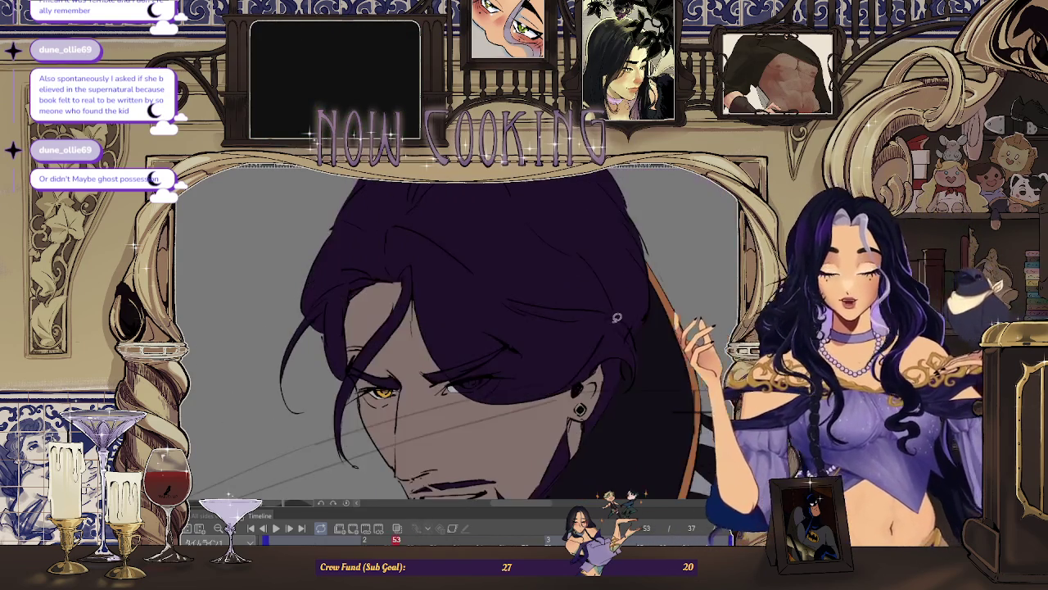
Step: Zoom in and out on the eyes to inspect the grey eye whites and amber irises
scroll(403, 216, "up", 1)
scroll(403, 216, "up", 3)
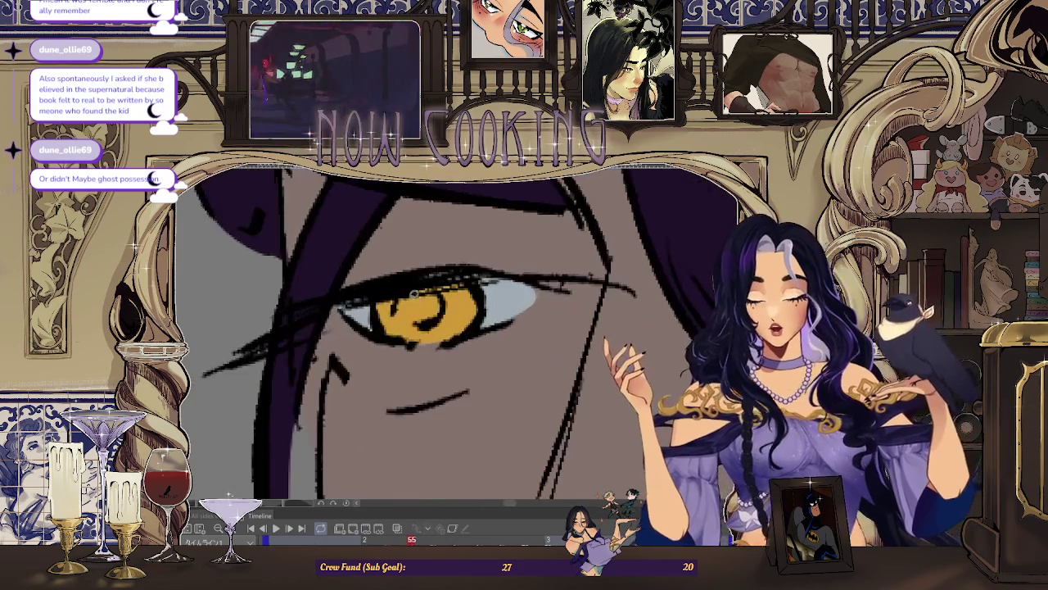
scroll(541, 283, "down", 4)
scroll(542, 282, "up", 2)
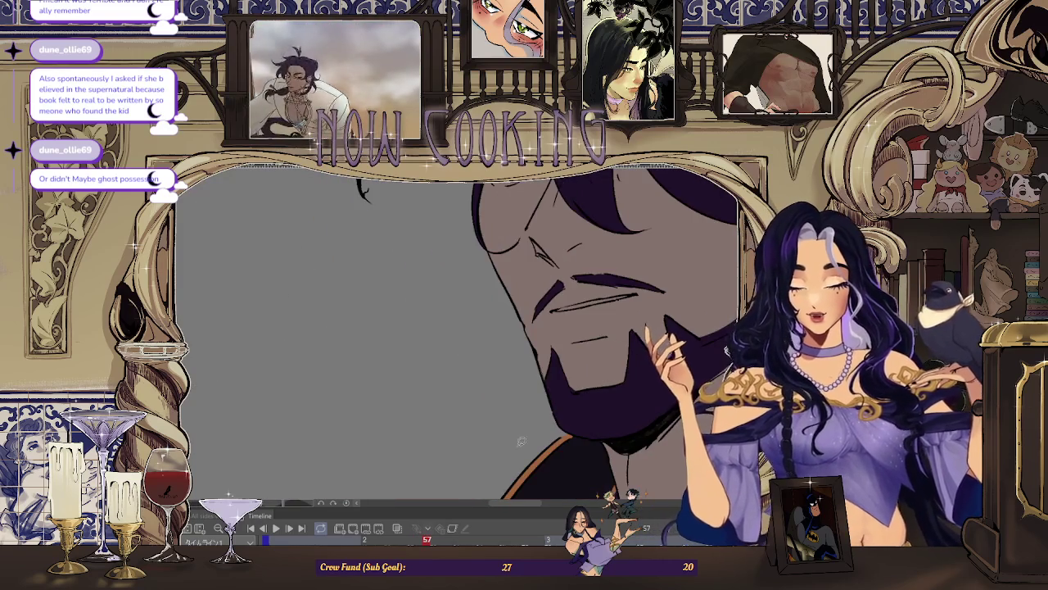
scroll(492, 291, "up", 2)
scroll(464, 300, "up", 3)
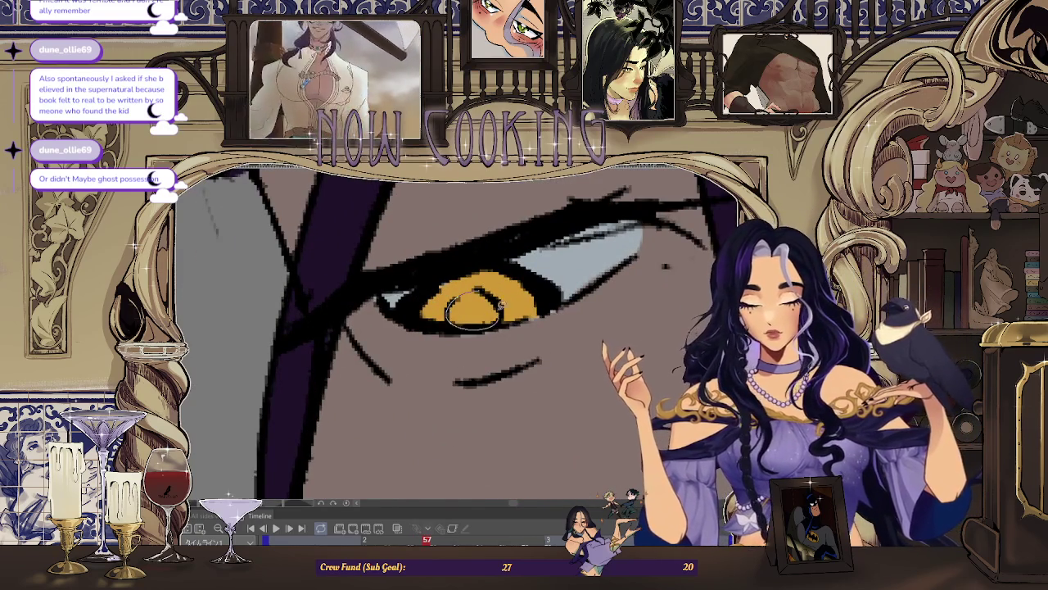
scroll(473, 309, "down", 2)
scroll(491, 311, "down", 2)
scroll(499, 324, "down", 2)
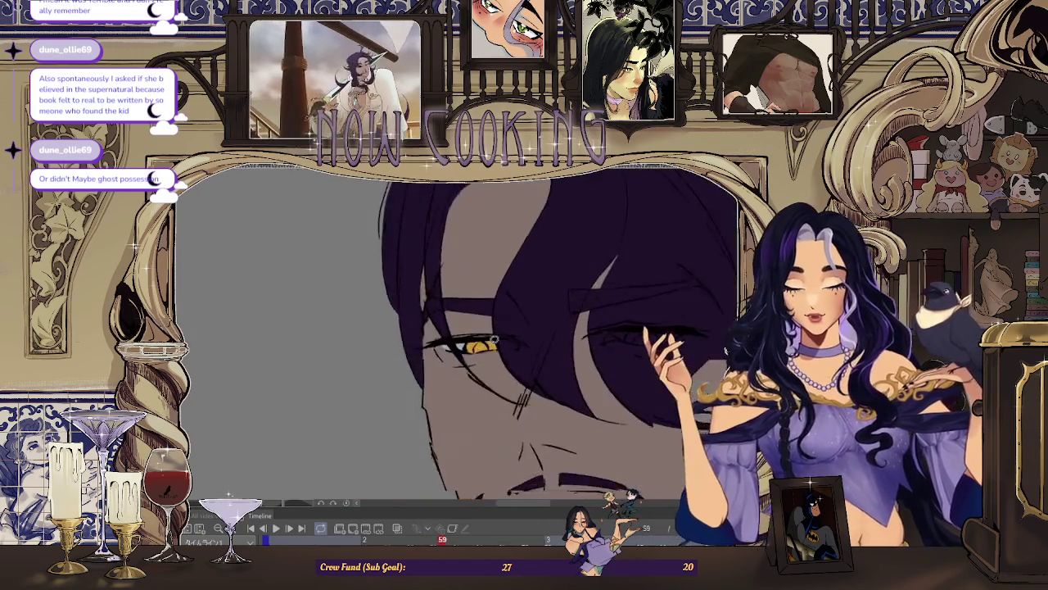
scroll(504, 325, "up", 3)
scroll(509, 339, "down", 2)
scroll(501, 344, "down", 1)
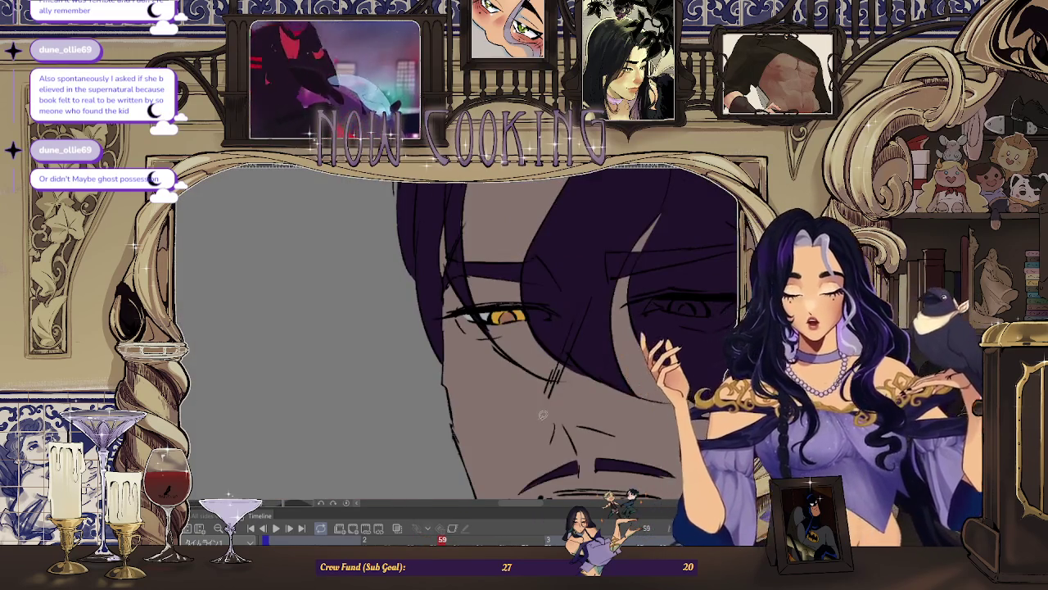
scroll(492, 348, "down", 2)
scroll(483, 352, "down", 2)
scroll(483, 351, "up", 2)
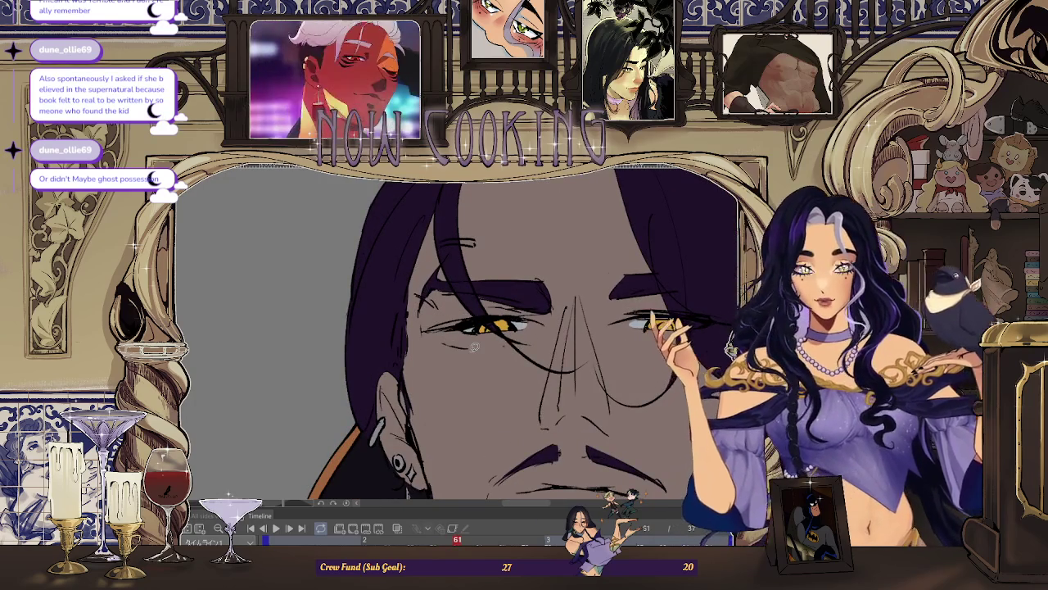
scroll(489, 344, "up", 1)
scroll(494, 340, "up", 3)
scroll(495, 338, "down", 1)
scroll(557, 356, "down", 3)
scroll(616, 375, "up", 4)
scroll(615, 373, "down", 4)
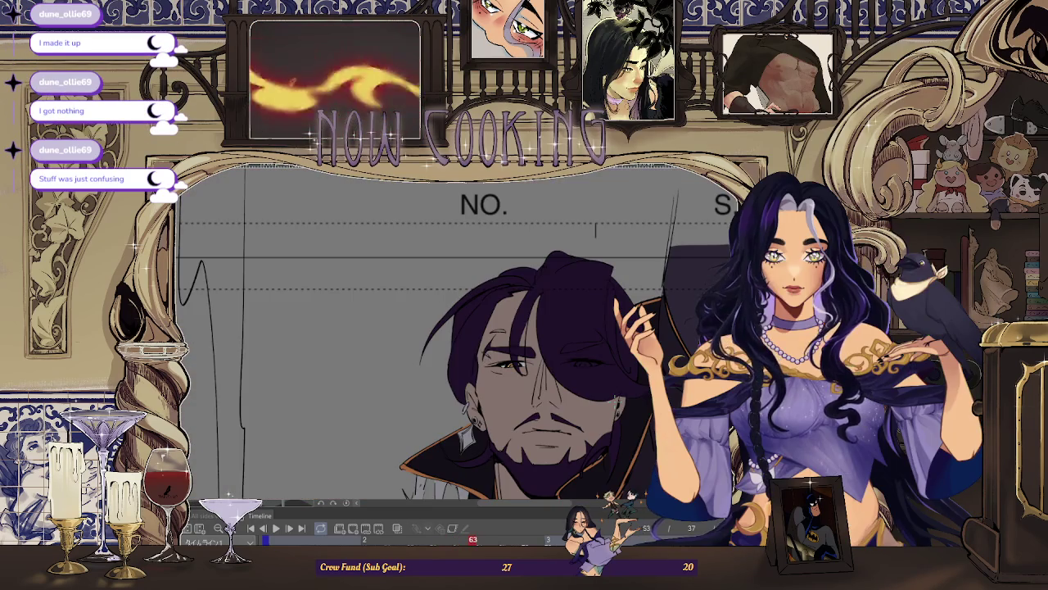
Step: Flip between neighbouring frames up to frame 65, zooming on the eyes to check them
key("Left")
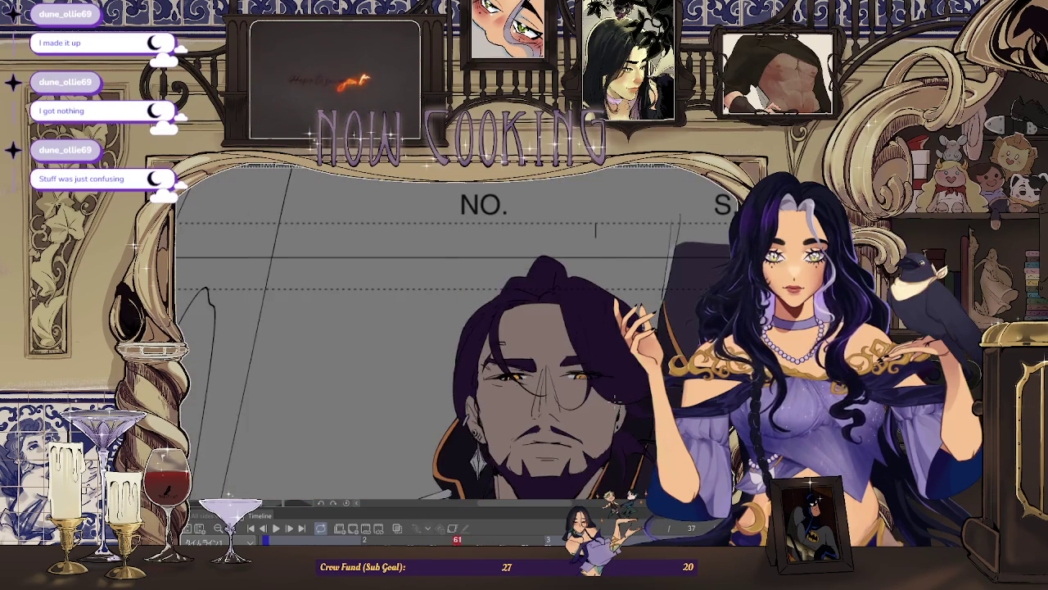
key("Right")
key("Left")
scroll(595, 370, "up", 2)
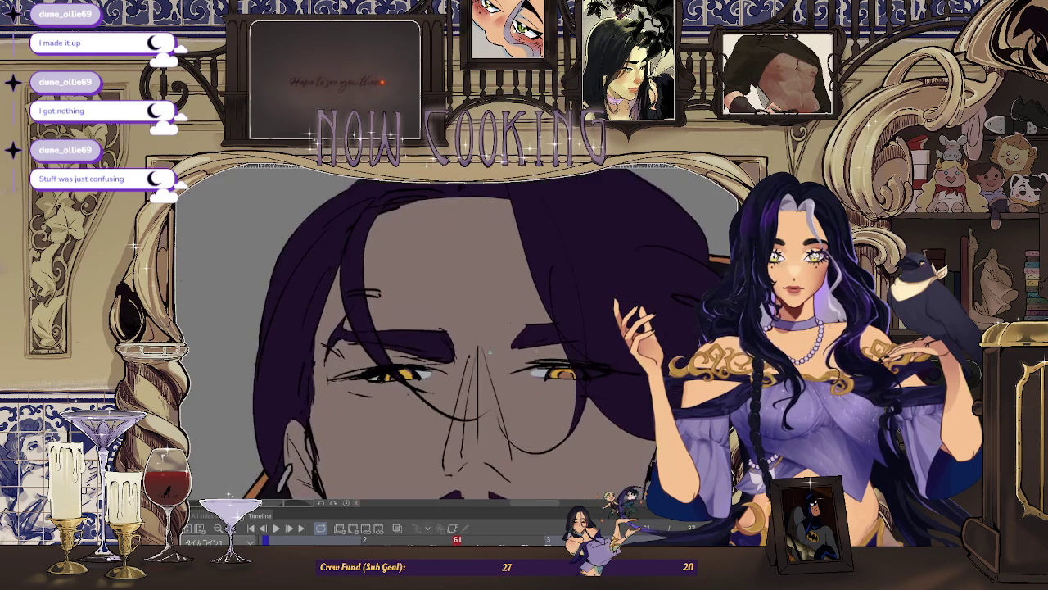
scroll(450, 360, "up", 2)
key("Right")
key("Right")
key("Right")
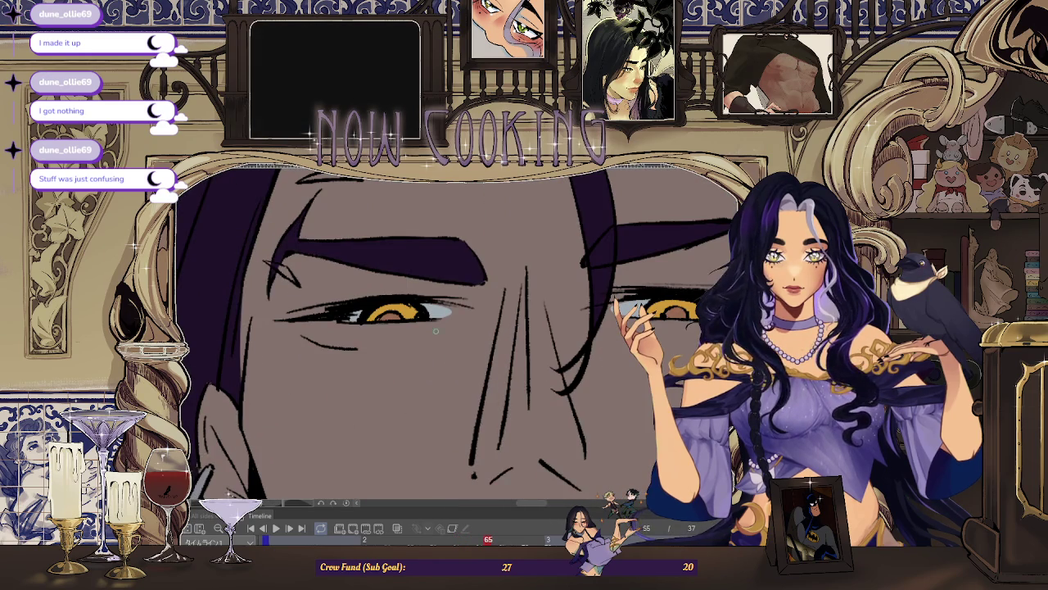
scroll(502, 319, "up", 1)
scroll(454, 302, "up", 1)
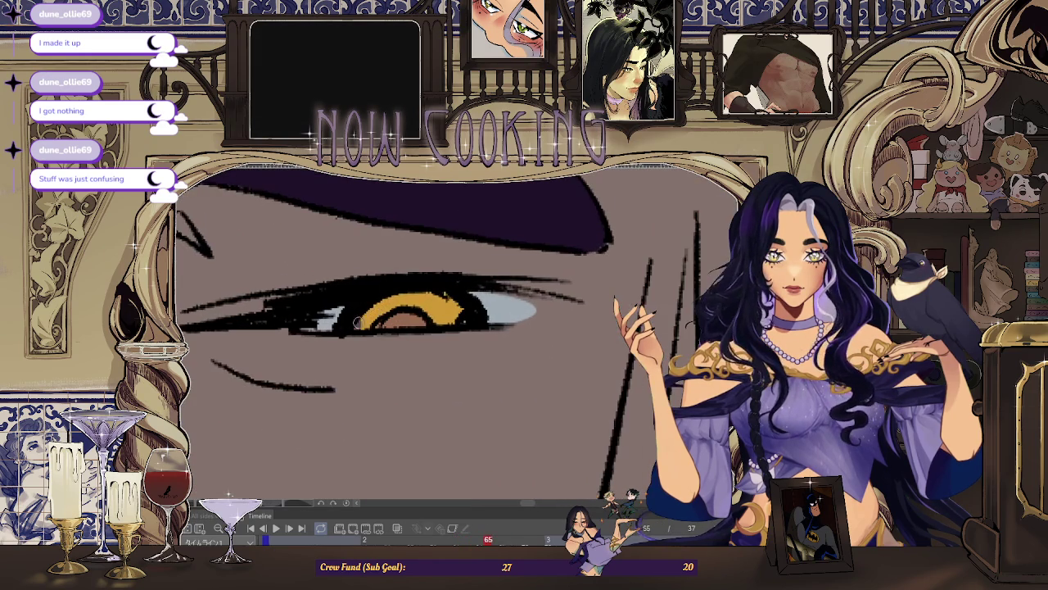
scroll(453, 302, "down", 2)
scroll(491, 320, "down", 1)
scroll(669, 326, "up", 2)
scroll(567, 332, "up", 1)
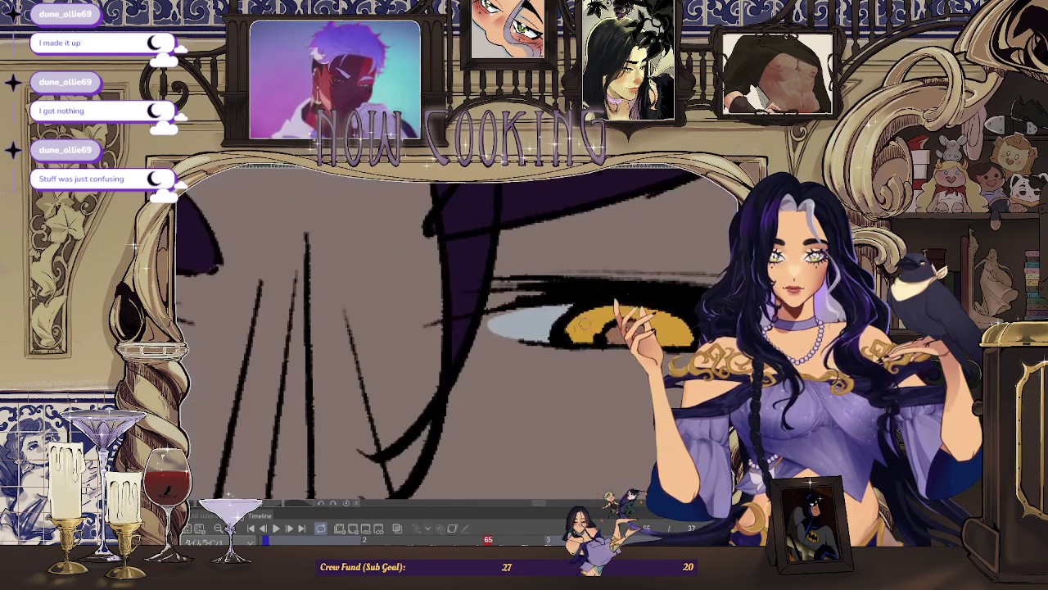
scroll(556, 334, "up", 1)
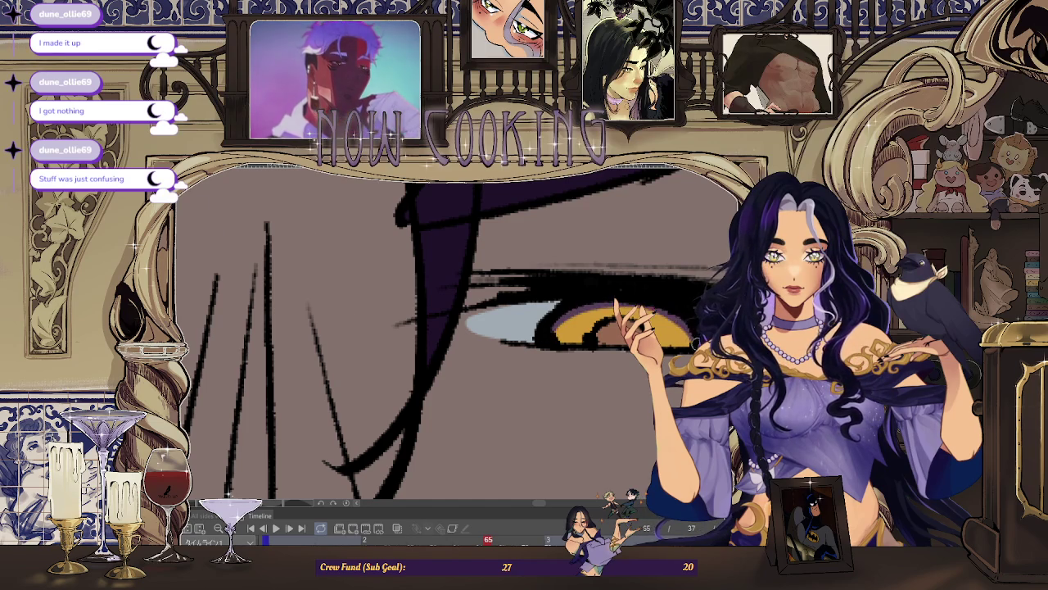
scroll(695, 339, "down", 2)
scroll(551, 390, "up", 3)
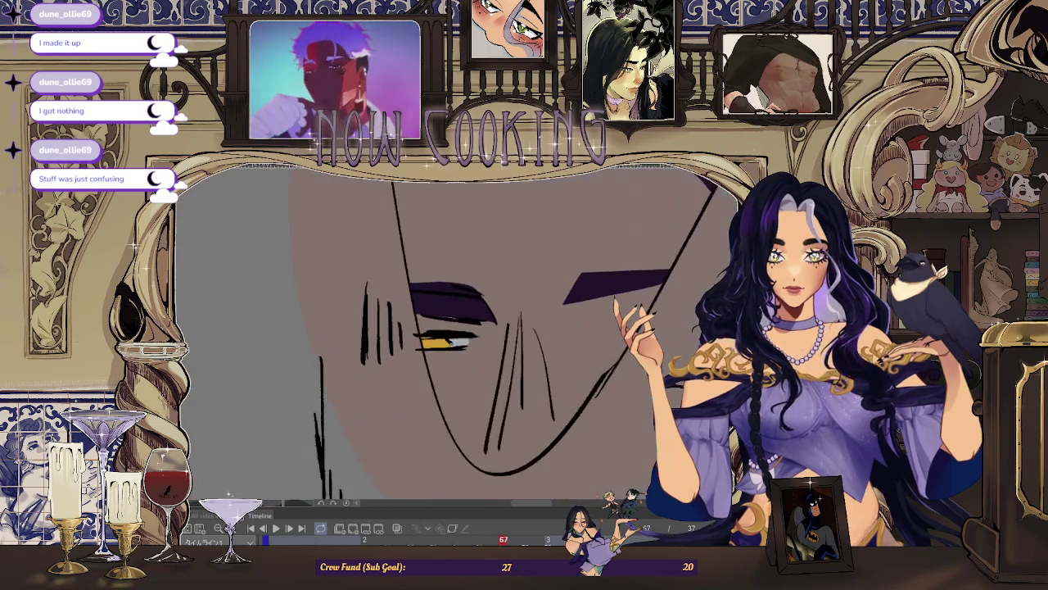
scroll(463, 319, "down", 3)
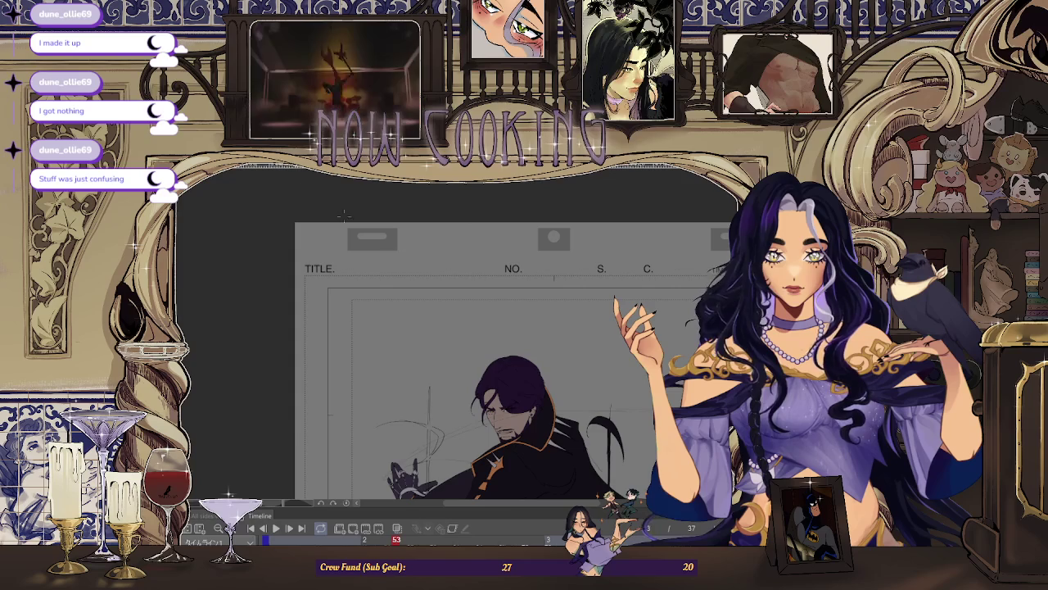
scroll(532, 385, "up", 3)
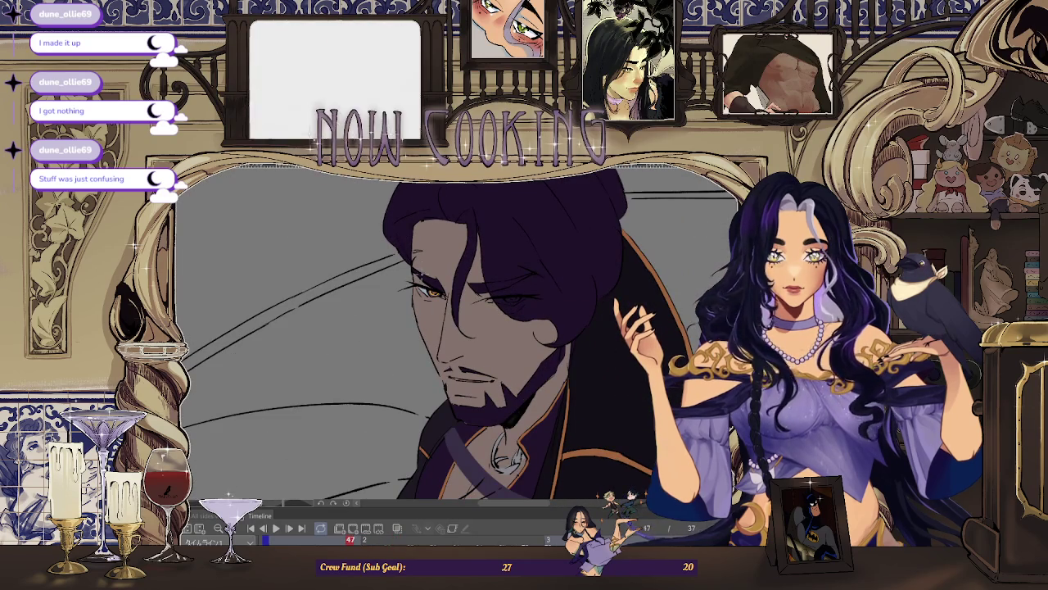
scroll(434, 276, "up", 2)
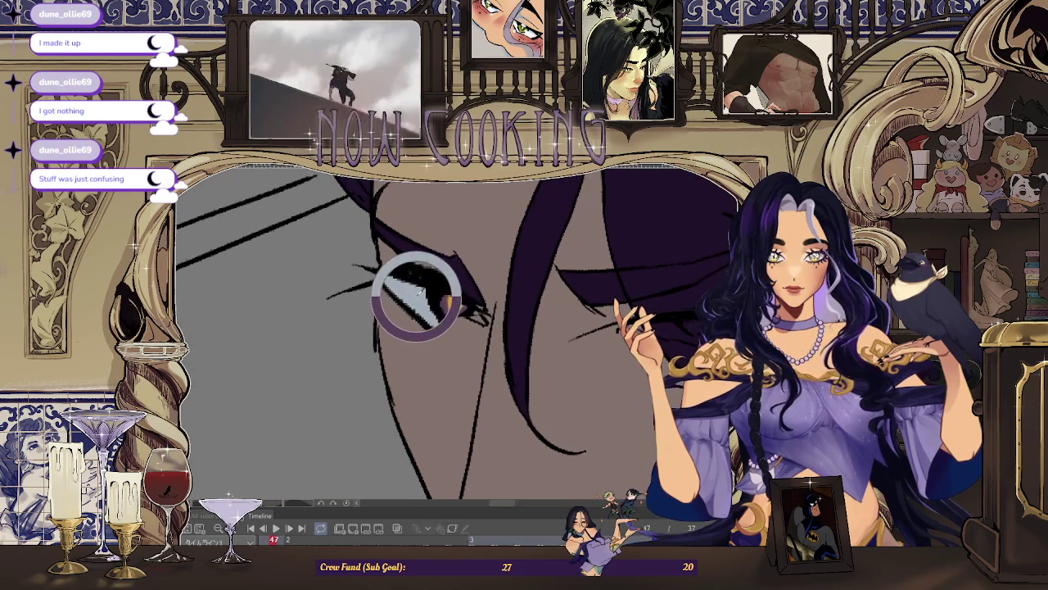
Step: Paint the teeth light grey along the bearded man's lip line with the G-pen, stepping through frames
scroll(610, 281, "down", 5)
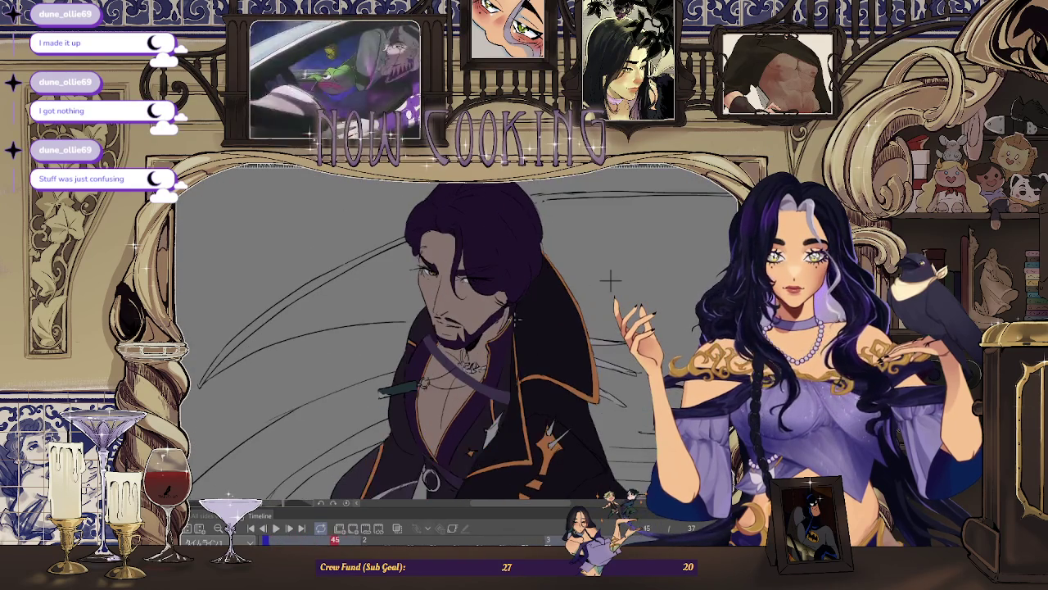
scroll(449, 325, "up", 5)
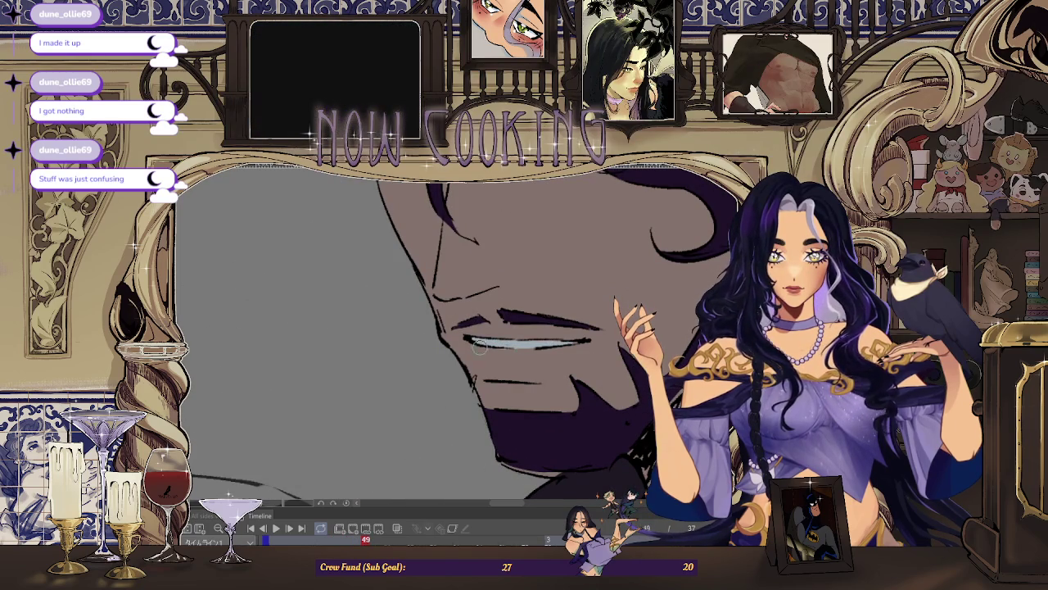
scroll(502, 343, "down", 3)
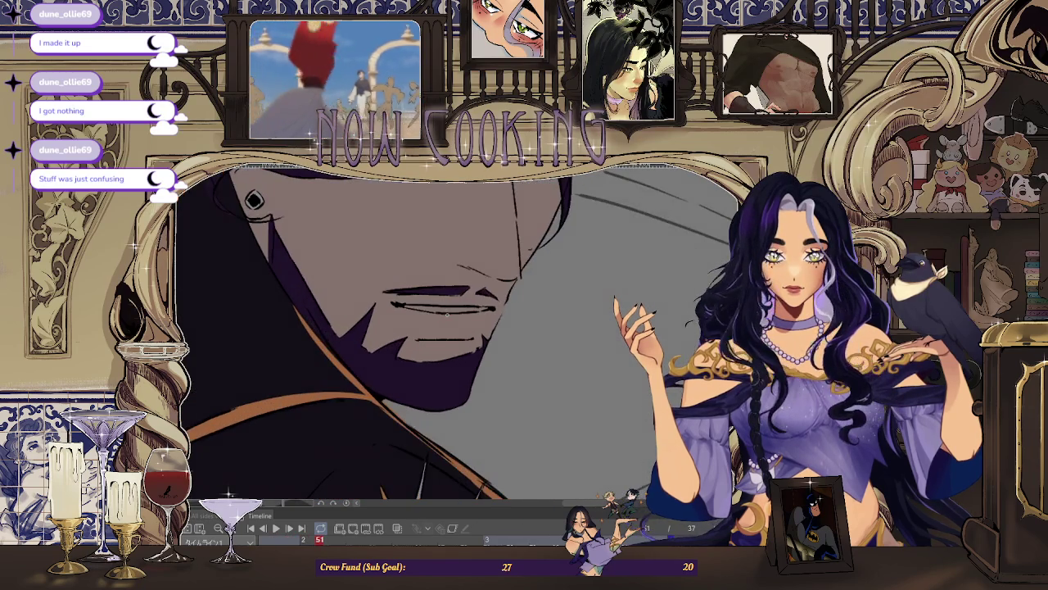
left_click_drag(396, 309, 488, 316)
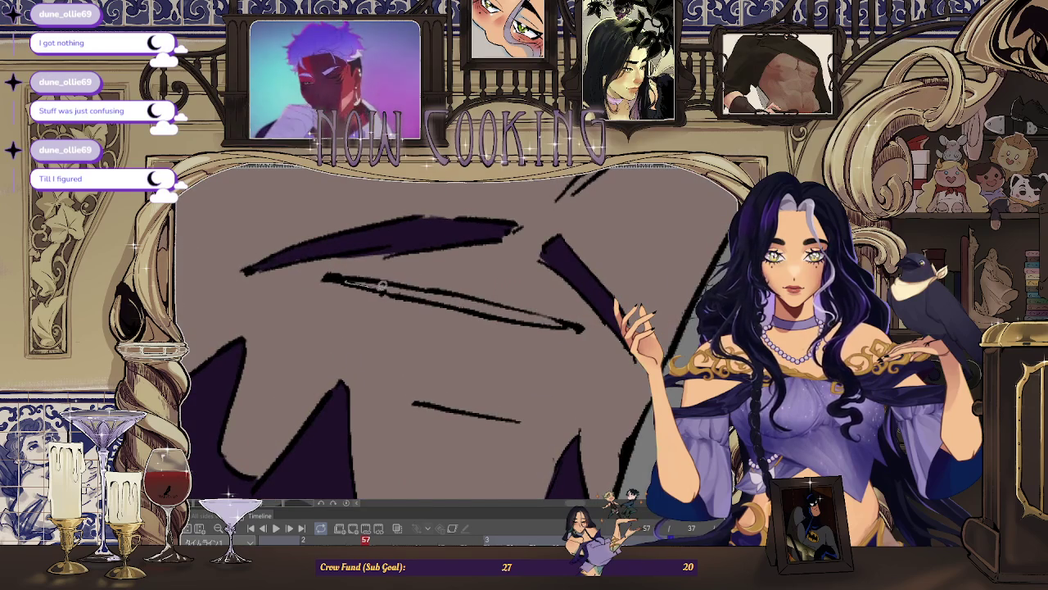
scroll(495, 313, "down", 3)
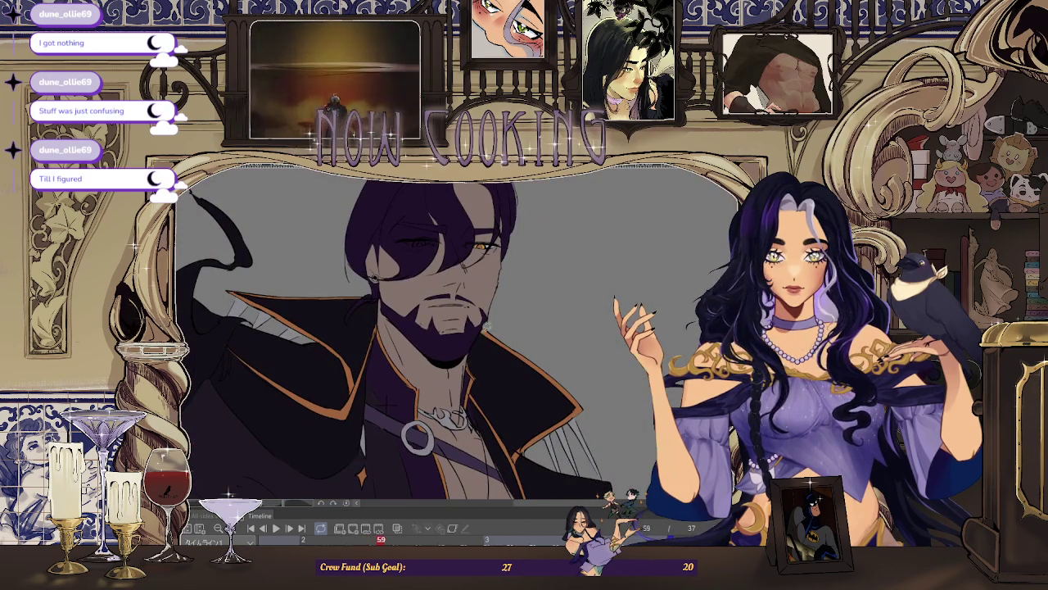
scroll(487, 330, "up", 3)
scroll(496, 384, "down", 3)
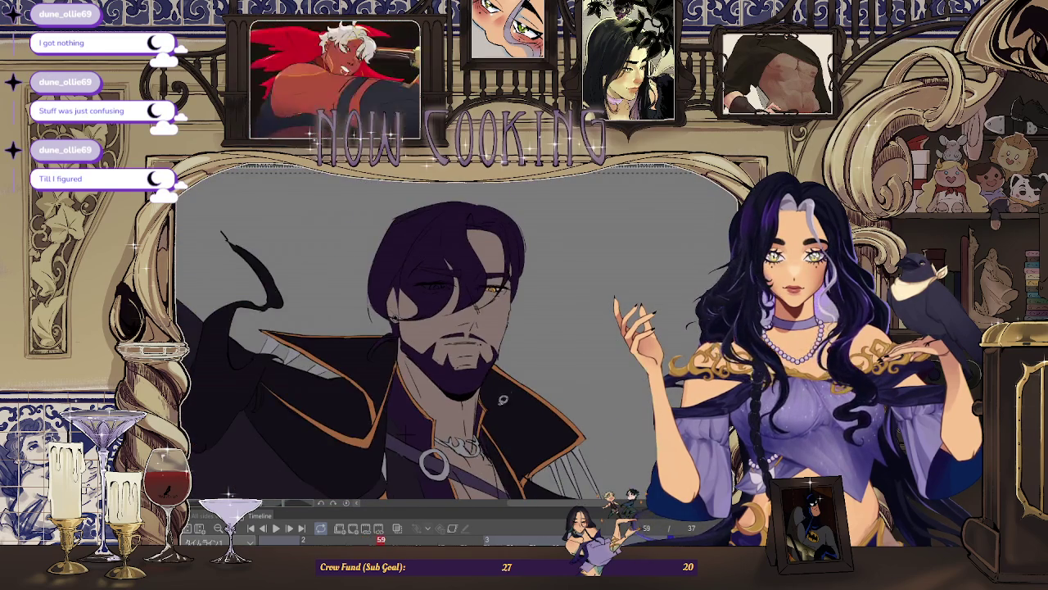
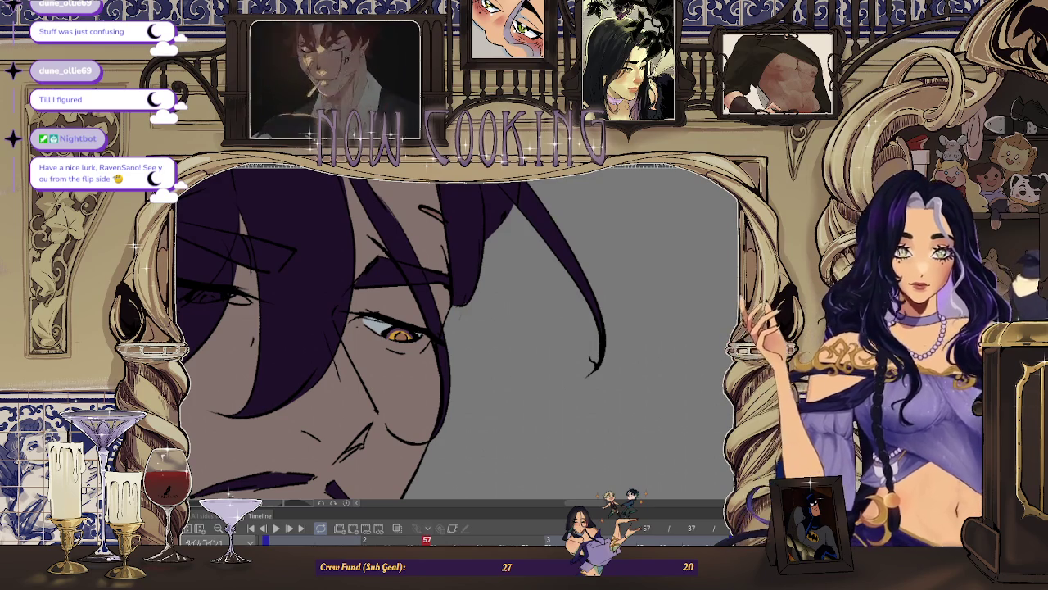
Step: Zoom out so the whole reclining cloaked figure on frame 43 fits the canvas
scroll(519, 260, "down", 2)
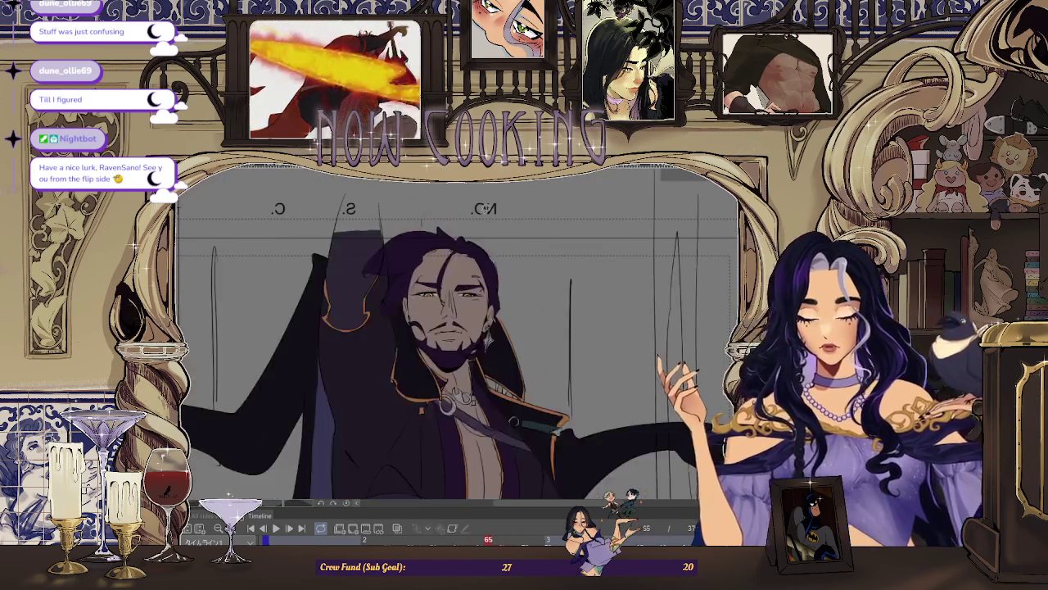
scroll(463, 213, "down", 5)
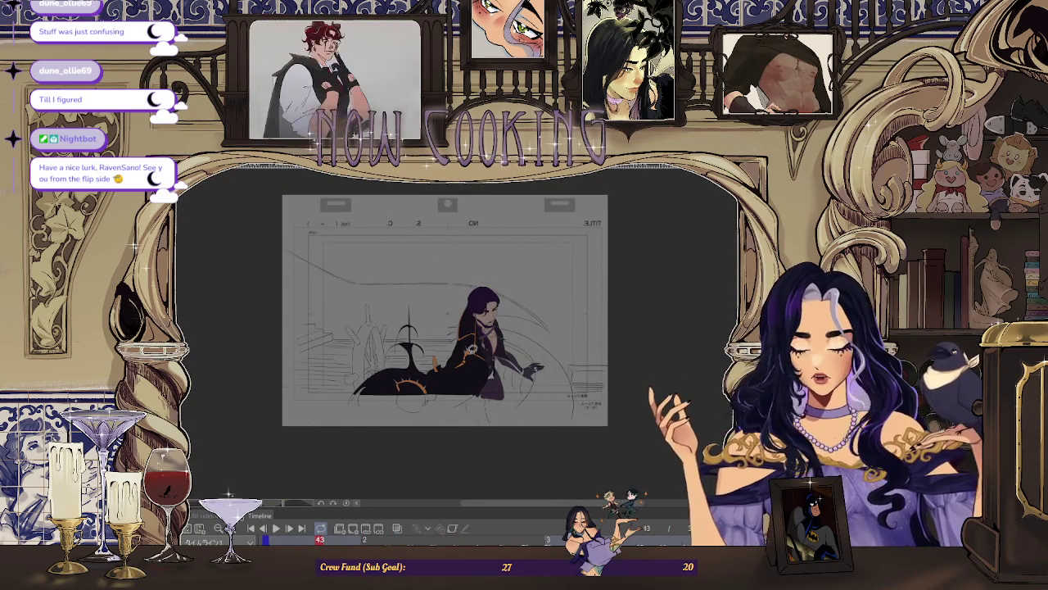
Step: Step the timeline from frame 43 to frame 47 and zoom in on the cloak sketch
scroll(447, 313, "up", 5)
scroll(422, 423, "up", 2)
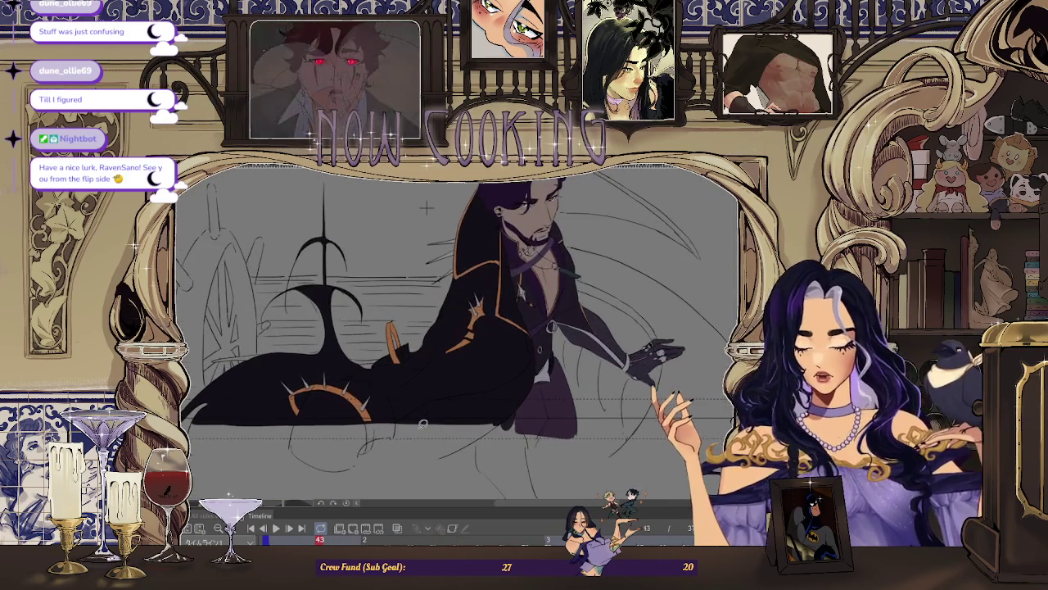
key("Right")
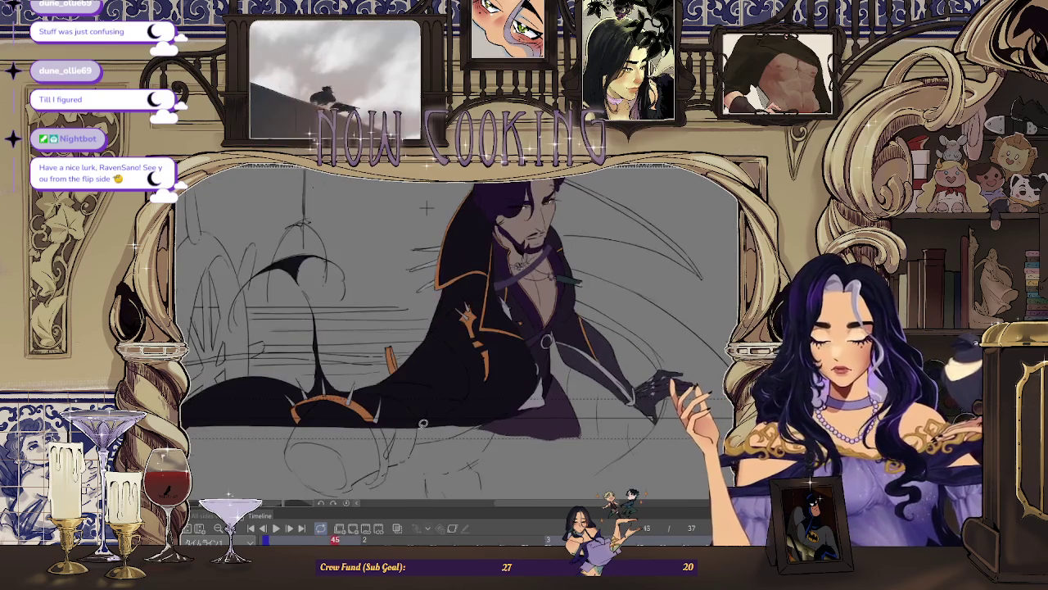
key("Right")
key("Right")
key("Right")
key("Right")
key("Right")
key("Right")
key("Right")
key("Left")
key("Left")
key("Left")
key("Left")
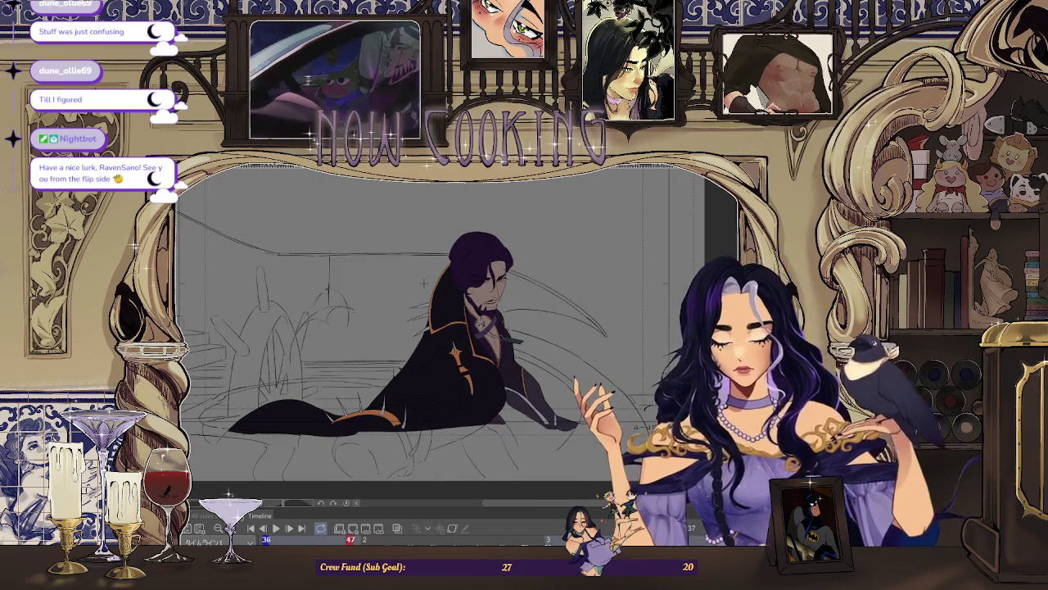
scroll(424, 283, "up", 5)
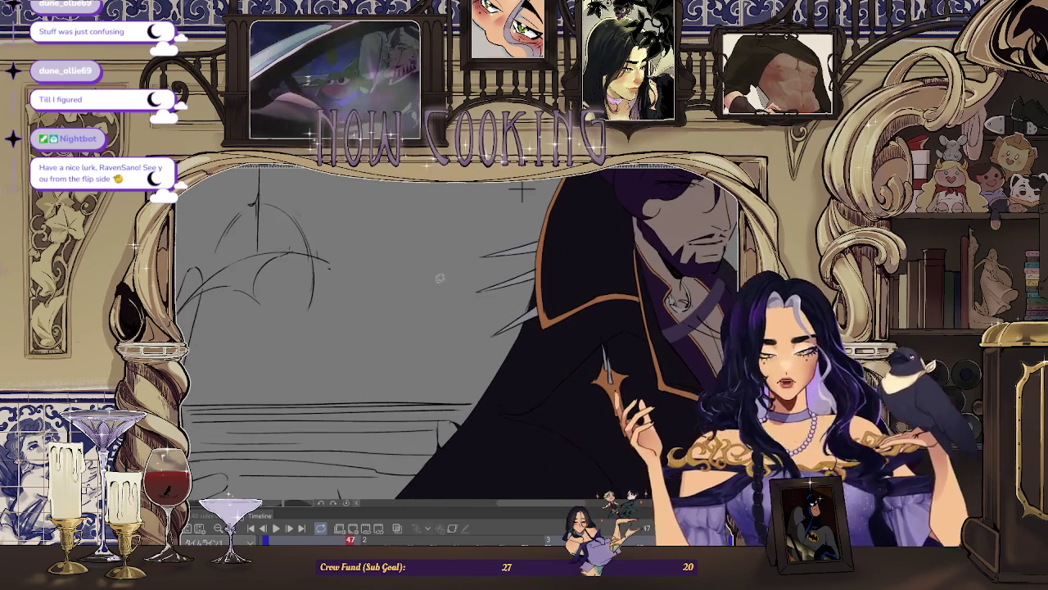
scroll(539, 434, "down", 5)
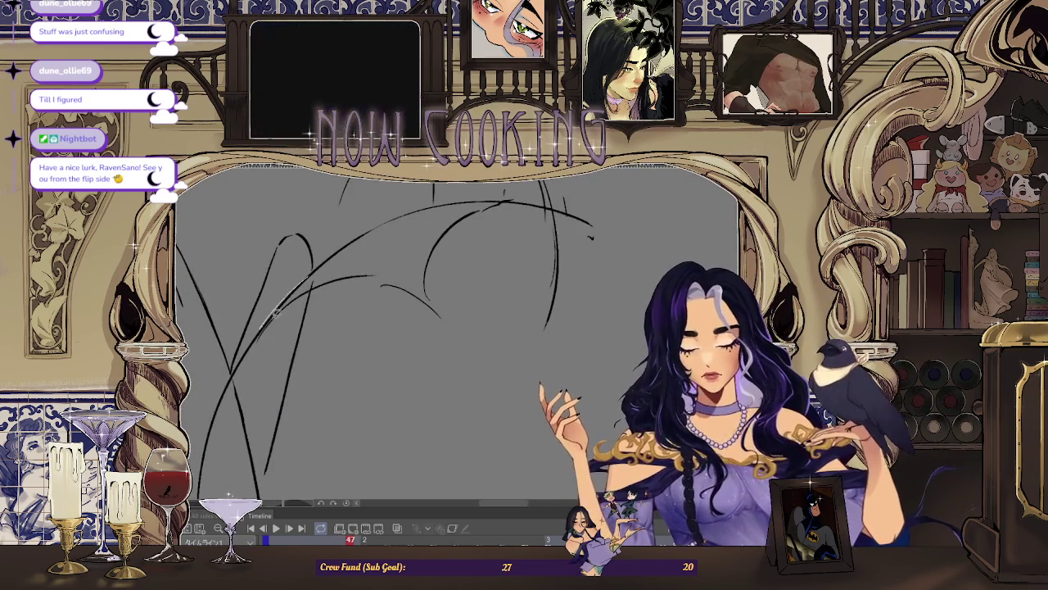
Step: Lasso-fill the wing-like cloak shape on frame 47 solid black in two passes
left_click_drag(379, 238, 231, 324)
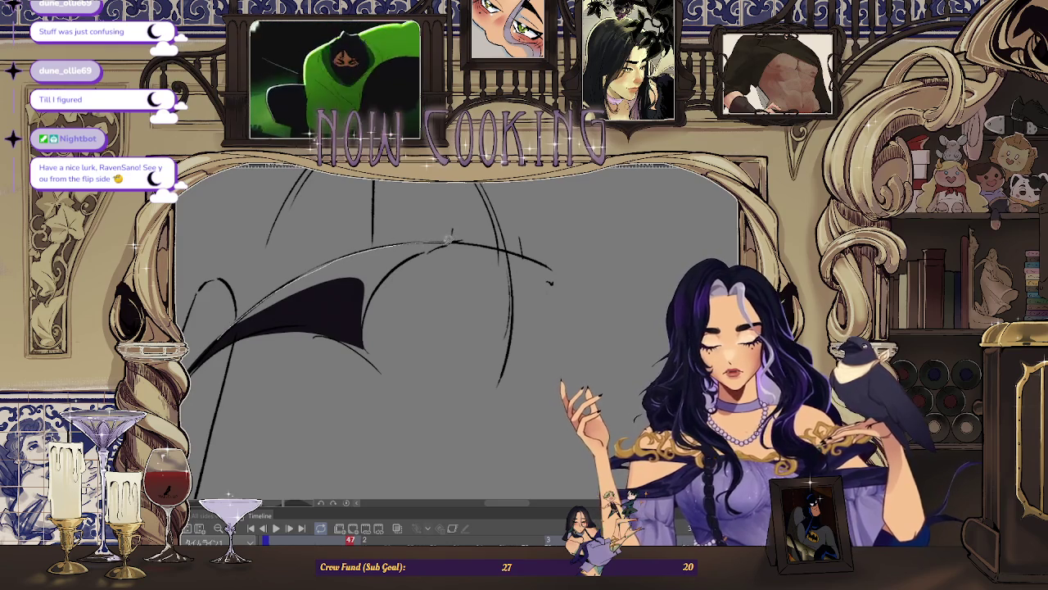
left_click_drag(363, 314, 339, 307)
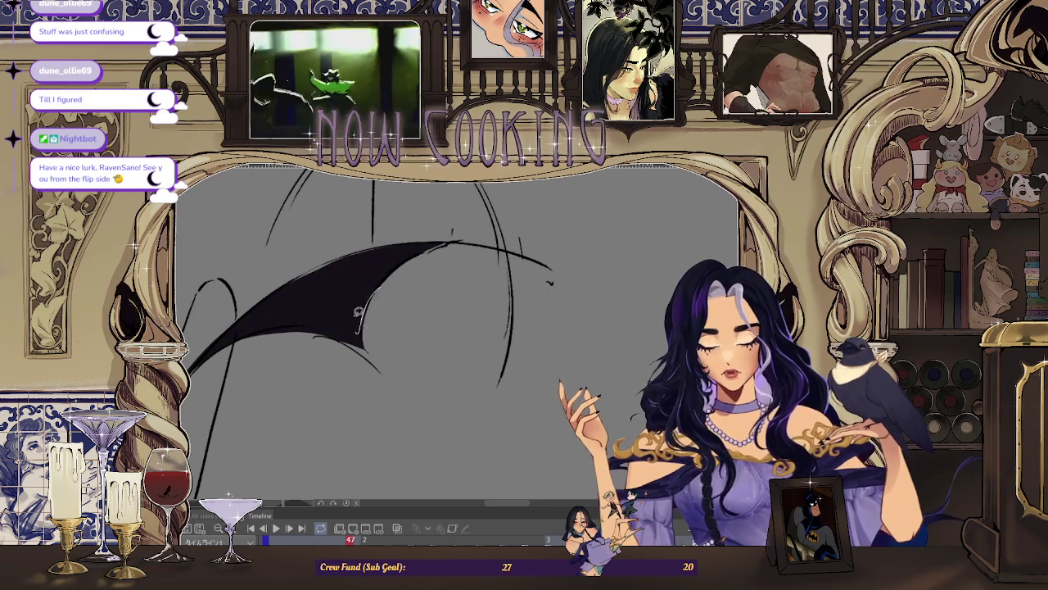
scroll(374, 295, "up", 3)
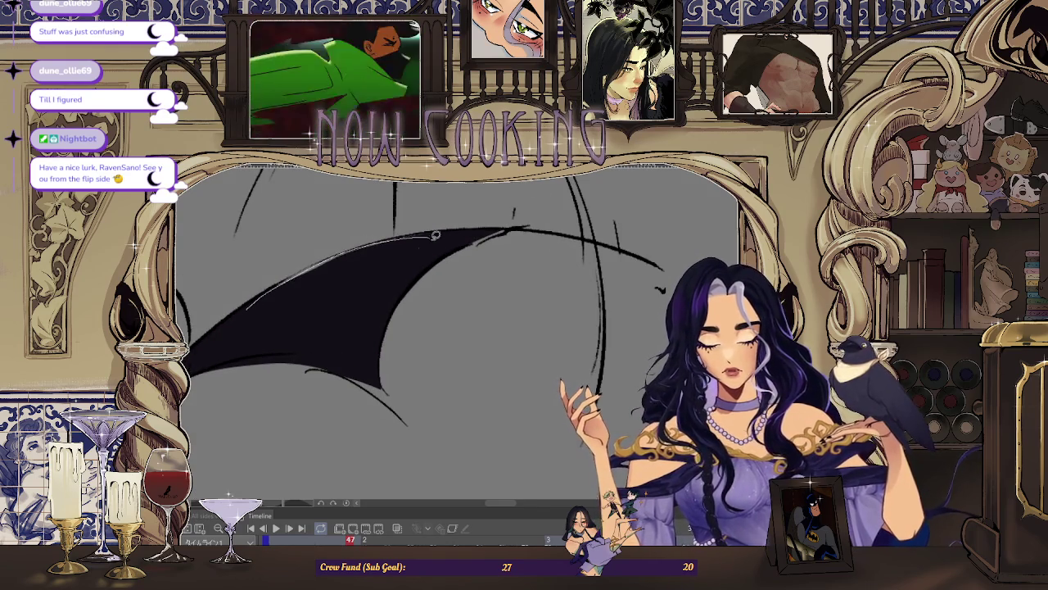
scroll(429, 233, "down", 2)
scroll(352, 235, "up", 3)
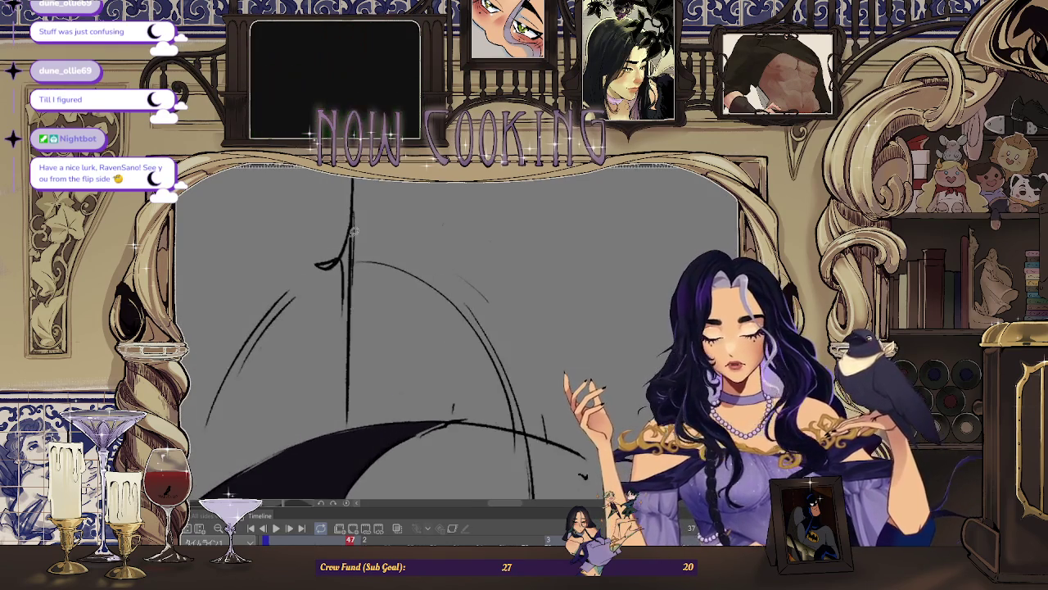
scroll(356, 266, "up", 1)
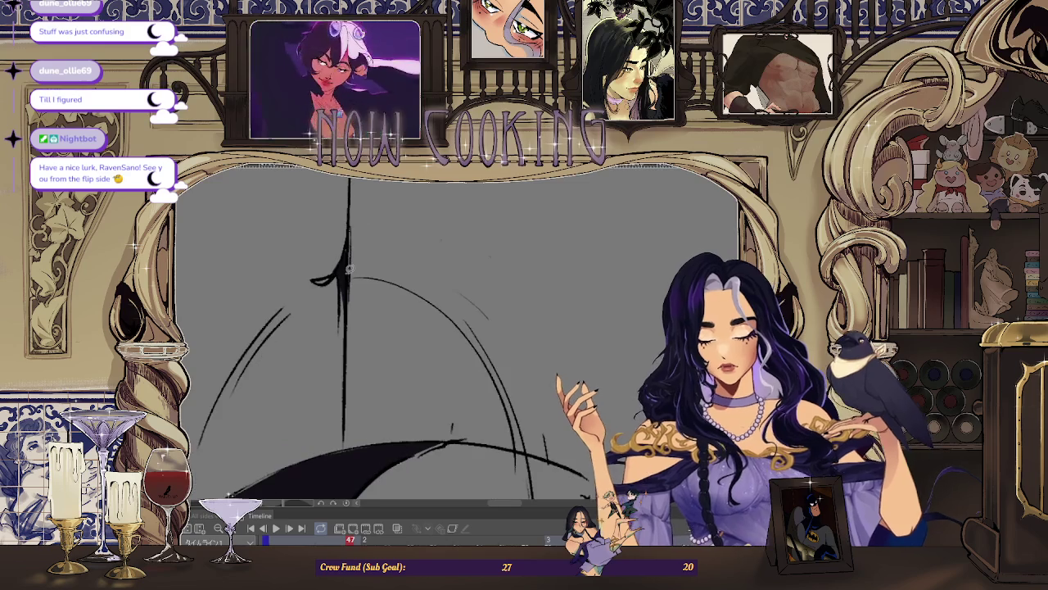
scroll(355, 275, "down", 3)
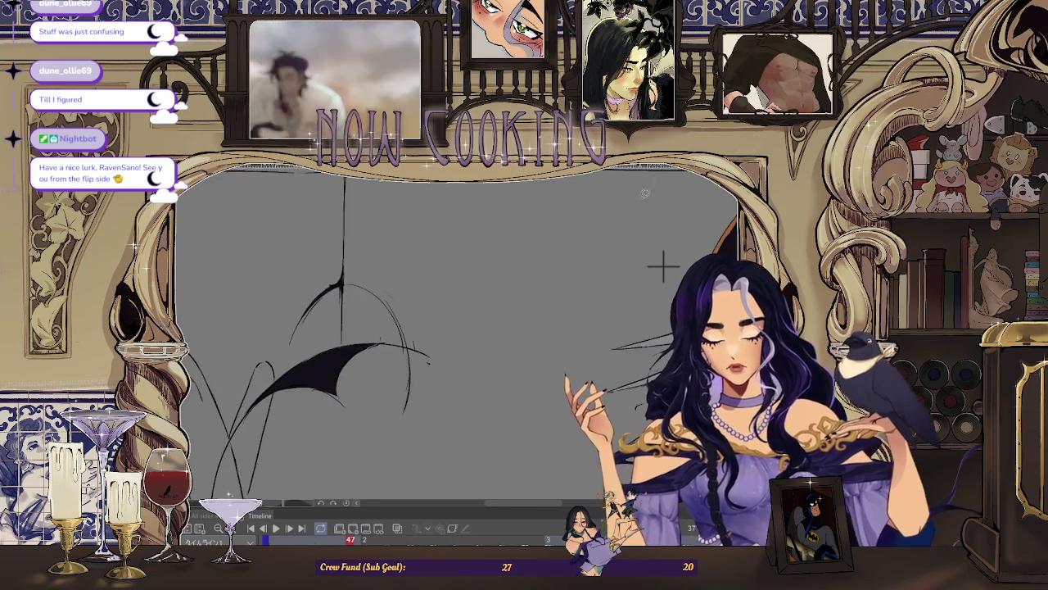
scroll(366, 415, "up", 4)
scroll(366, 415, "up", 2)
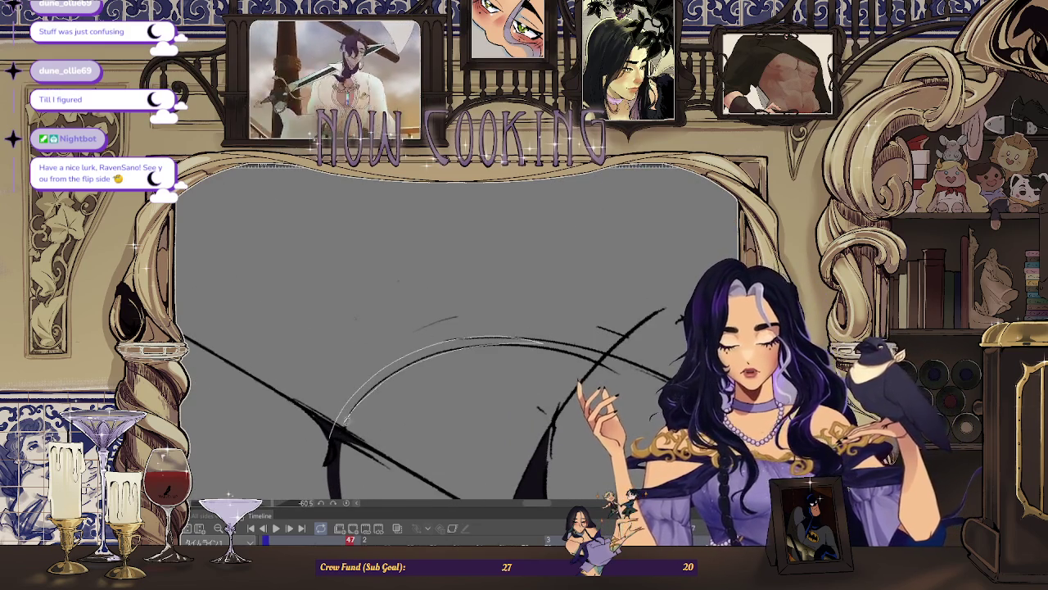
scroll(348, 416, "down", 2)
Step: Reset the canvas rotation so the whole frame shows upright
left_click_drag(530, 313, 506, 314)
key("ctrl+0")
scroll(573, 276, "up", 1)
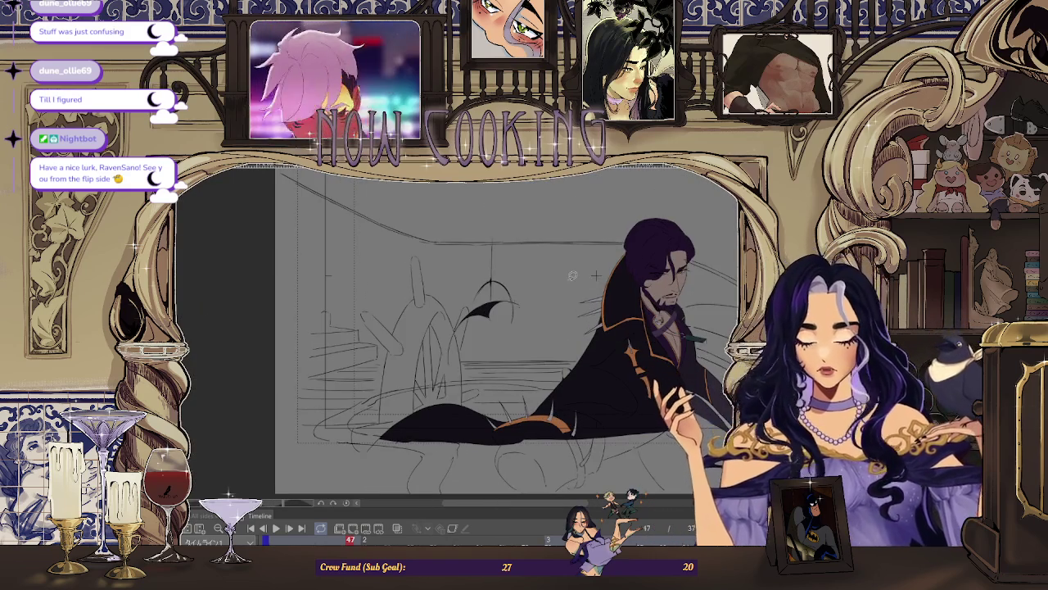
Step: Fill the curved cloak spike on frame 49 black, undoing a stray vertical stroke
scroll(572, 276, "up", 1)
scroll(460, 307, "up", 2)
scroll(459, 307, "up", 2)
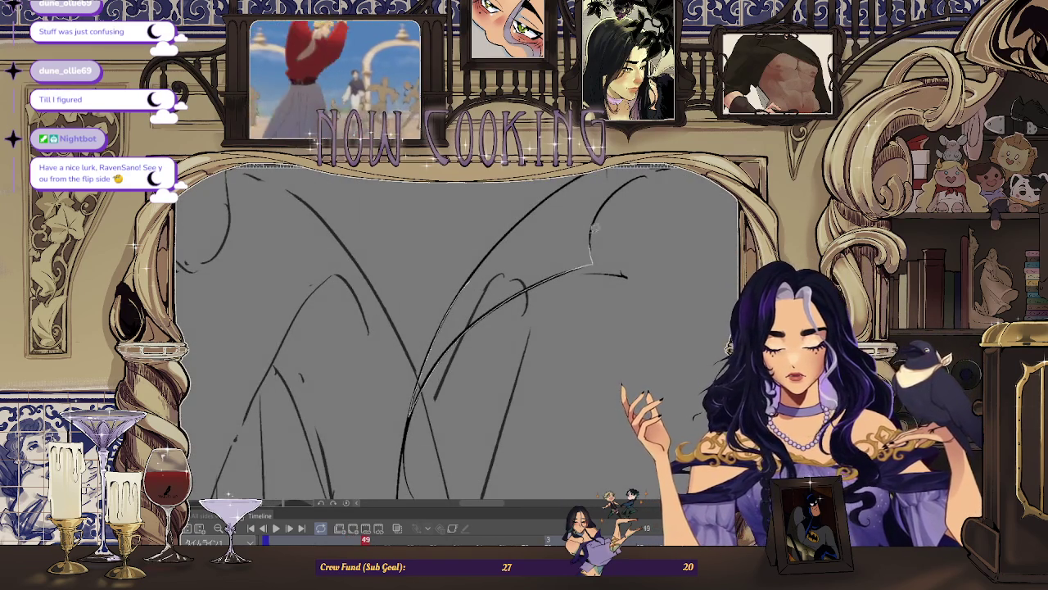
scroll(449, 307, "up", 2)
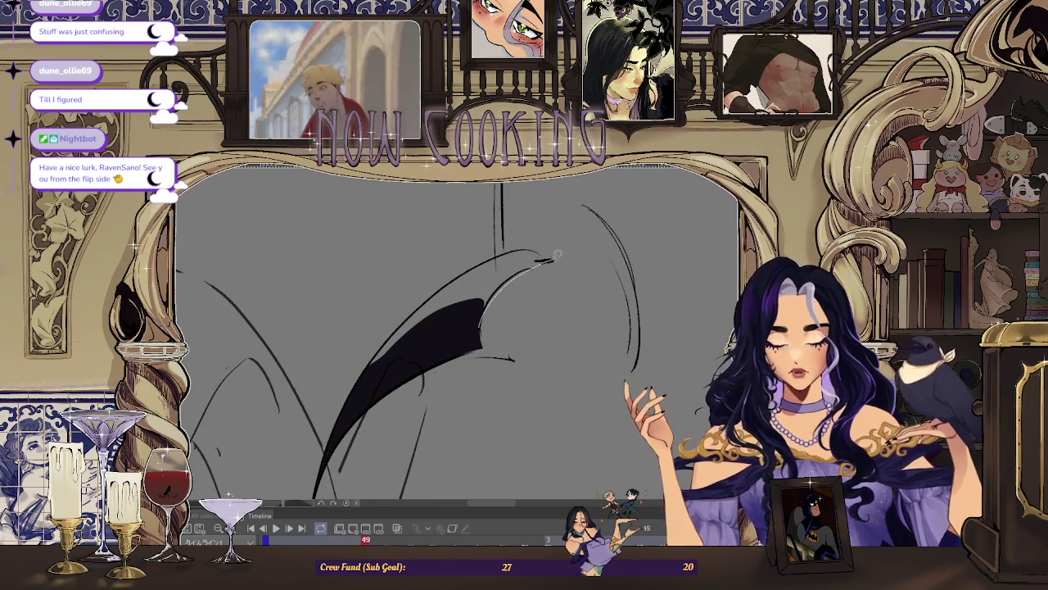
left_click_drag(418, 308, 416, 343)
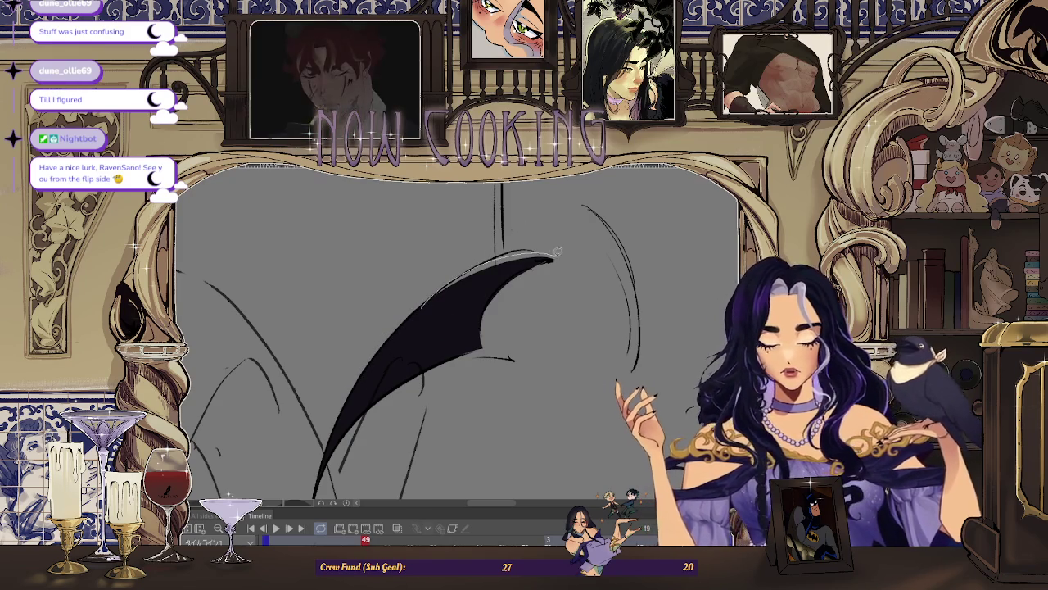
scroll(524, 254, "down", 1)
scroll(475, 279, "down", 1)
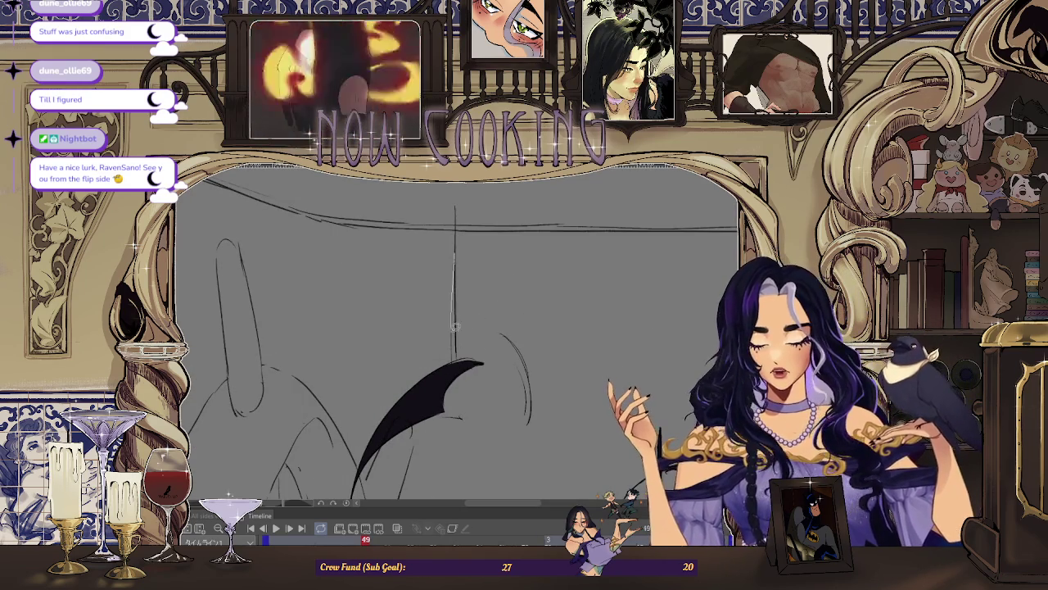
scroll(464, 262, "up", 1)
key("ctrl+z")
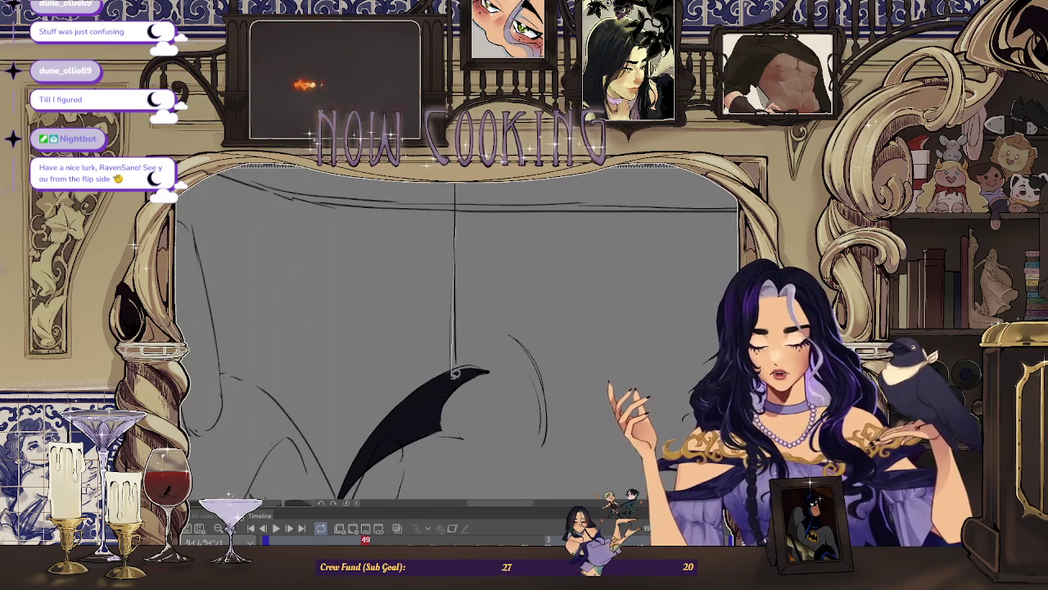
left_click_drag(455, 370, 502, 246)
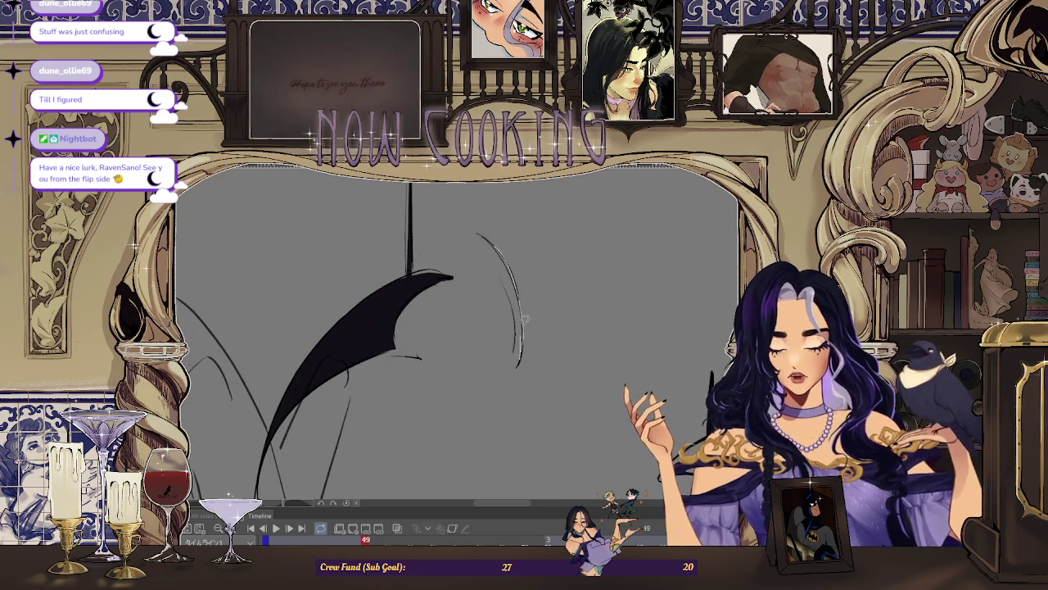
scroll(514, 247, "down", 3)
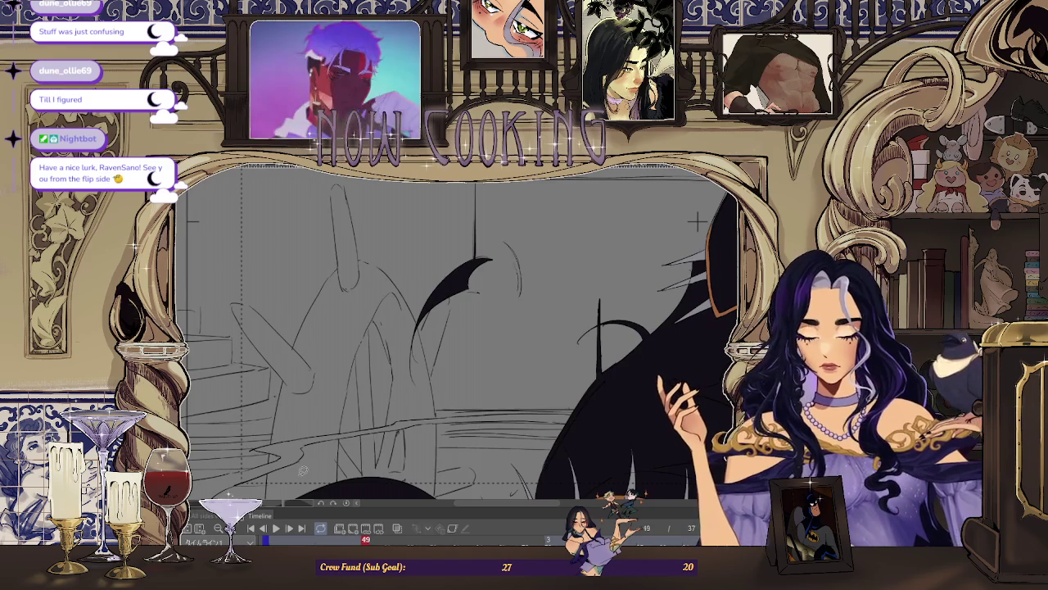
Step: Fill the crescent spike on frame 51 solid black, then advance to frame 53
key("Right")
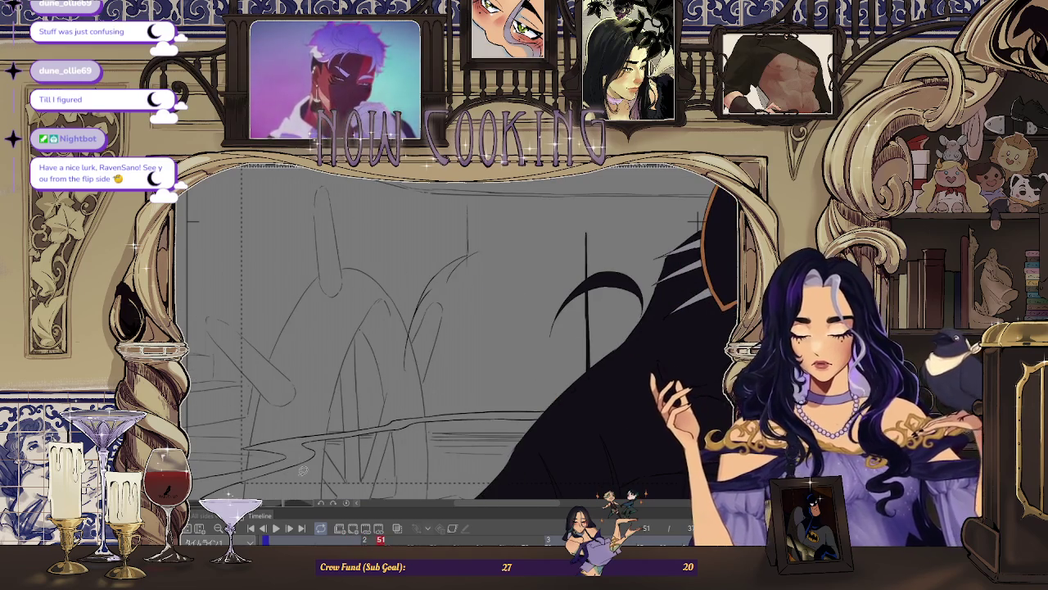
key("Right")
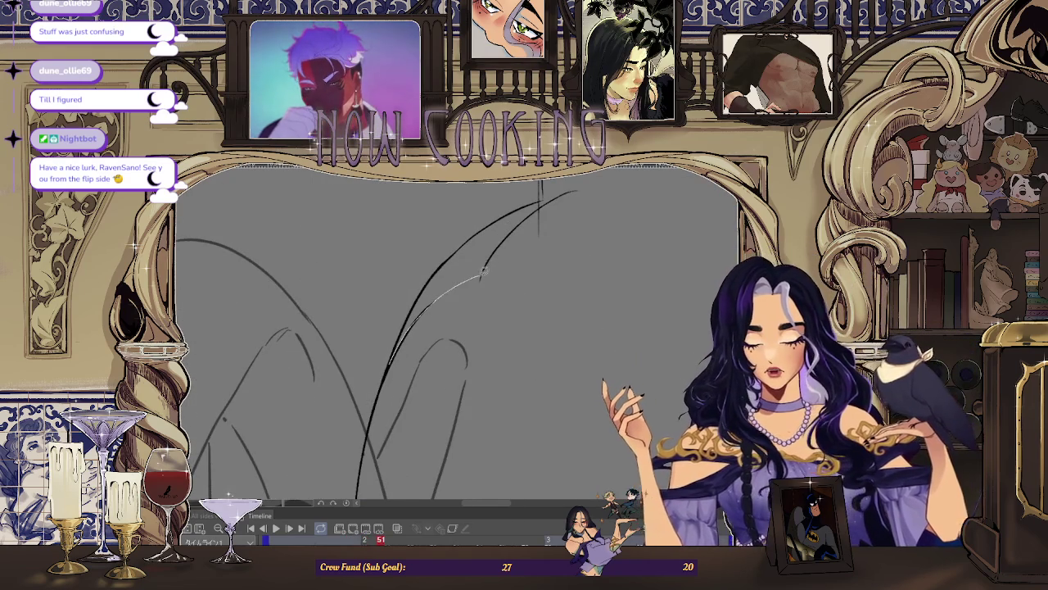
mouse_move(402, 336)
left_mouse_down()
mouse_move(536, 208)
mouse_move(378, 363)
left_mouse_up()
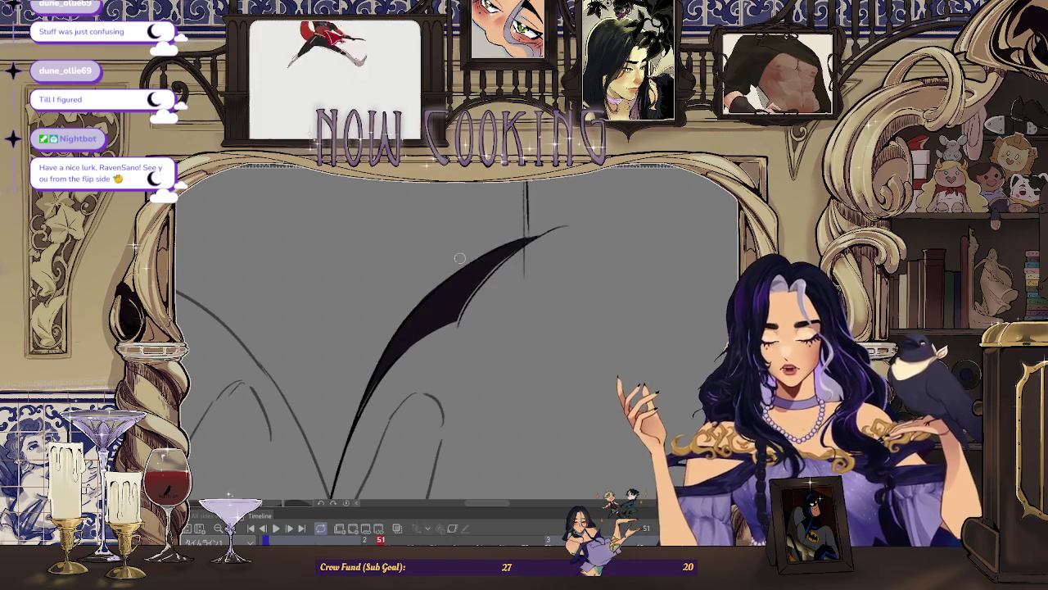
key("space")
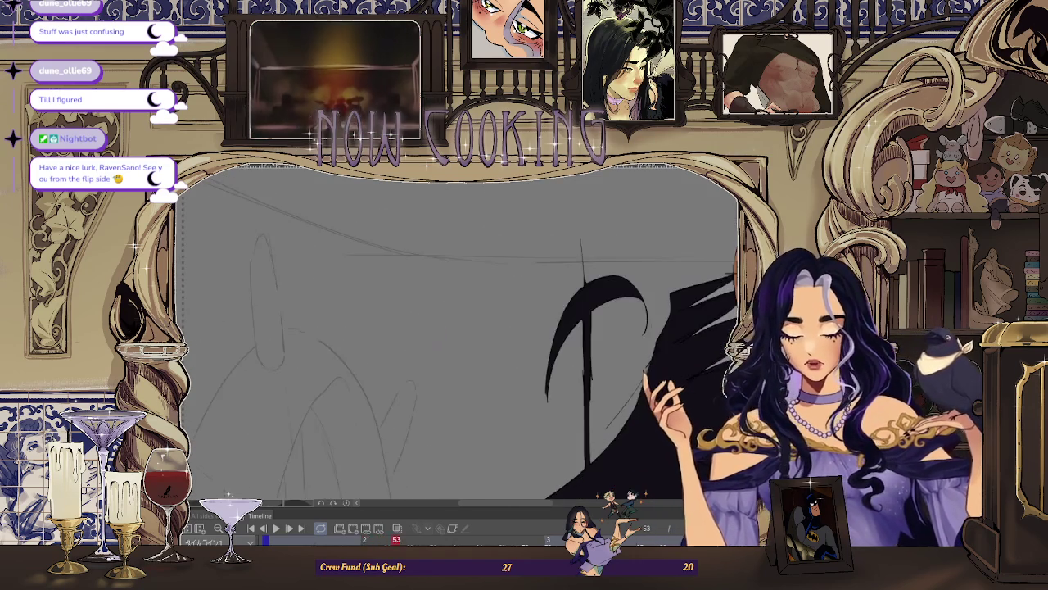
scroll(386, 447, "down", 5)
scroll(386, 446, "up", 1)
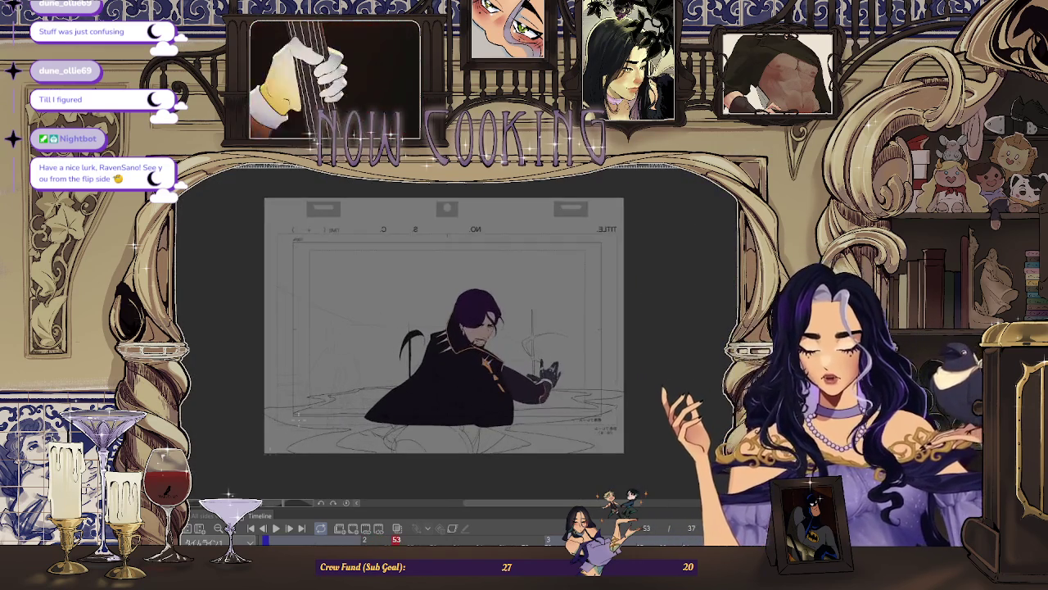
Step: Play back the animation to review the filled cloak frames, stopping on frame 43
scroll(385, 447, "up", 1)
scroll(353, 441, "up", 1)
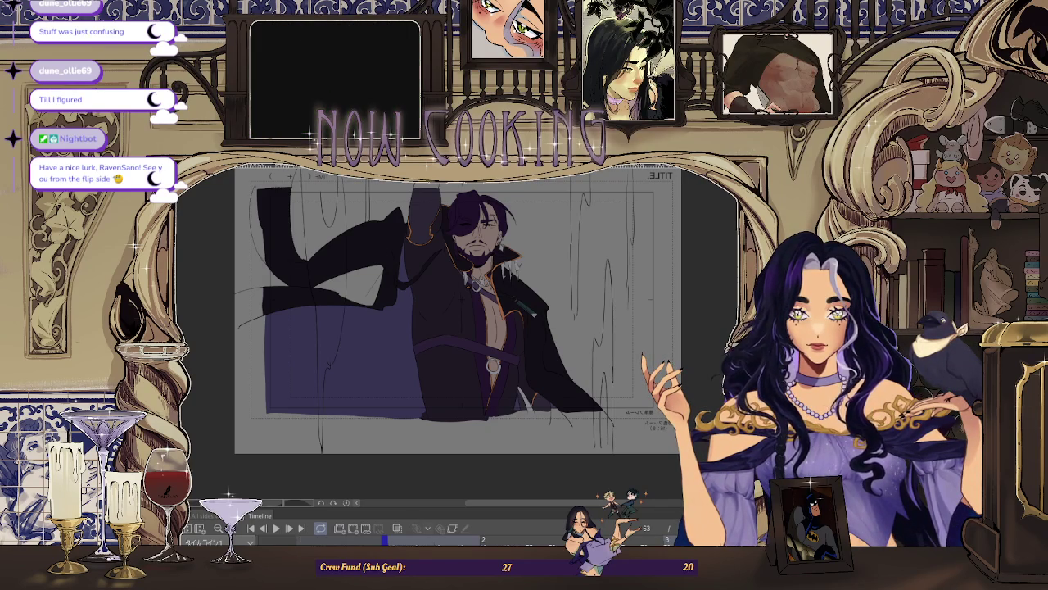
key("ctrl+Tab")
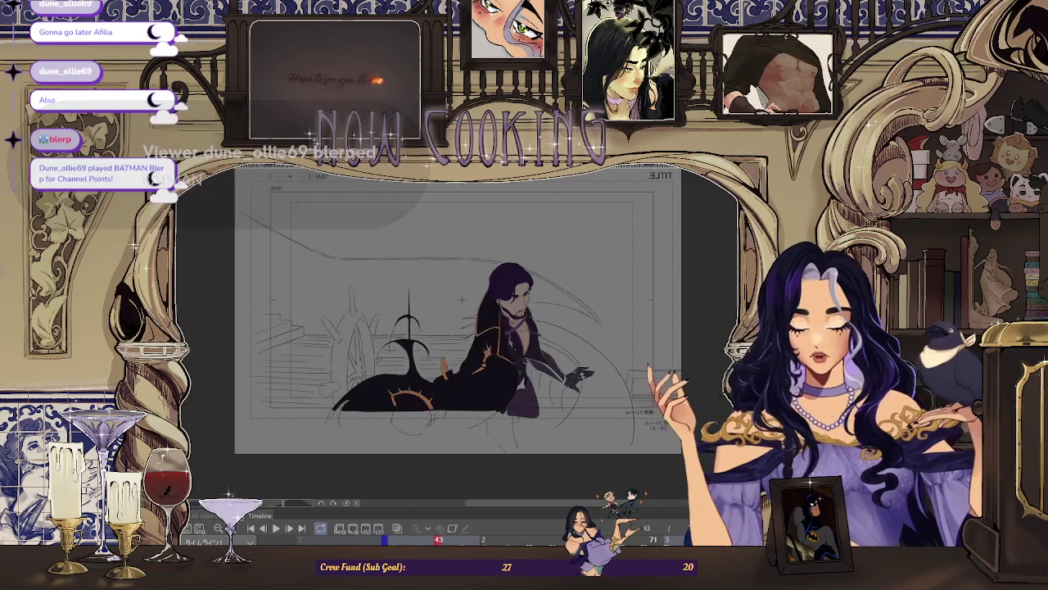
Step: Fill a black shape around the dark tail ellipse on frame 43
scroll(295, 350, "up", 5)
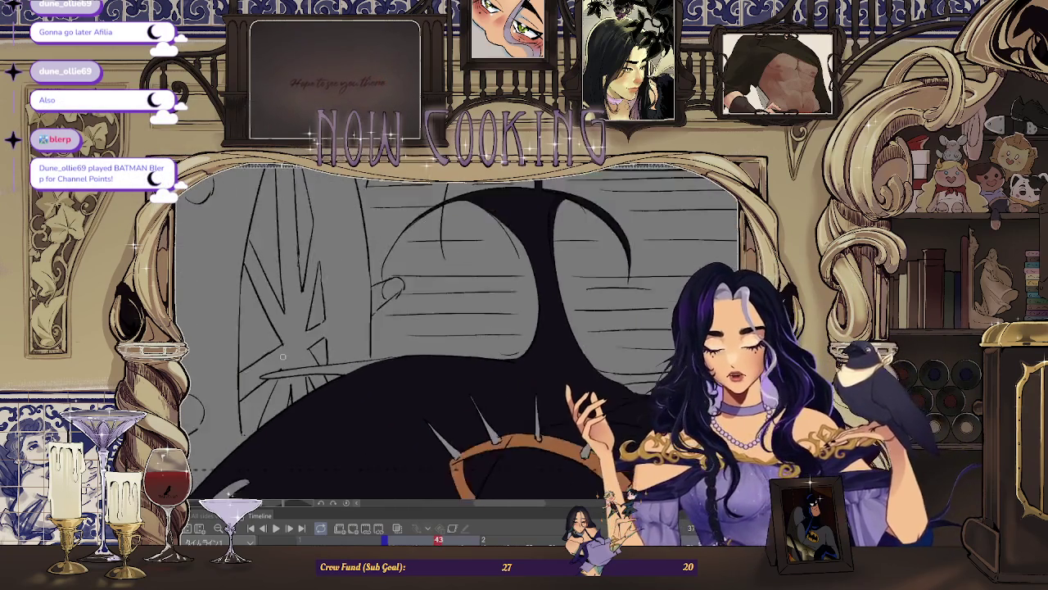
scroll(296, 350, "up", 3)
scroll(296, 350, "up", 1)
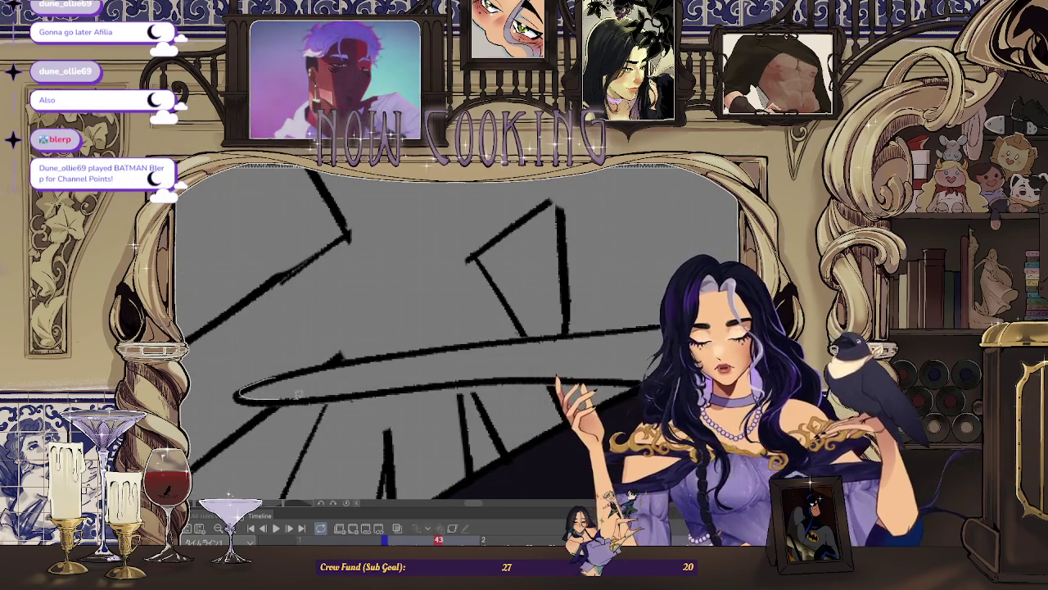
scroll(510, 362, "down", 2)
scroll(555, 374, "up", 2)
scroll(467, 367, "up", 2)
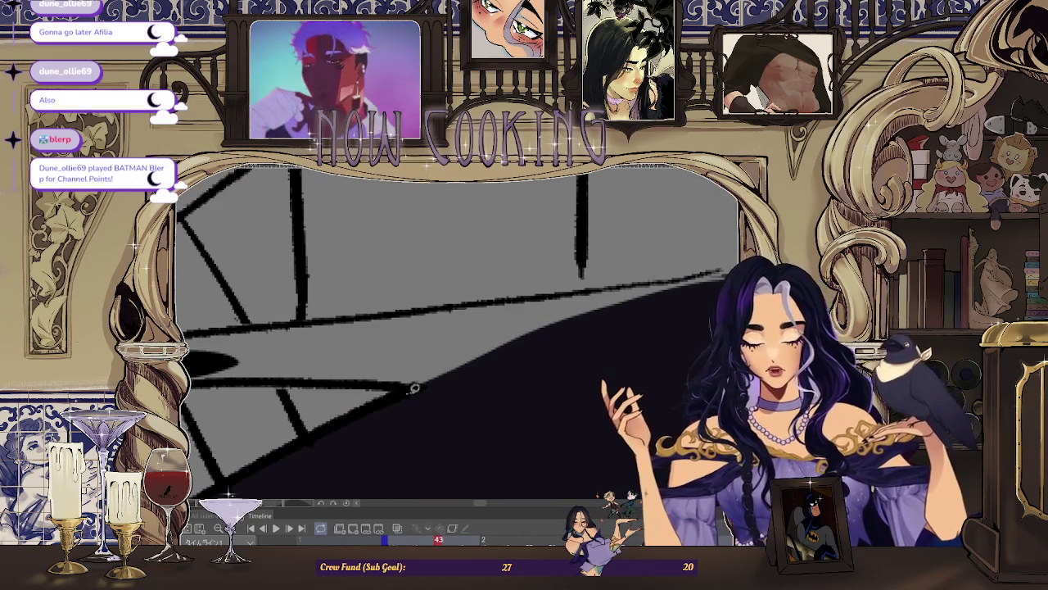
scroll(459, 303, "up", 2)
scroll(473, 349, "down", 2)
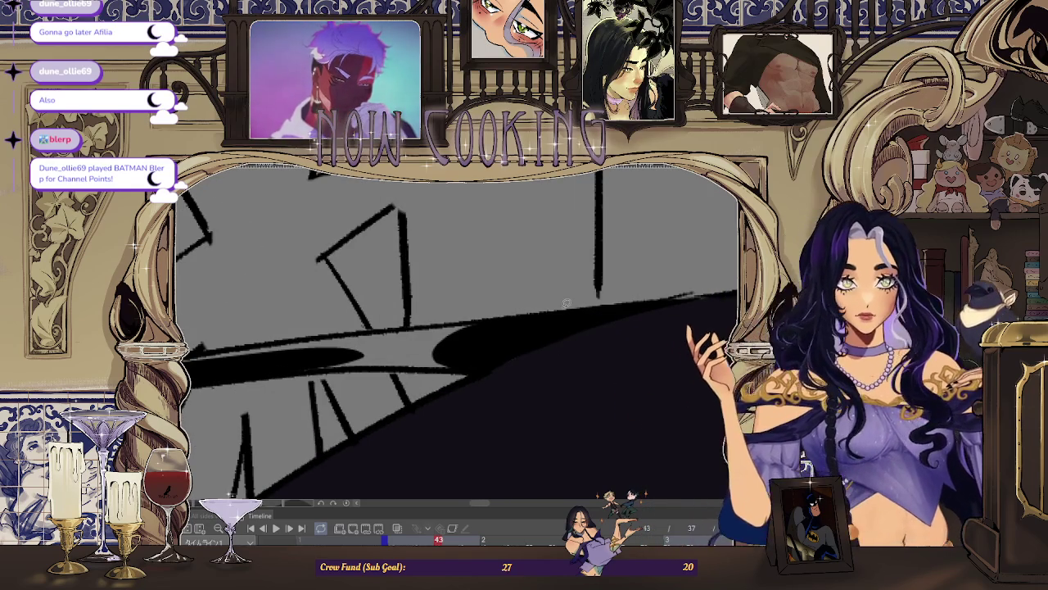
scroll(481, 336, "down", 2)
scroll(481, 335, "up", 2)
scroll(305, 388, "up", 2)
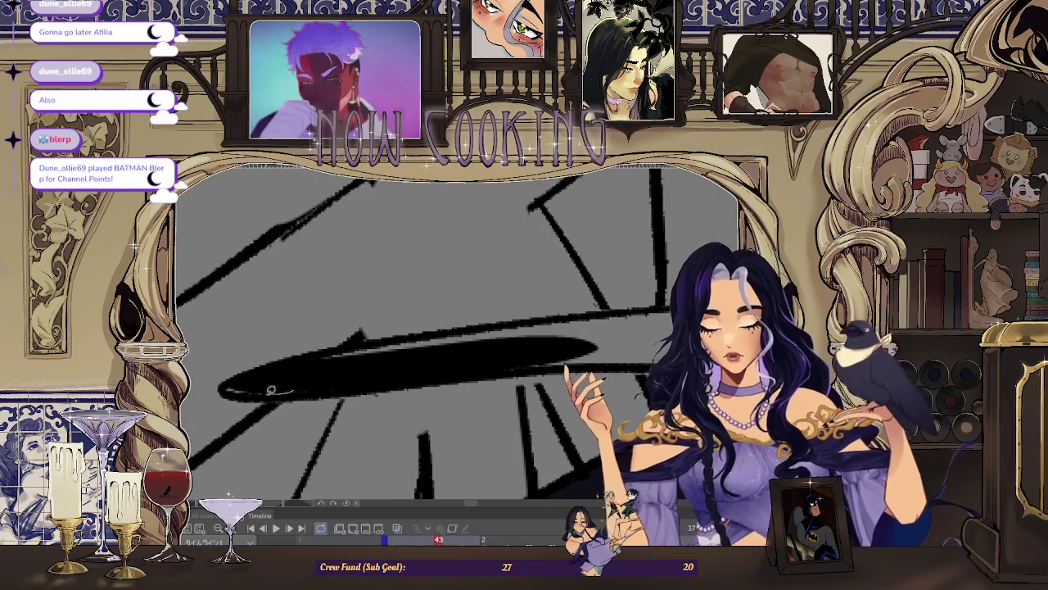
scroll(305, 388, "down", 2)
scroll(382, 382, "down", 1)
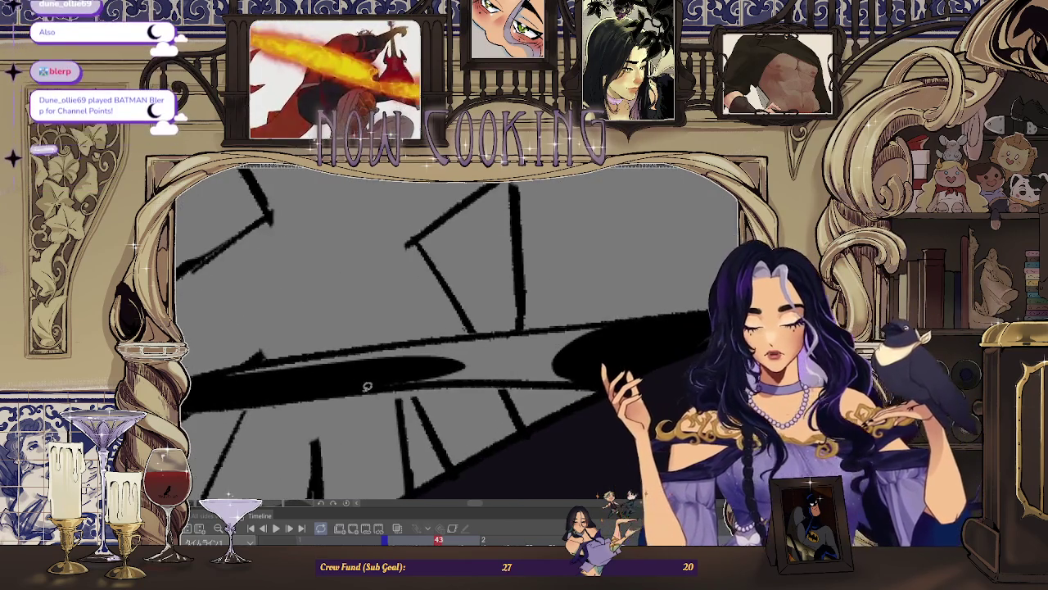
left_click_drag(610, 372, 456, 334)
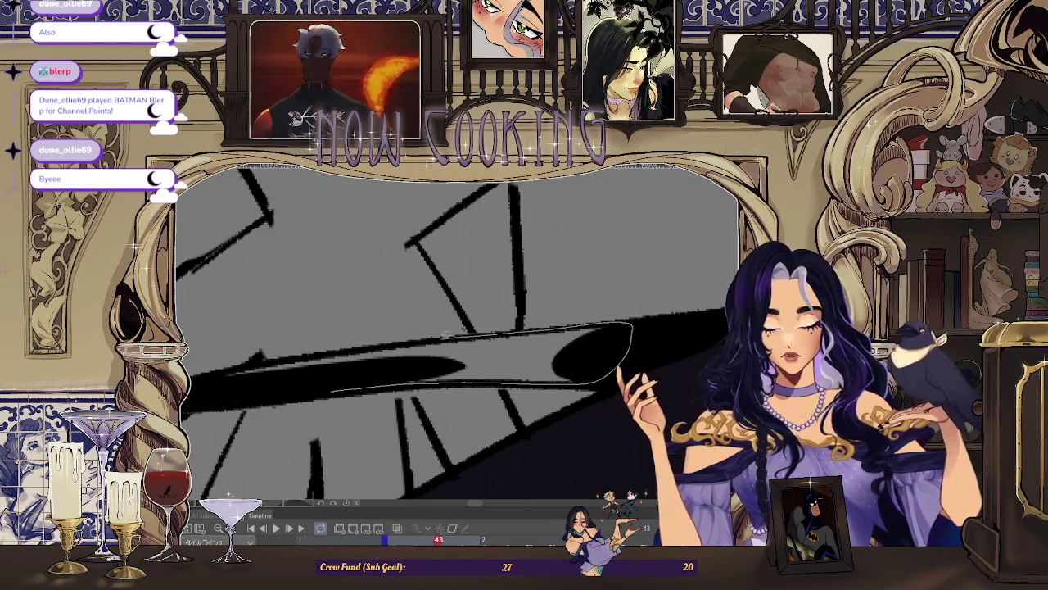
Step: On frame 45, fill a large black shape in the lower-left cloak
key("Right")
key("Right")
key("Right")
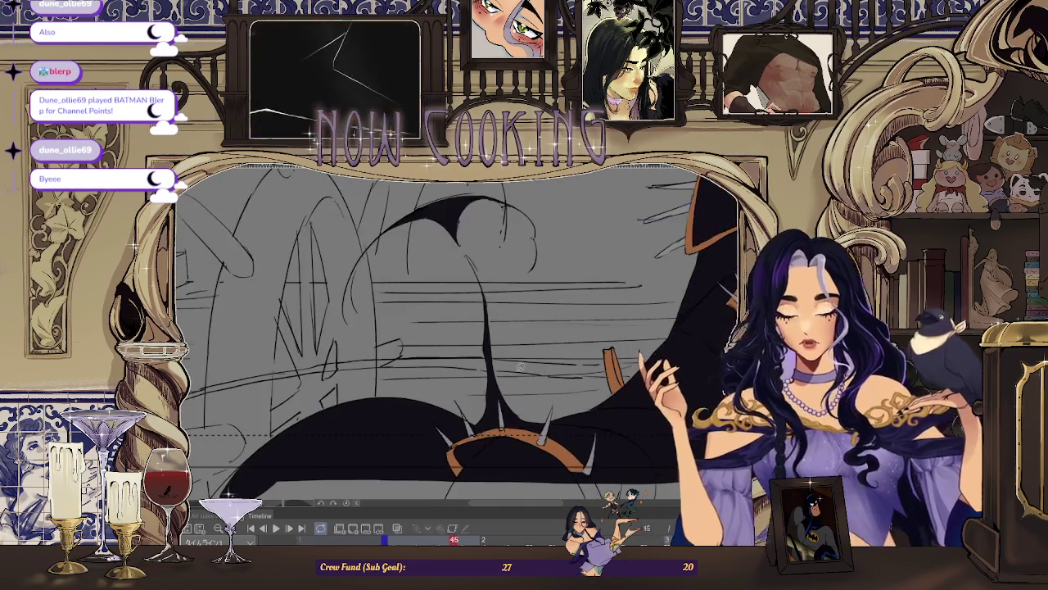
scroll(440, 341, "down", 3)
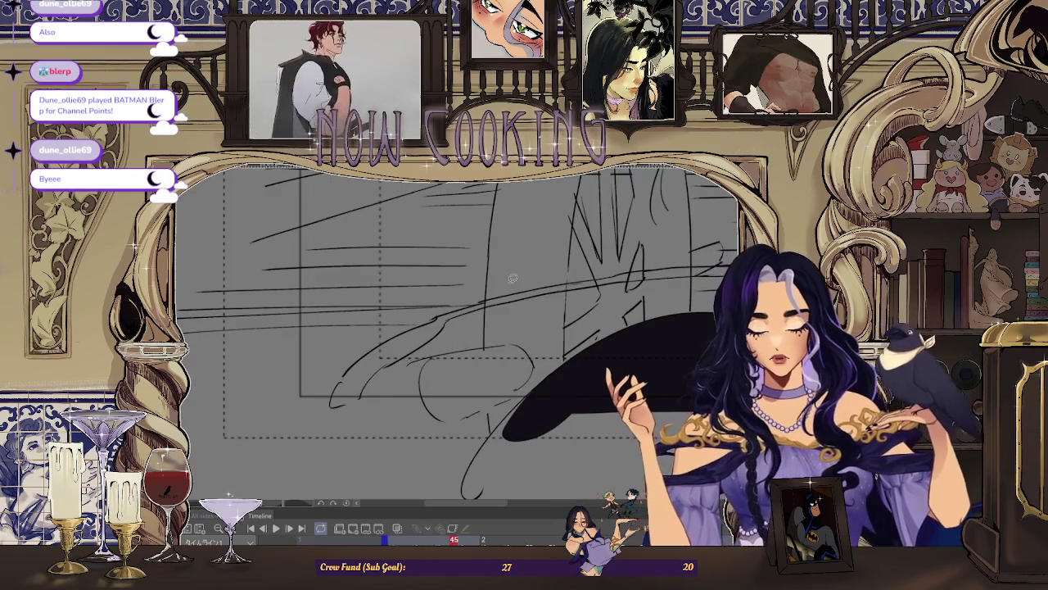
scroll(423, 344, "up", 3)
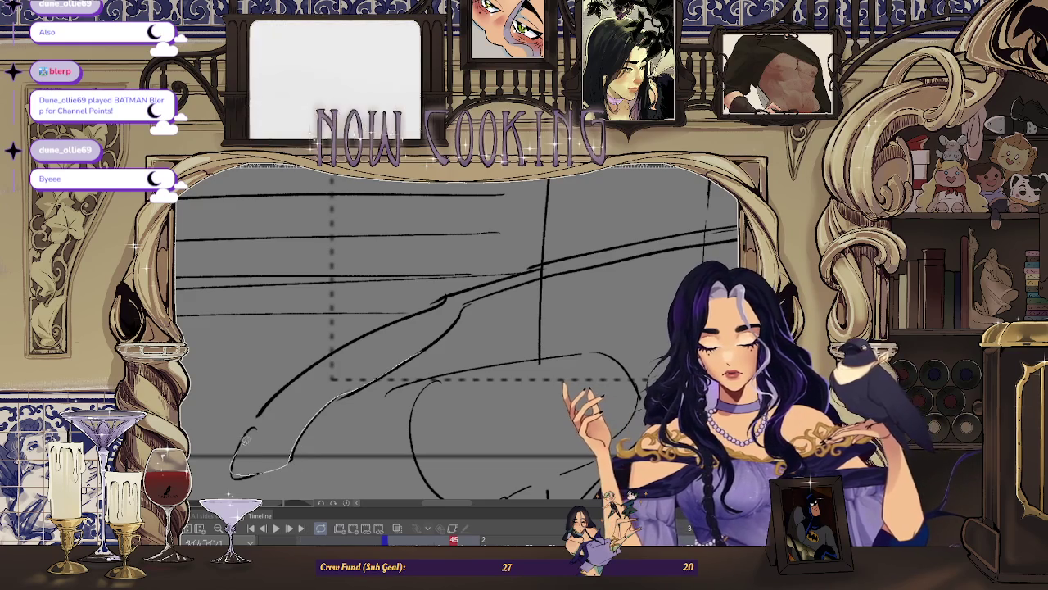
left_click_drag(369, 344, 299, 402)
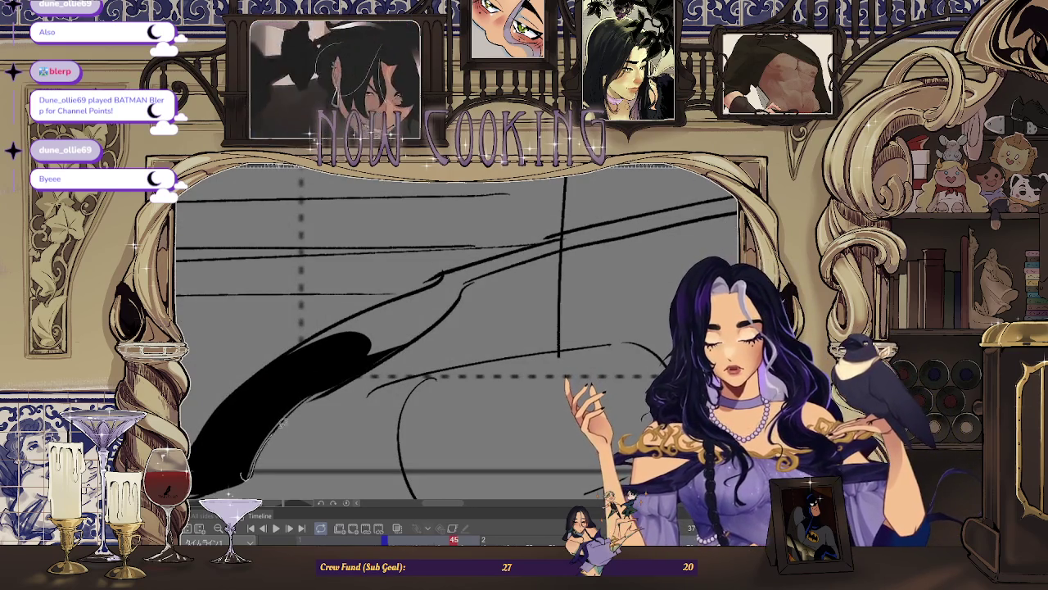
Step: Rotate the view along the cloak and fill a long solid black stroke along its edge
left_click_drag(327, 358, 249, 438)
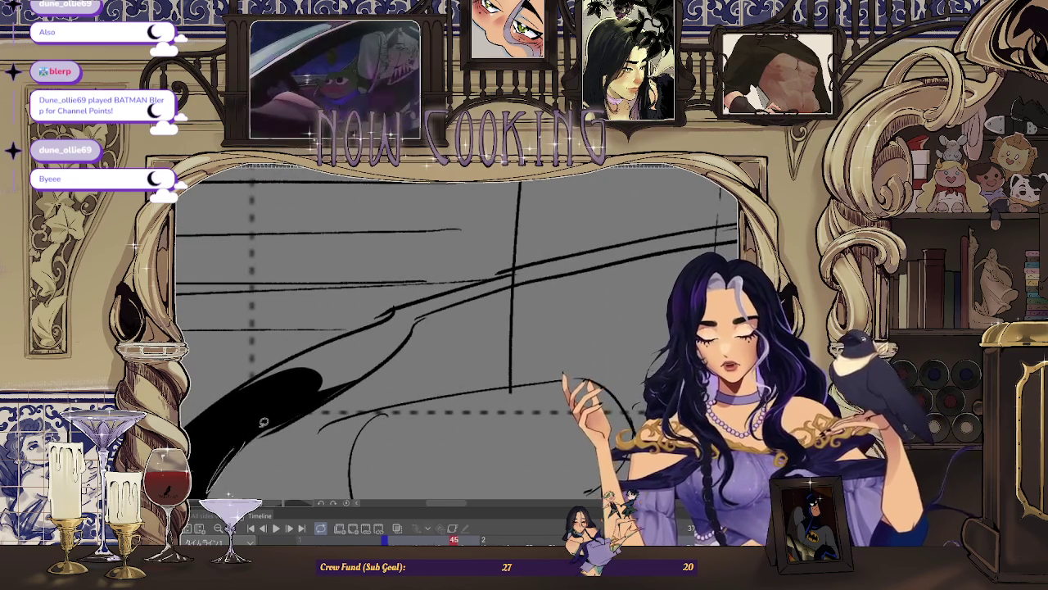
left_click_drag(289, 400, 274, 371)
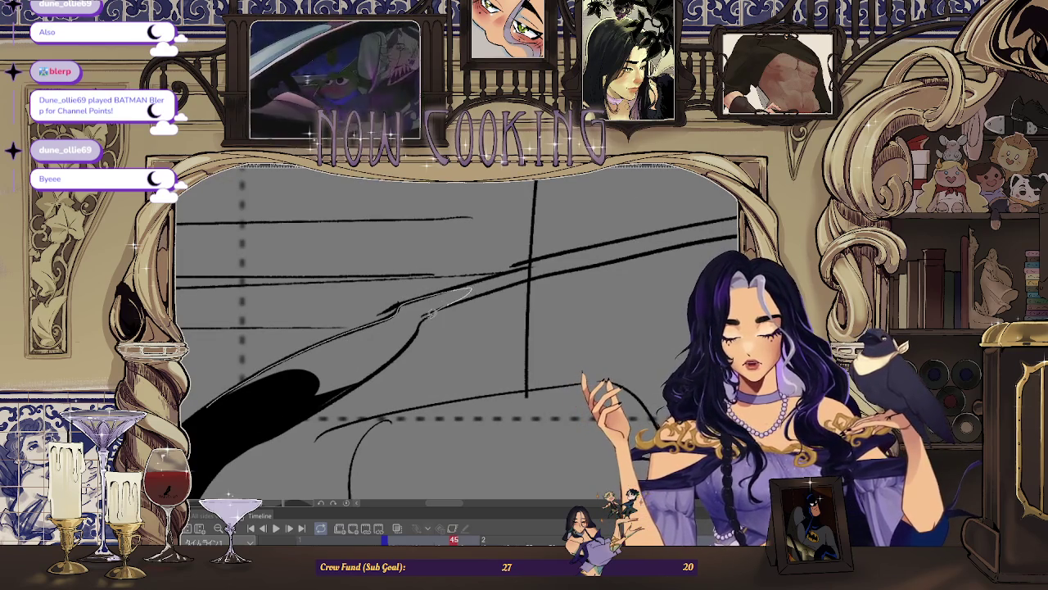
left_click_drag(249, 421, 266, 395)
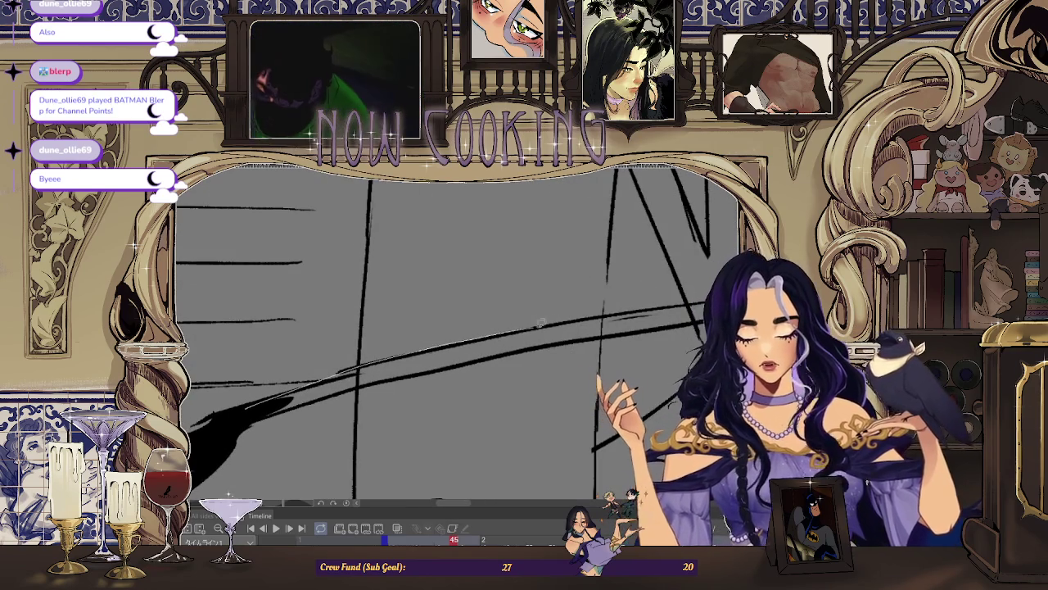
mouse_move(386, 377)
left_mouse_down()
mouse_move(443, 385)
mouse_move(323, 401)
left_mouse_up()
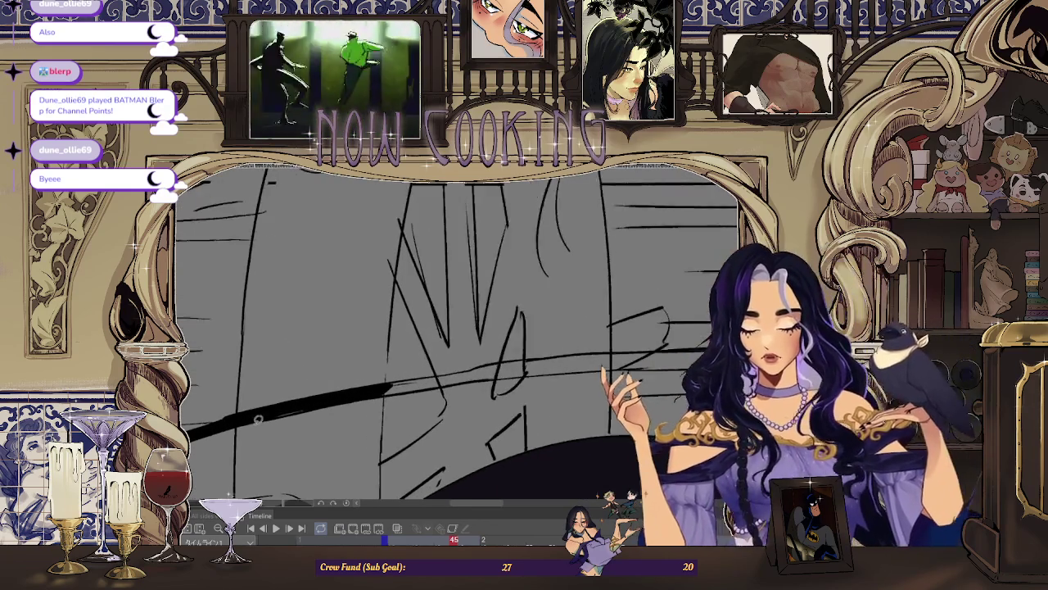
left_click_drag(472, 361, 491, 369)
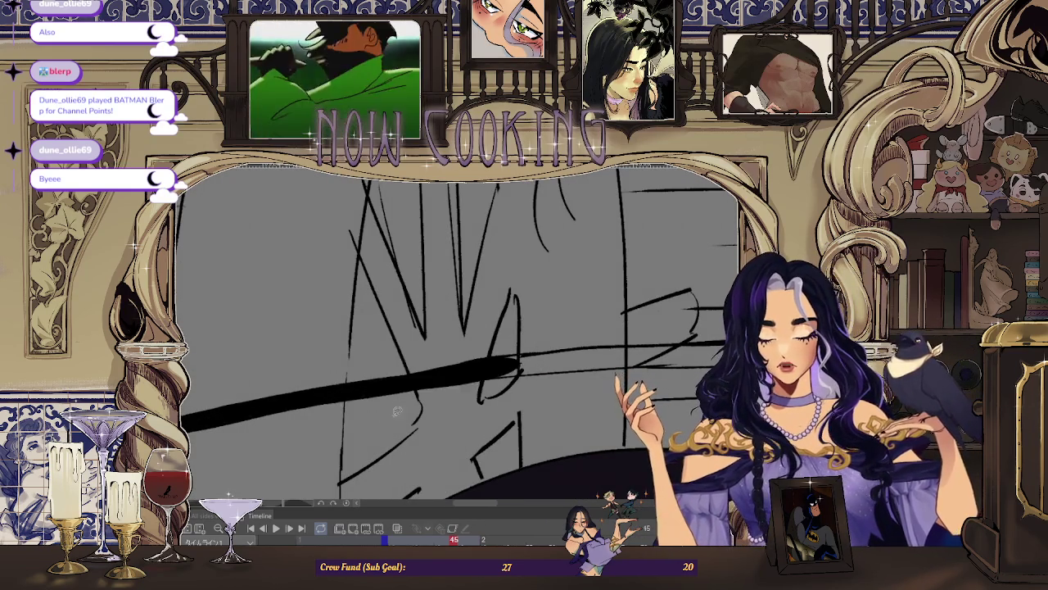
left_click_drag(392, 373, 354, 392)
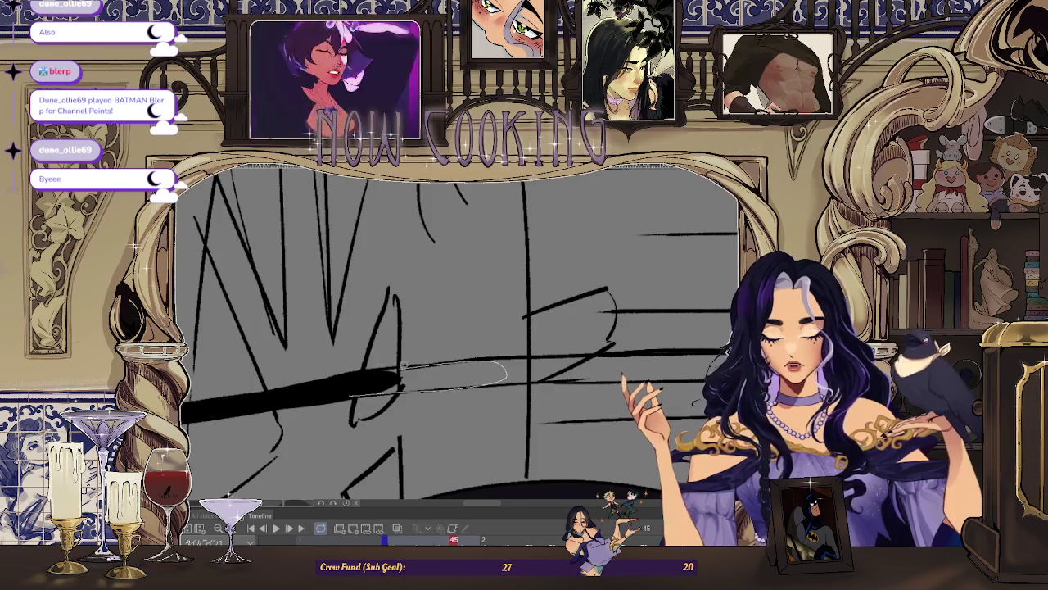
left_click_drag(413, 364, 278, 382)
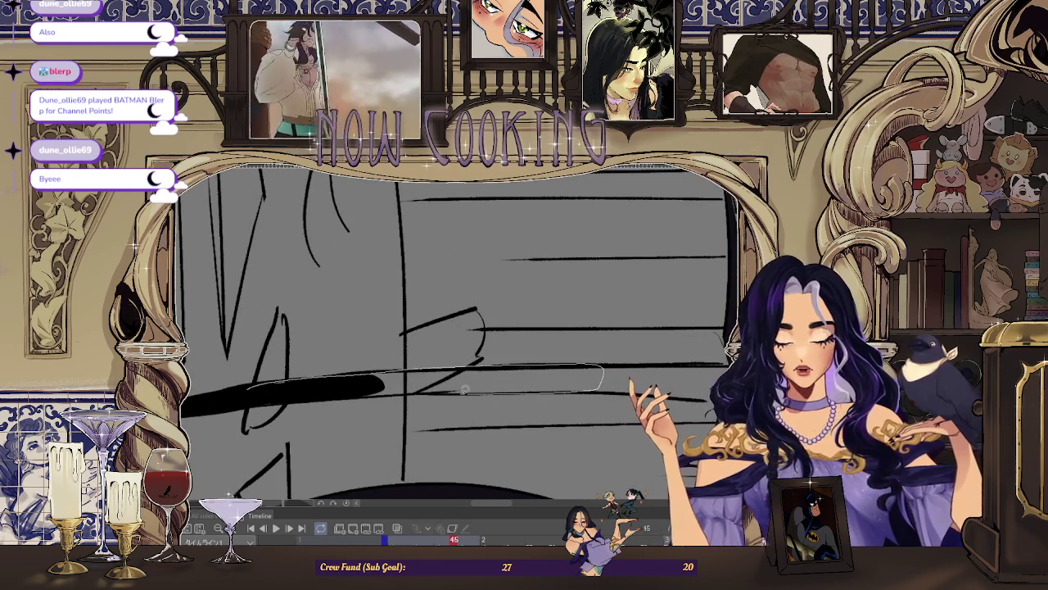
left_click_drag(276, 399, 515, 321)
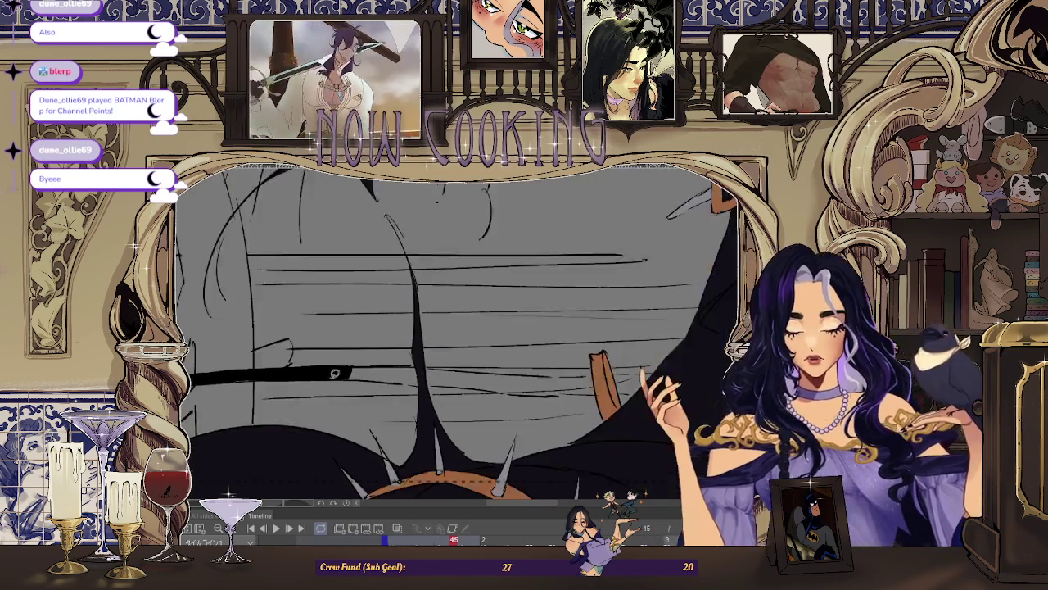
scroll(515, 322, "up", 10)
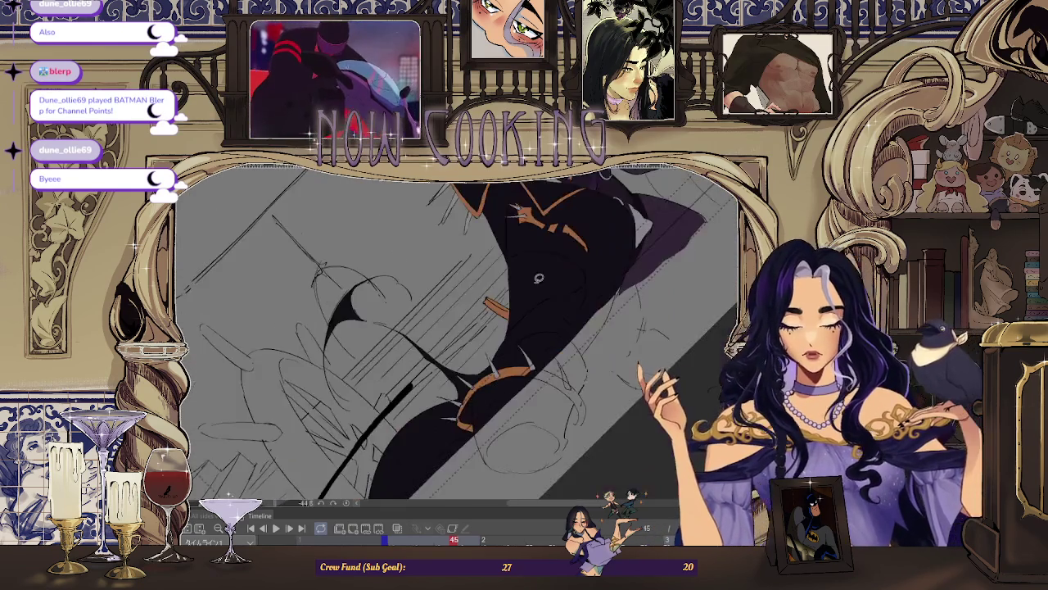
Step: Fill wide black bands up the cloak on frame 45, undoing one overshoot, and add a diagonal stroke
left_click_drag(336, 379, 470, 245)
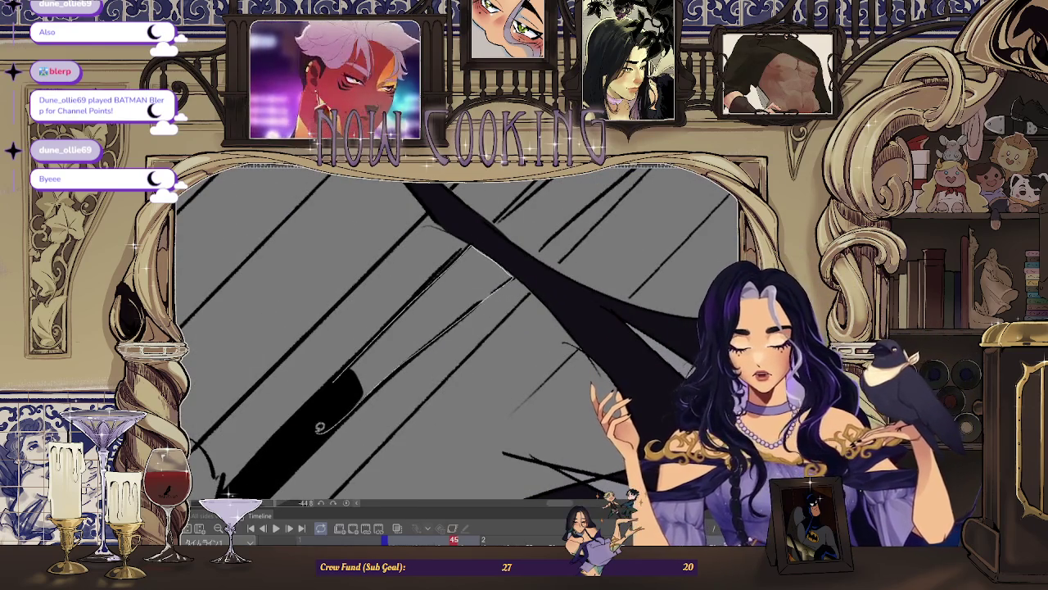
left_click_drag(325, 429, 480, 232)
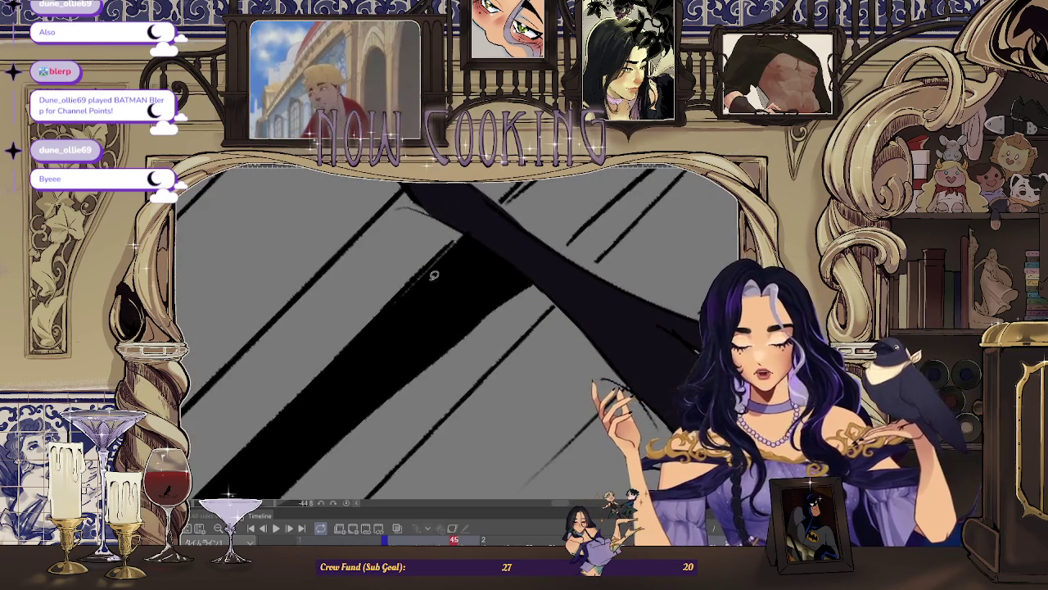
left_click_drag(379, 339, 465, 233)
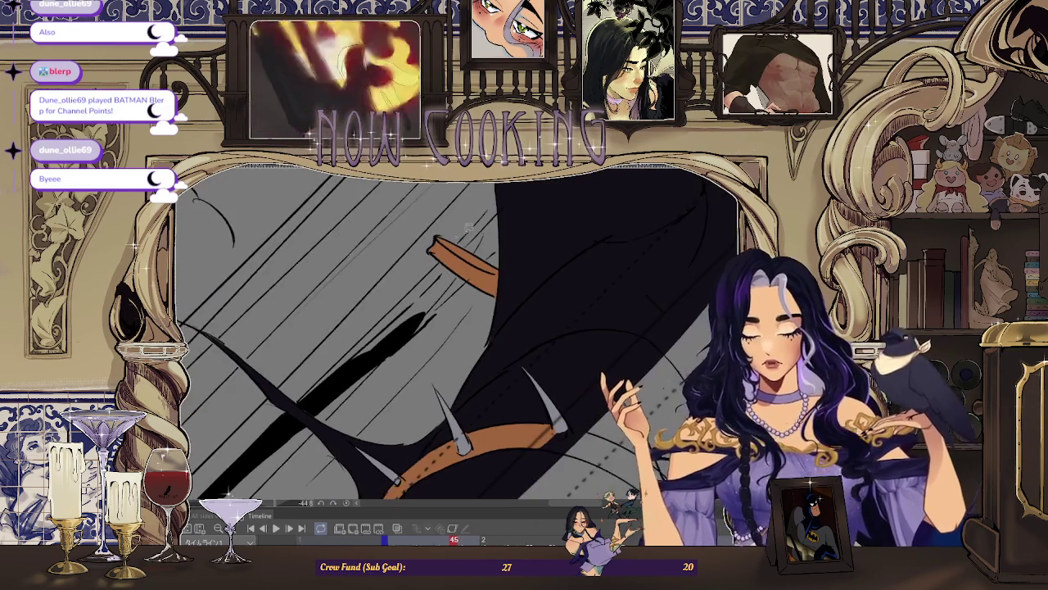
key("ctrl+z")
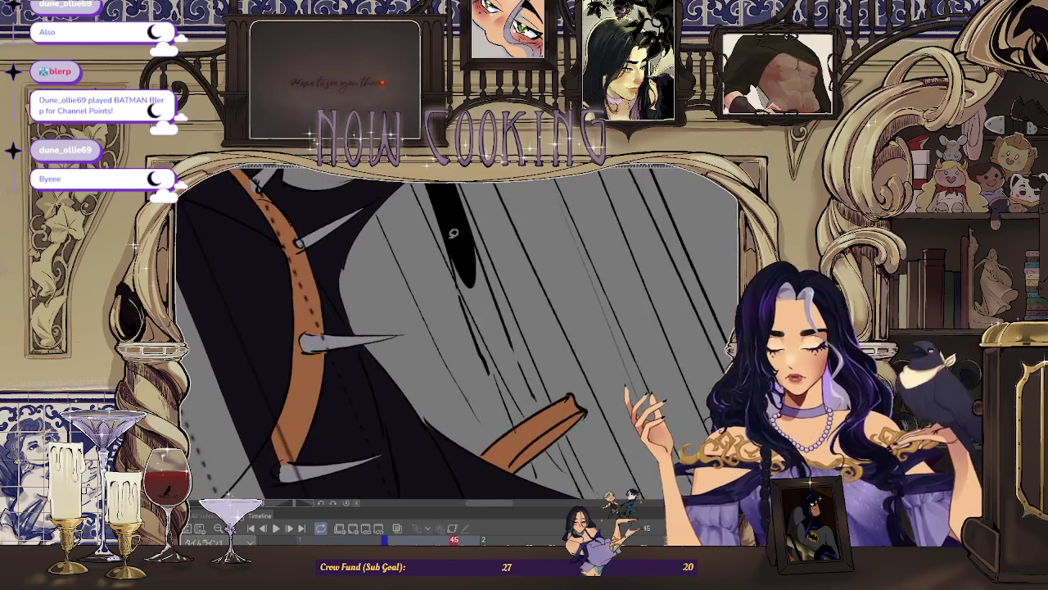
mouse_move(514, 414)
left_mouse_down()
mouse_move(456, 236)
mouse_move(521, 351)
left_mouse_up()
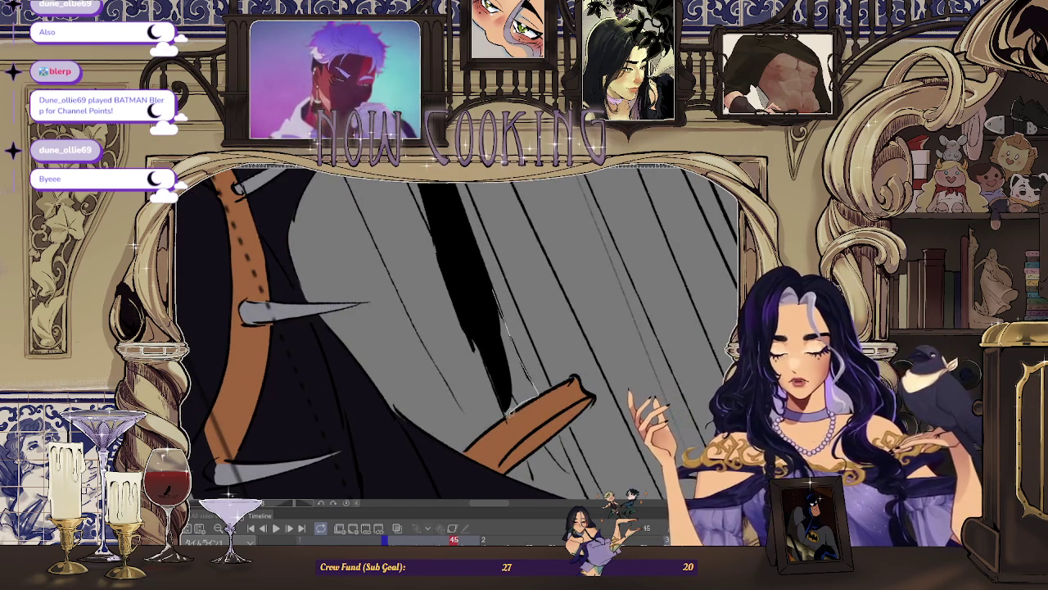
Step: Add a thin light stroke near the orange strap and return to an upright whole-figure view
left_click_drag(479, 327, 502, 338)
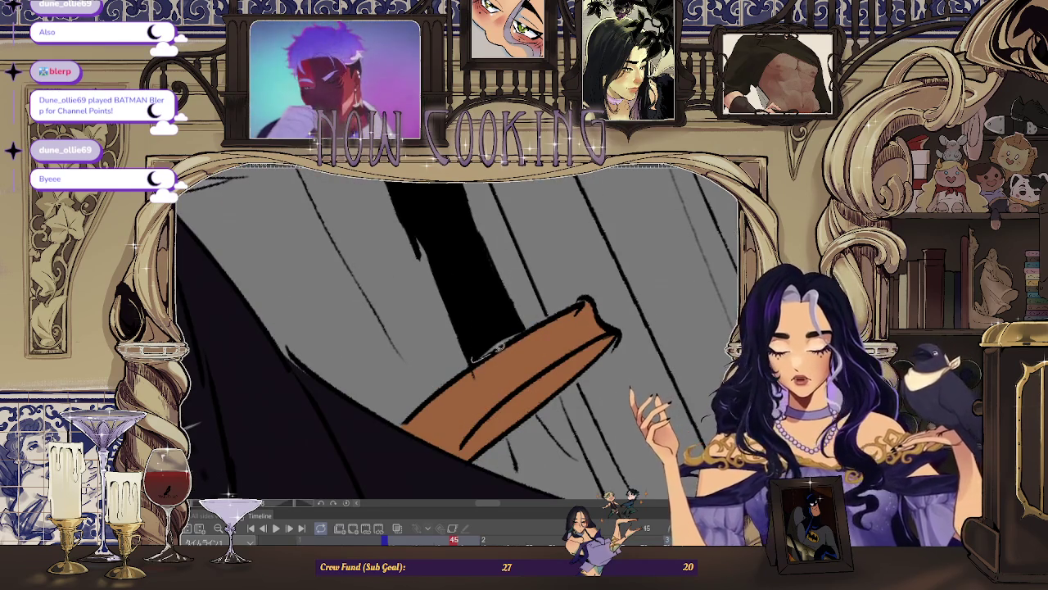
mouse_move(510, 276)
left_mouse_down()
mouse_move(433, 507)
mouse_move(482, 331)
mouse_move(458, 385)
left_mouse_up()
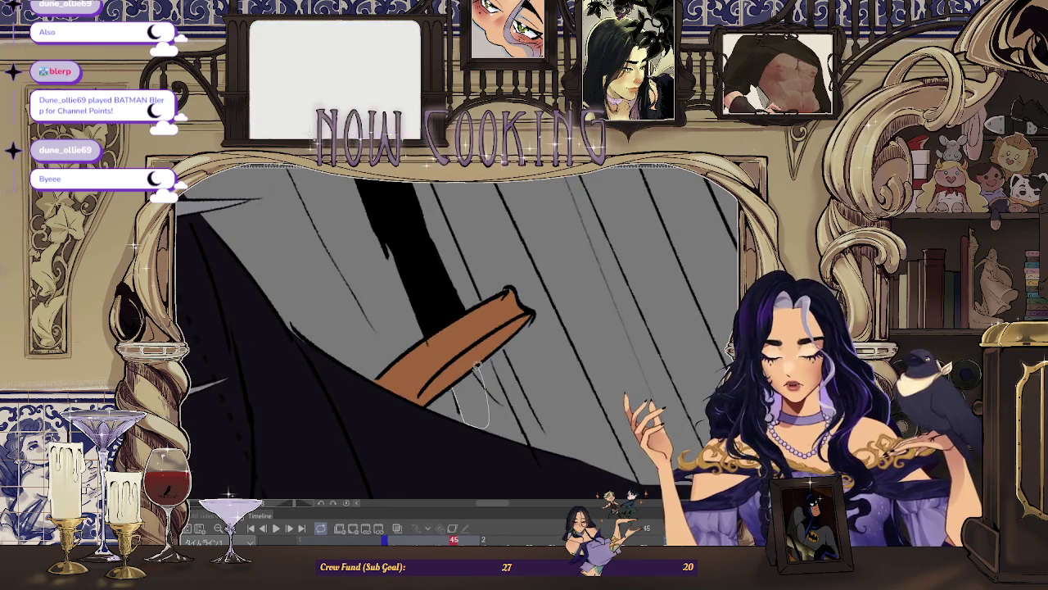
left_click_drag(473, 419, 479, 359)
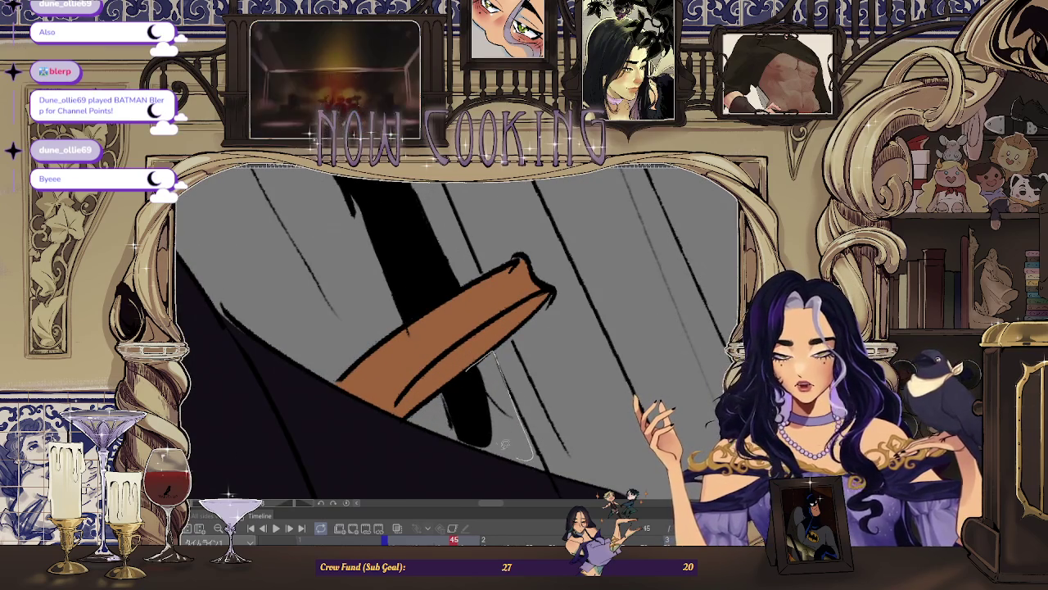
mouse_move(478, 430)
left_mouse_down()
mouse_move(461, 443)
mouse_move(516, 293)
left_mouse_up()
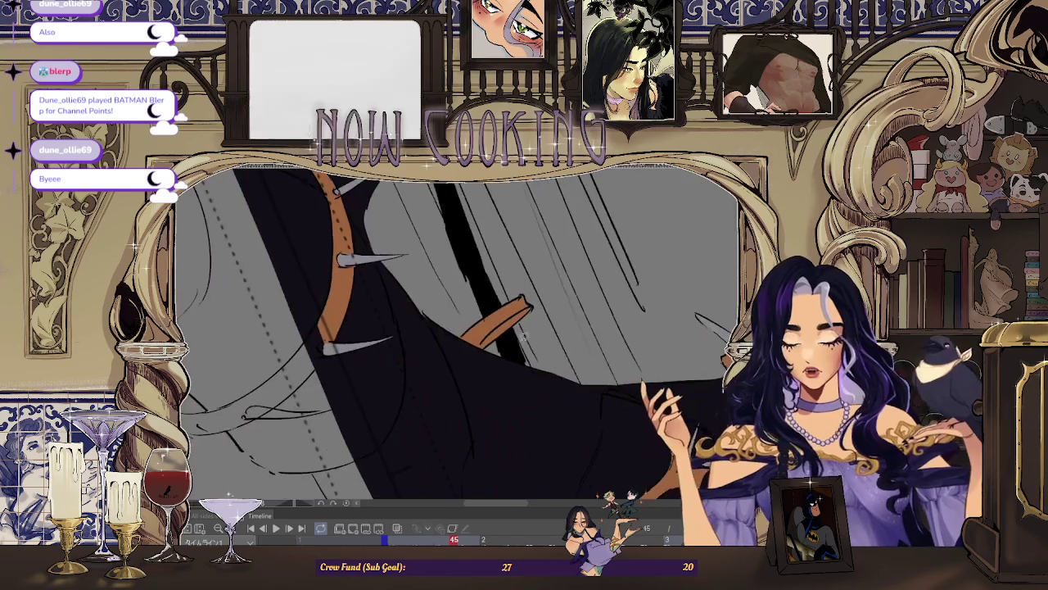
left_click_drag(516, 335, 546, 383)
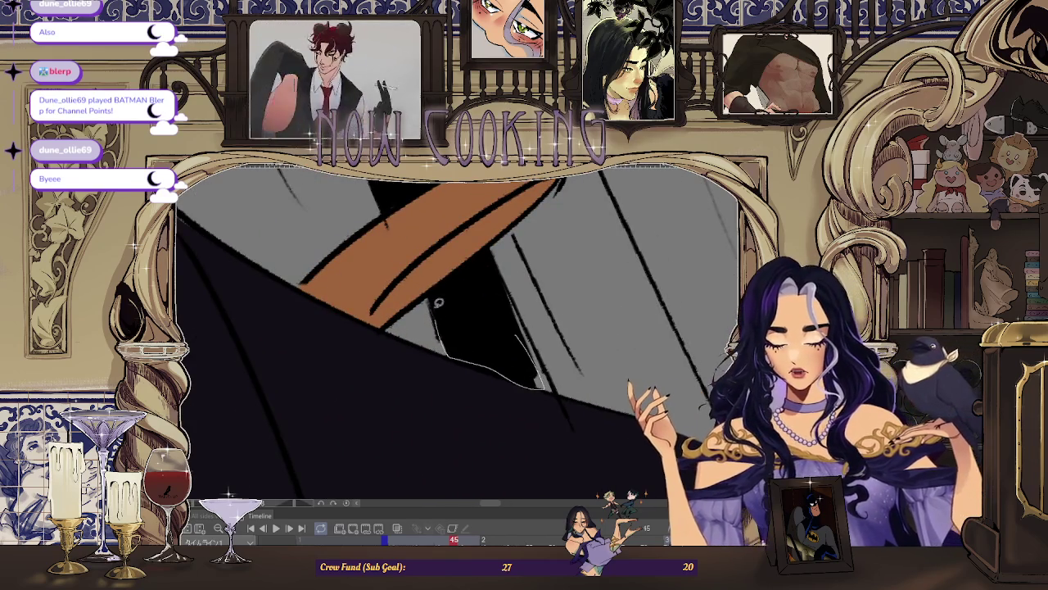
left_click_drag(439, 312, 325, 375)
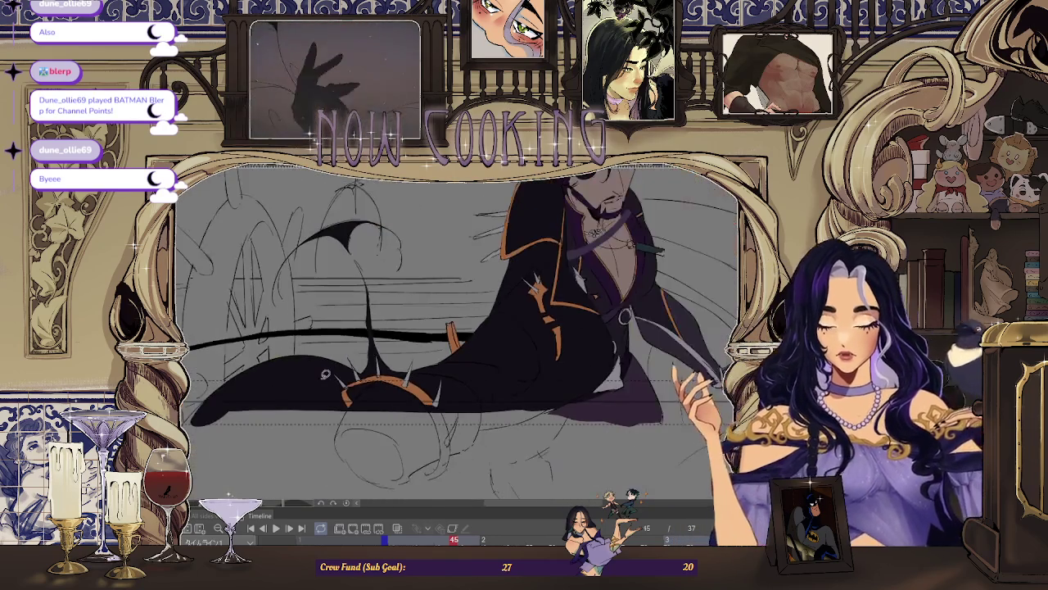
Step: Flip back from frame 43 to 37 and forward again, then advance to frame 47 zoomed out
key("Left")
key("Left")
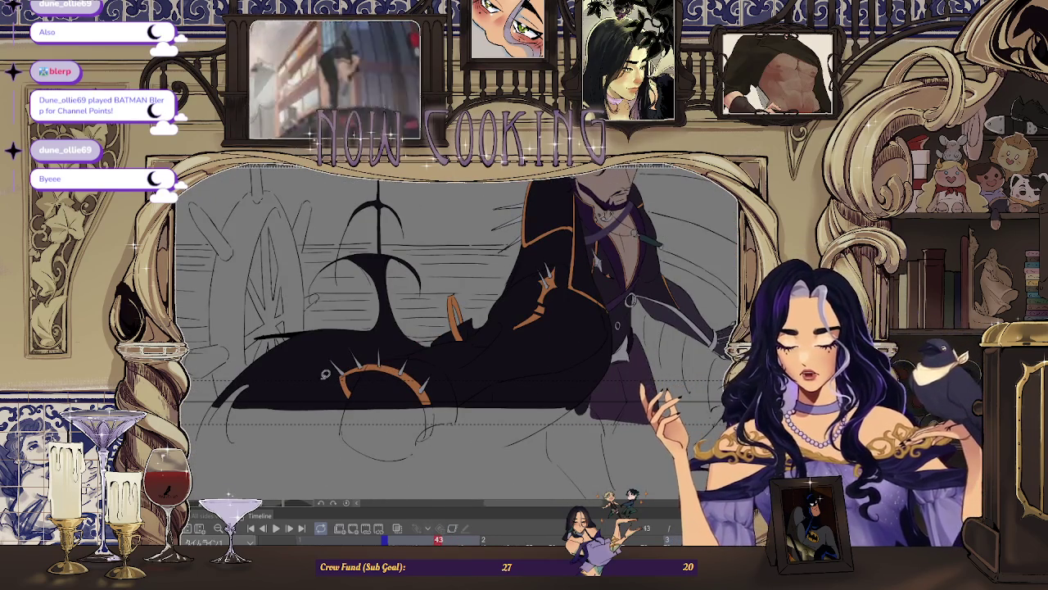
key("Left")
key("Left")
key("Left")
key("Left")
key("Left")
key("Left")
key("Right")
key("Right")
key("Right")
key("Right")
key("Right")
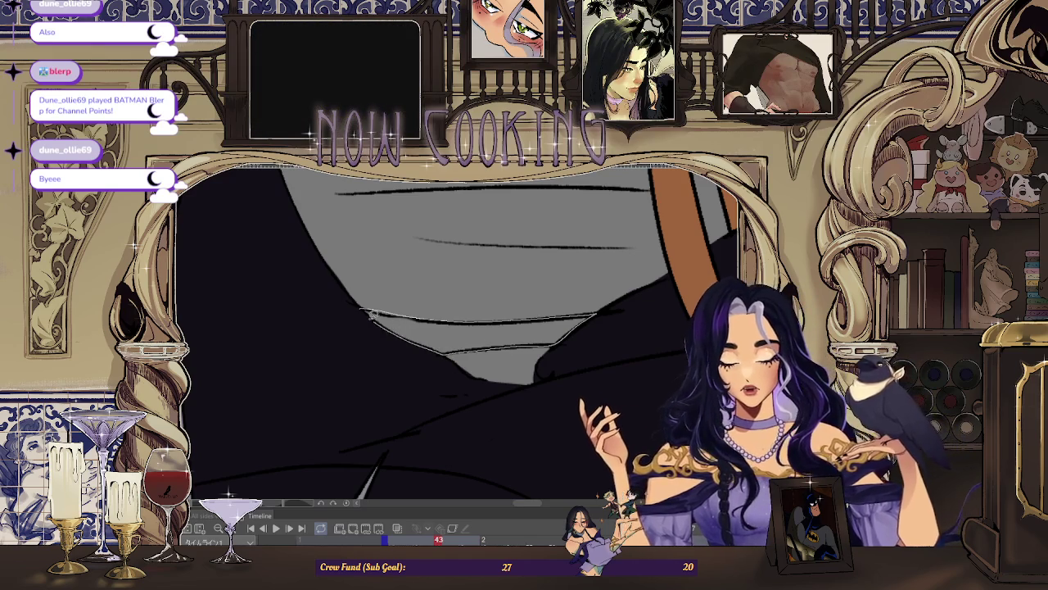
scroll(375, 316, "down", 5)
key("Right")
key("Right")
key("Right")
scroll(443, 312, "down", 3)
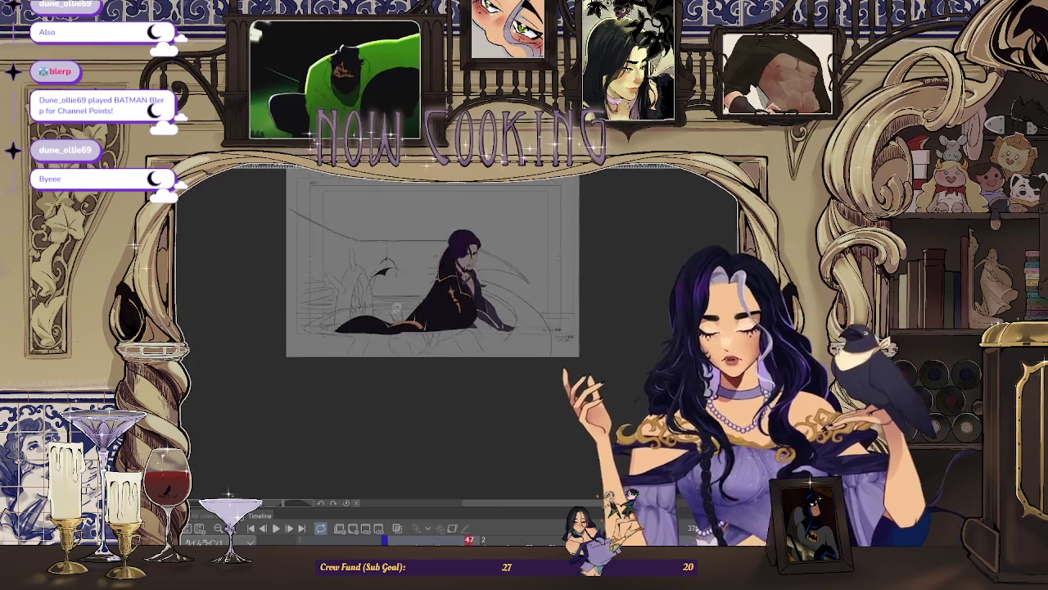
Step: Zoom in and lasso-fill three outlined tail sections on frame 47 with black
scroll(443, 312, "up", 3)
scroll(443, 312, "up", 3)
scroll(328, 335, "up", 2)
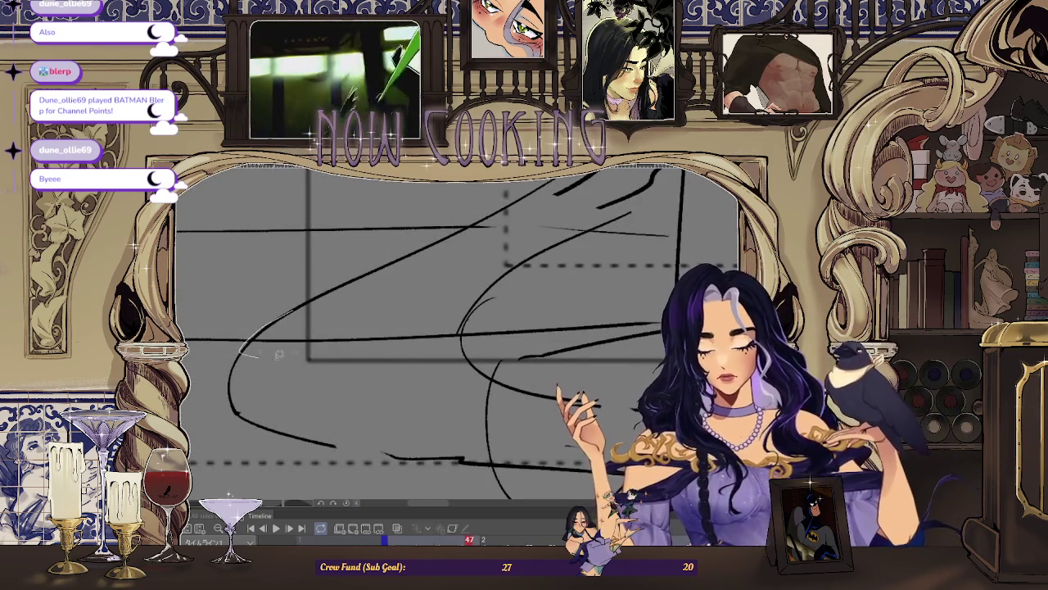
left_click_drag(240, 351, 457, 347)
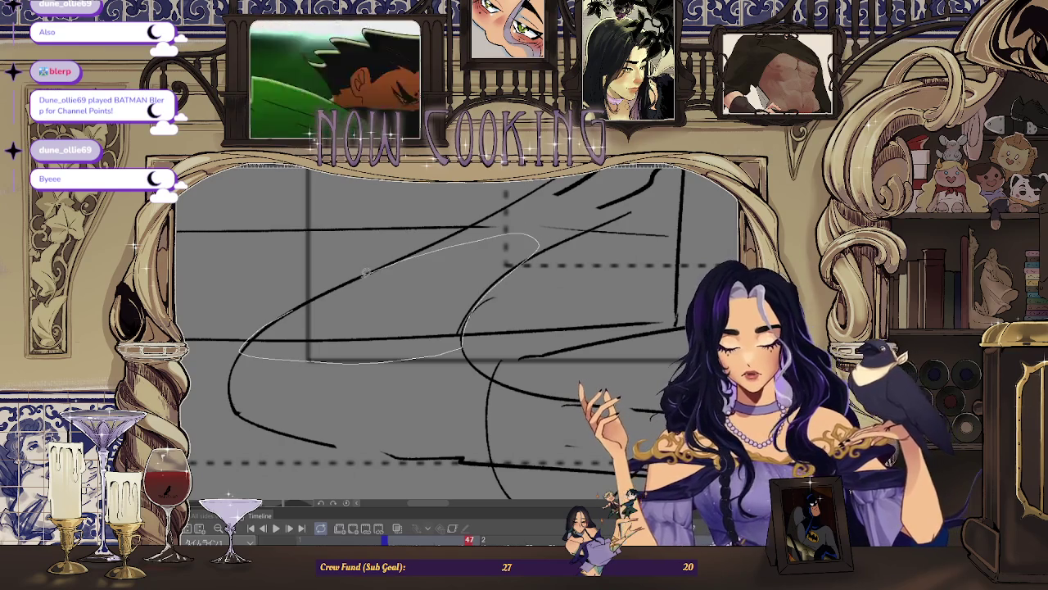
left_click_drag(269, 317, 246, 351)
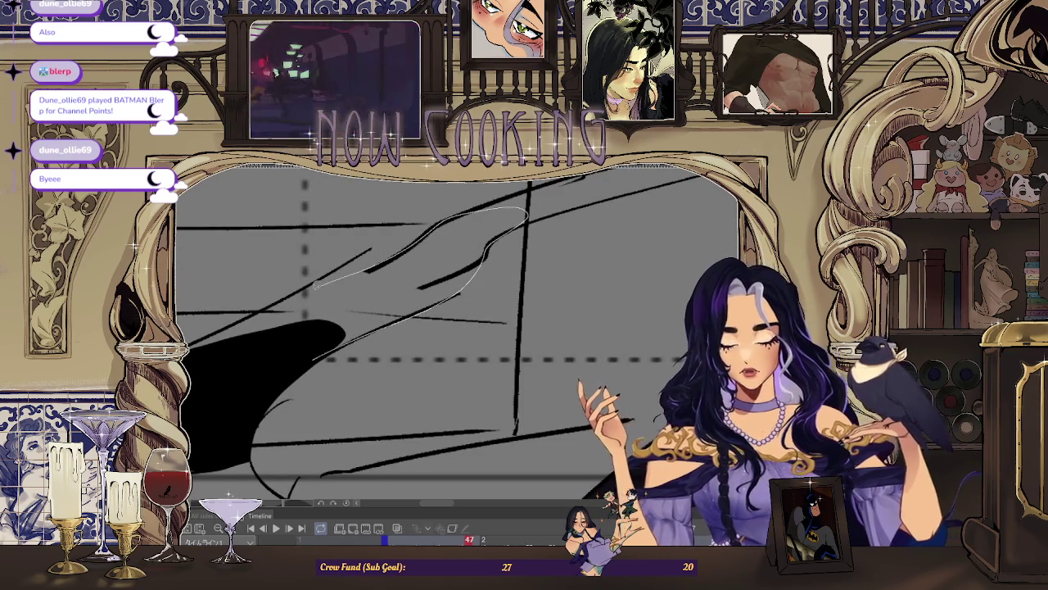
mouse_move(327, 352)
left_mouse_down()
mouse_move(221, 371)
mouse_move(335, 335)
left_mouse_up()
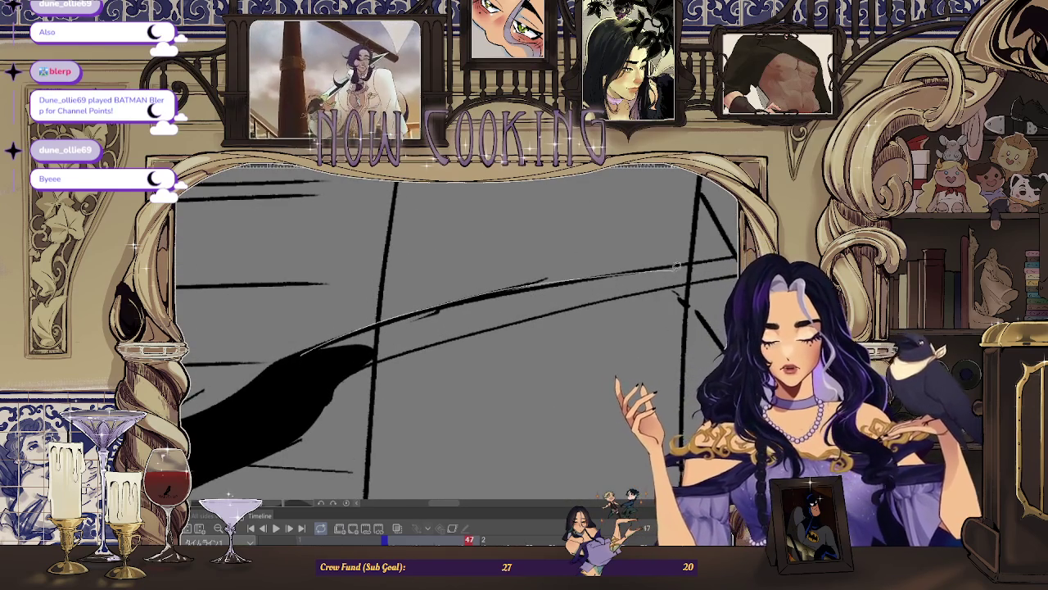
left_click_drag(313, 370, 374, 357)
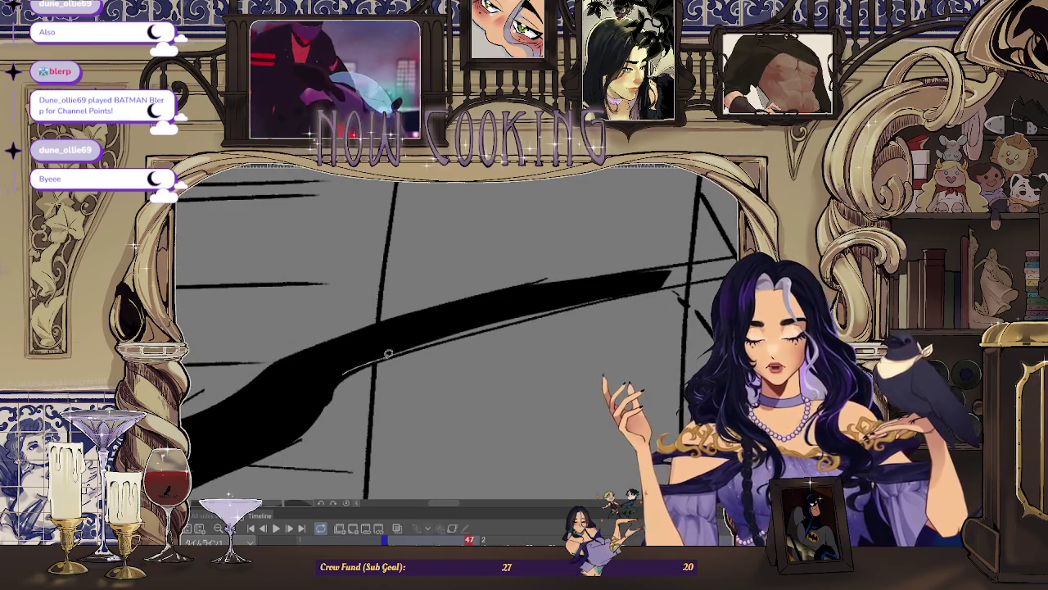
Step: Rotate and pan the canvas along the tail until it runs diagonally
left_click_drag(473, 307, 325, 366)
mouse_move(519, 322)
left_mouse_down()
mouse_move(402, 335)
mouse_move(219, 393)
left_mouse_up()
mouse_move(389, 319)
left_mouse_down()
mouse_move(480, 320)
mouse_move(543, 365)
mouse_move(470, 306)
mouse_move(436, 311)
mouse_move(332, 365)
left_mouse_up()
mouse_move(442, 318)
left_mouse_down()
mouse_move(307, 358)
mouse_move(363, 343)
left_mouse_up()
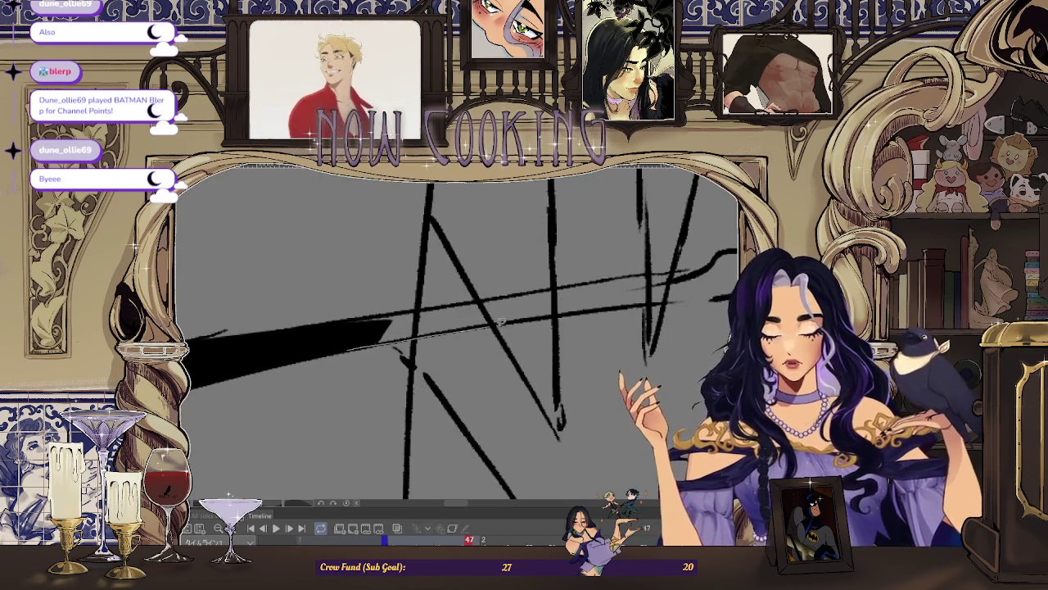
left_click_drag(300, 330, 291, 355)
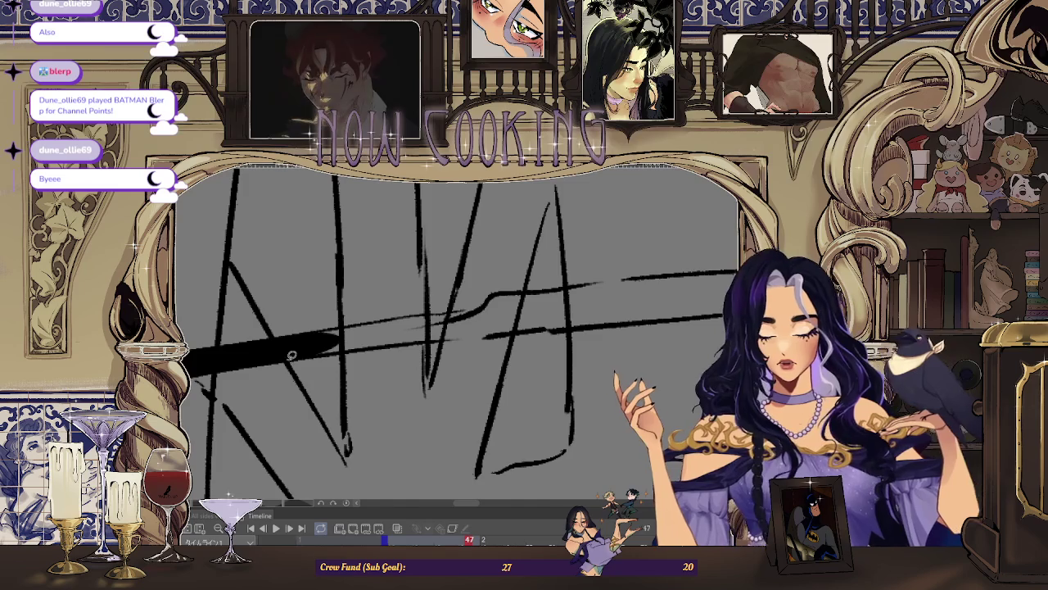
mouse_move(496, 335)
left_mouse_down()
mouse_move(282, 406)
mouse_move(497, 301)
mouse_move(262, 365)
mouse_move(442, 356)
left_mouse_up()
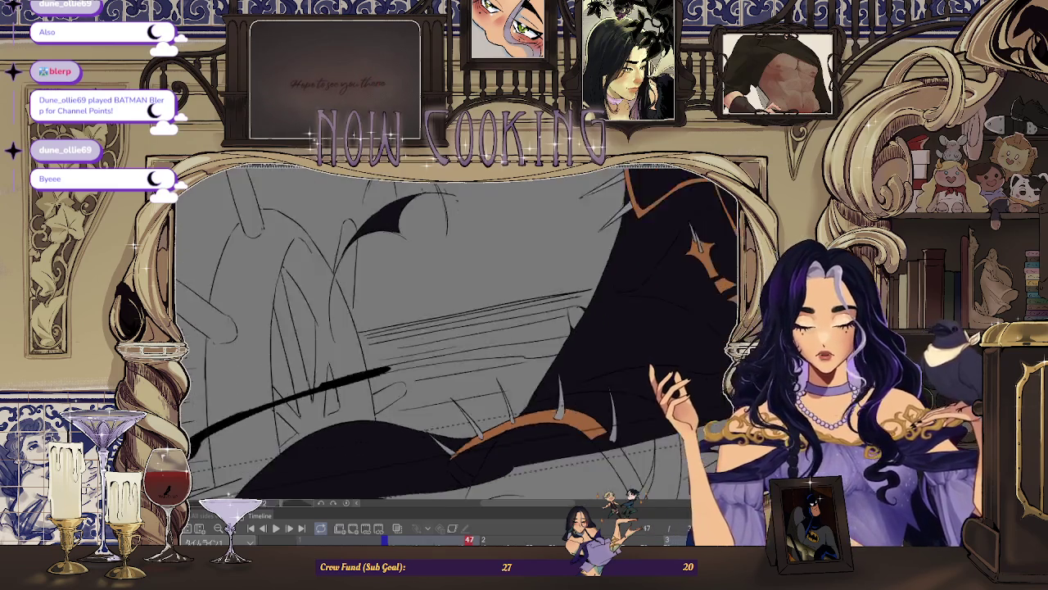
left_click_drag(461, 329, 535, 260)
Step: Lasso-fill an outlined section along the tail's dark end in black
scroll(536, 261, "up", 3)
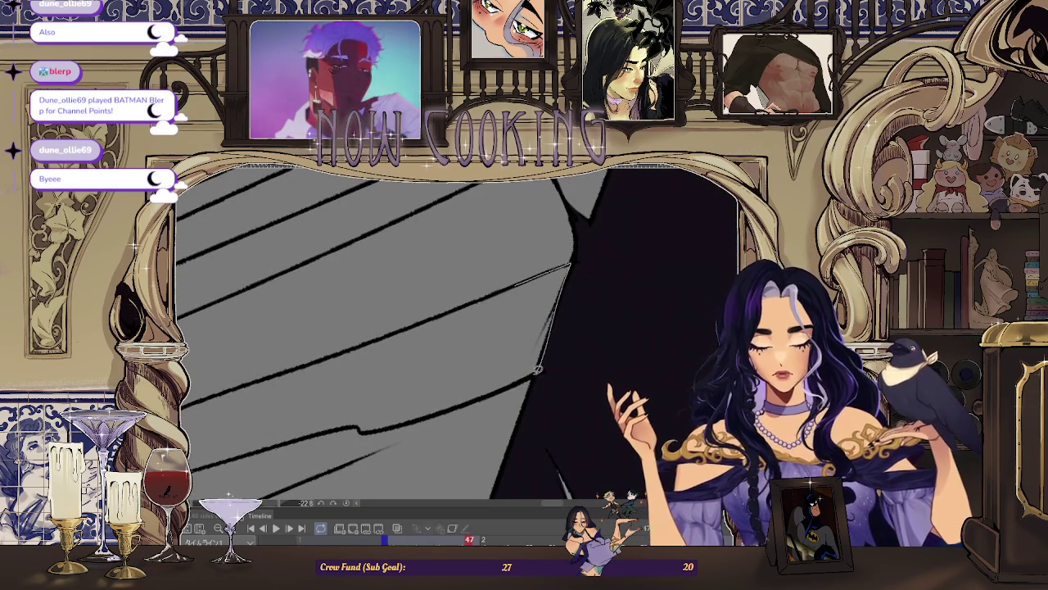
left_click_drag(419, 354, 506, 283)
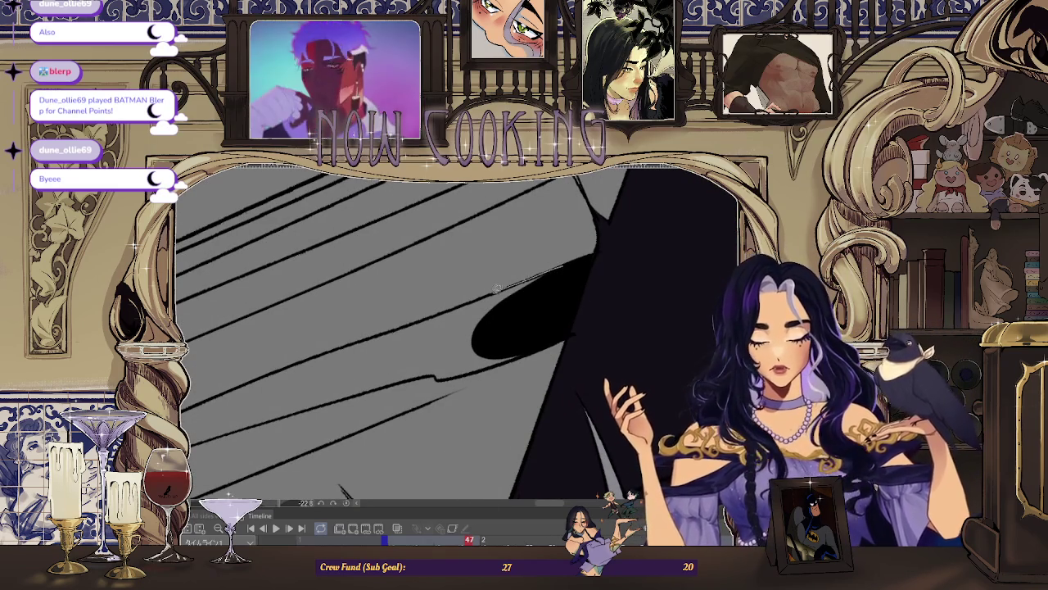
left_click_drag(371, 347, 357, 382)
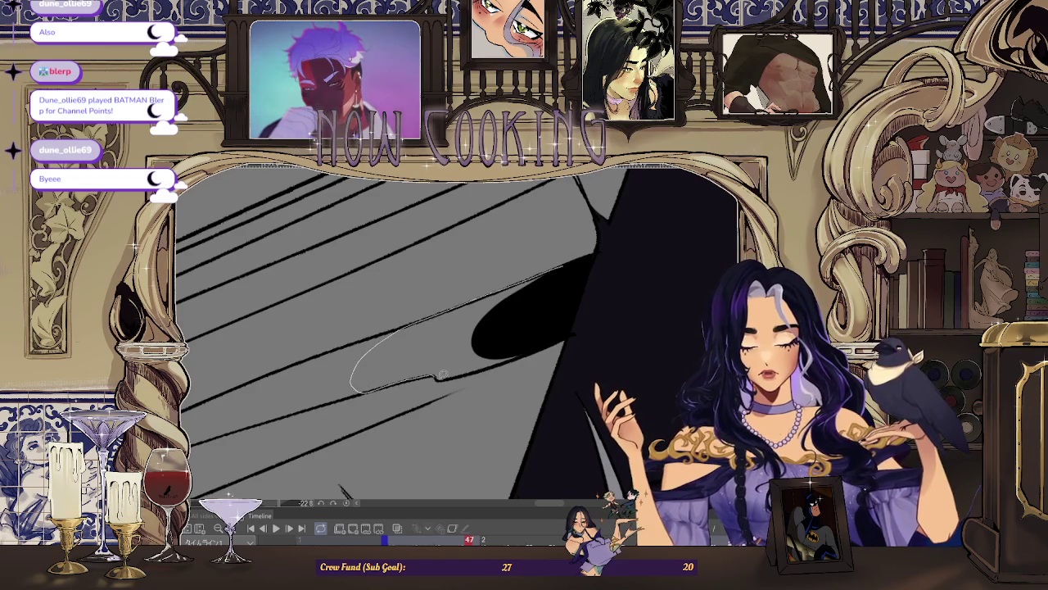
left_click_drag(440, 373, 559, 304)
Step: Fill another diagonal tail piece and join the two black shapes into one band
left_click_drag(521, 342, 452, 357)
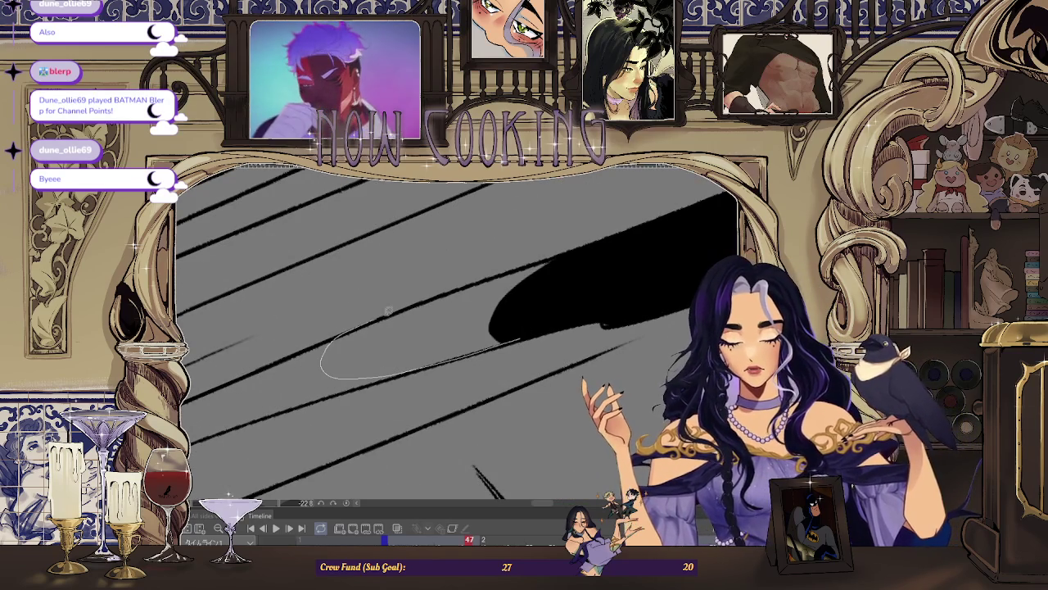
mouse_move(603, 265)
left_mouse_down()
mouse_move(274, 383)
mouse_move(248, 403)
left_mouse_up()
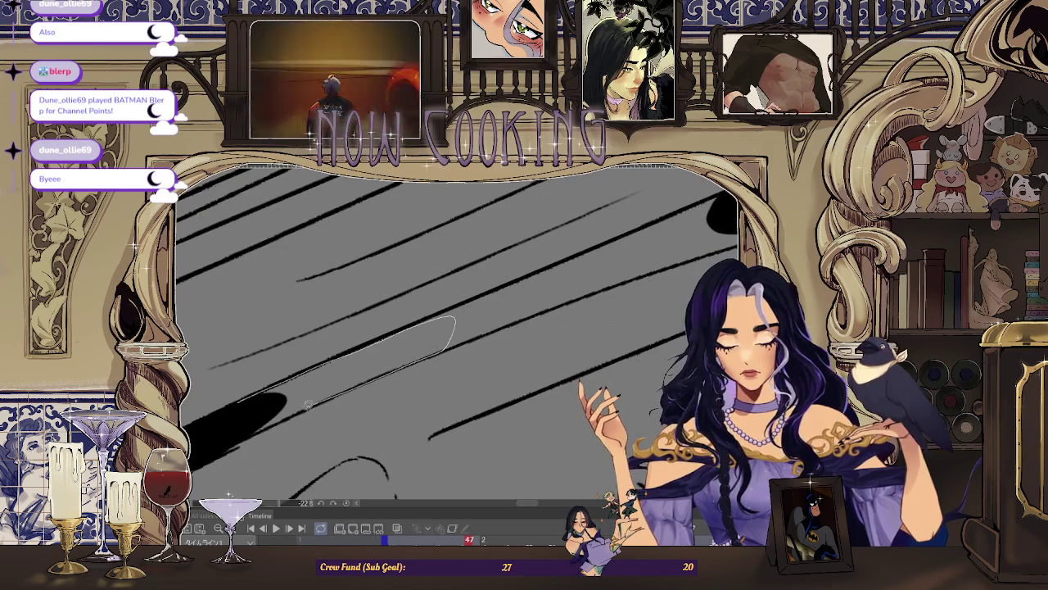
scroll(247, 403, "up", 2)
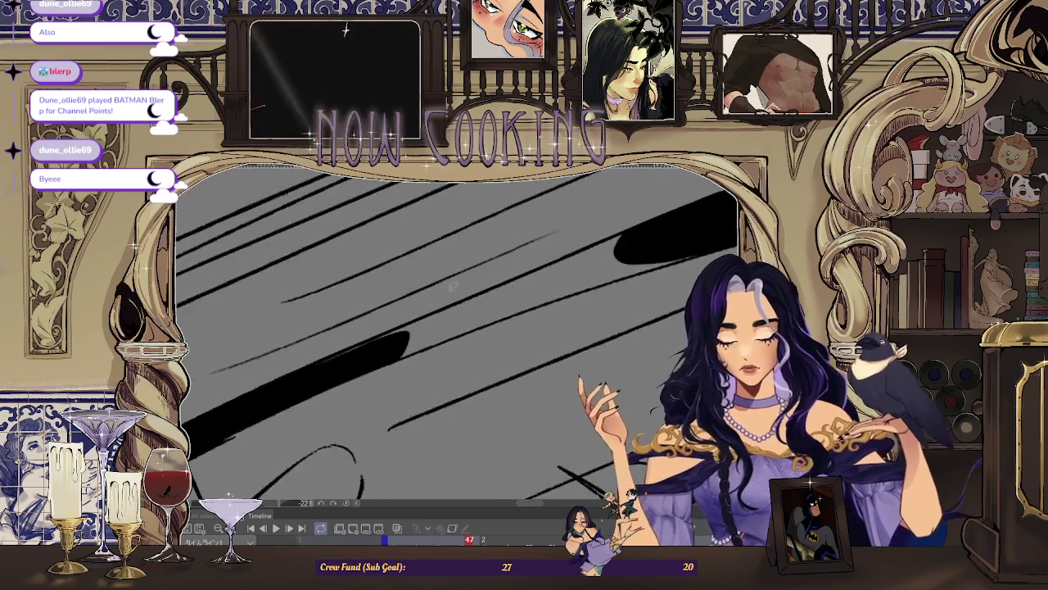
scroll(261, 389, "down", 2)
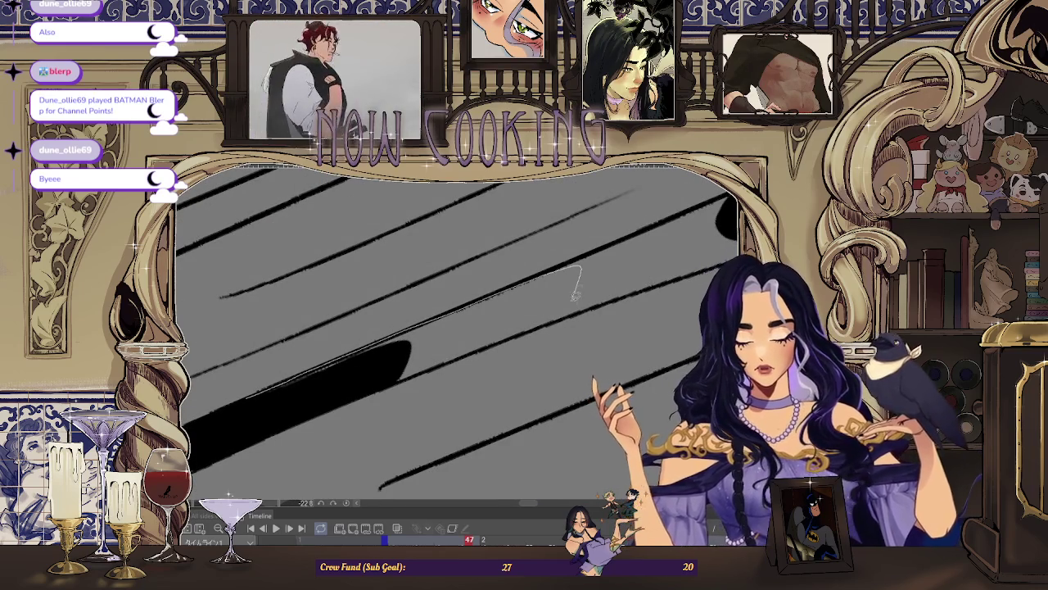
mouse_move(438, 365)
left_mouse_down()
mouse_move(227, 407)
mouse_move(311, 358)
left_mouse_up()
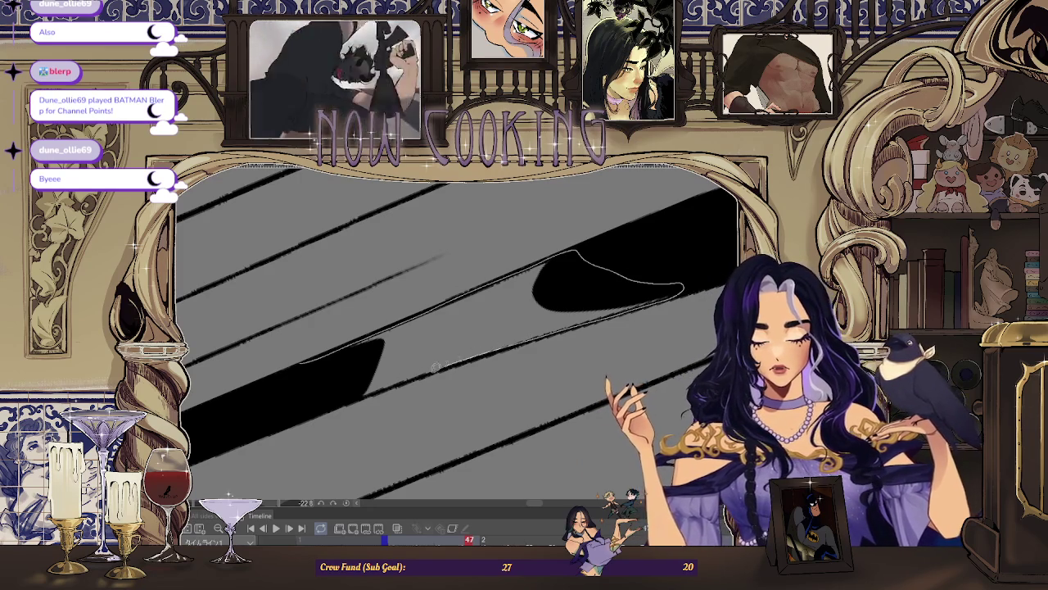
left_click_drag(296, 397, 391, 382)
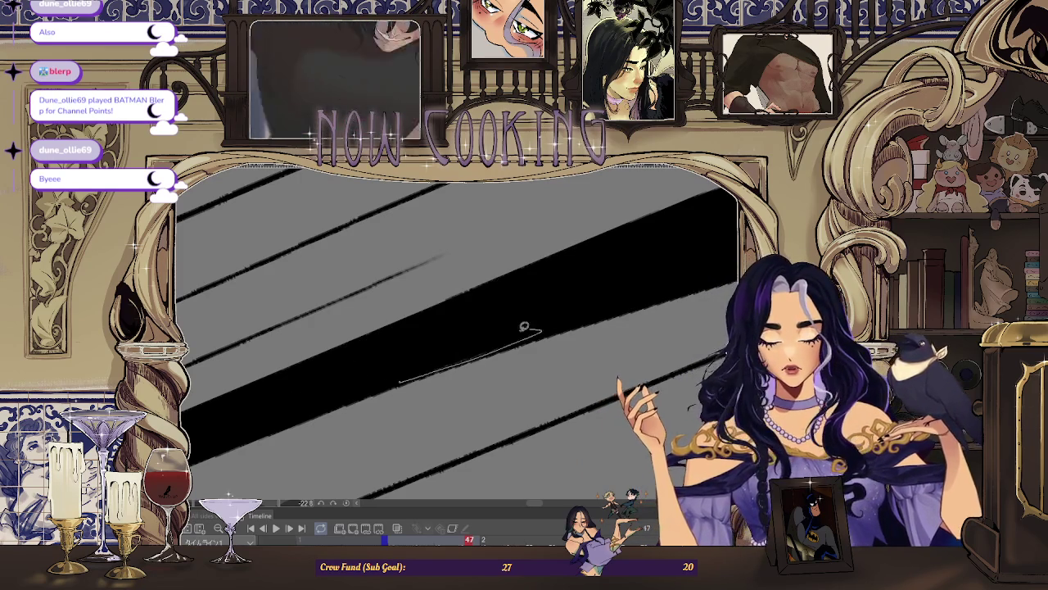
scroll(344, 355, "down", 3)
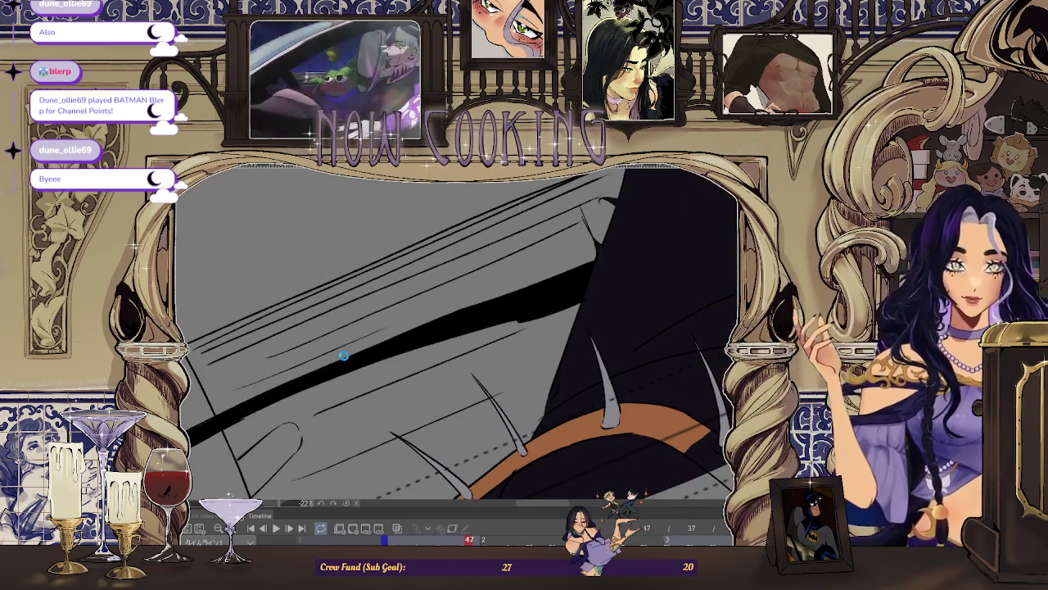
Step: Reset the view with Ctrl+0 to show the whole drawing and level the canvas rotation
left_click_drag(344, 355, 390, 293)
key("ctrl+0")
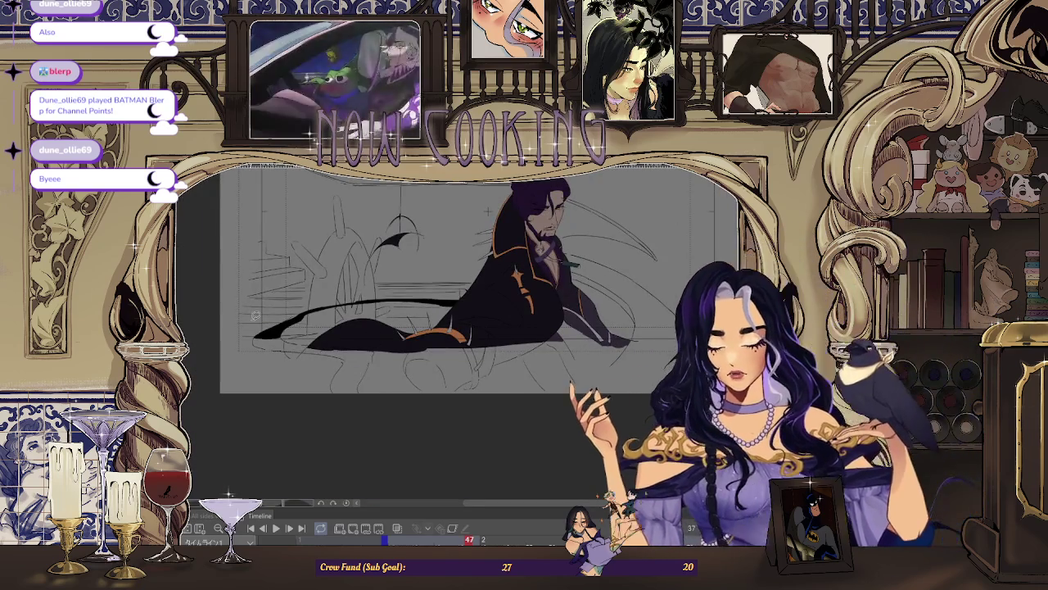
scroll(289, 337, "up", 3)
mouse_move(288, 337)
left_mouse_down()
mouse_move(230, 335)
mouse_move(481, 352)
left_mouse_up()
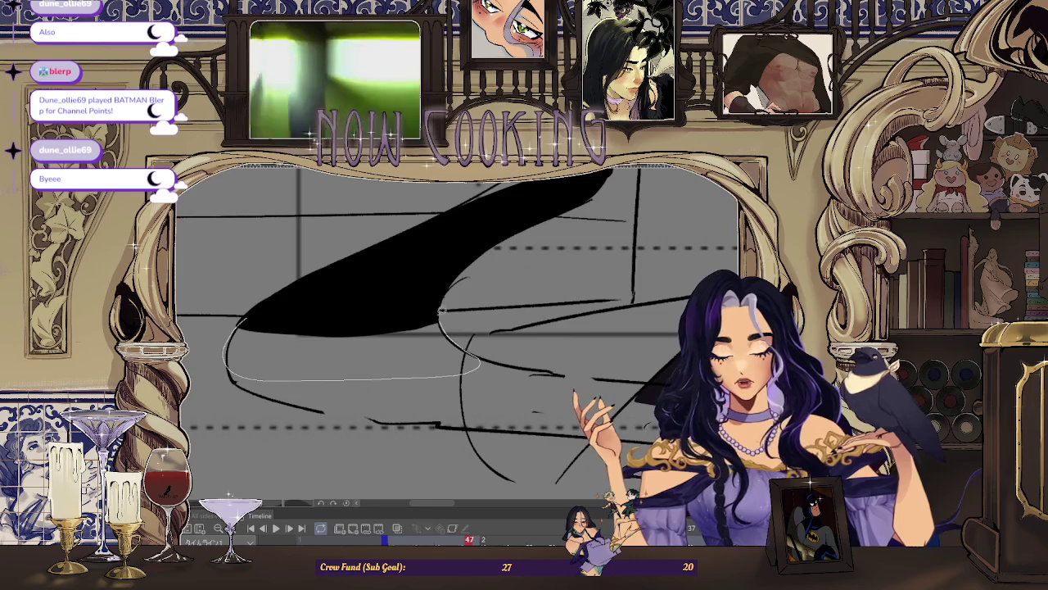
mouse_move(442, 315)
left_mouse_down()
mouse_move(226, 324)
mouse_move(418, 388)
mouse_move(607, 333)
left_mouse_up()
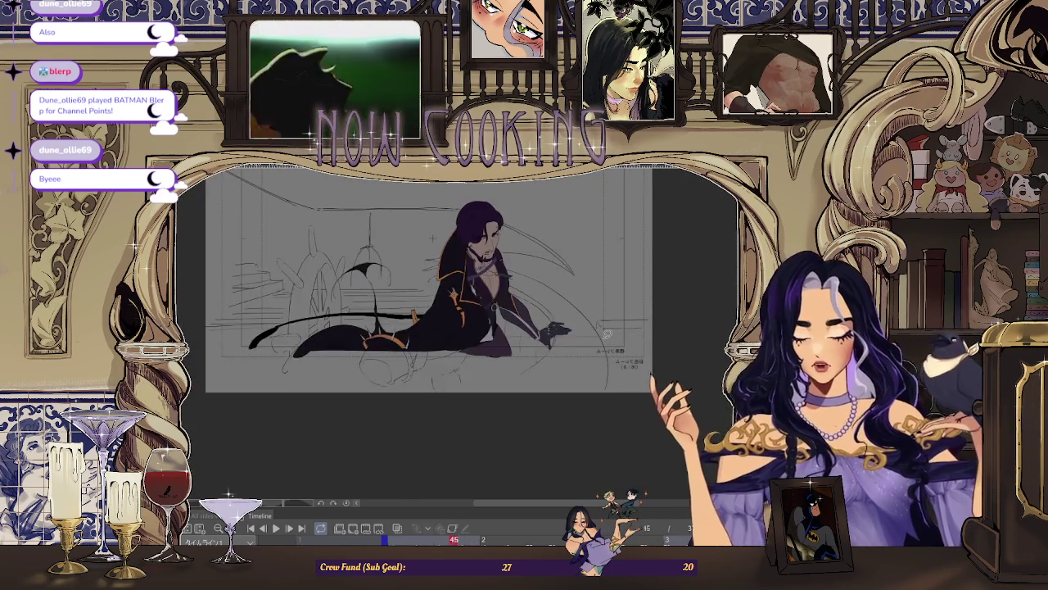
Step: Go to frame 49 and fill two outlined cloak sections black
key("Right")
key("Right")
key("Right")
key("Right")
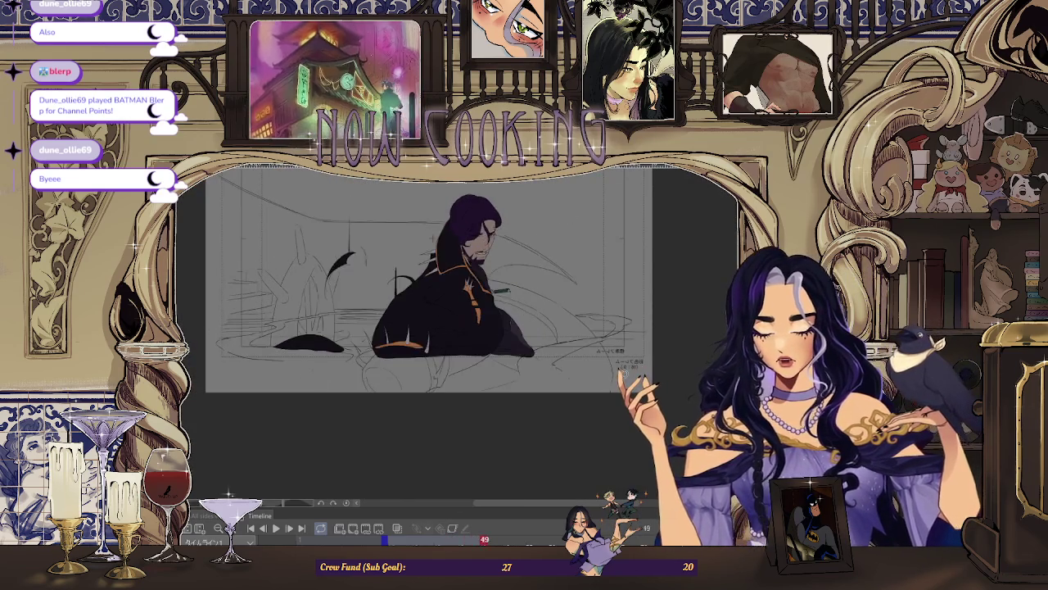
scroll(456, 328, "up", 3)
scroll(373, 296, "up", 1)
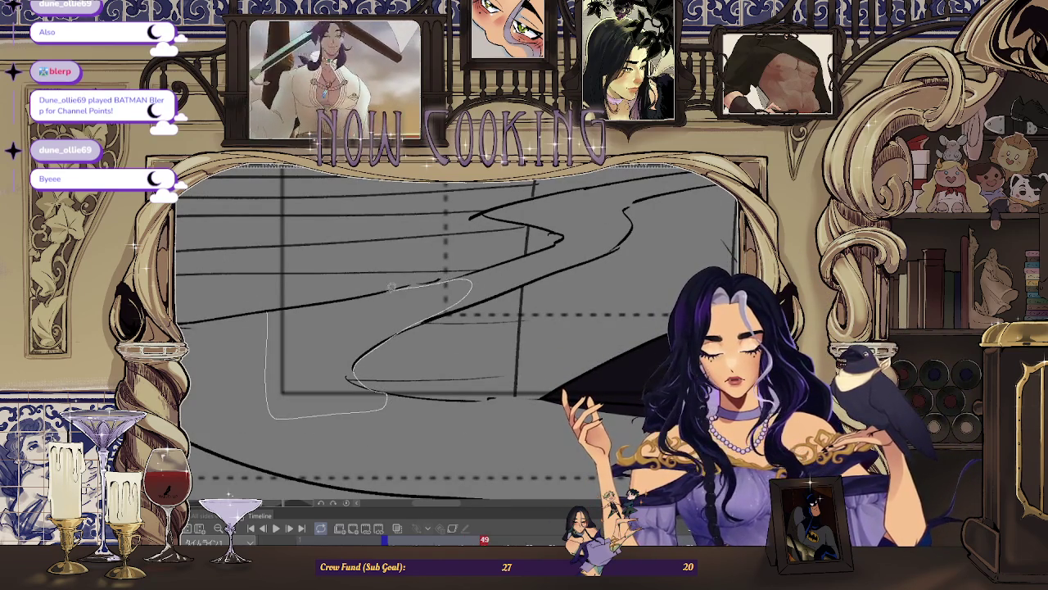
left_click_drag(331, 299, 219, 336)
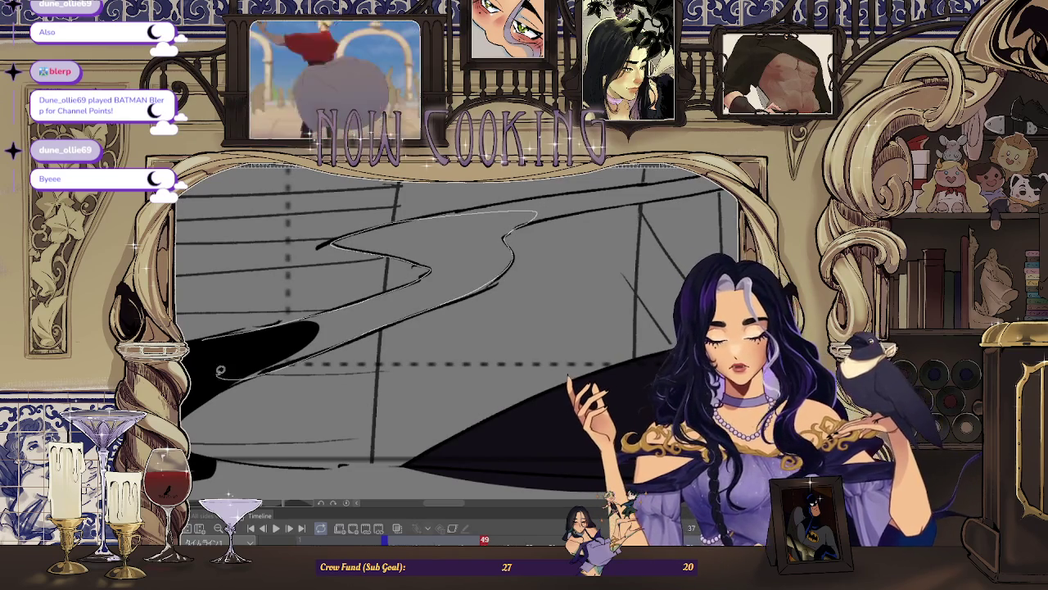
left_click_drag(405, 313, 229, 368)
Step: Trace and fill the diagonal tail streak sections black
left_click_drag(400, 304, 311, 351)
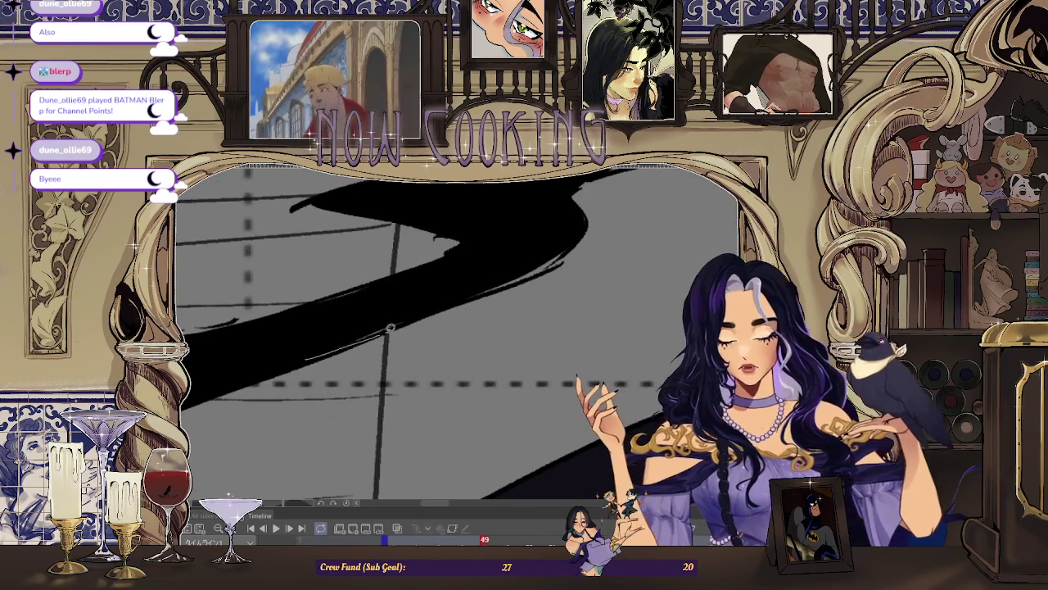
left_click_drag(376, 286, 303, 335)
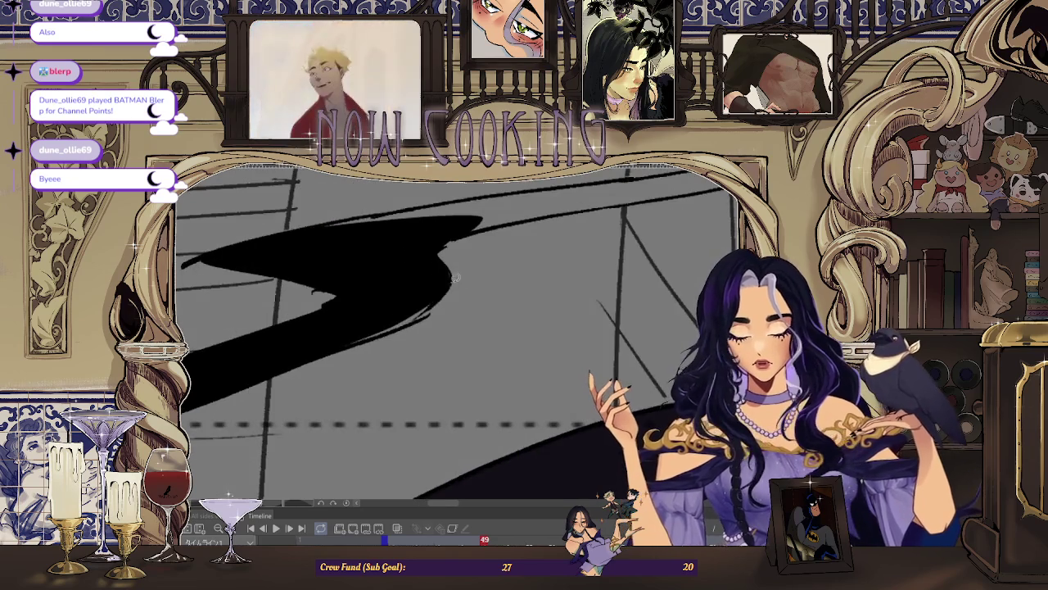
left_click_drag(418, 299, 366, 308)
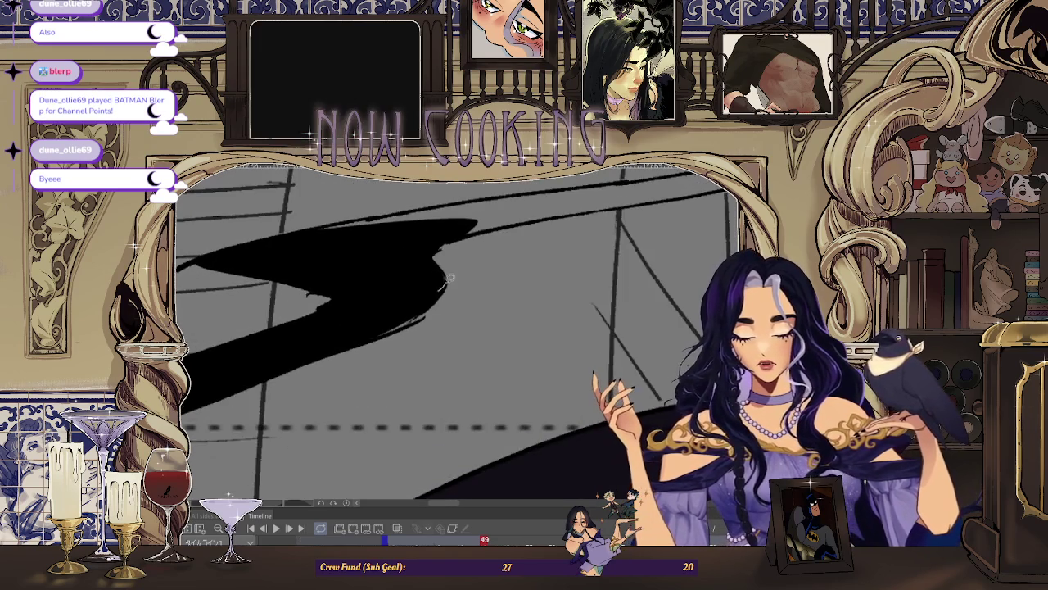
scroll(366, 308, "up", 2)
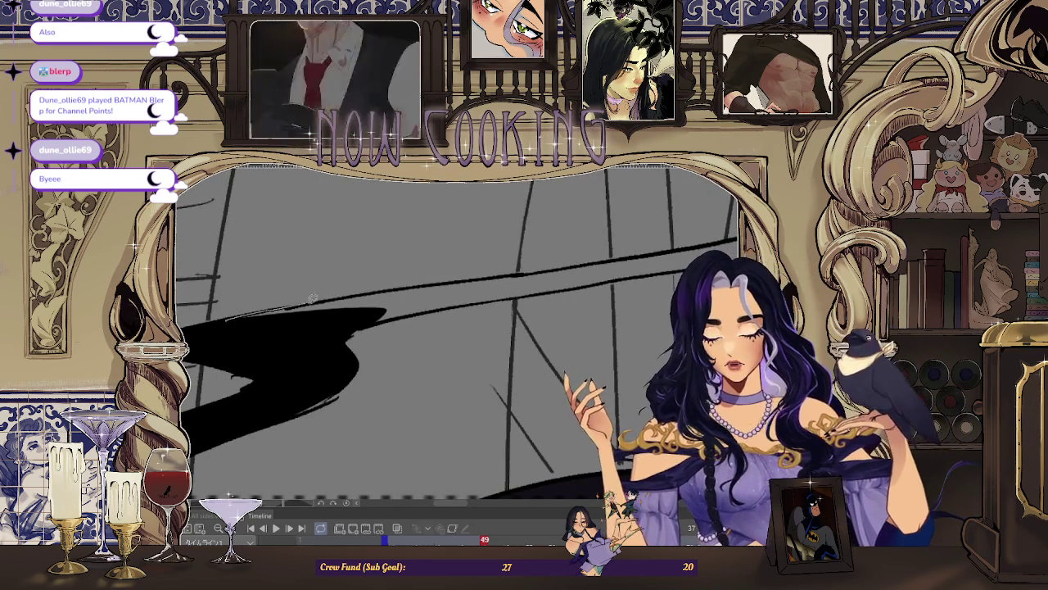
left_click_drag(531, 266, 672, 261)
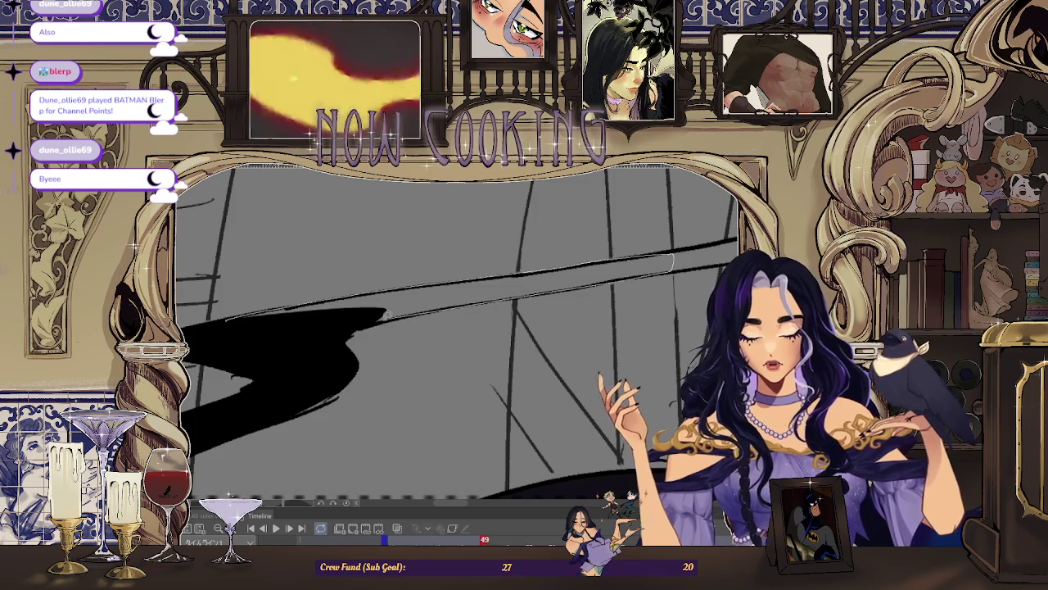
scroll(546, 289, "down", 2)
scroll(545, 303, "up", 2)
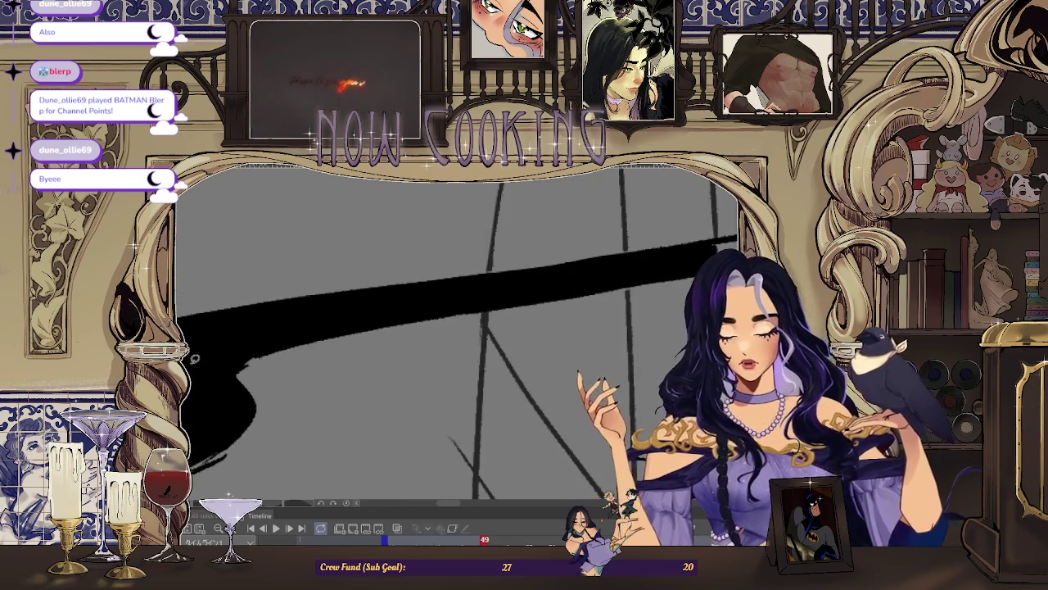
scroll(545, 303, "down", 2)
scroll(546, 302, "up", 3)
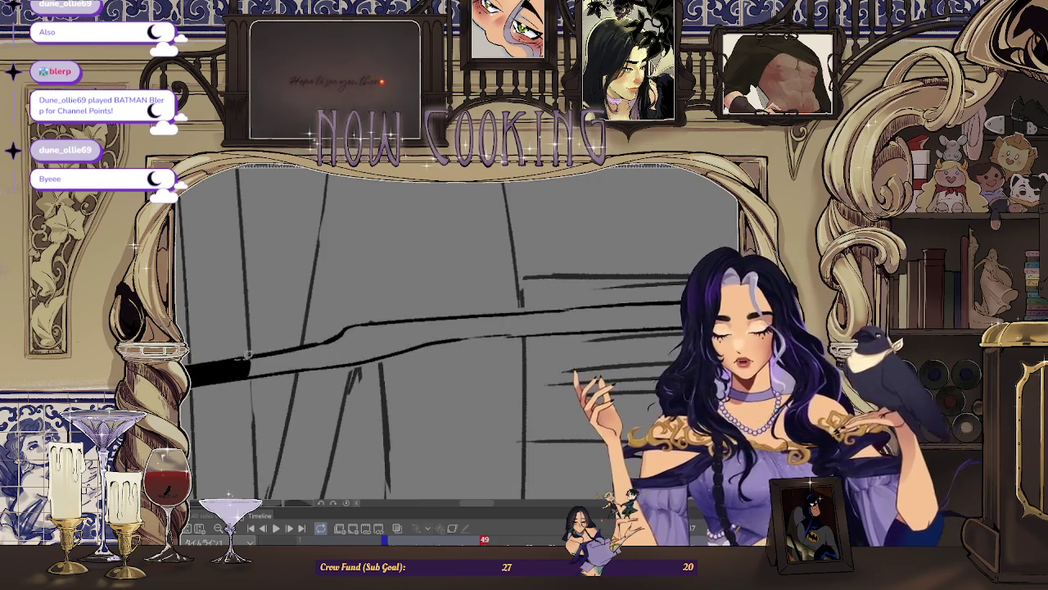
mouse_move(493, 312)
left_mouse_down()
mouse_move(521, 324)
mouse_move(447, 337)
left_mouse_up()
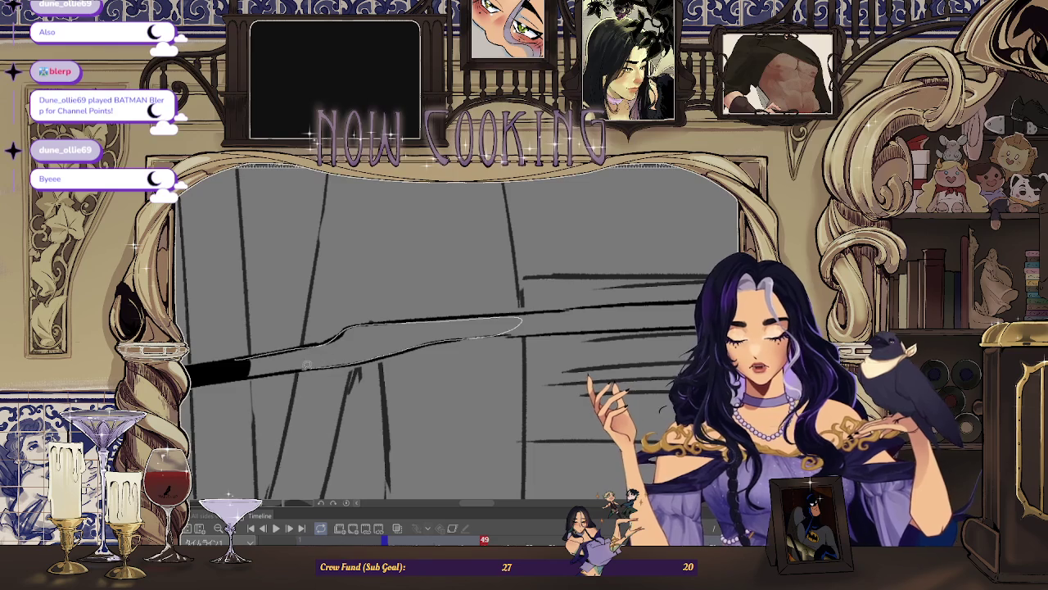
left_click_drag(246, 372, 288, 342)
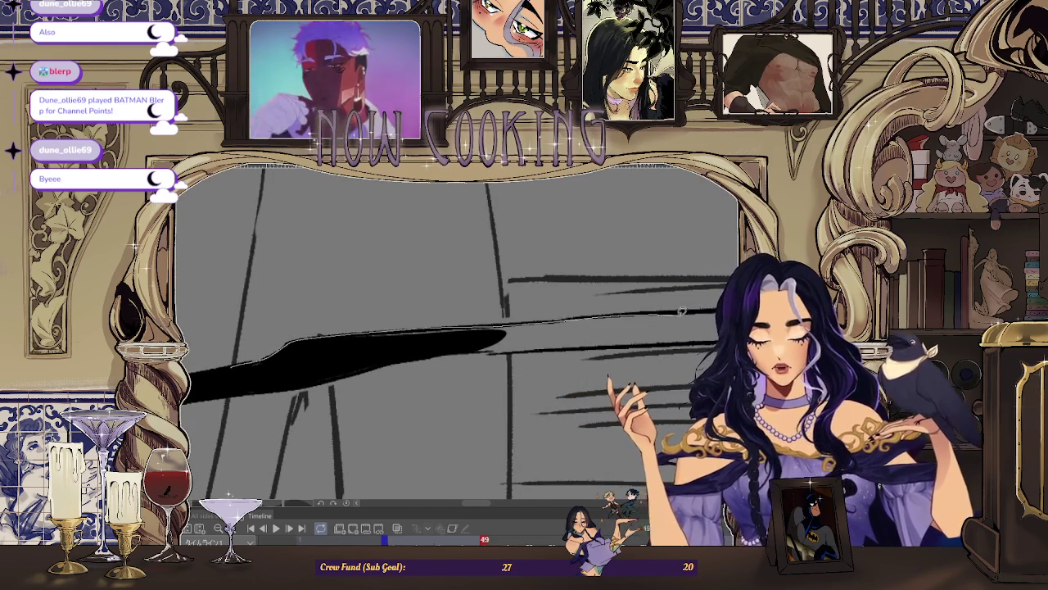
Step: Rotate the canvas to look along the streaks, then fit the whole drawing in view
left_click_drag(382, 347, 273, 339)
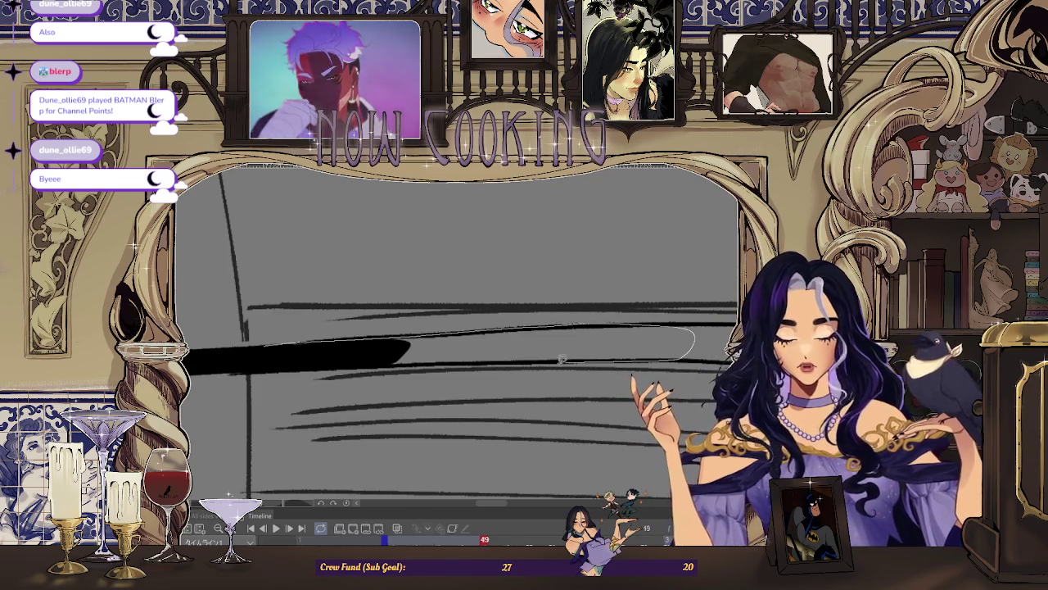
left_click_drag(404, 357, 378, 339)
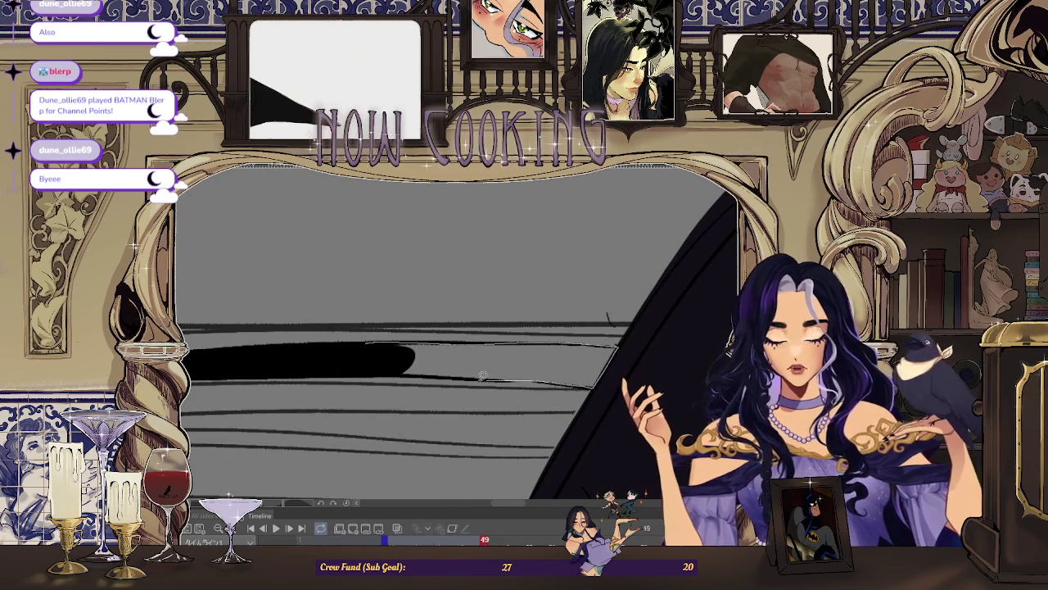
left_click_drag(368, 366, 391, 352)
key("ctrl+0")
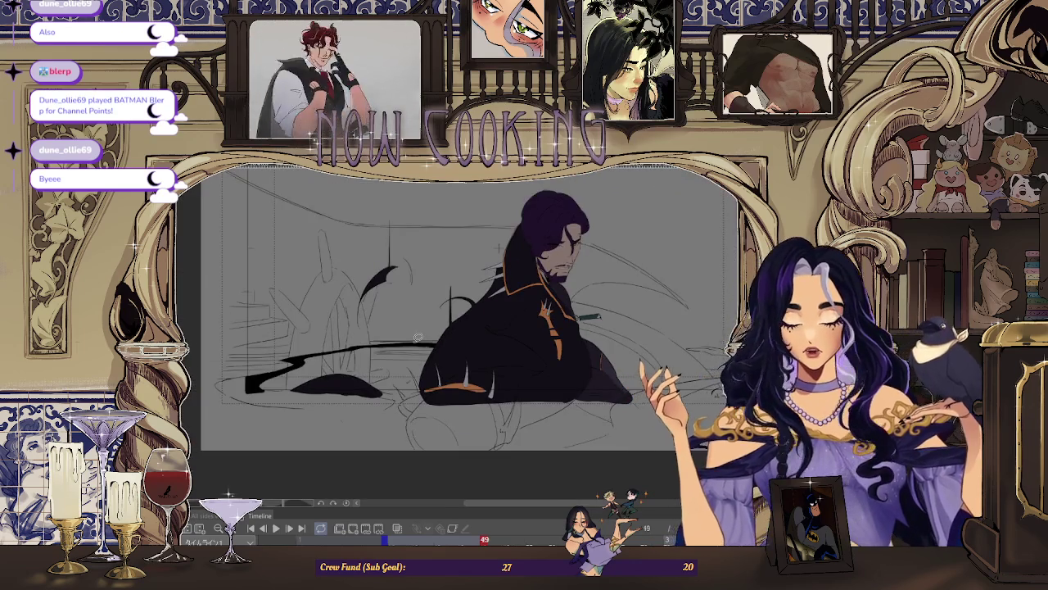
Step: Zoom in, rotate along the tail streak, and fill its traced outline black
scroll(418, 335, "up", 4)
scroll(315, 438, "up", 2)
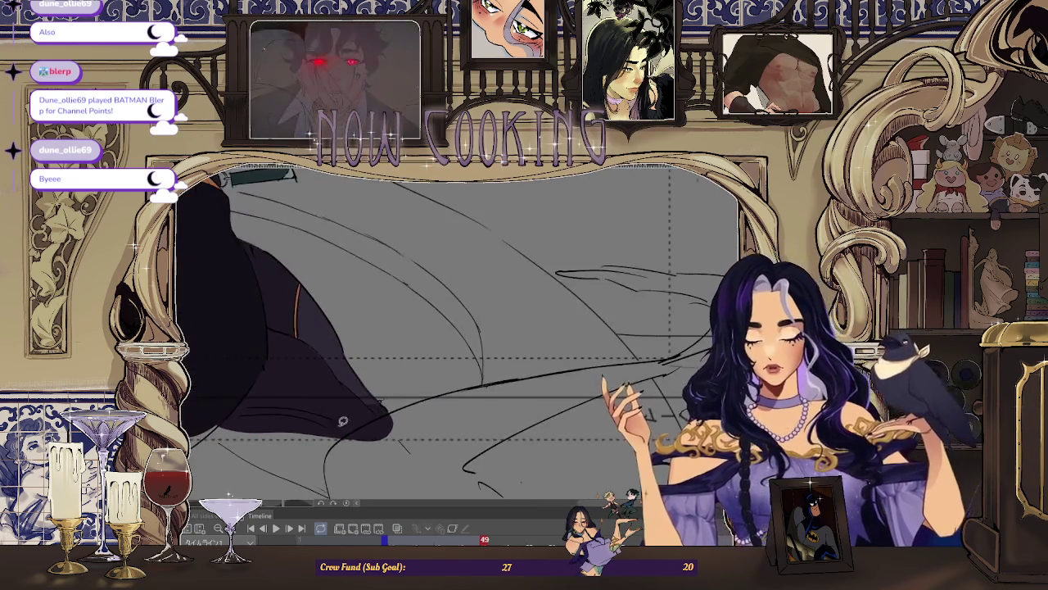
left_click_drag(315, 438, 299, 434)
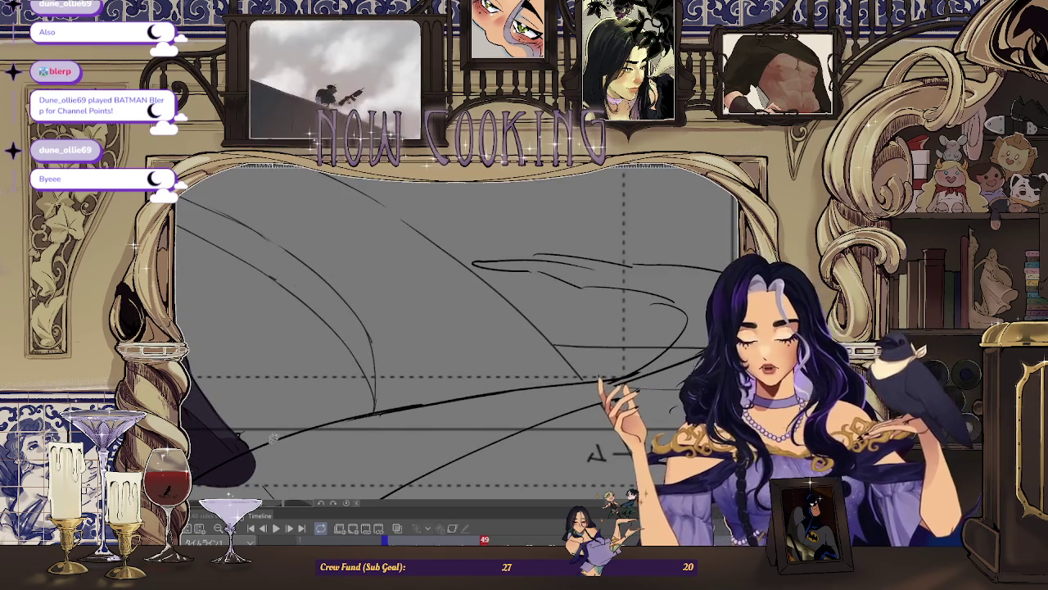
left_click_drag(529, 393, 207, 437)
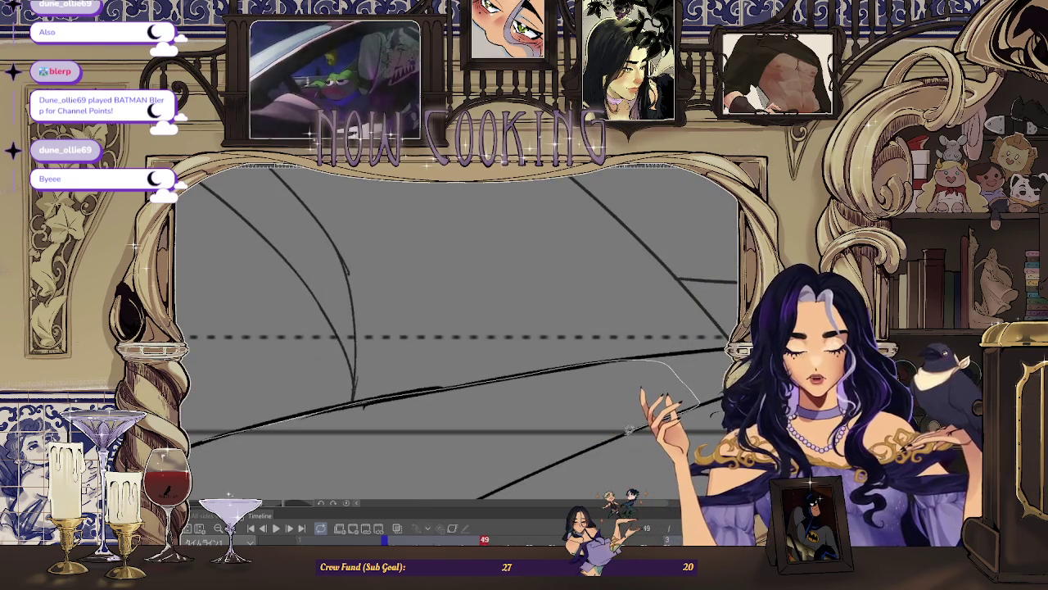
left_click_drag(422, 448, 213, 446)
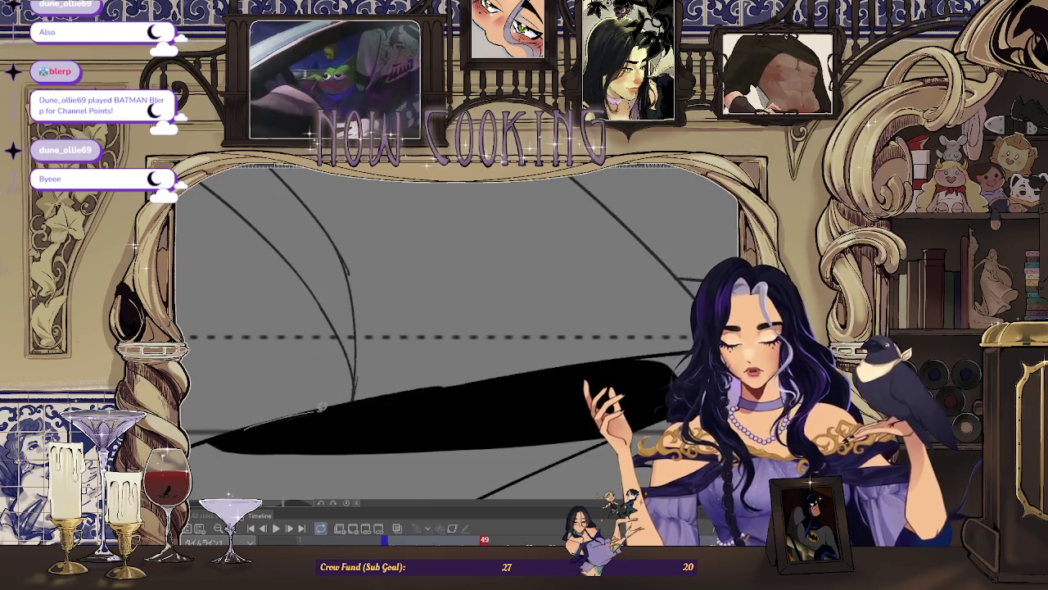
Step: Extend the black tail fill further right toward its end
left_click_drag(310, 408, 352, 410)
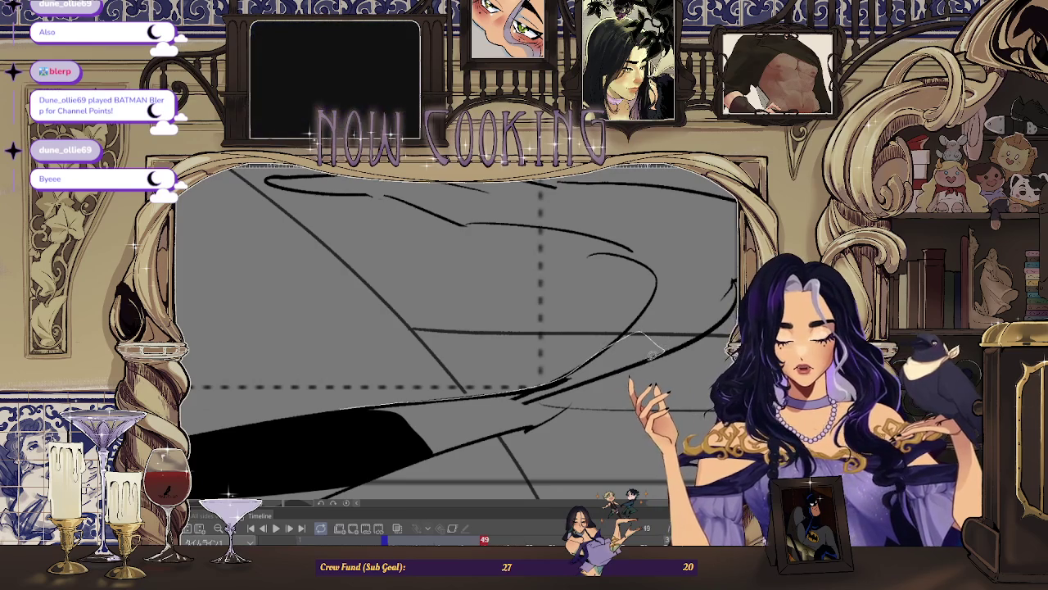
mouse_move(410, 456)
left_mouse_down()
mouse_move(234, 278)
mouse_move(409, 407)
left_mouse_up()
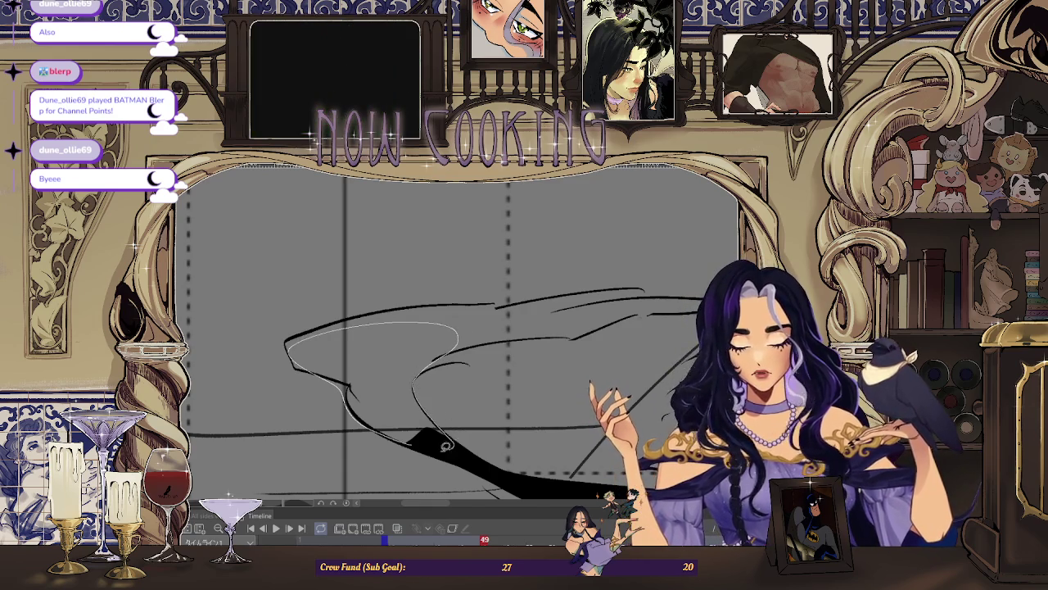
left_click_drag(449, 445, 434, 423)
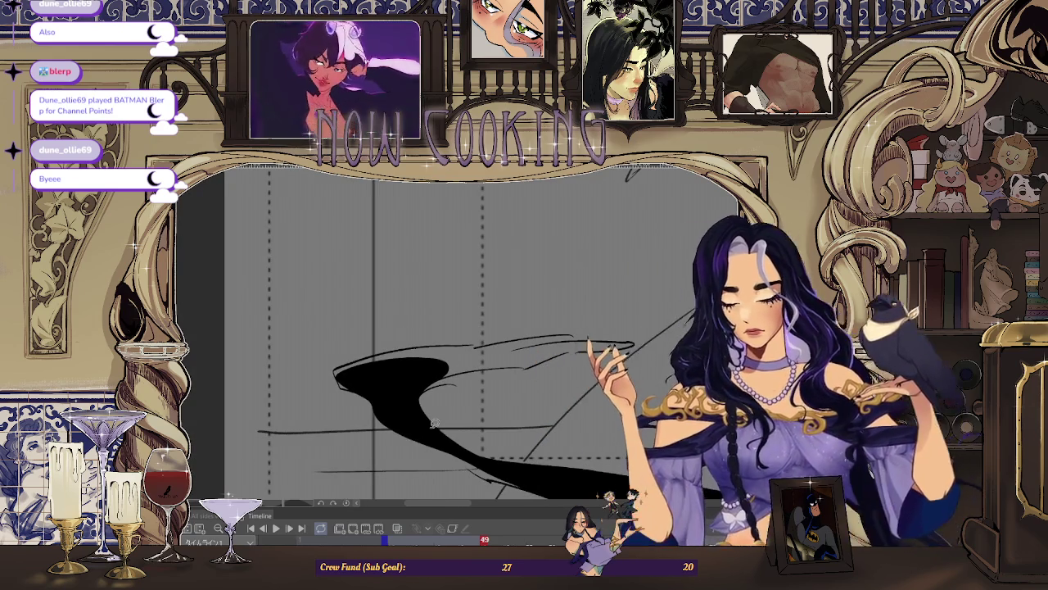
mouse_move(435, 422)
left_mouse_down()
mouse_move(469, 371)
mouse_move(304, 415)
left_mouse_up()
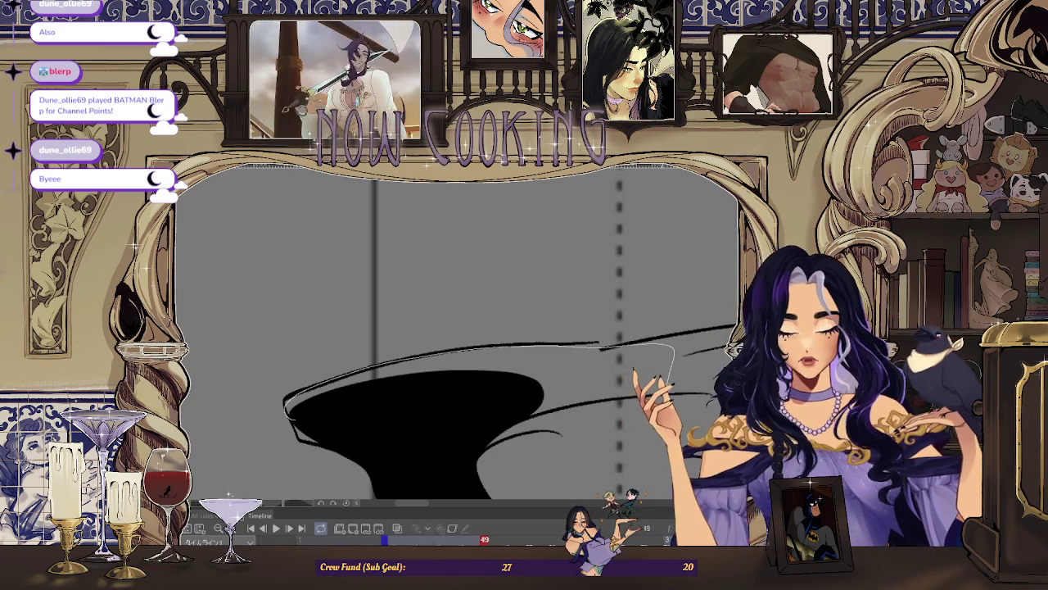
left_click_drag(435, 422, 599, 393)
Step: Fill between the sketch lines into a long pointed tip, then reset the view
mouse_move(536, 411)
left_mouse_down()
mouse_move(488, 342)
mouse_move(626, 352)
left_mouse_up()
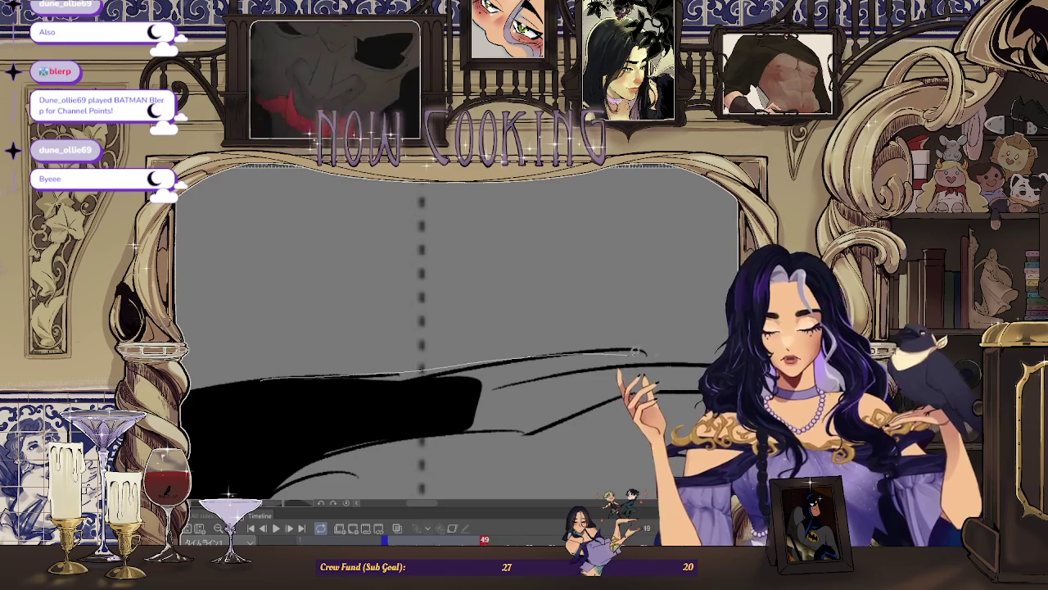
mouse_move(347, 442)
left_mouse_down()
mouse_move(391, 400)
mouse_move(457, 420)
left_mouse_up()
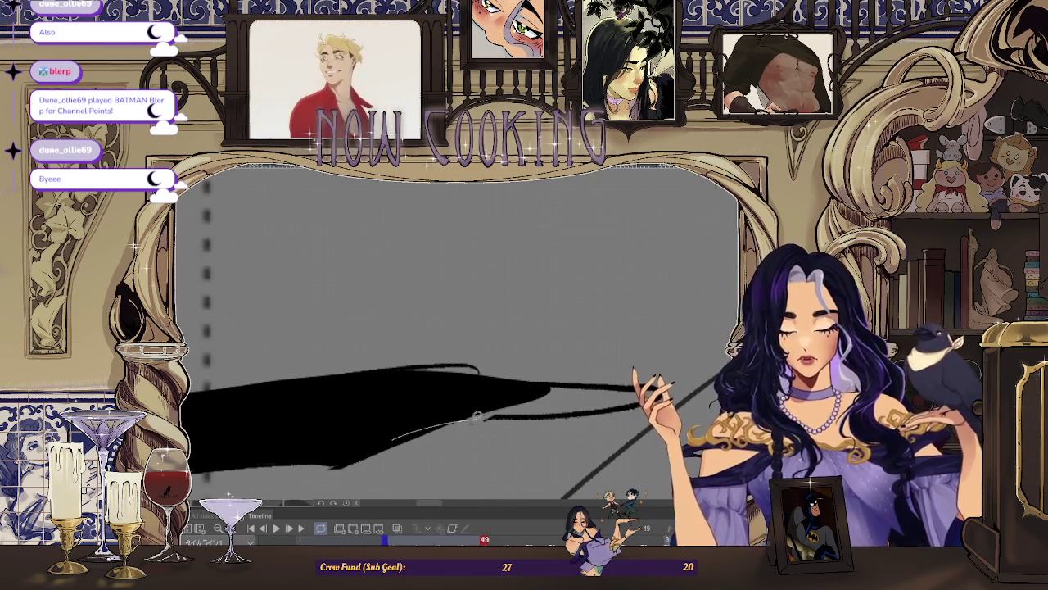
left_click_drag(573, 381, 370, 398)
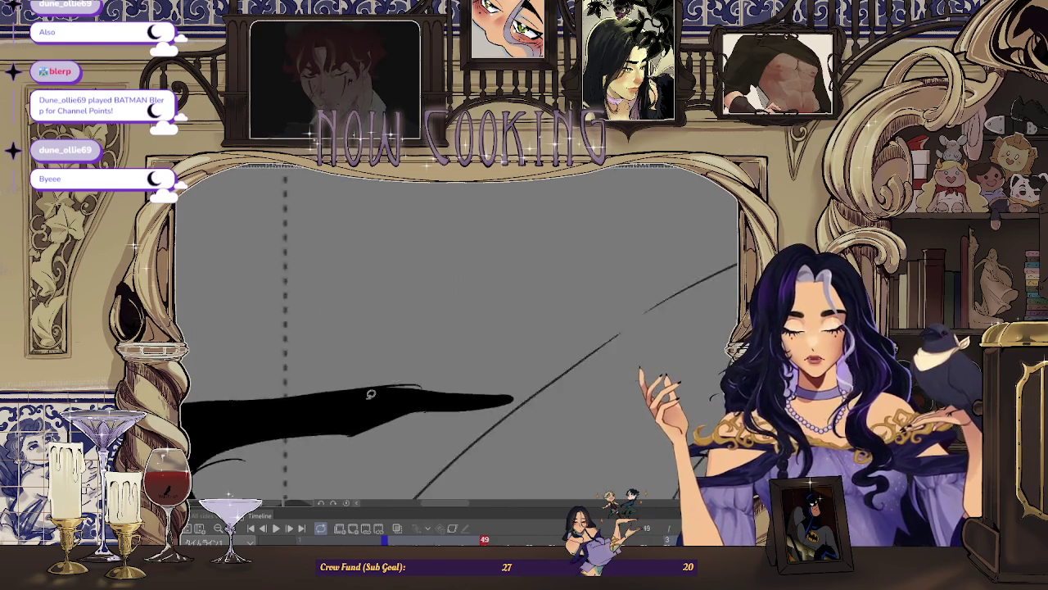
key("ctrl+0")
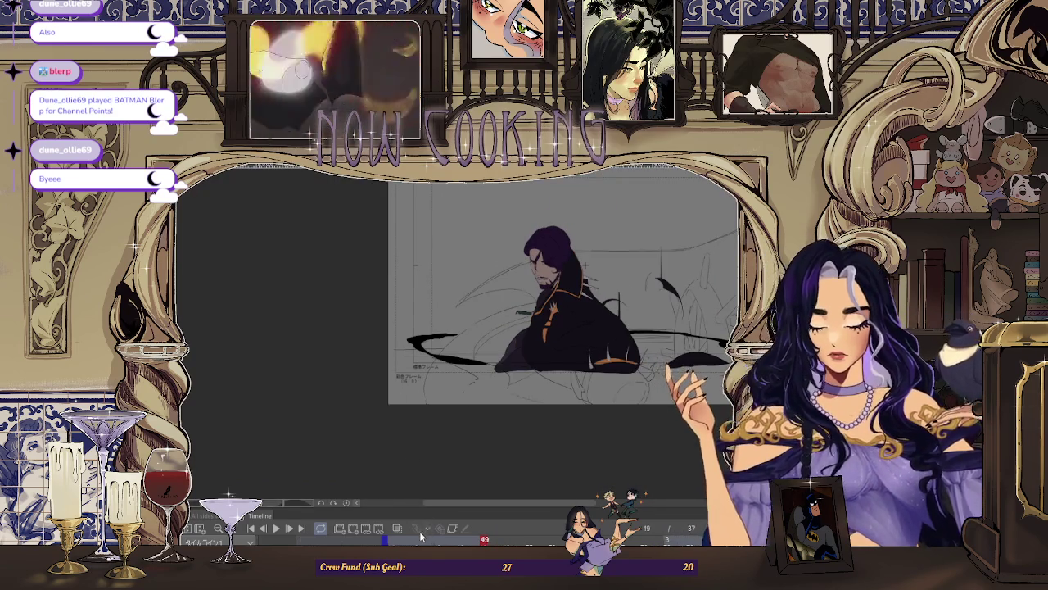
Step: Step to frame 51, zoom in, and fill a first black cloak shape
key("Right")
key("Right")
scroll(406, 339, "up", 5)
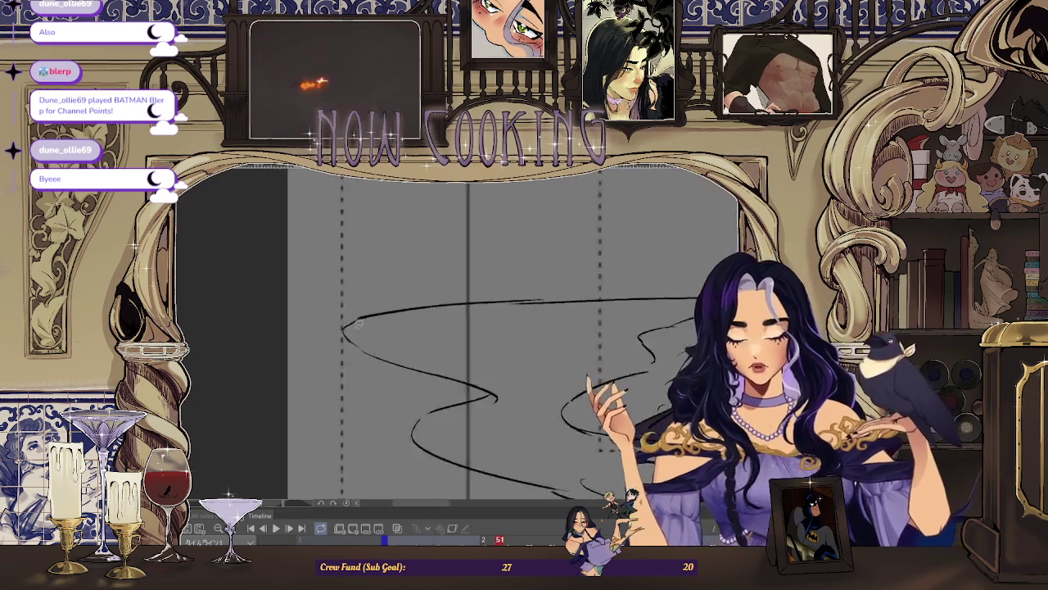
scroll(384, 301, "up", 2)
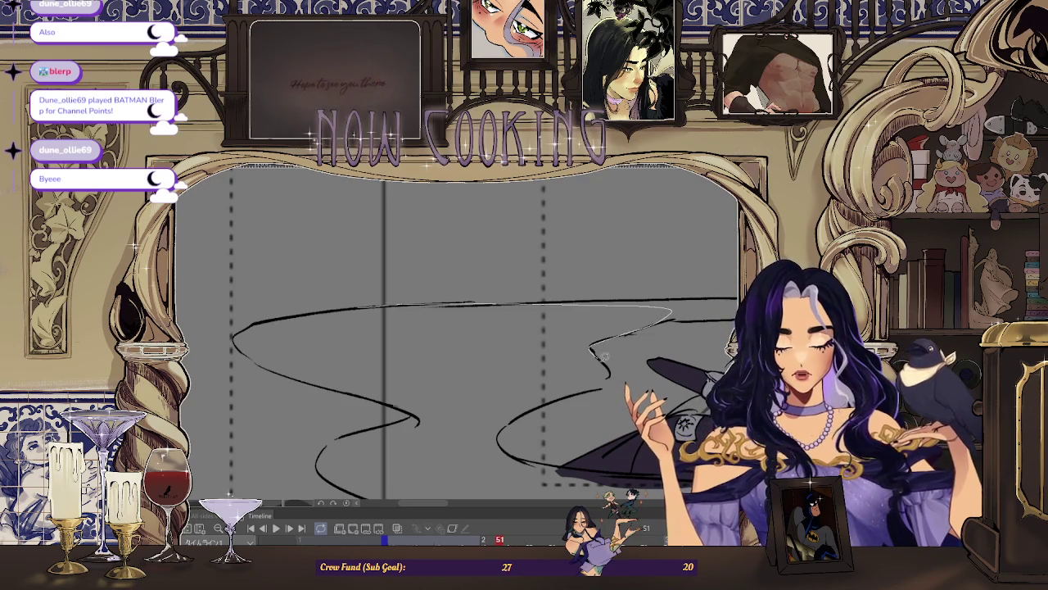
mouse_move(610, 376)
left_mouse_down()
mouse_move(557, 398)
mouse_move(425, 399)
left_mouse_up()
mouse_move(363, 360)
left_mouse_down()
mouse_move(361, 336)
mouse_move(391, 353)
left_mouse_up()
Step: Extend the black cloak shape down-left and fill another cloak section
scroll(346, 281, "up", 2)
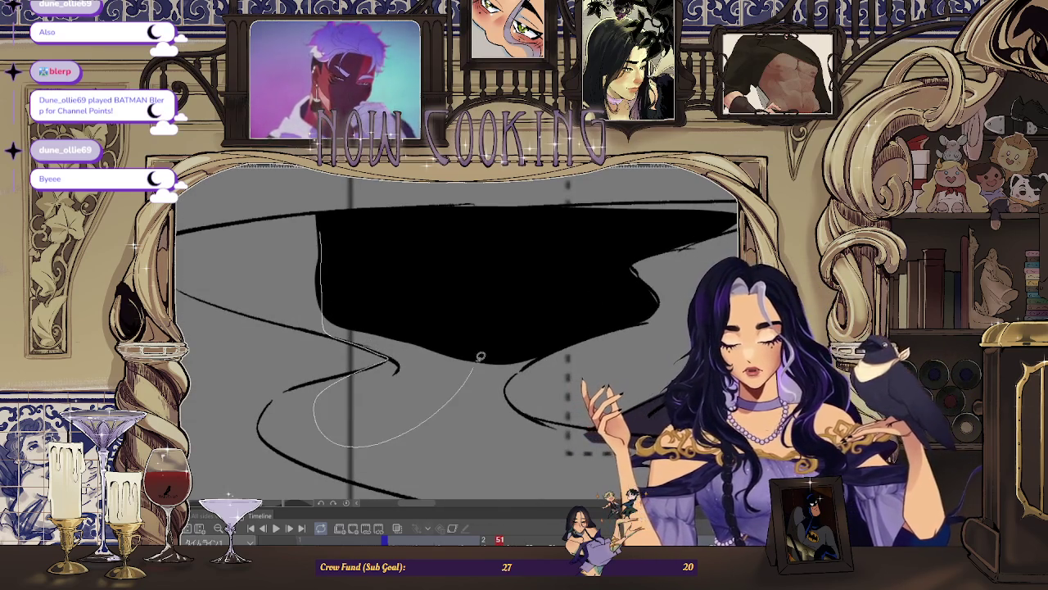
left_click_drag(340, 377, 328, 328)
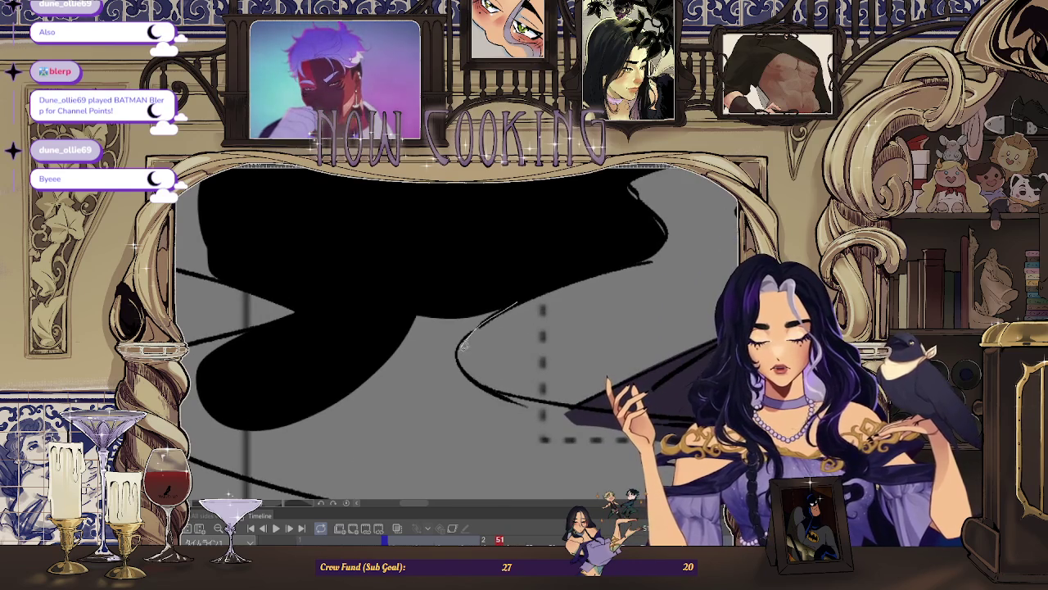
left_click_drag(492, 443, 526, 285)
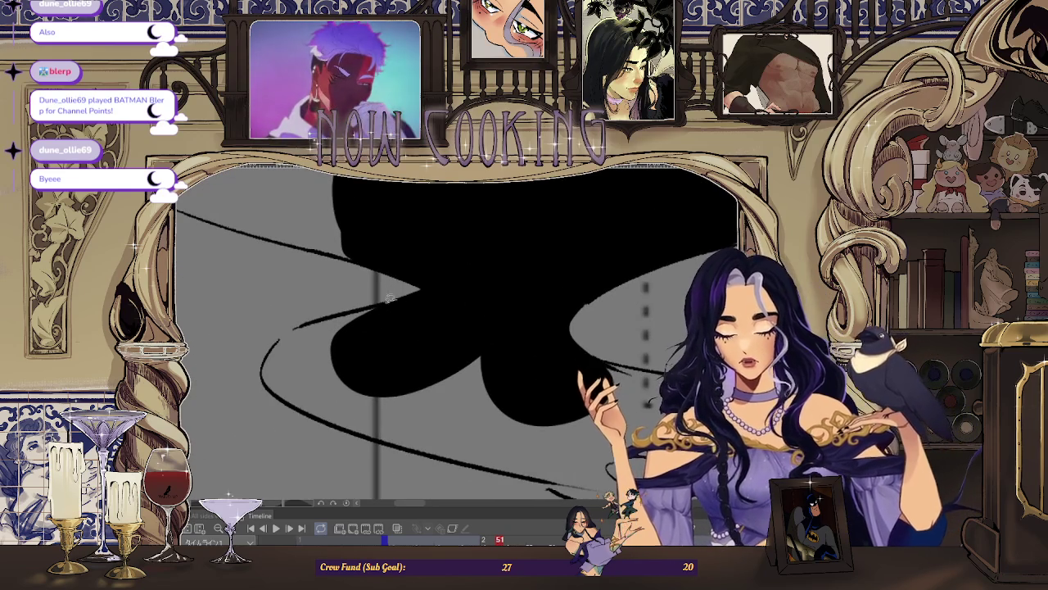
left_click_drag(340, 313, 334, 401)
left_click_drag(371, 431, 341, 313)
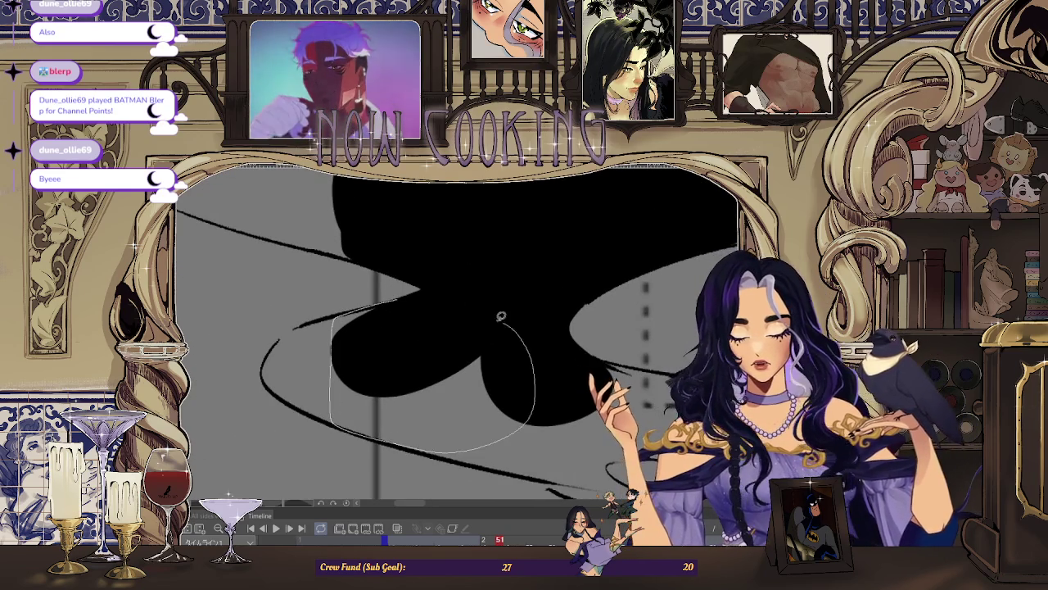
scroll(597, 405, "down", 5)
scroll(597, 404, "up", 3)
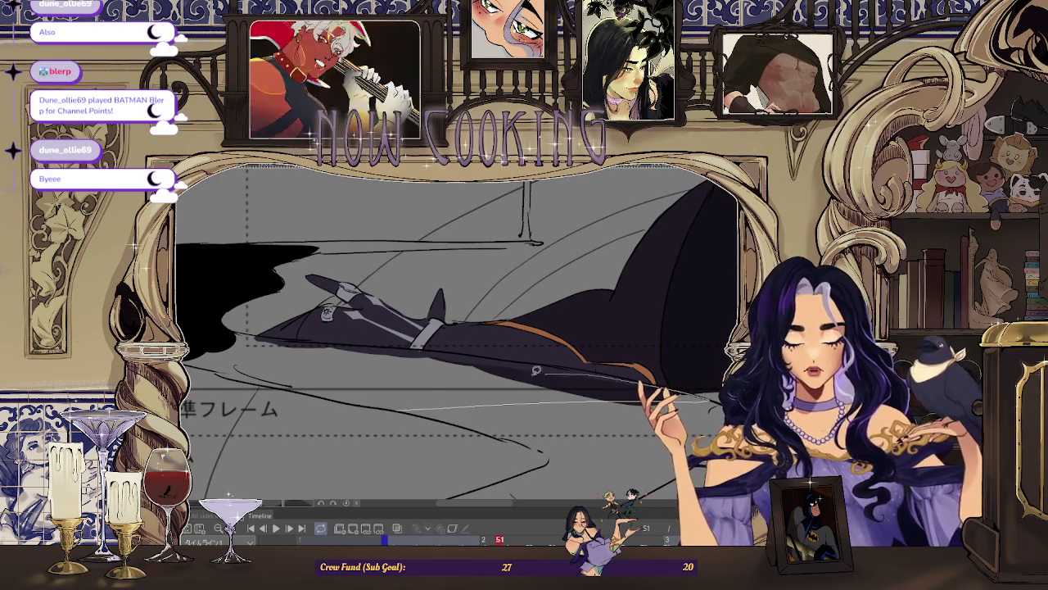
left_click_drag(358, 382, 340, 385)
Step: Fill the outlined area around the coat black
scroll(442, 369, "down", 2)
scroll(410, 353, "up", 3)
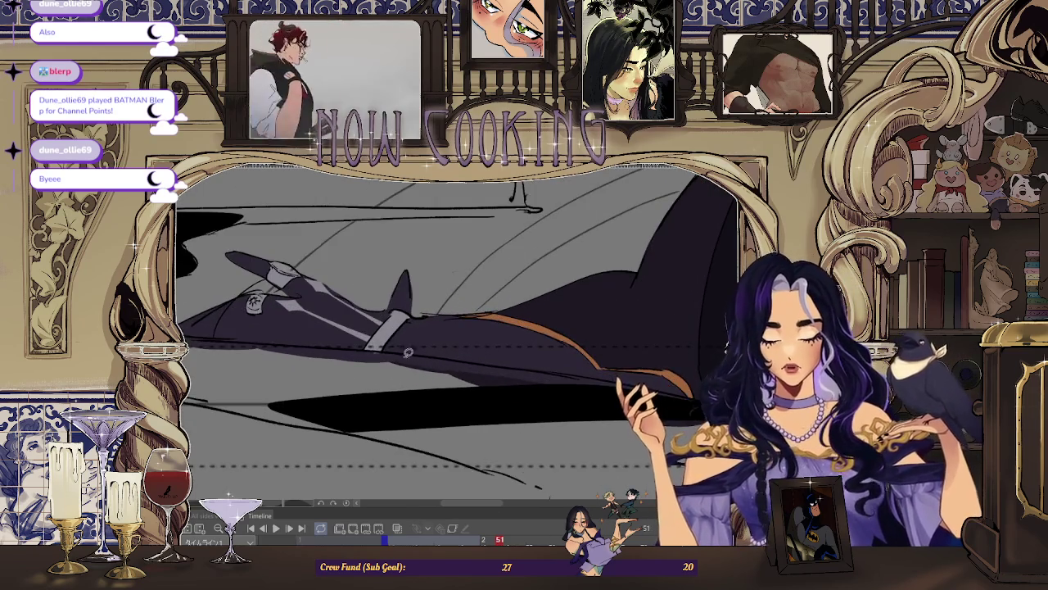
scroll(453, 354, "up", 1)
scroll(434, 350, "up", 1)
scroll(415, 347, "up", 1)
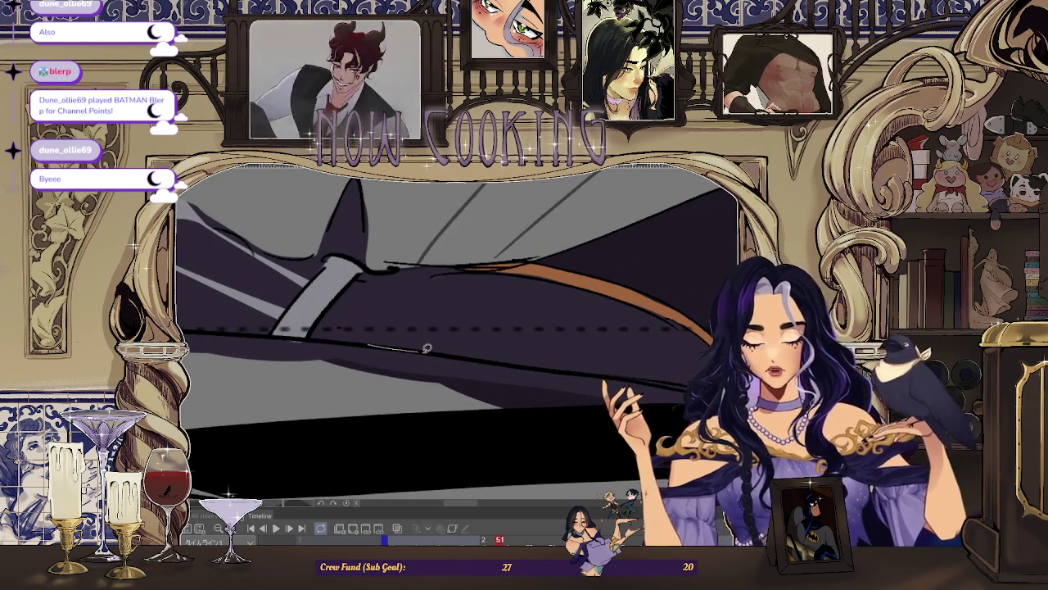
left_click_drag(259, 367, 346, 352)
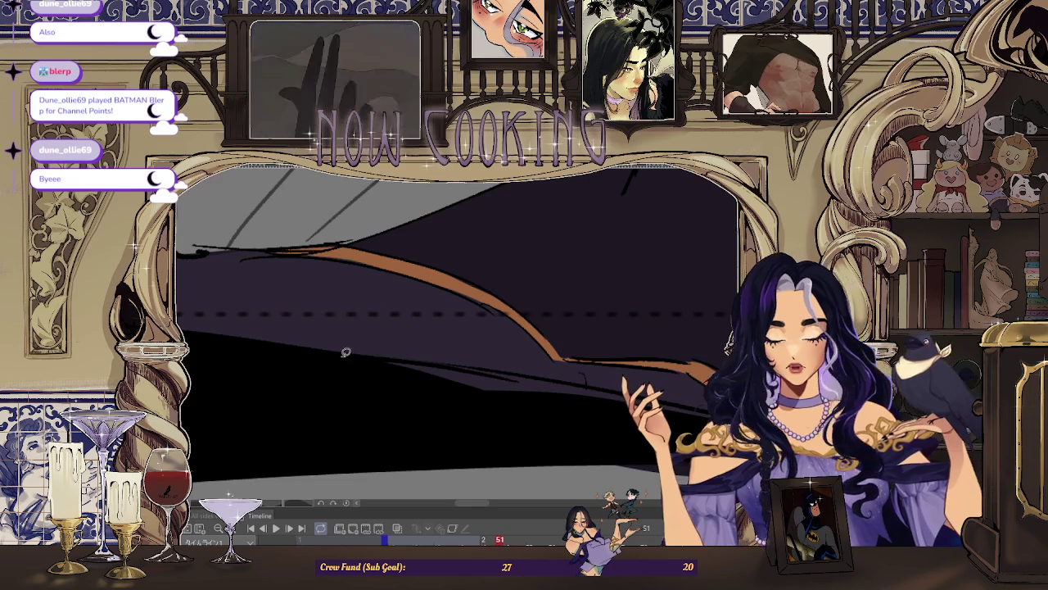
scroll(419, 399, "down", 2)
scroll(484, 376, "up", 2)
scroll(633, 420, "down", 2)
scroll(491, 377, "up", 1)
scroll(381, 350, "up", 2)
Step: Fill the area below the coat's lower edge black and play back the animation
left_click_drag(381, 349, 517, 365)
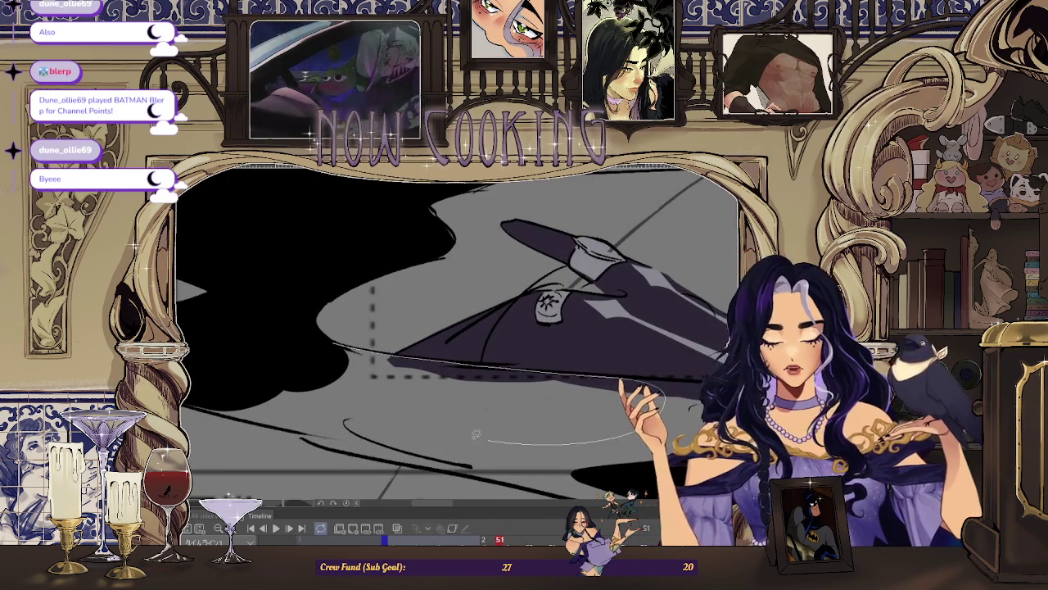
scroll(531, 439, "down", 2)
scroll(434, 350, "up", 3)
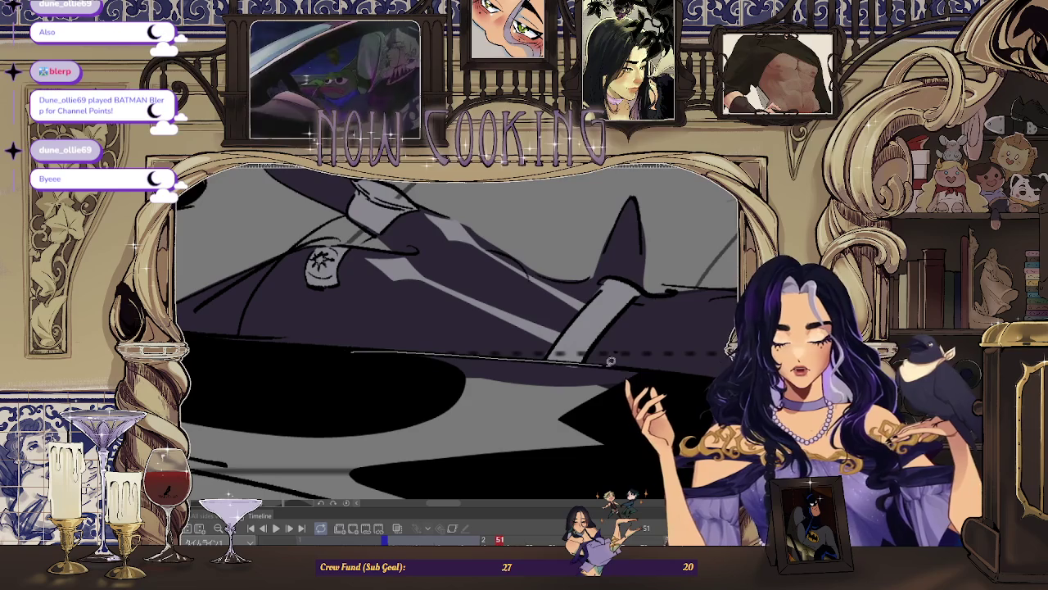
scroll(477, 444, "down", 2)
scroll(327, 393, "down", 1)
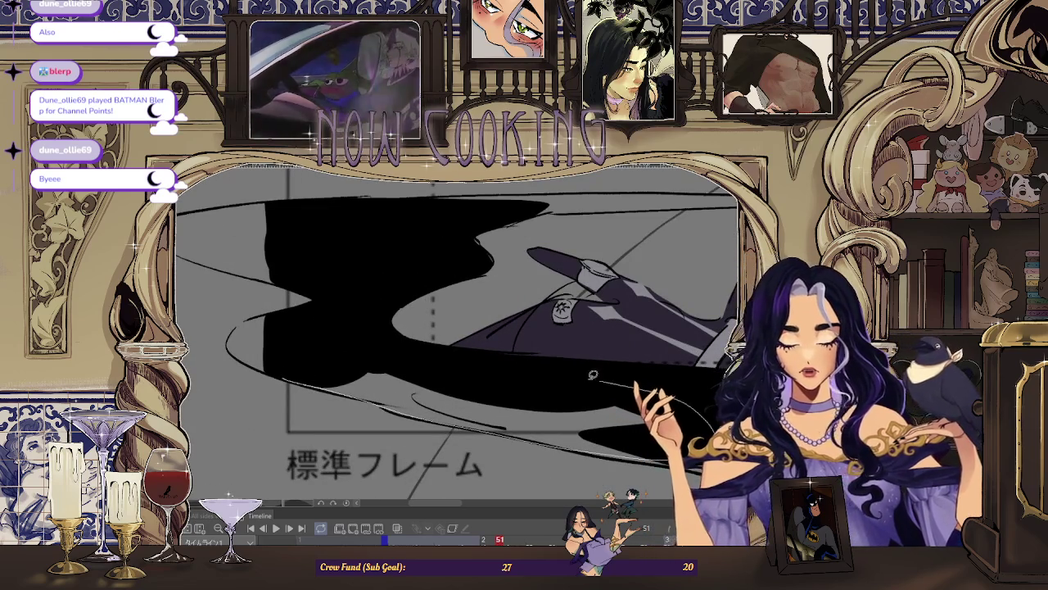
left_click_drag(624, 380, 368, 418)
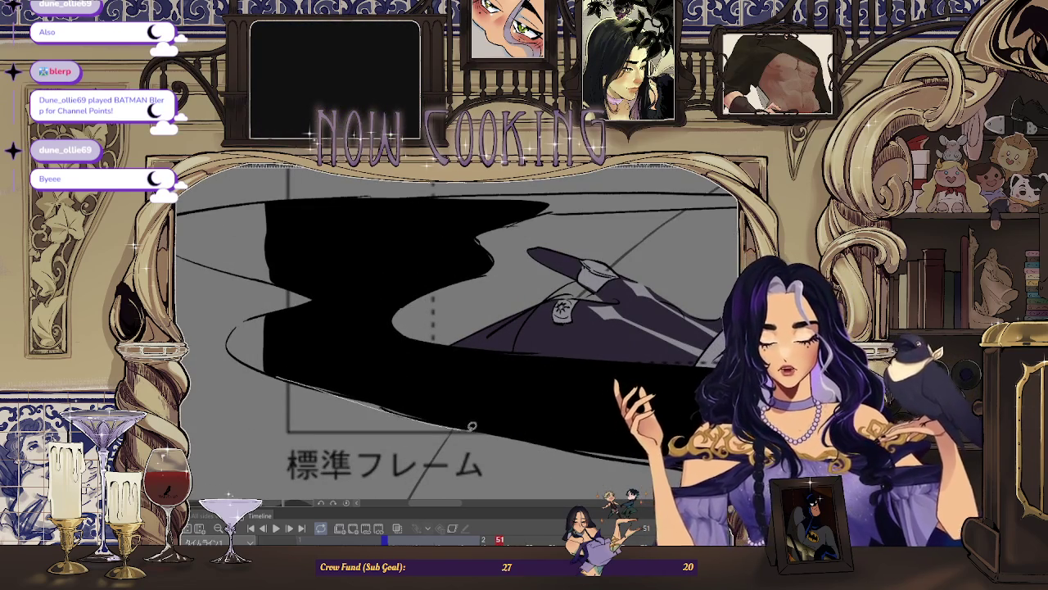
left_click_drag(440, 371, 306, 399)
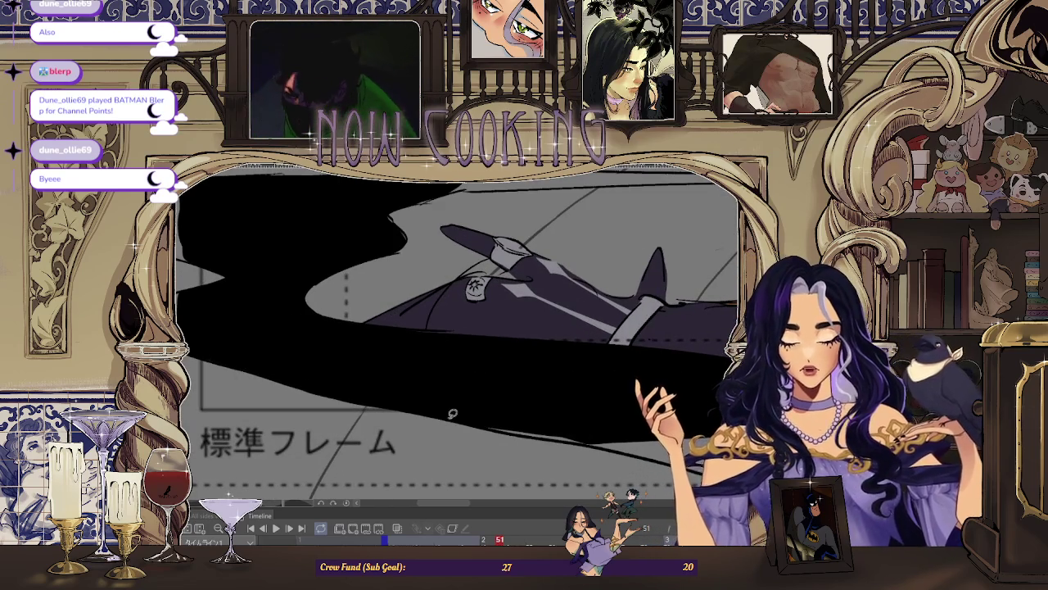
key("Return")
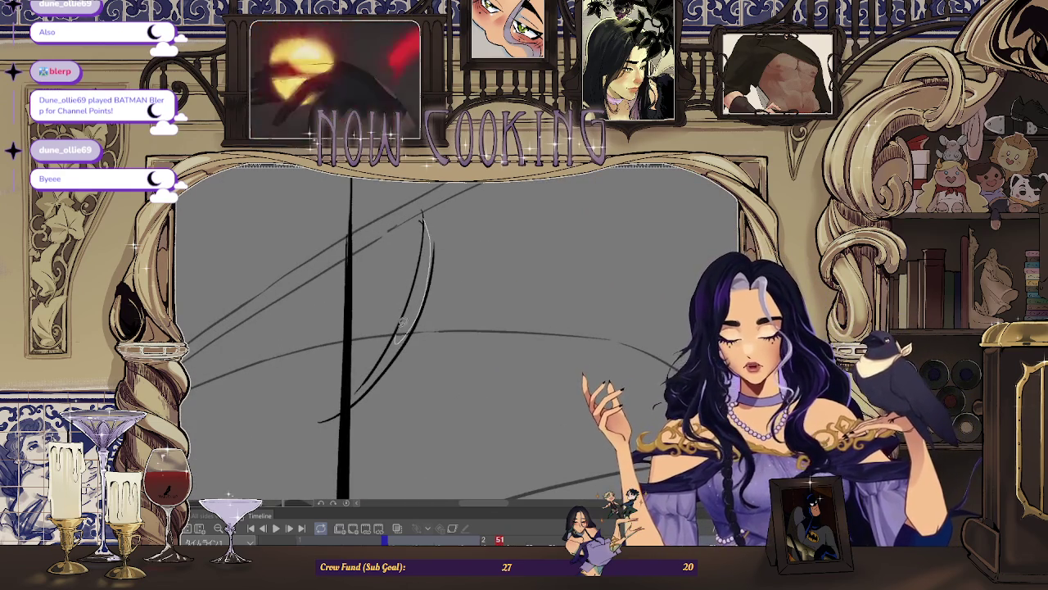
Step: Thicken the curved stroke into a black crescent, then rotate and zoom out
mouse_move(401, 326)
left_mouse_down()
mouse_move(416, 292)
mouse_move(407, 327)
left_mouse_up()
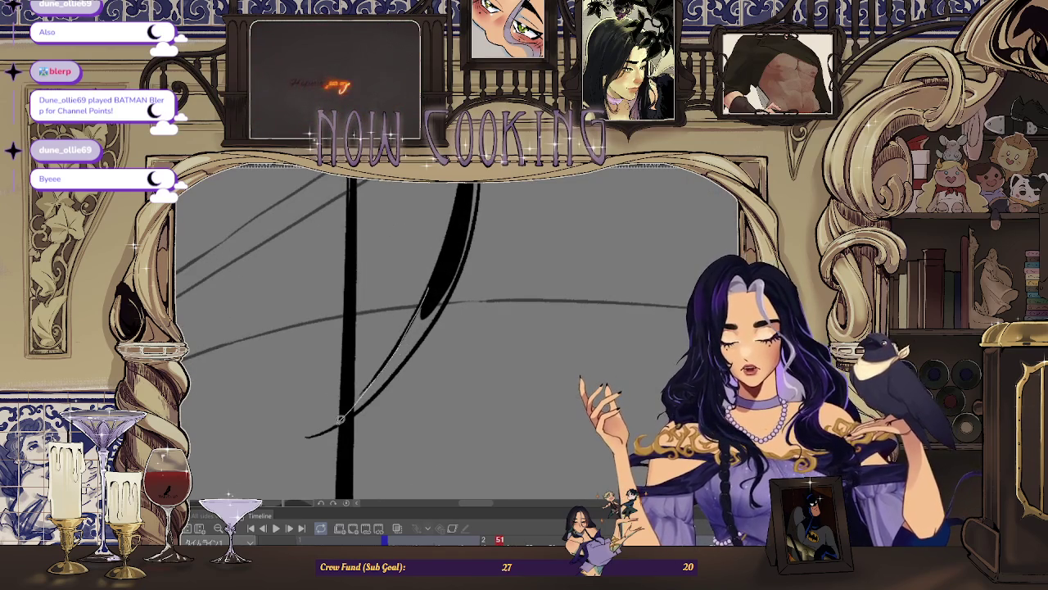
left_click_drag(461, 257, 436, 214)
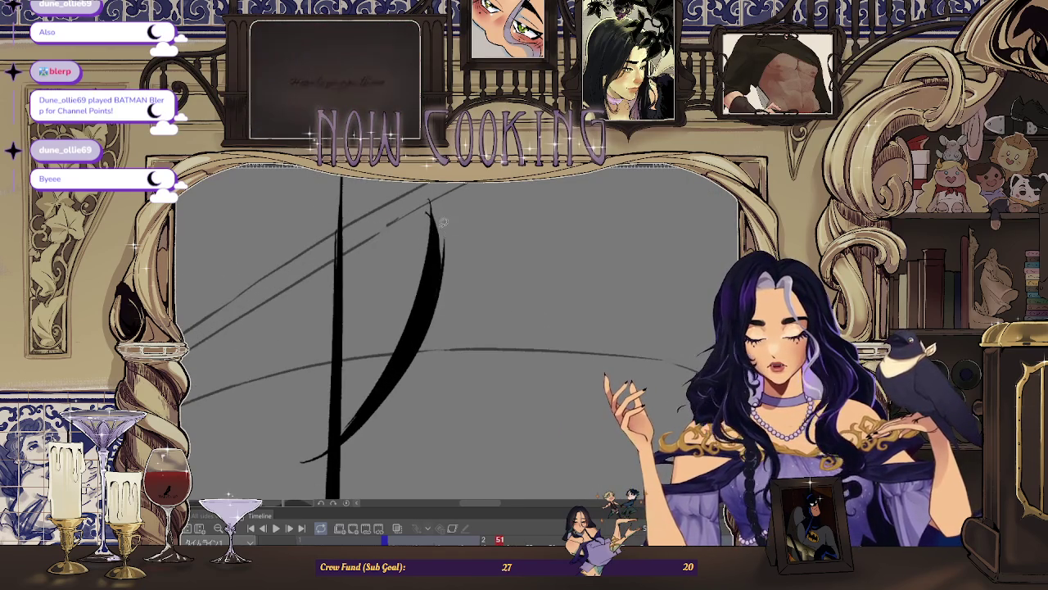
scroll(373, 276, "down", 5)
scroll(372, 276, "down", 2)
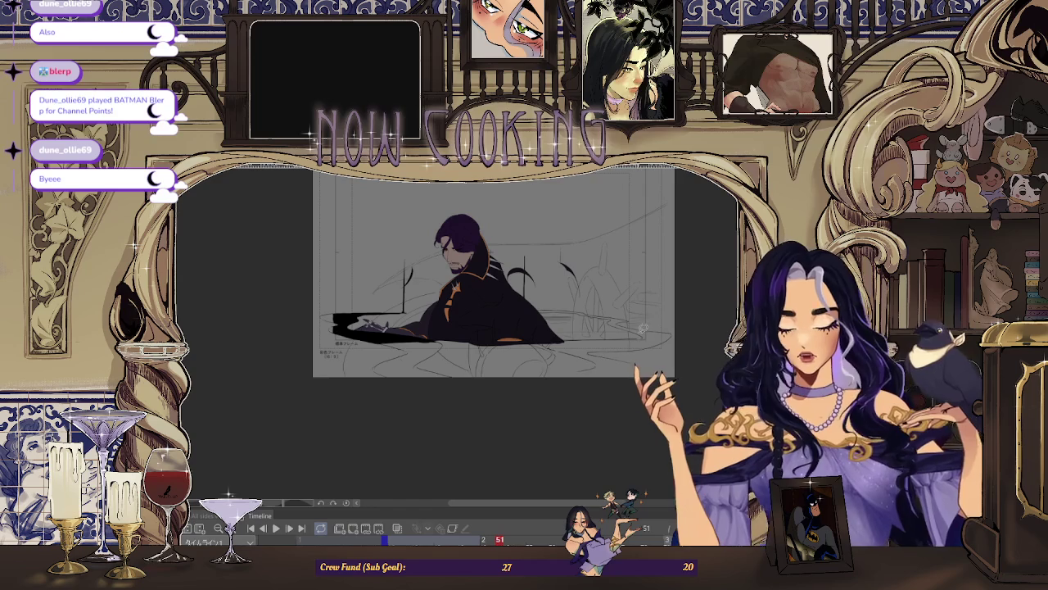
Step: Fill the cloak area black and extend it along the horizontal line
scroll(491, 312, "up", 5)
scroll(246, 301, "up", 3)
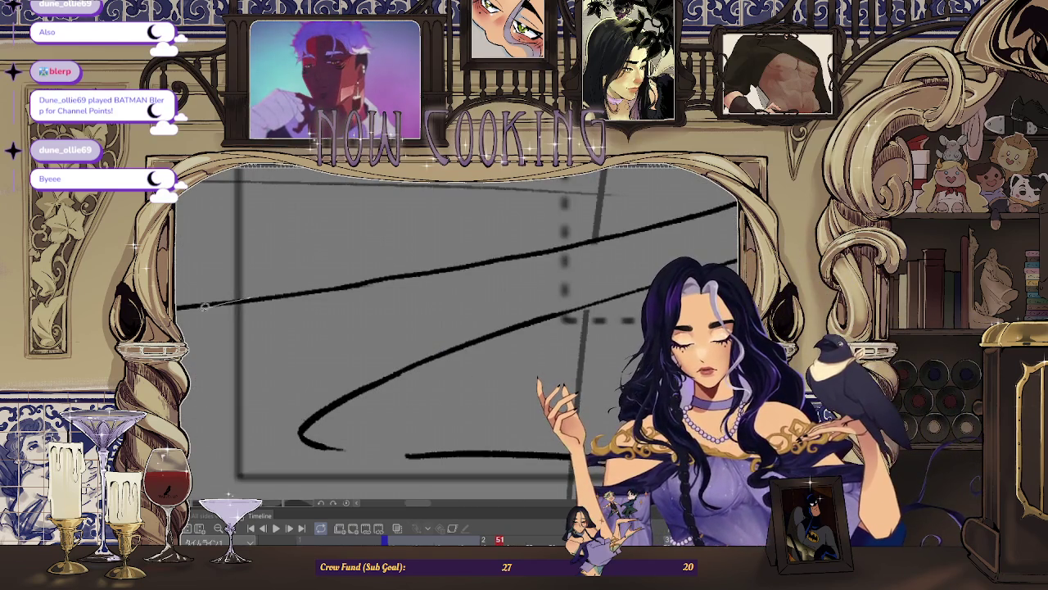
left_click_drag(354, 391, 389, 280)
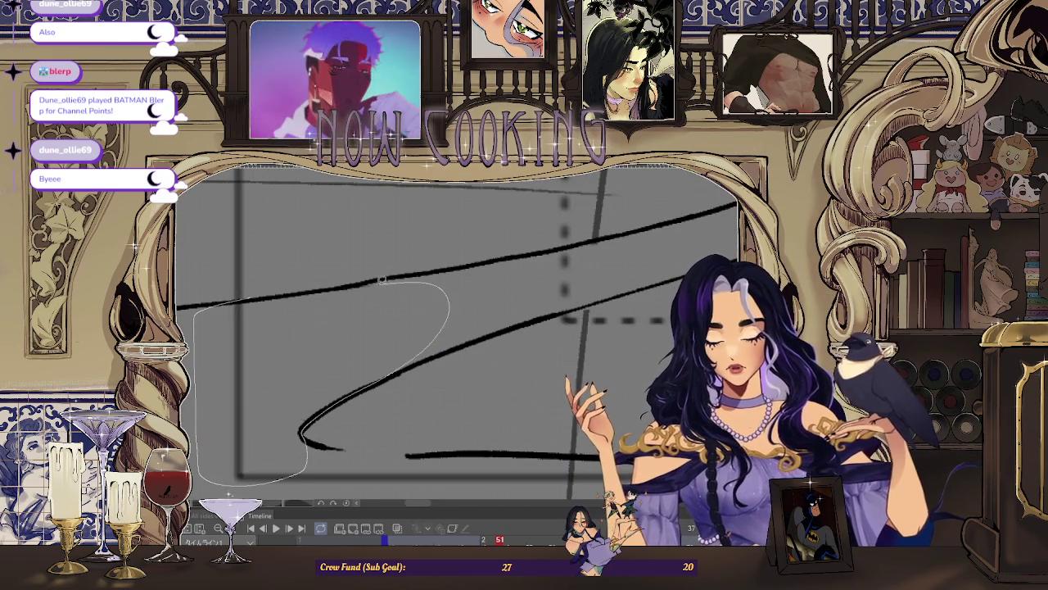
left_click_drag(290, 288, 295, 290)
scroll(355, 351, "up", 3)
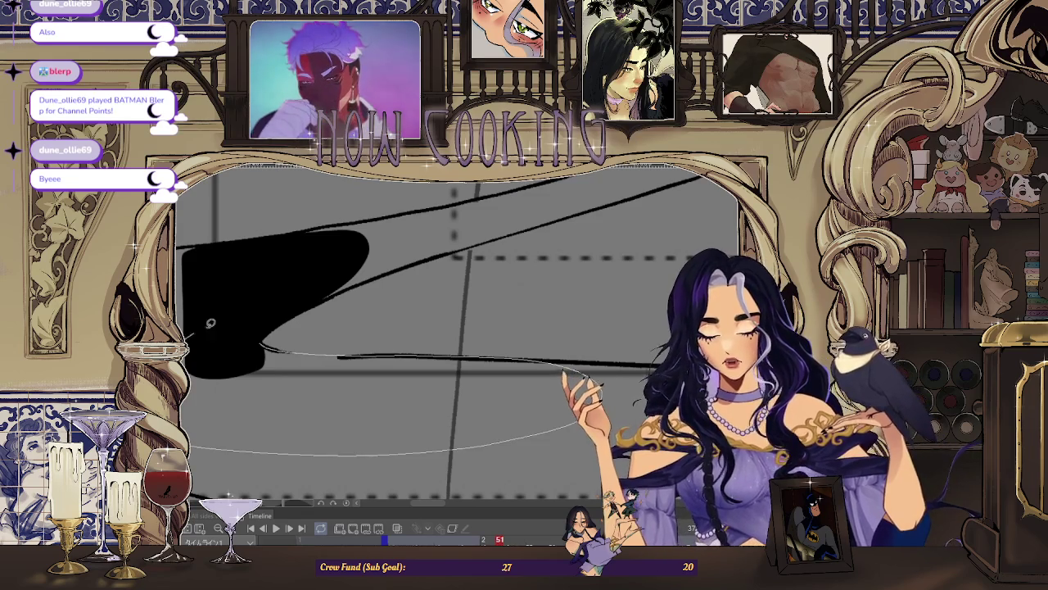
scroll(202, 326, "down", 3)
scroll(373, 345, "up", 2)
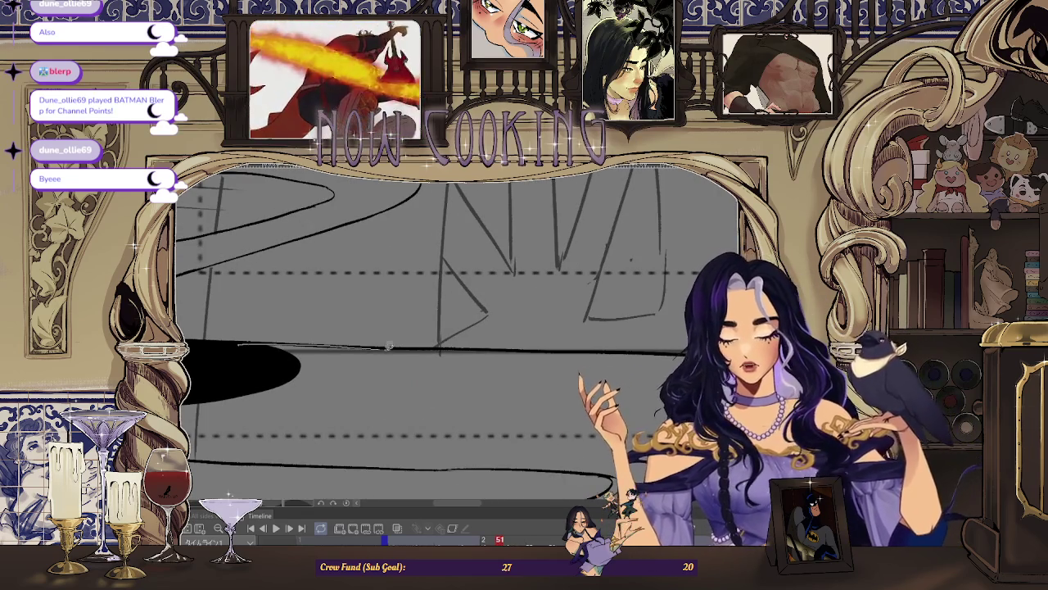
left_click_drag(373, 345, 250, 347)
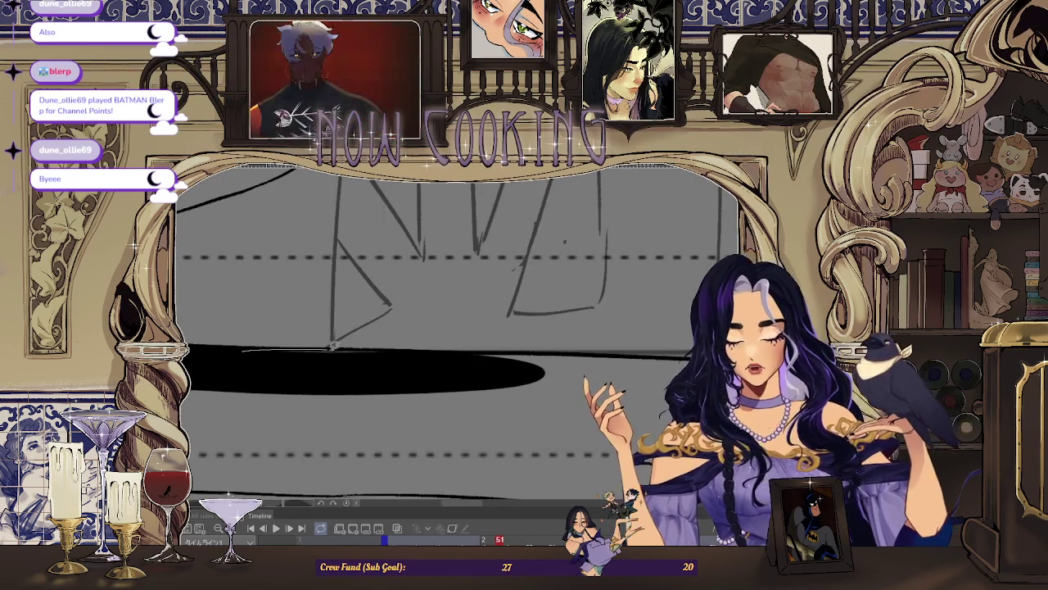
Step: Fill the sections along the upper line and between the curving lines black
scroll(326, 345, "down", 2)
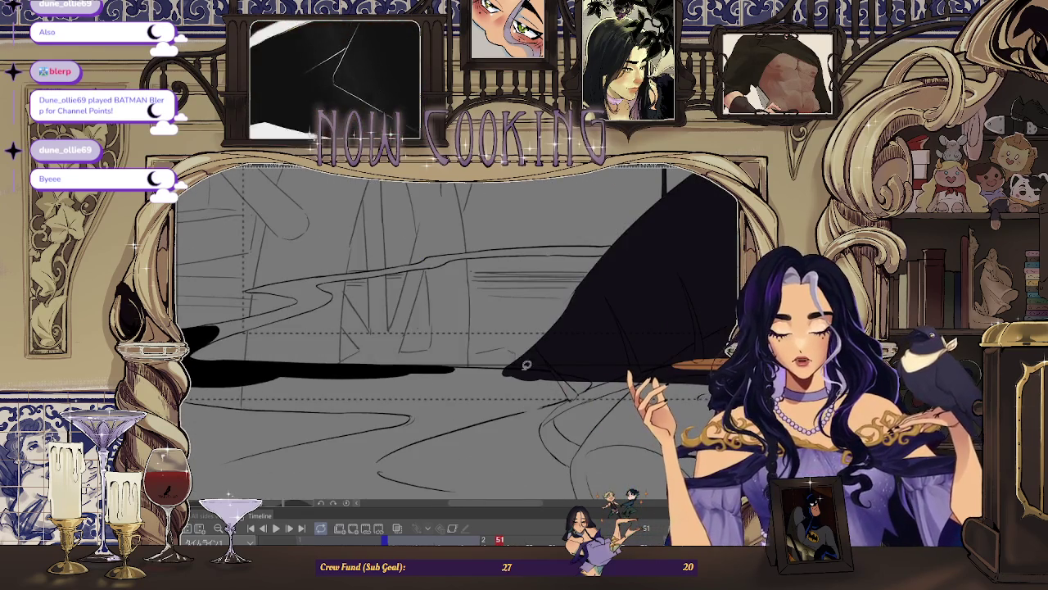
scroll(328, 352, "up", 2)
scroll(289, 351, "up", 2)
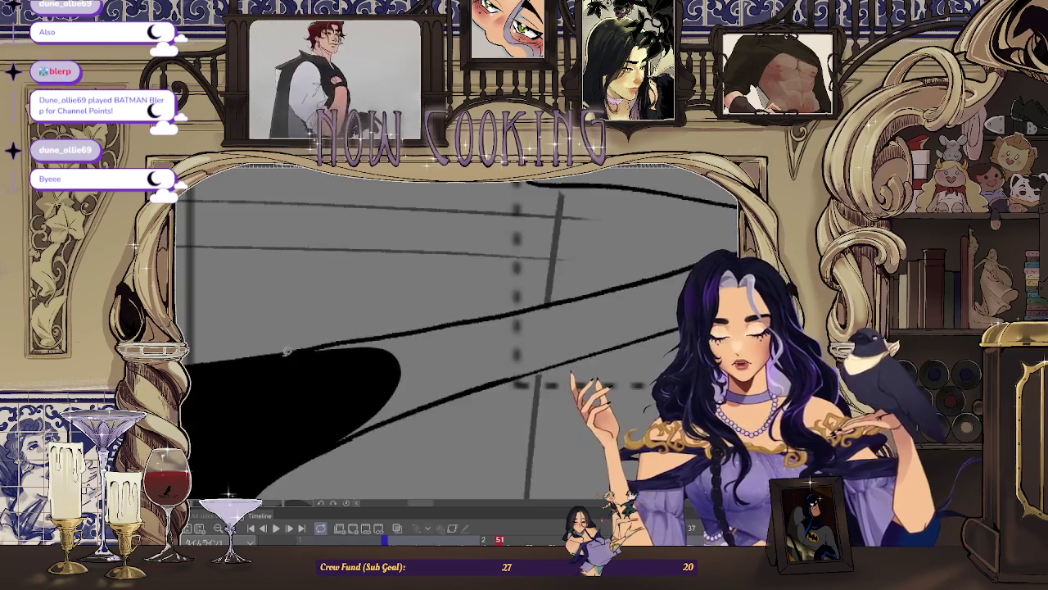
left_click_drag(483, 314, 584, 352)
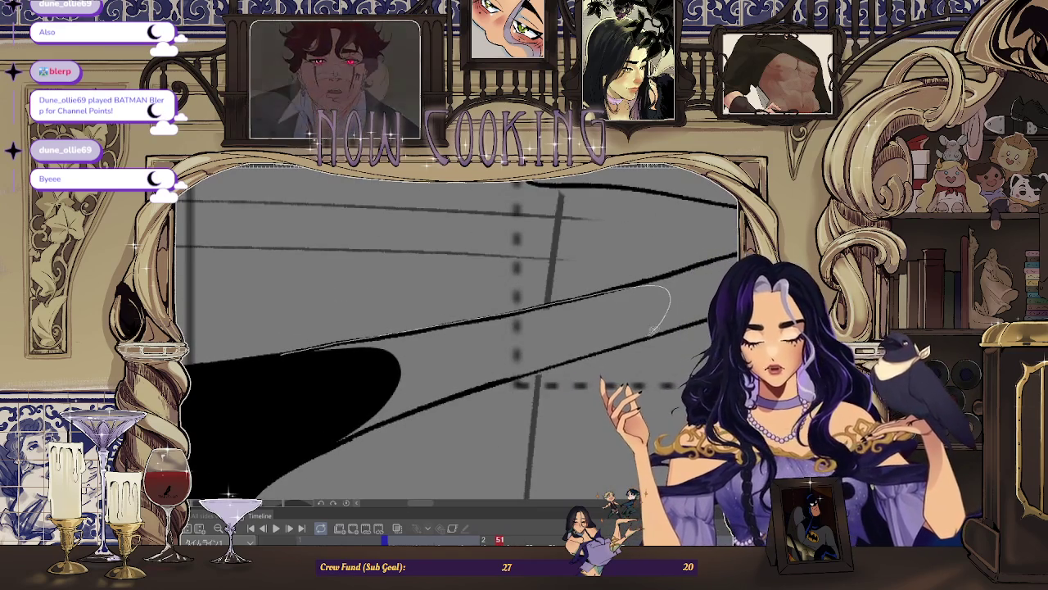
left_click_drag(382, 418, 381, 400)
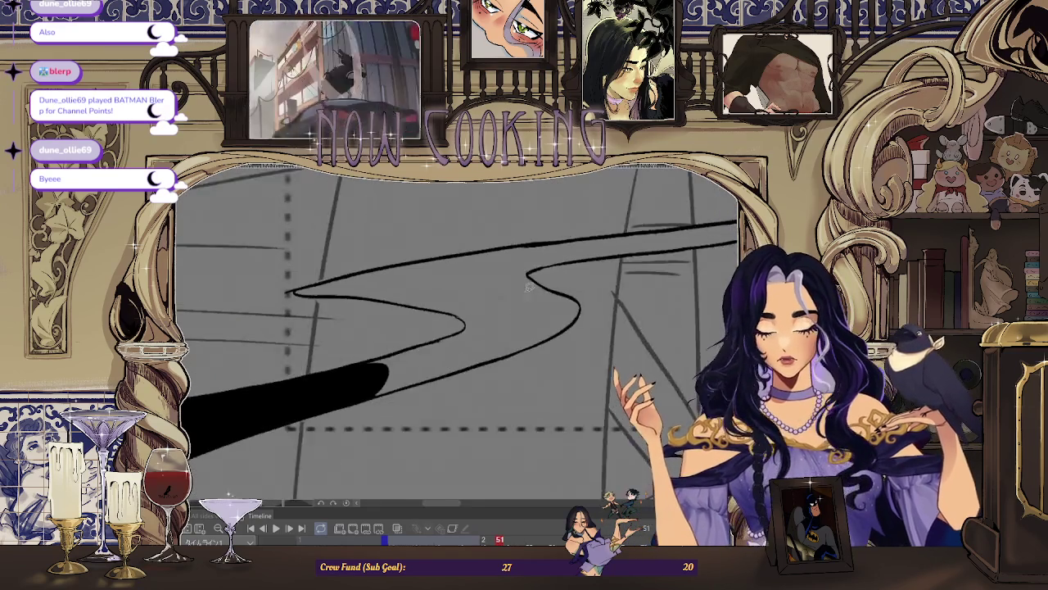
left_click_drag(209, 279, 438, 300)
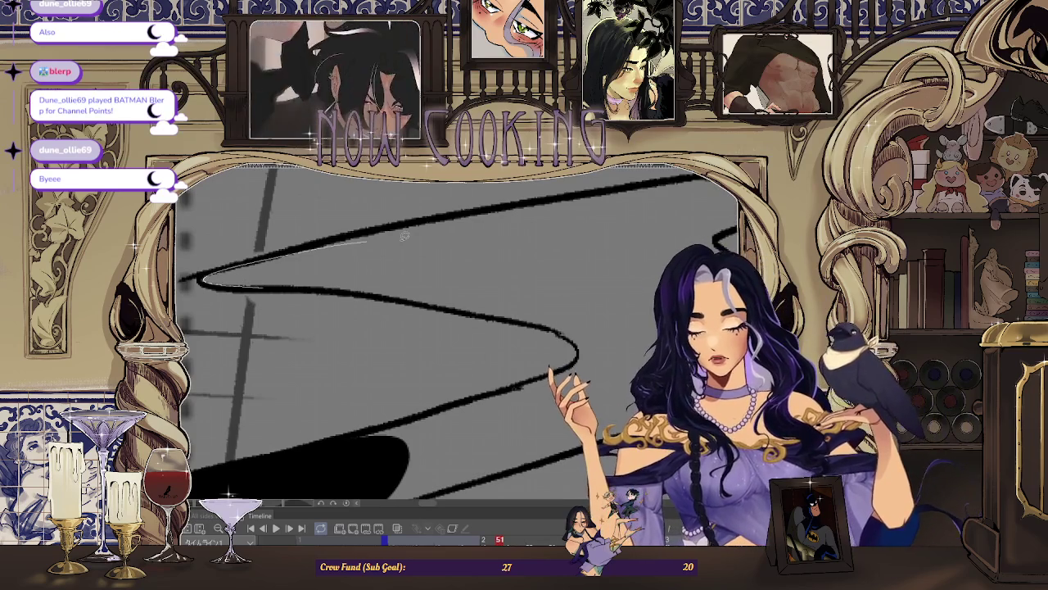
left_click_drag(325, 286, 229, 282)
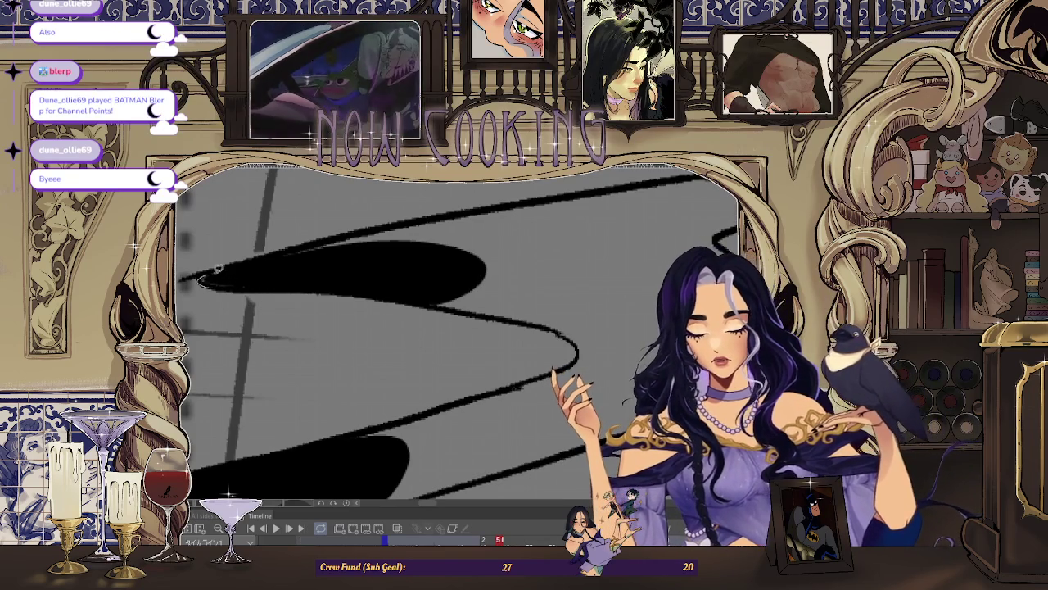
scroll(210, 283, "down", 2)
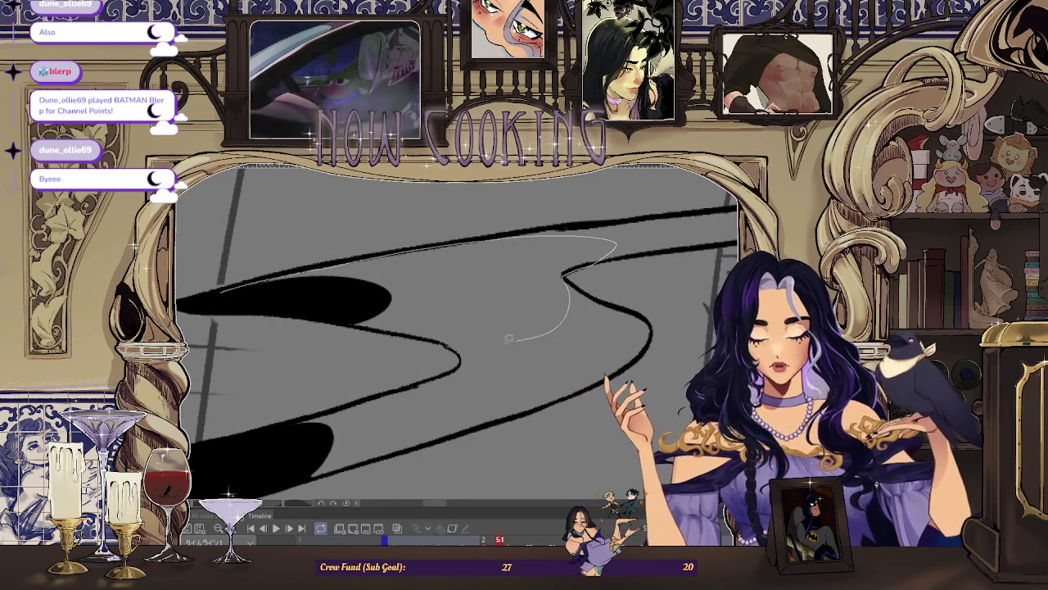
left_click_drag(324, 317, 246, 280)
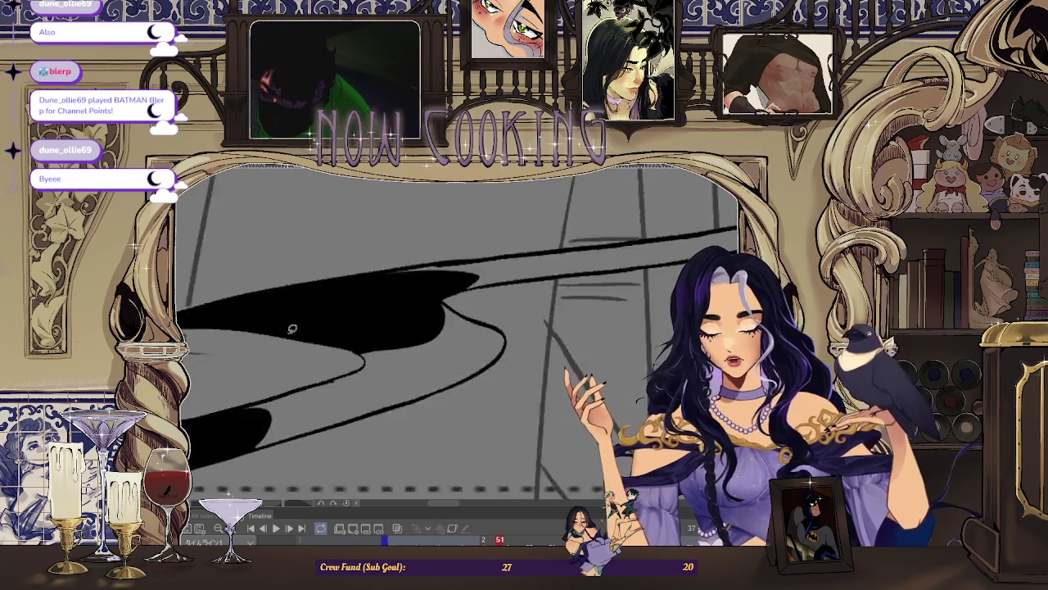
Step: Fill the next tail section with a thick black shape
scroll(256, 287, "down", 3)
scroll(366, 283, "up", 3)
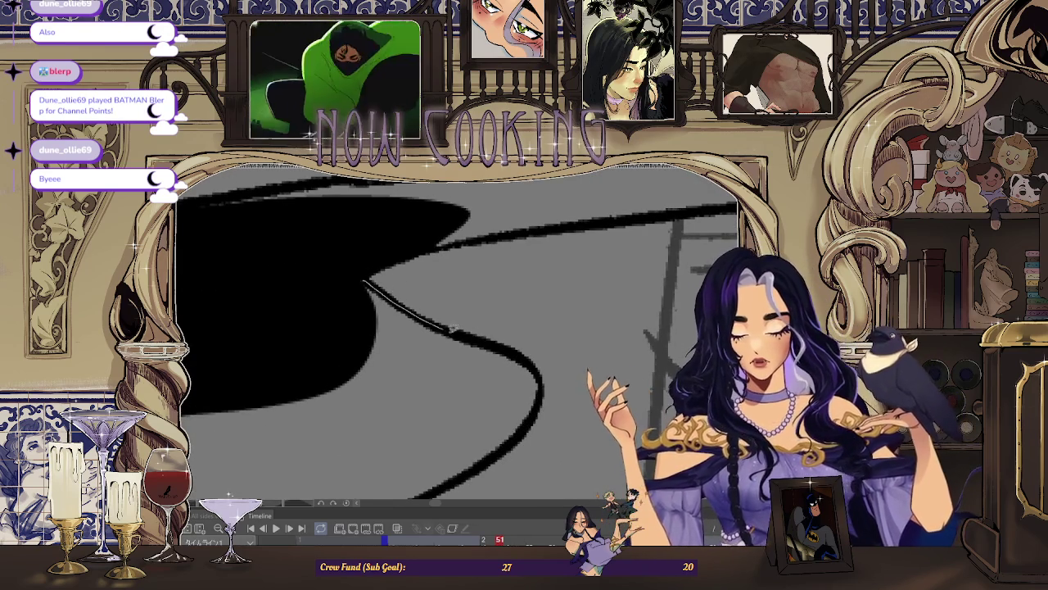
left_click_drag(361, 455, 373, 300)
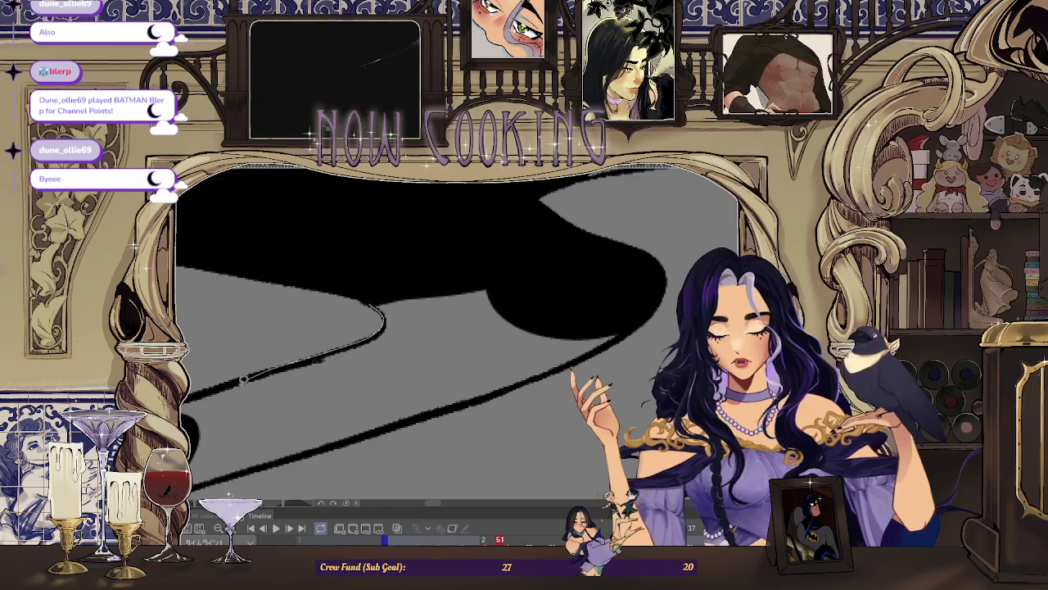
mouse_move(625, 283)
left_mouse_down()
mouse_move(347, 329)
mouse_move(352, 361)
mouse_move(305, 336)
mouse_move(446, 321)
left_mouse_up()
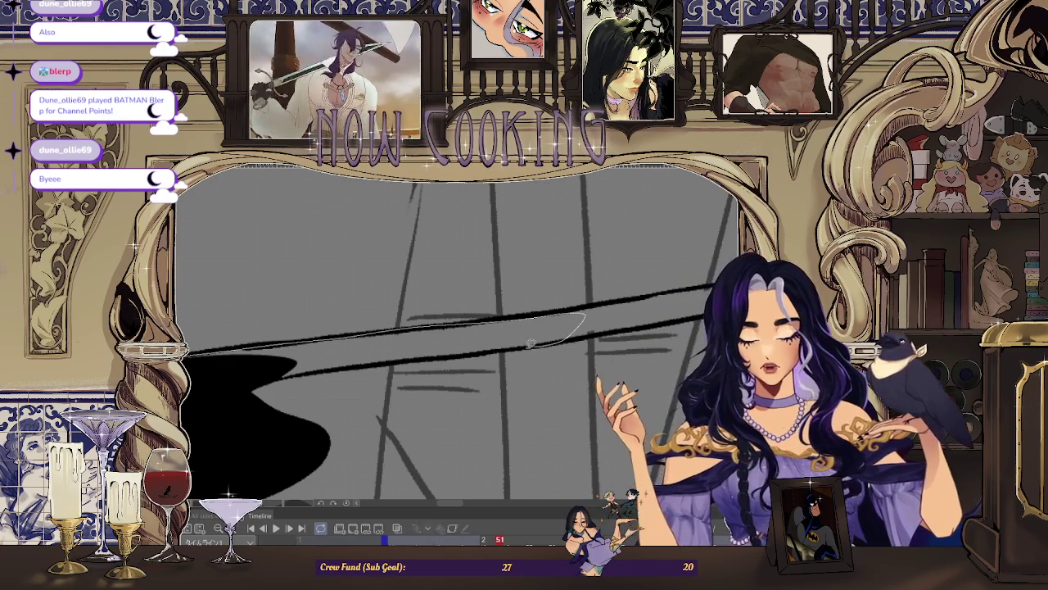
left_click_drag(324, 368, 266, 367)
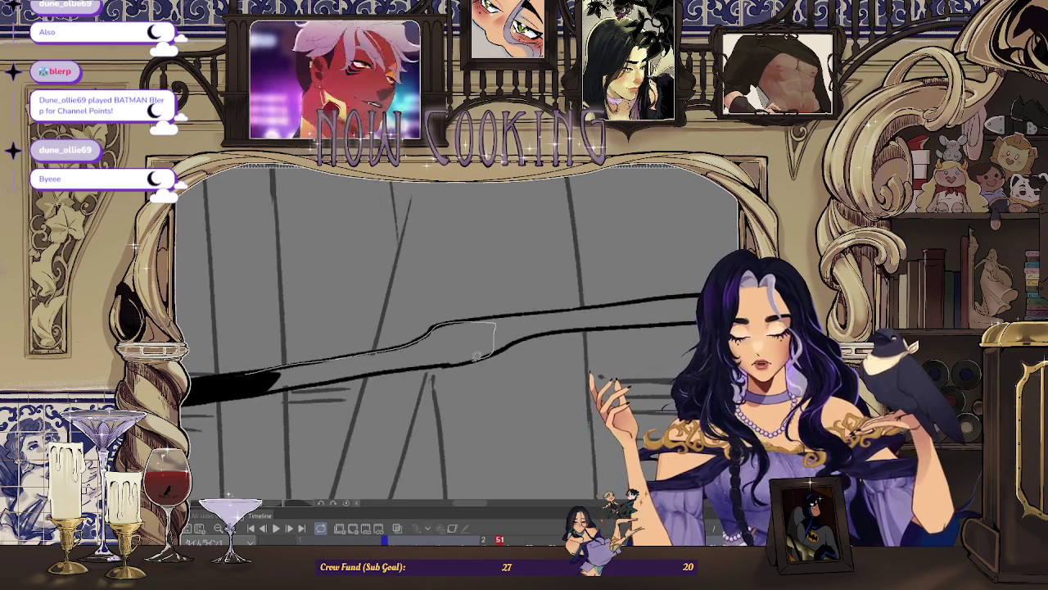
mouse_move(280, 385)
left_mouse_down()
mouse_move(268, 370)
mouse_move(275, 380)
left_mouse_up()
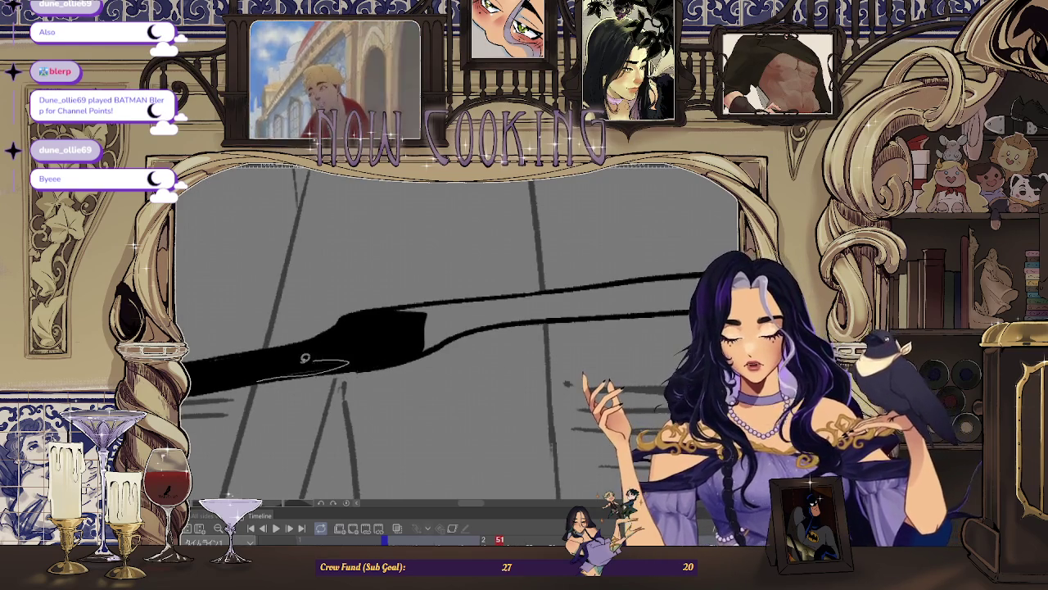
Step: Outline the tapering tip of the tail
mouse_move(209, 353)
left_mouse_down()
mouse_move(330, 325)
mouse_move(333, 339)
left_mouse_up()
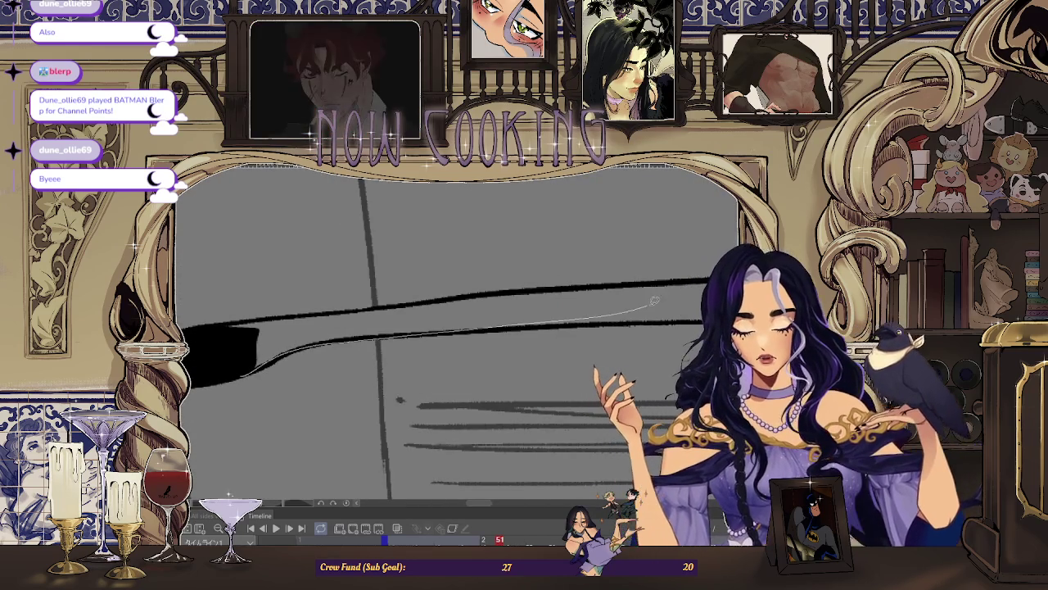
left_click_drag(311, 312, 221, 375)
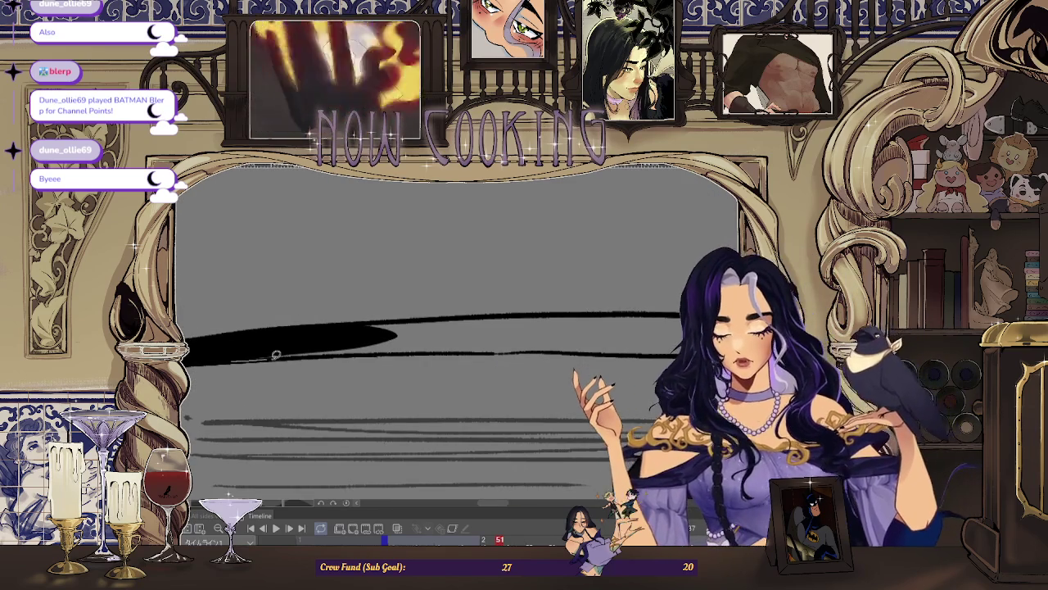
mouse_move(490, 354)
left_mouse_down()
mouse_move(650, 325)
mouse_move(364, 355)
left_mouse_up()
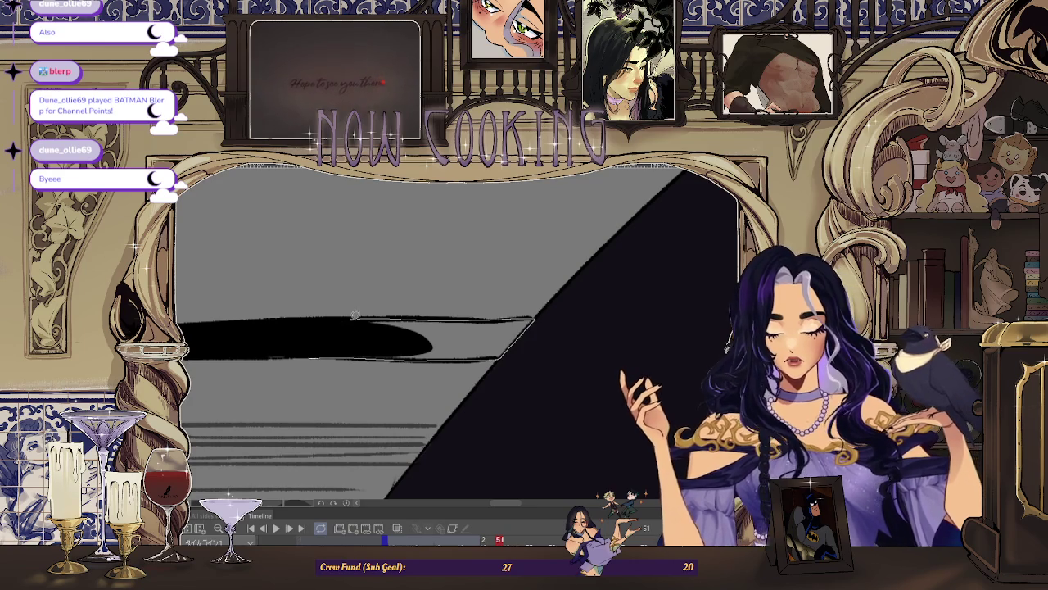
scroll(370, 315, "down", 5)
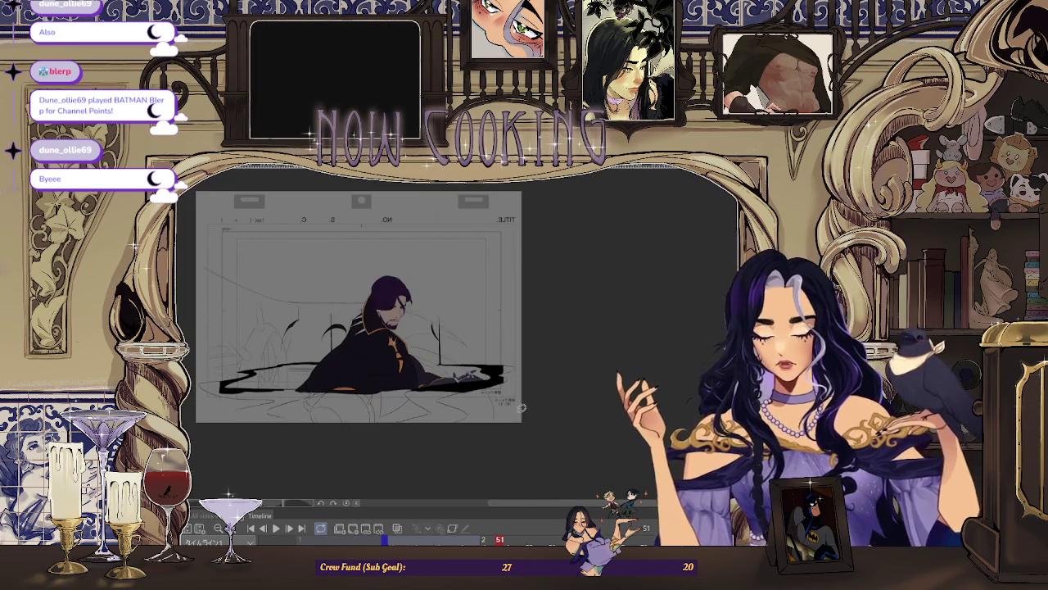
Step: Play back the frames, advance to the next frame, and fill its first tail wedge black
key("space")
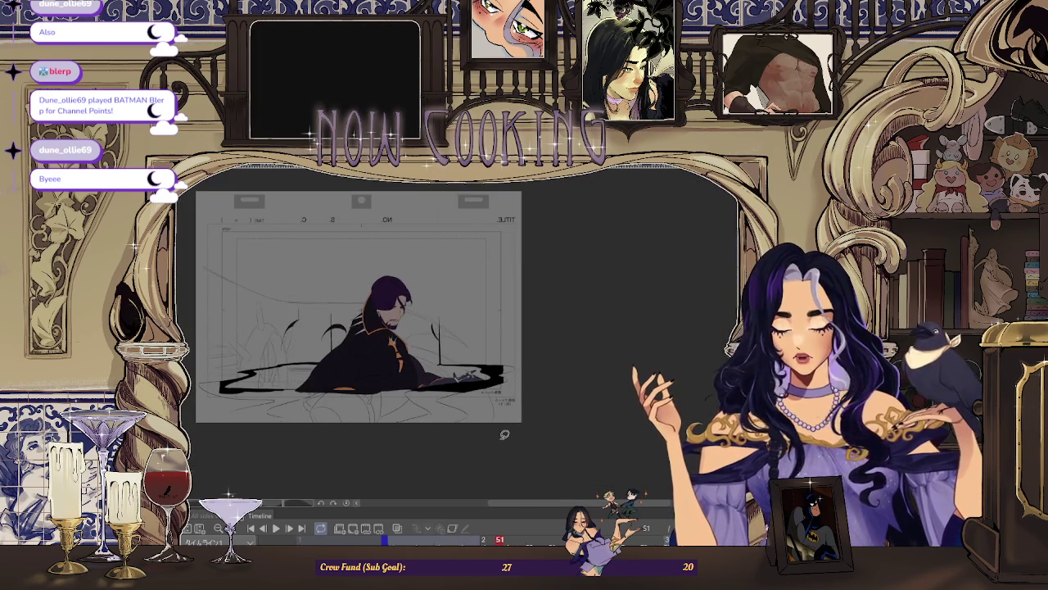
scroll(535, 353, "up", 5)
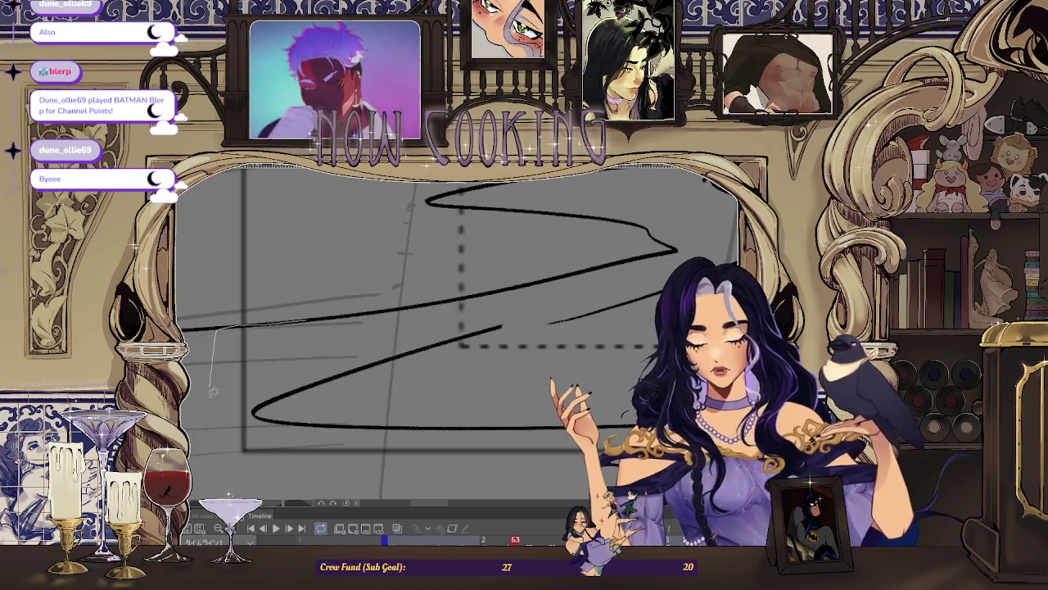
key("Right")
scroll(313, 346, "up", 3)
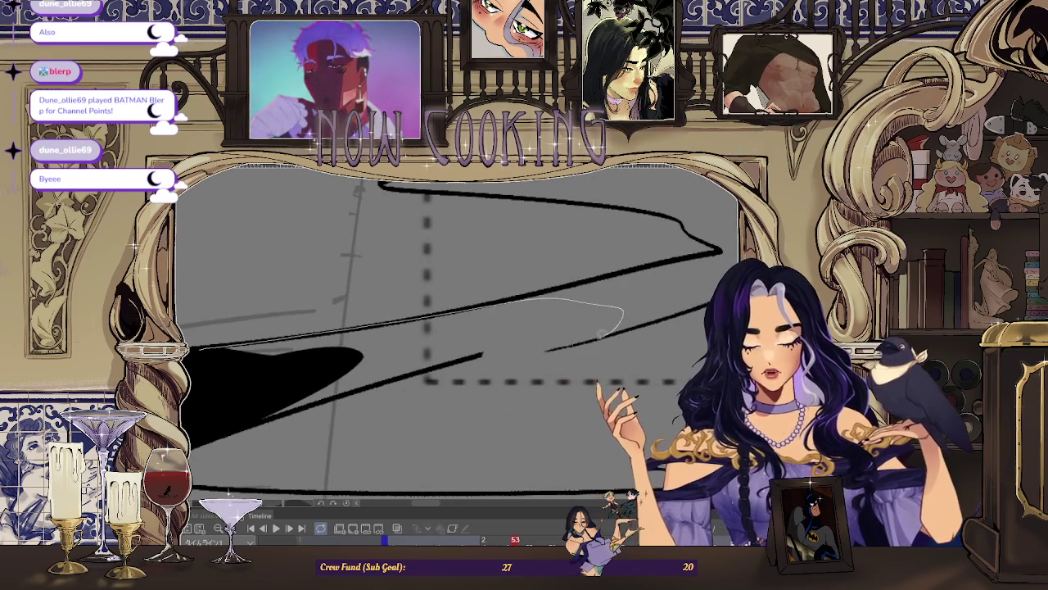
left_click_drag(605, 332, 461, 358)
key("Right")
key("Right")
key("Right")
key("Right")
key("Right")
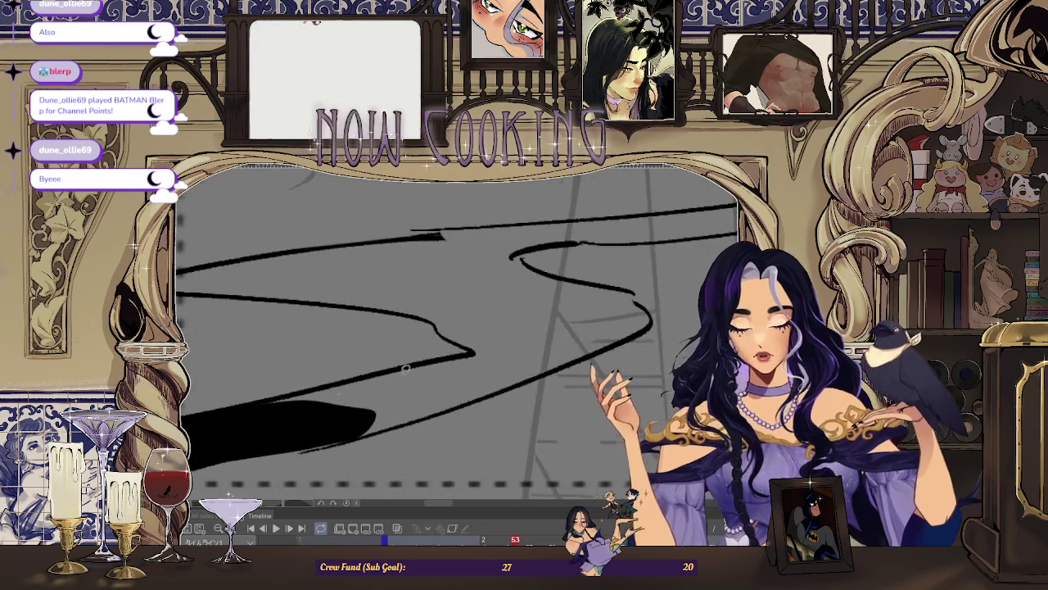
mouse_move(447, 339)
left_mouse_down()
mouse_move(641, 293)
mouse_move(246, 434)
left_mouse_up()
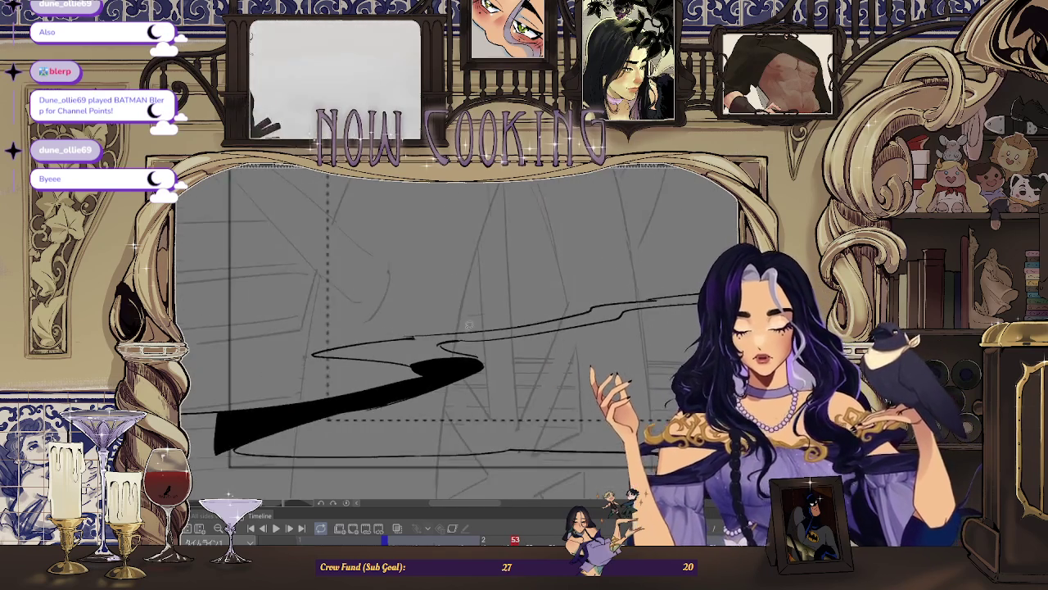